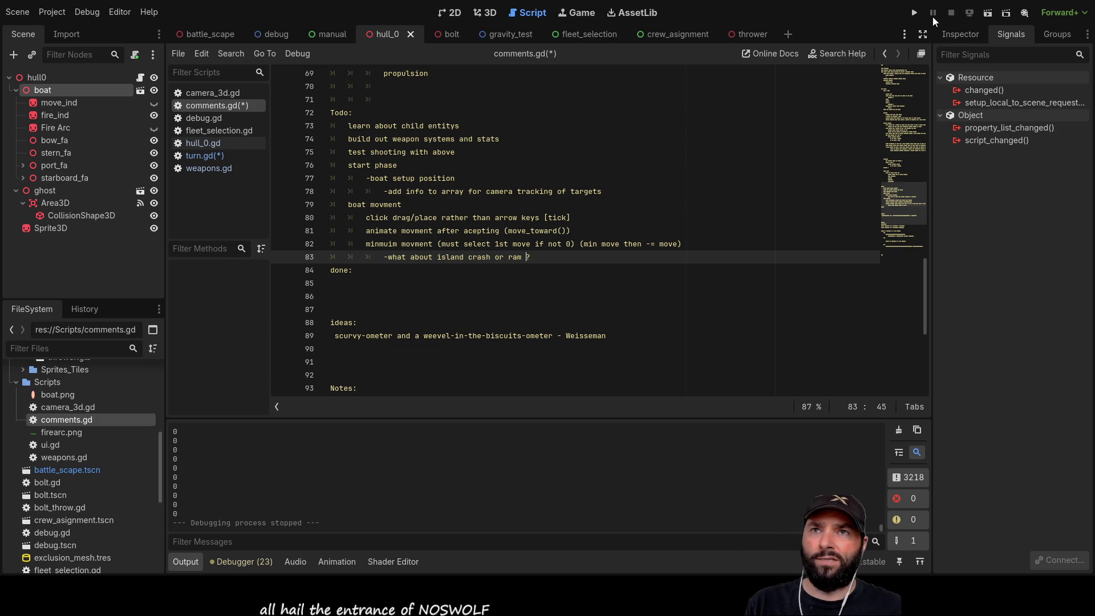
Test-run the game, stop it, and open the turn.gd script
click(914, 13)
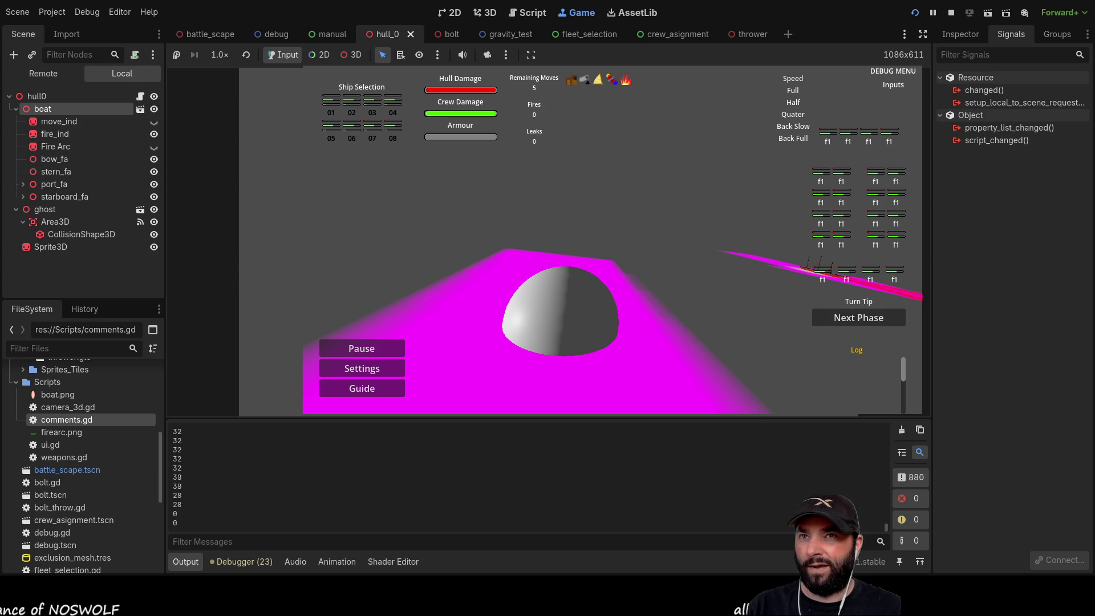
click(951, 13)
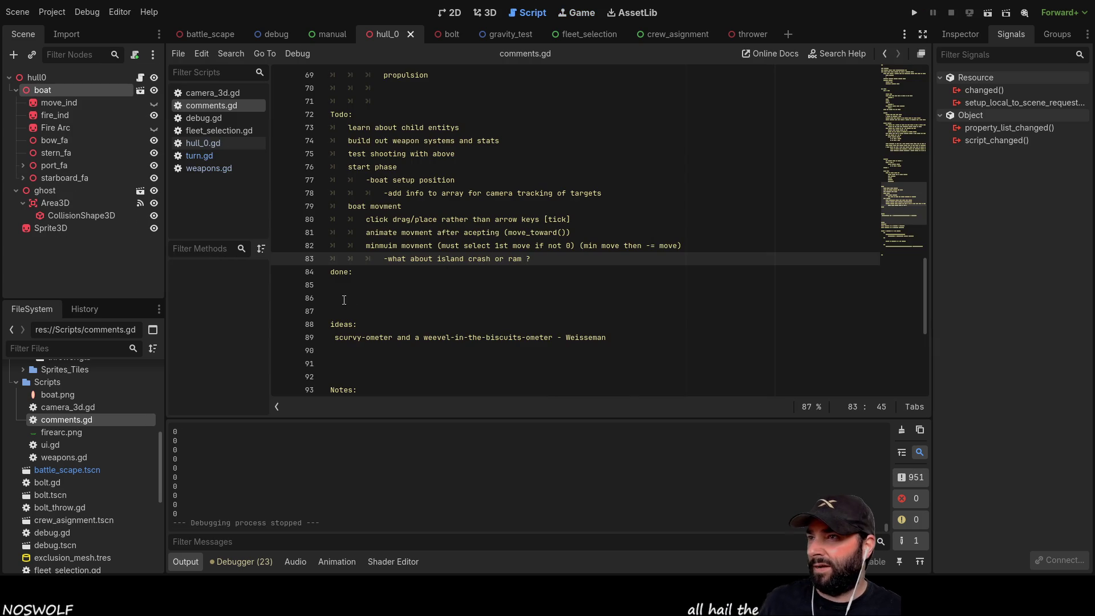
click(203, 154)
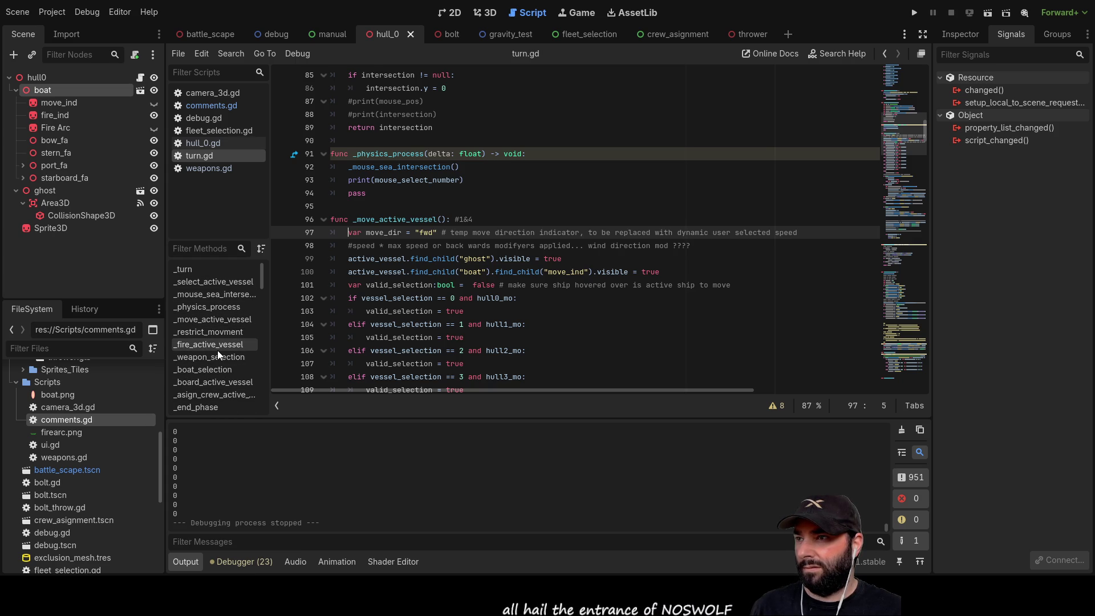
scroll(217, 354, down, 2)
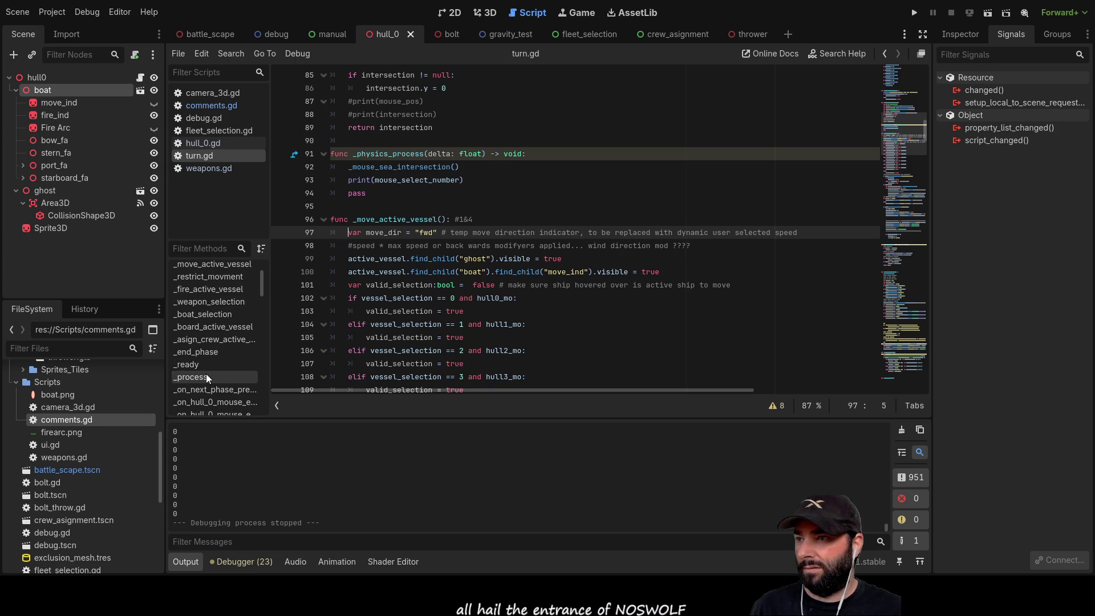
Change _process to call _turn(3) instead of _turn(2) and run the game to test phase 3
click(206, 376)
click(374, 246)
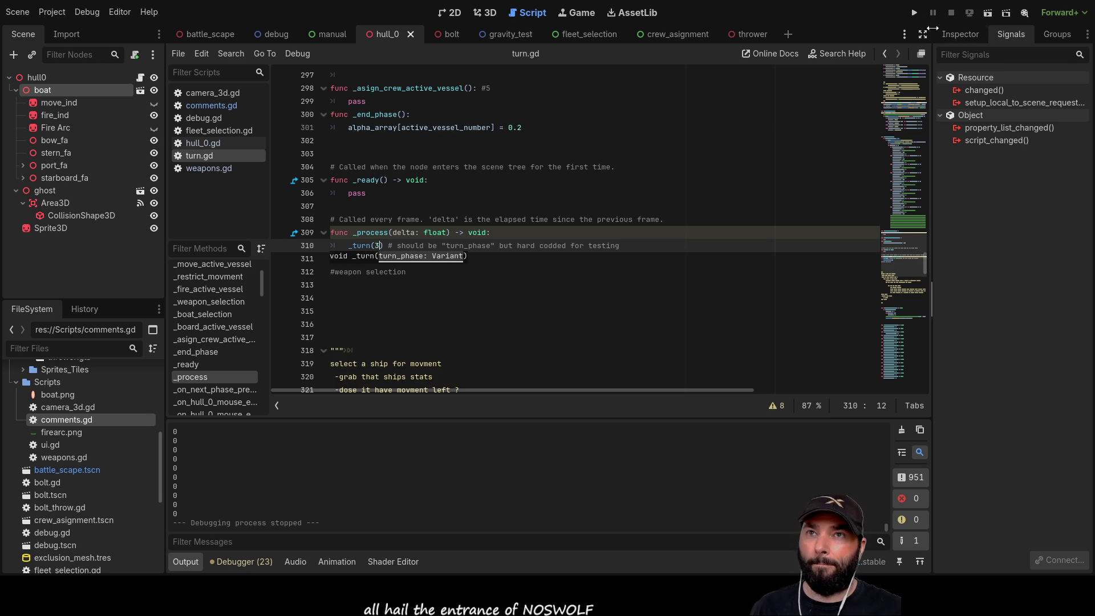
click(915, 14)
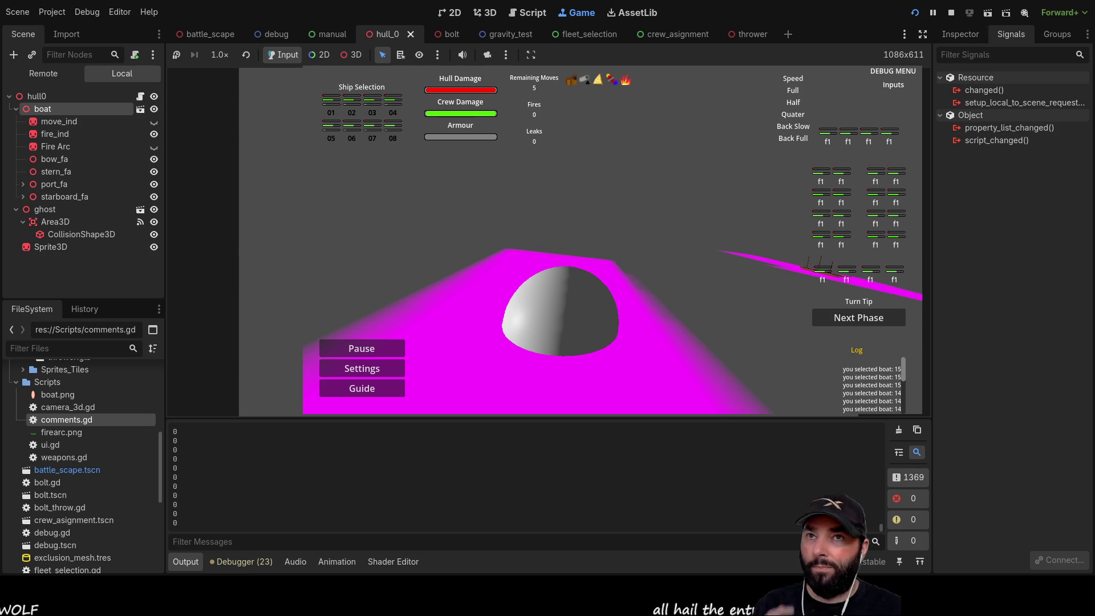
Stop the game and add print(fire_side) at the end of _weapon_selection
click(952, 13)
scroll(481, 322, down, 5)
scroll(476, 327, up, 15)
scroll(473, 329, up, 10)
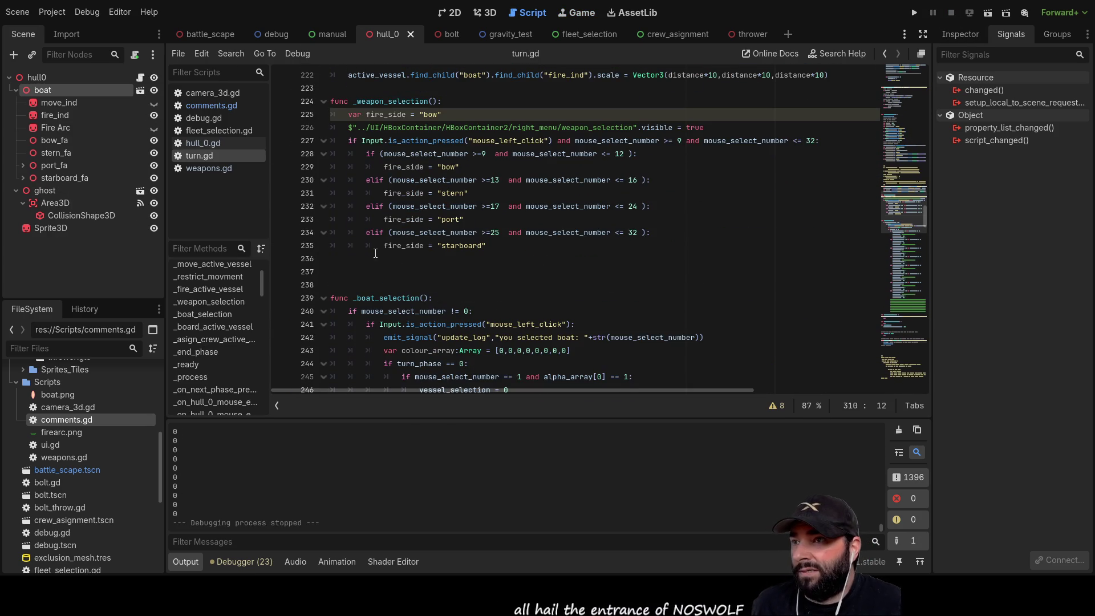
click(376, 255)
key(Tab)
key(BackSpace)
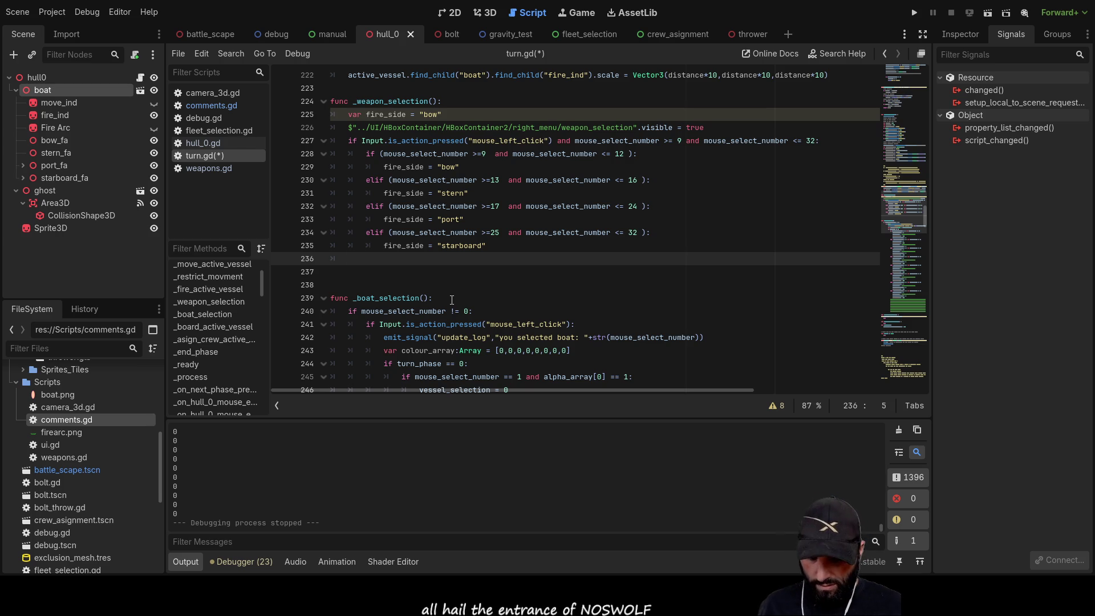
text(print())
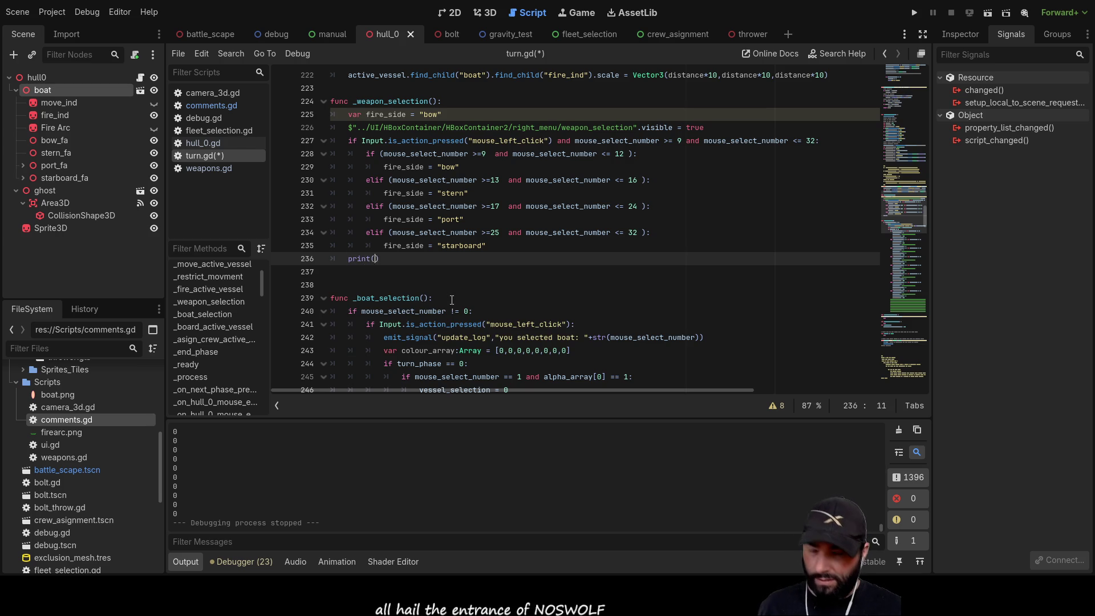
double_click(404, 245)
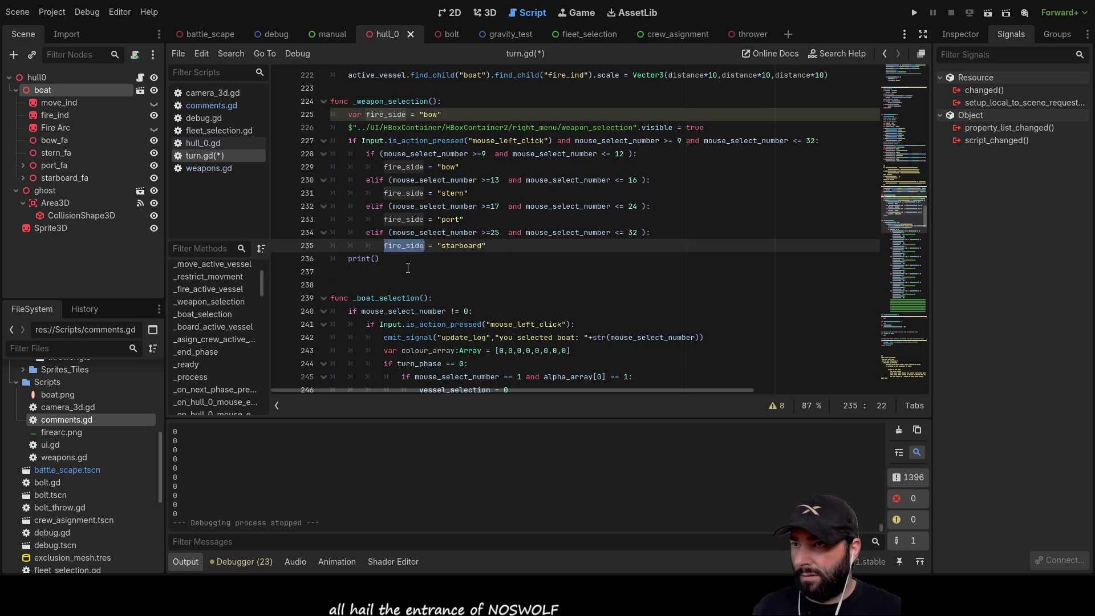
key(ctrl+c)
click(375, 259)
key(ctrl+v)
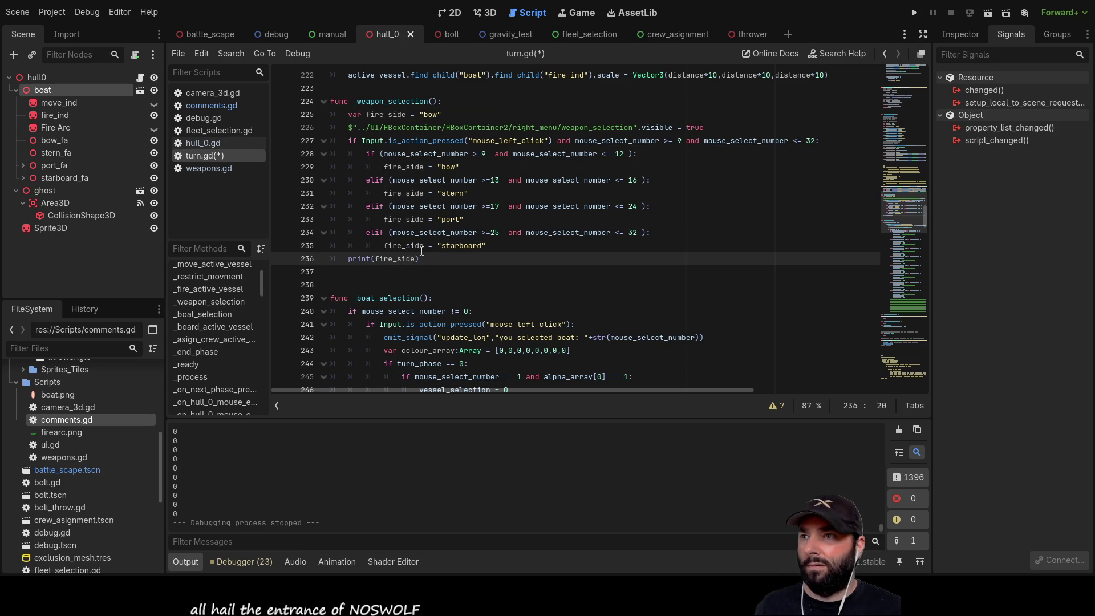
Comment out the print(mouse_select_number) line on line 93 in _physics_process
double_click(175, 468)
scroll(499, 259, down, 4)
scroll(499, 260, down, 2)
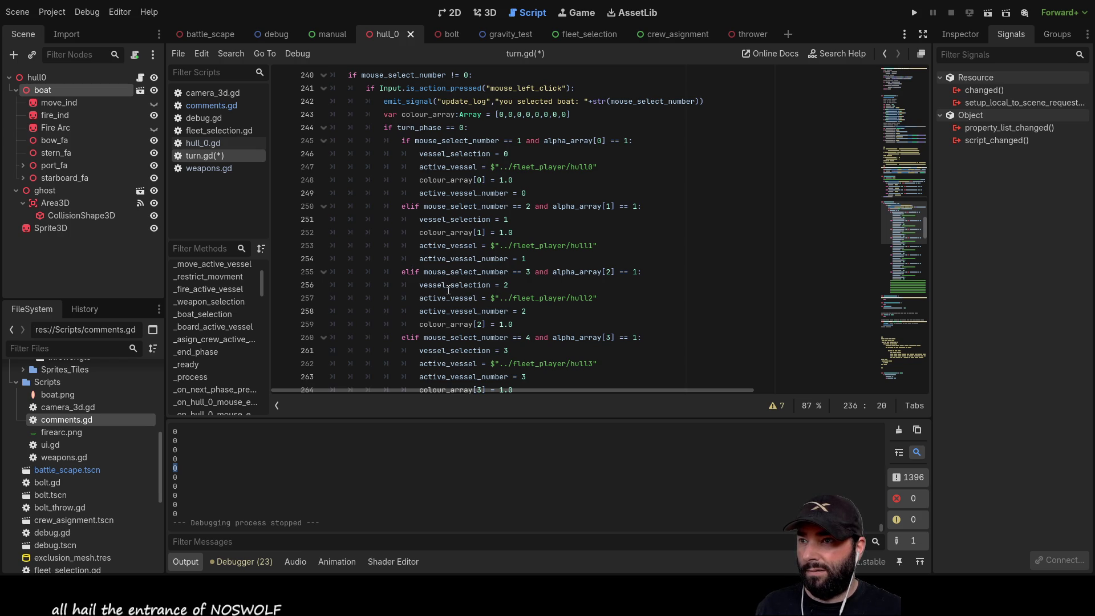
scroll(454, 222, up, 1)
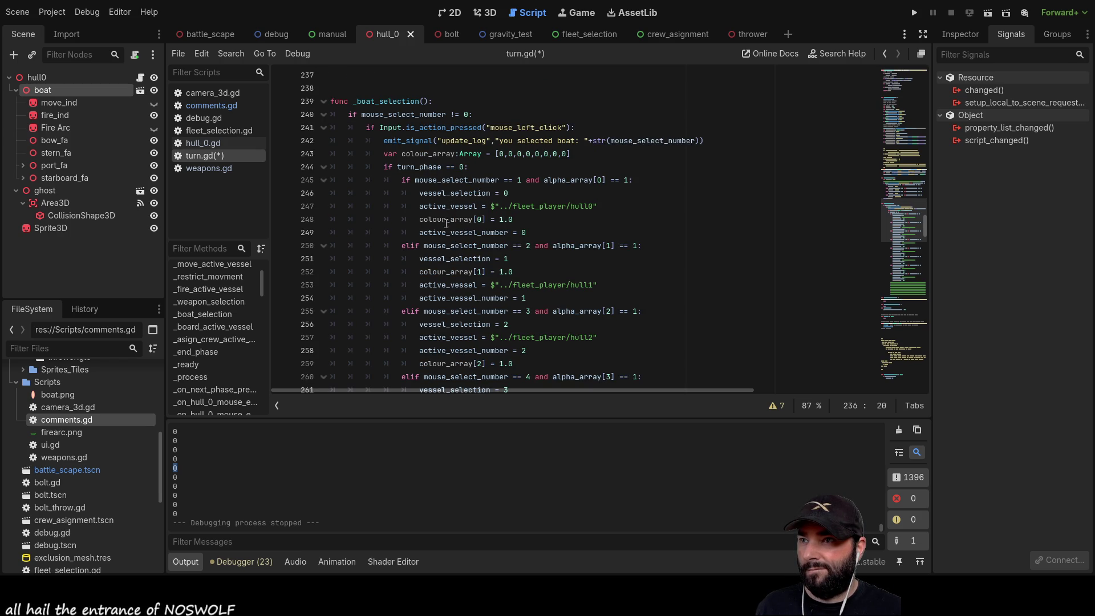
double_click(443, 181)
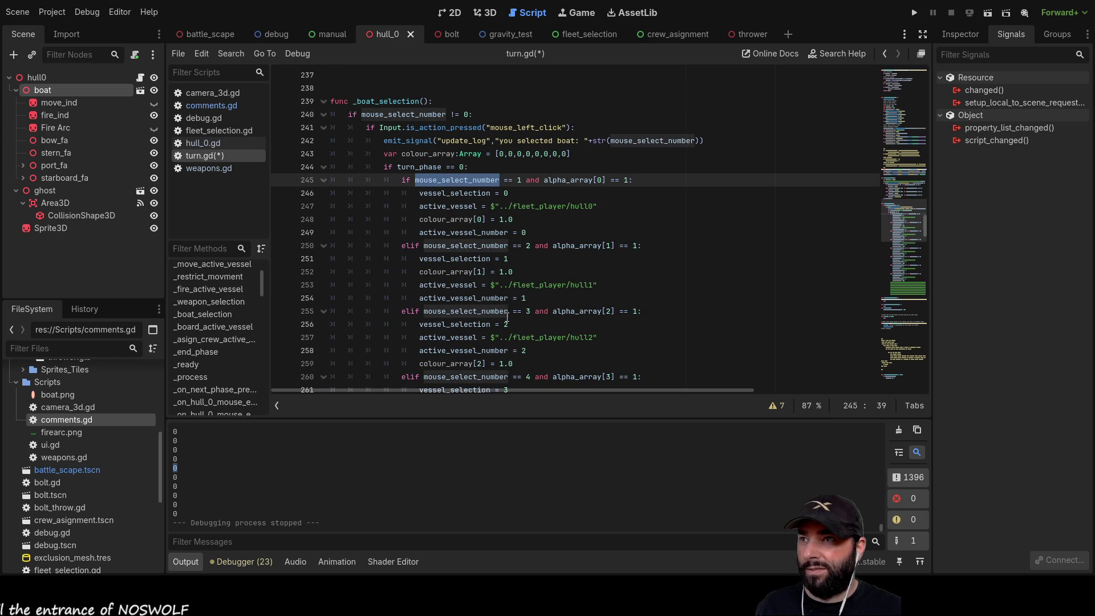
scroll(508, 319, down, 20)
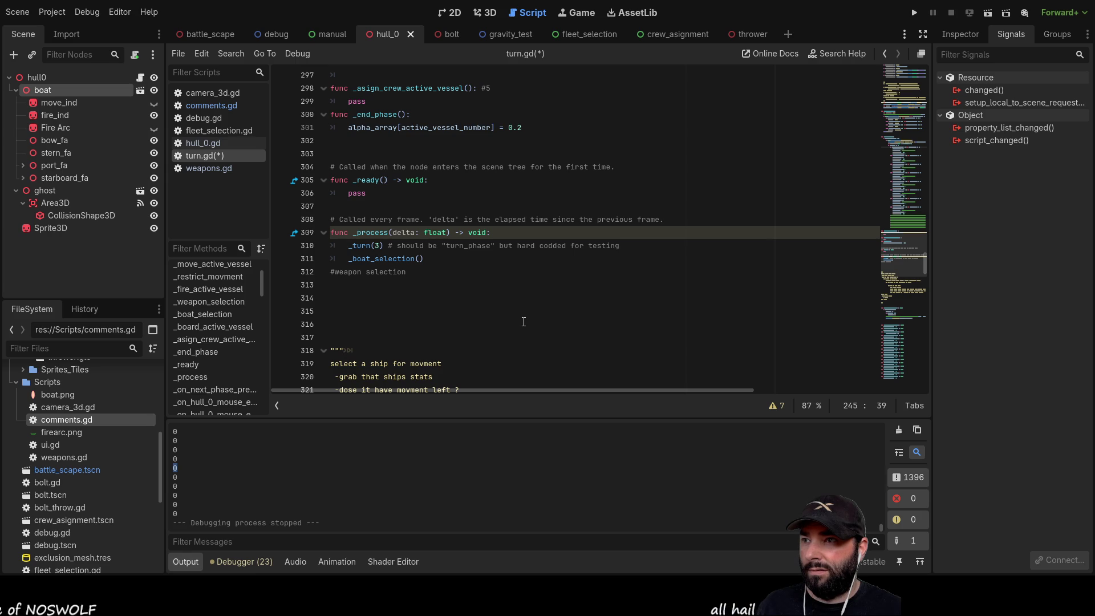
scroll(524, 322, up, 4)
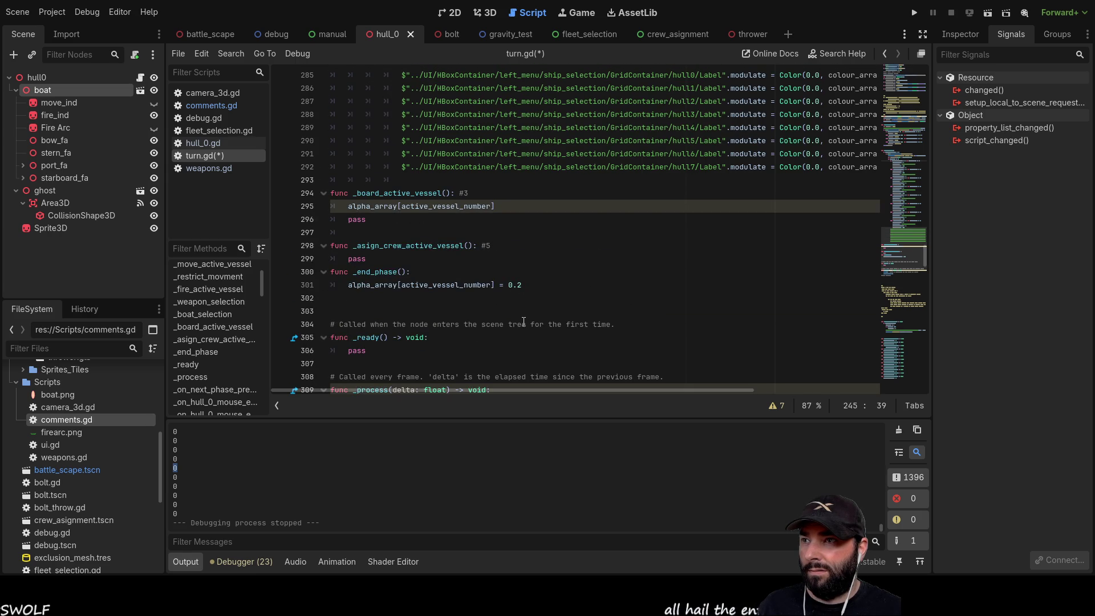
scroll(523, 321, up, 4)
scroll(524, 322, up, 20)
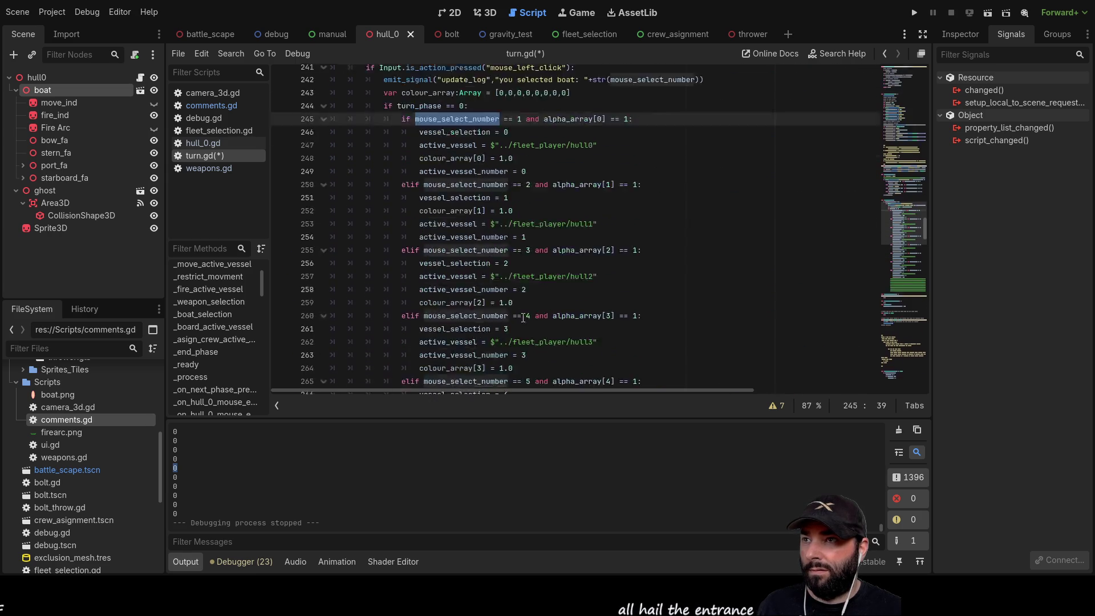
scroll(523, 316, up, 15)
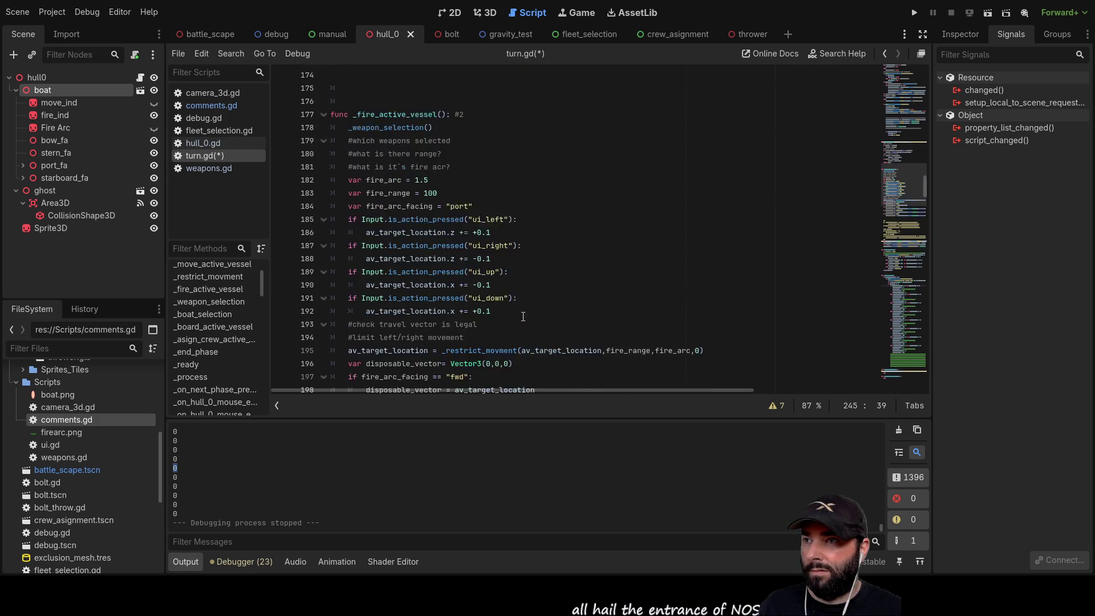
scroll(524, 316, up, 7)
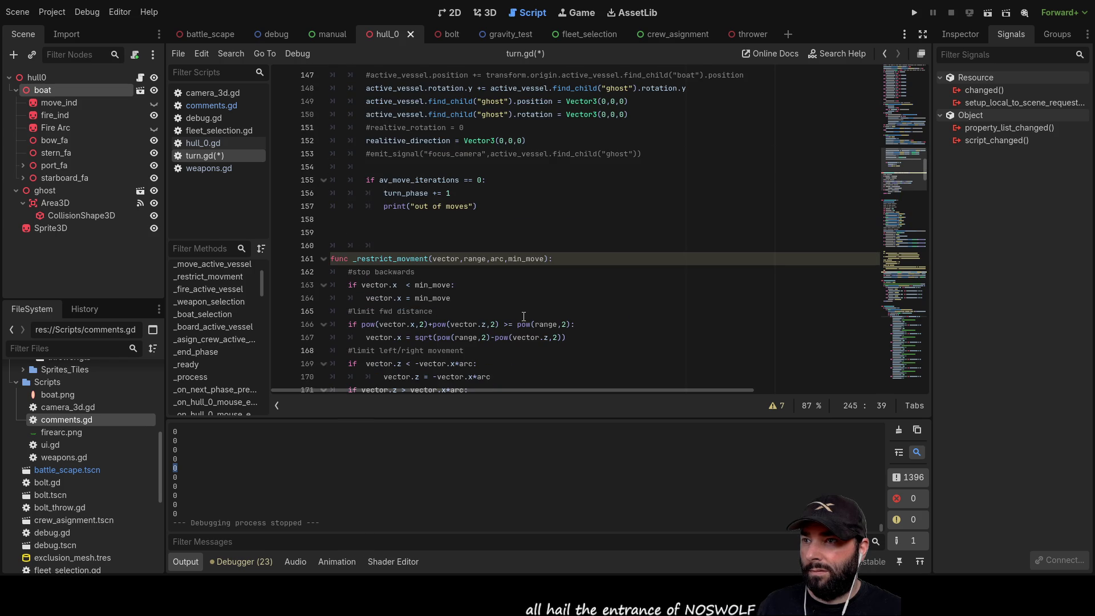
scroll(524, 316, up, 20)
scroll(524, 313, up, 1)
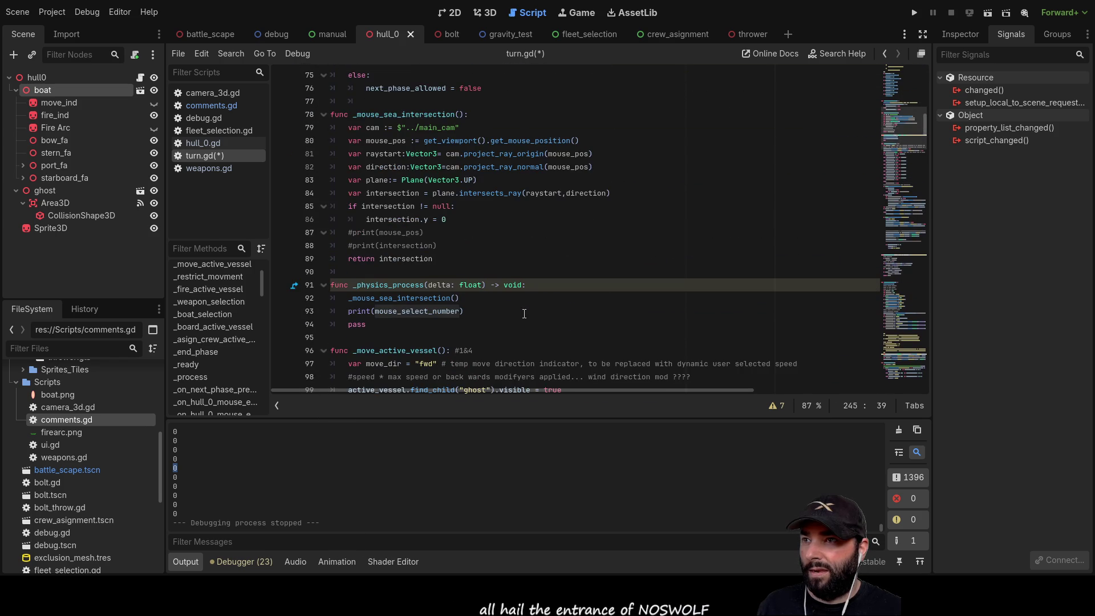
click(350, 311)
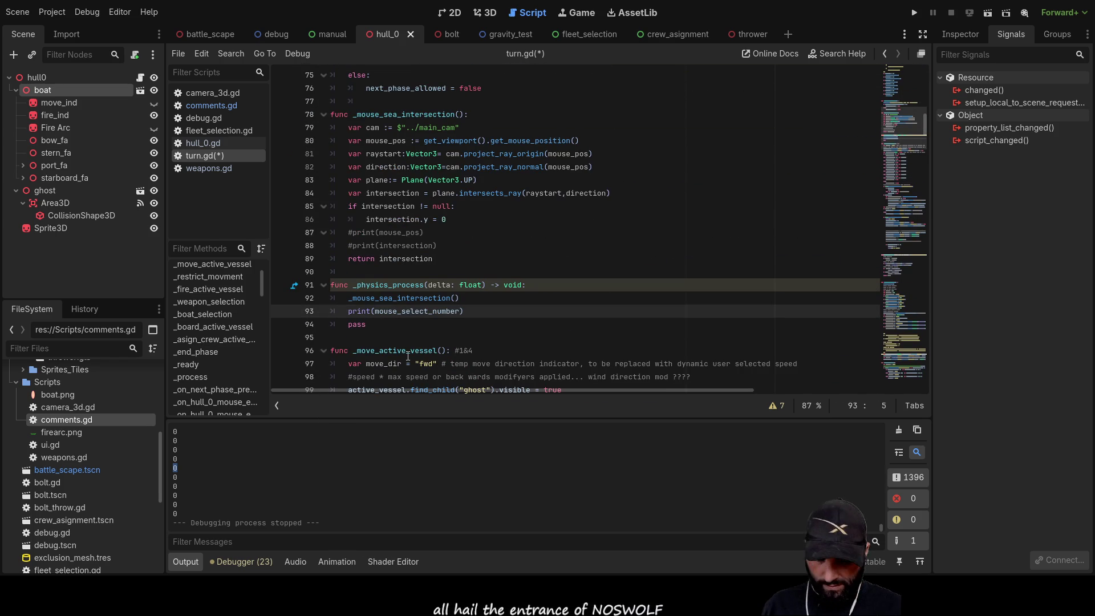
text(#)
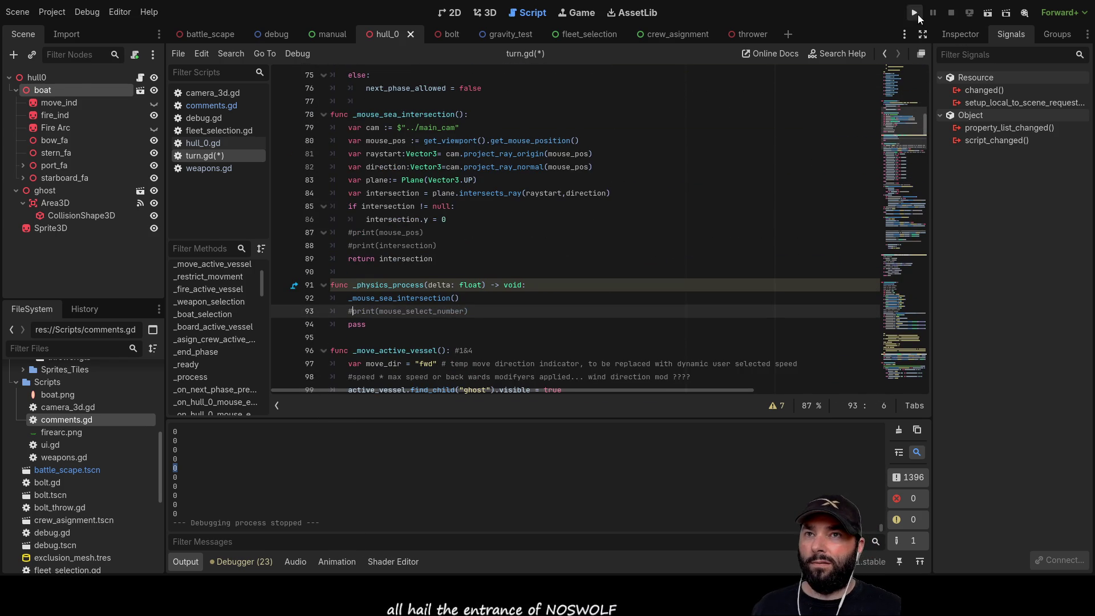
click(917, 14)
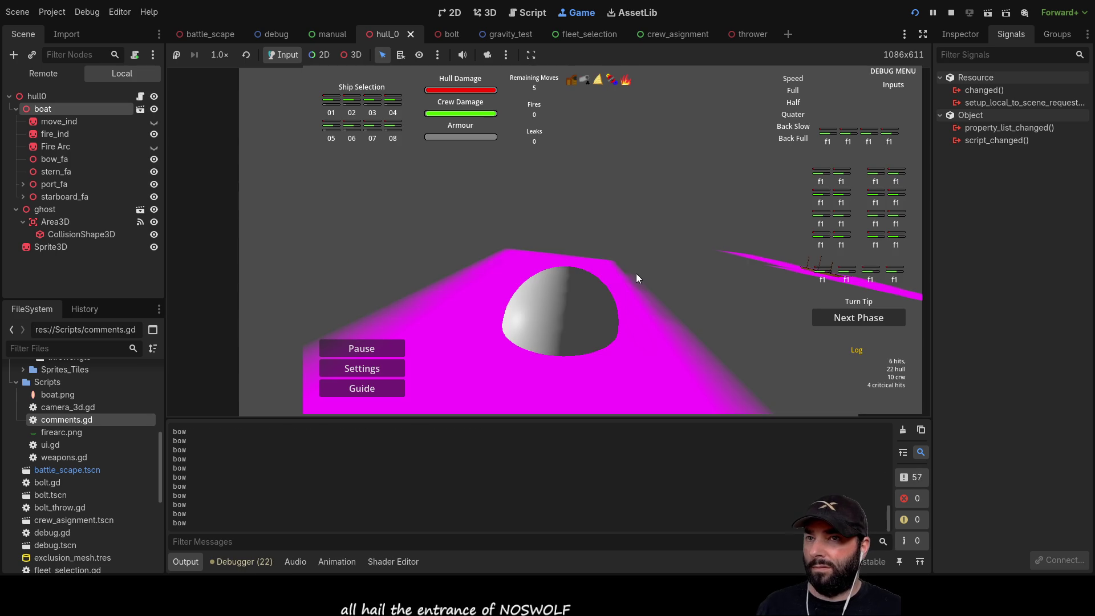
click(820, 178)
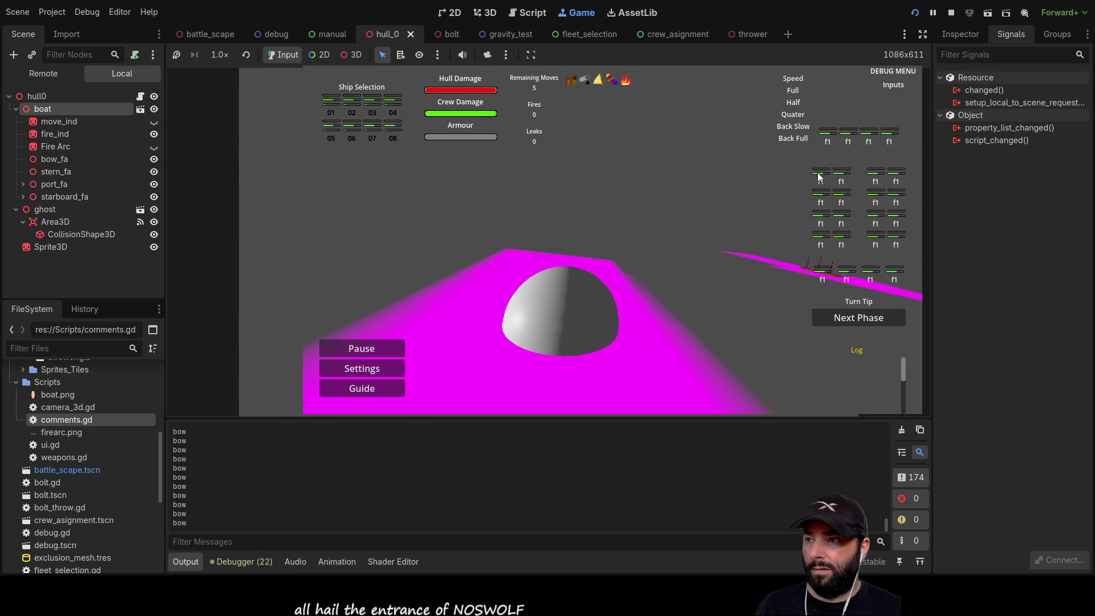
click(822, 178)
click(822, 178)
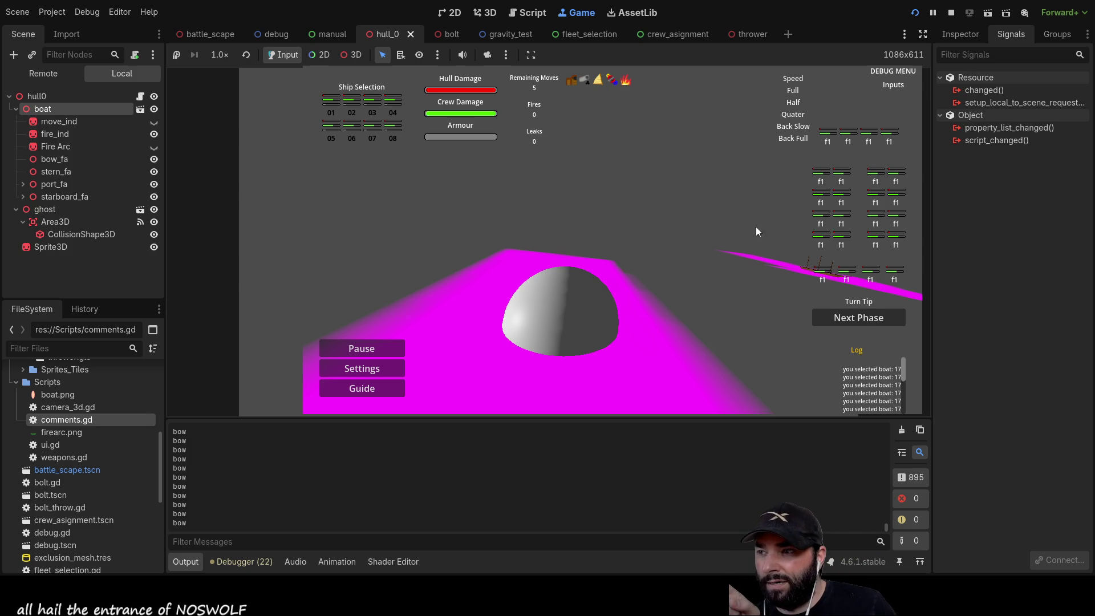
key(F8)
scroll(486, 292, up, 1)
scroll(486, 292, down, 5)
scroll(488, 296, up, 10)
scroll(489, 300, up, 6)
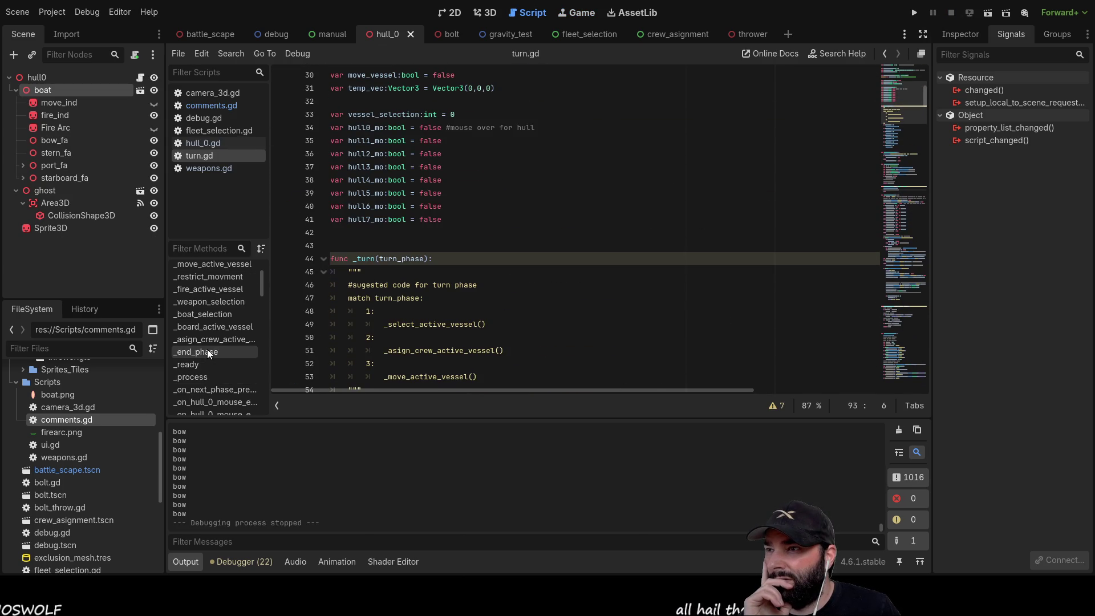
Delete the local fire_side declaration and its leftover empty line from _weapon_selection
click(211, 303)
drag(444, 246, 342, 246)
key(ctrl+c)
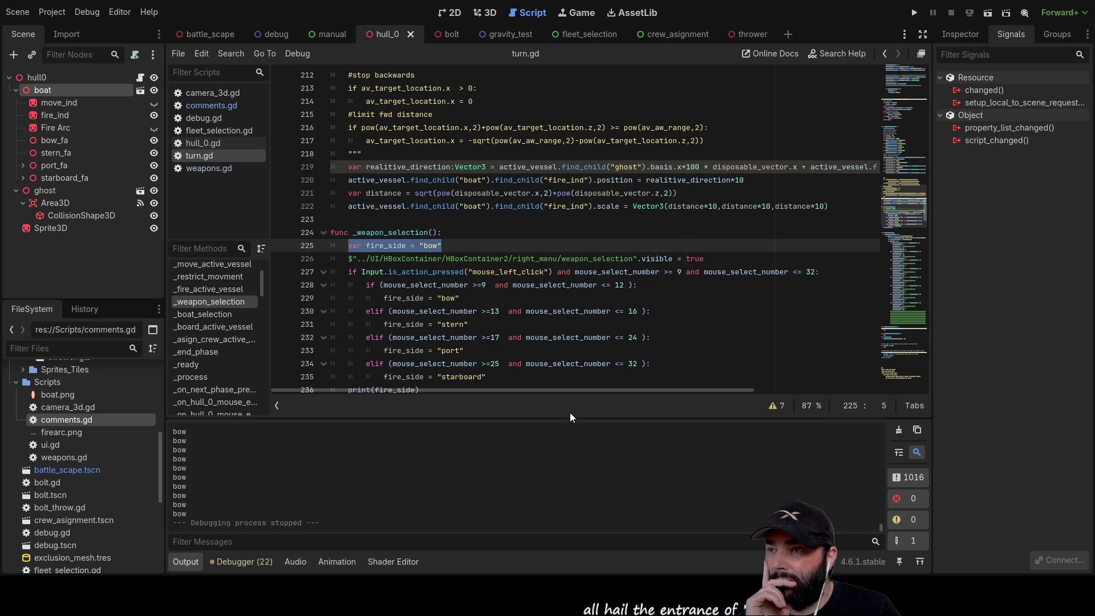
key(BackSpace)
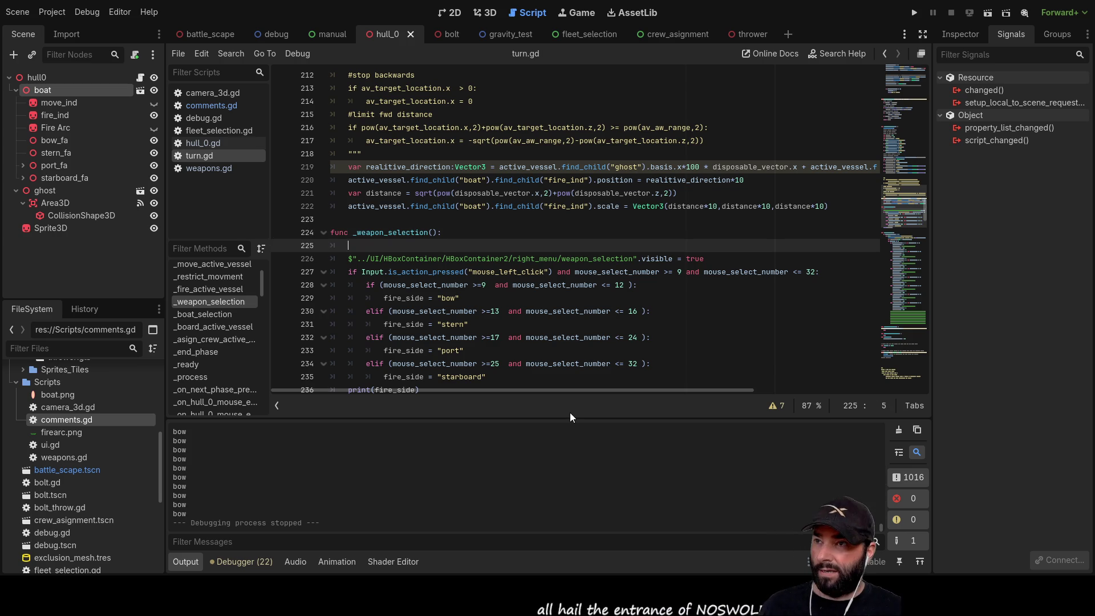
key(ctrl+shift+k)
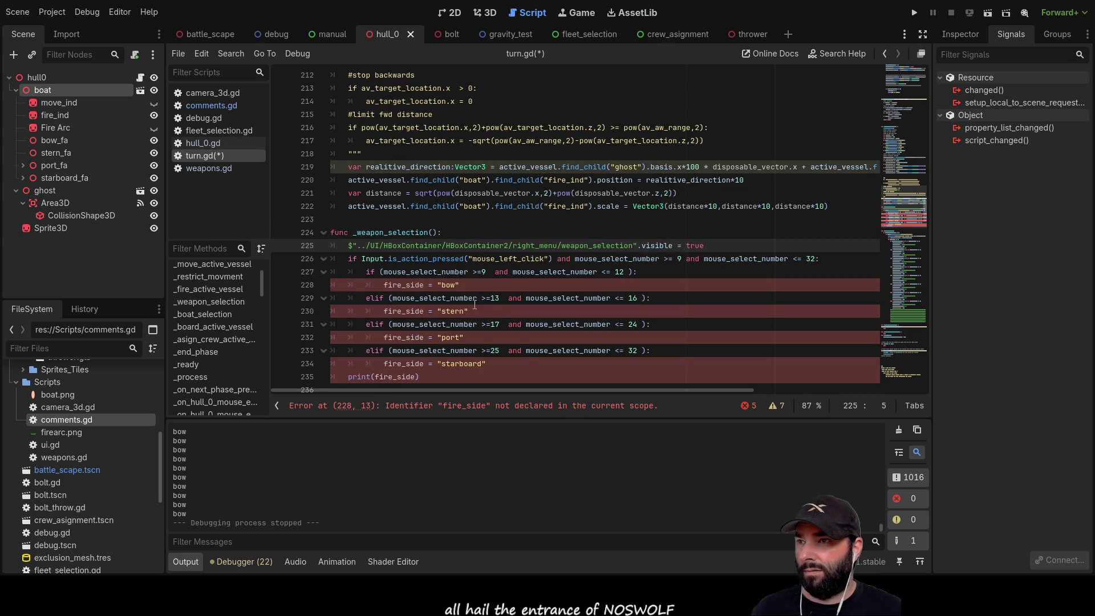
Paste var fire_side = "bow" as a script-level line 42 above func _turn, then run the game
scroll(426, 321, up, 20)
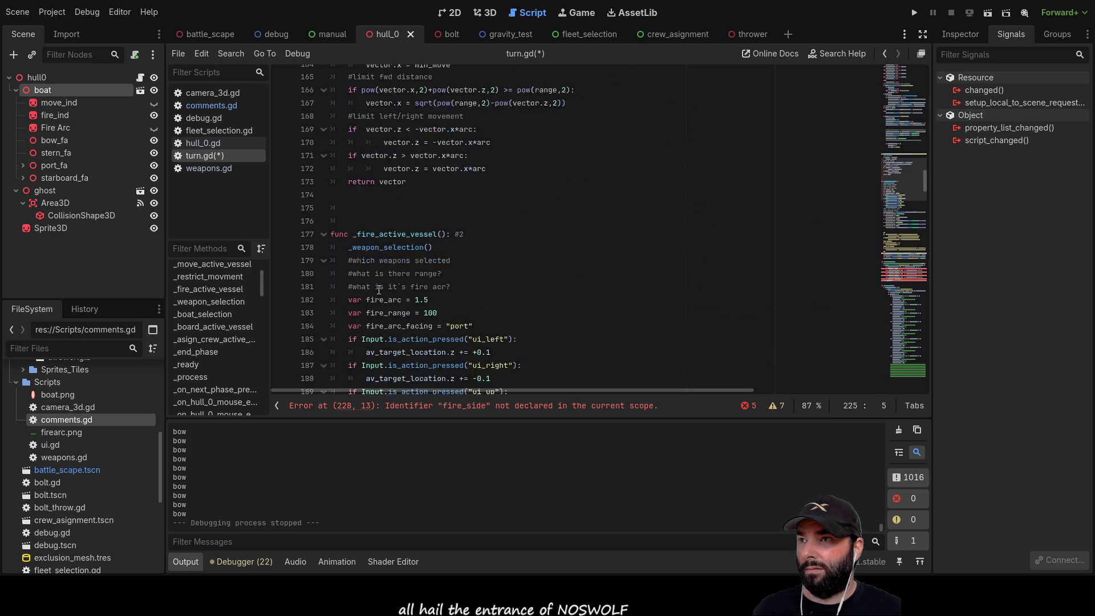
scroll(378, 289, up, 20)
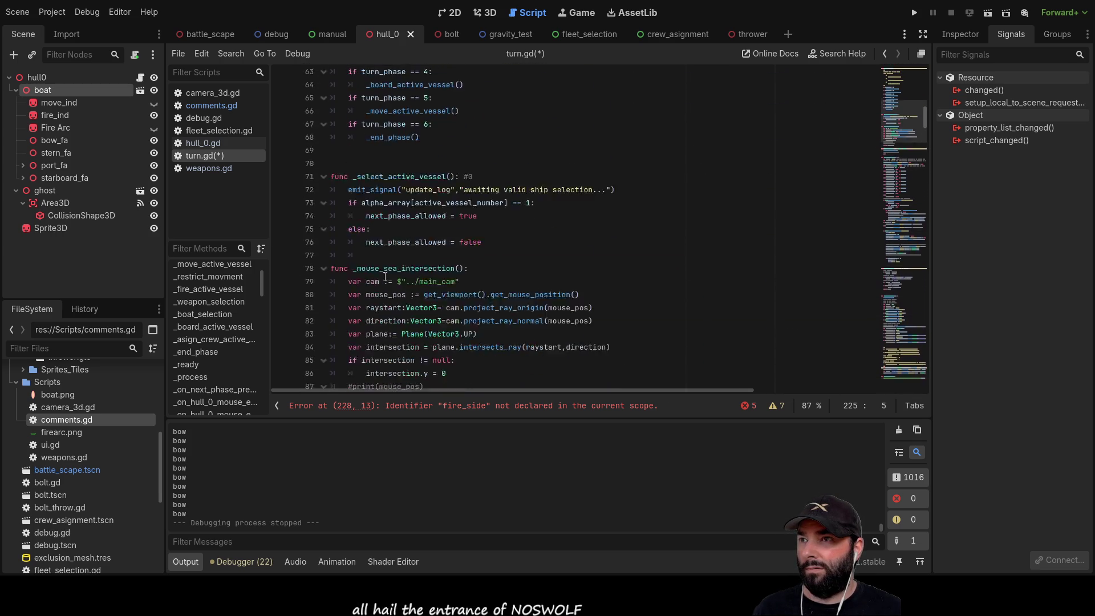
scroll(386, 279, up, 6)
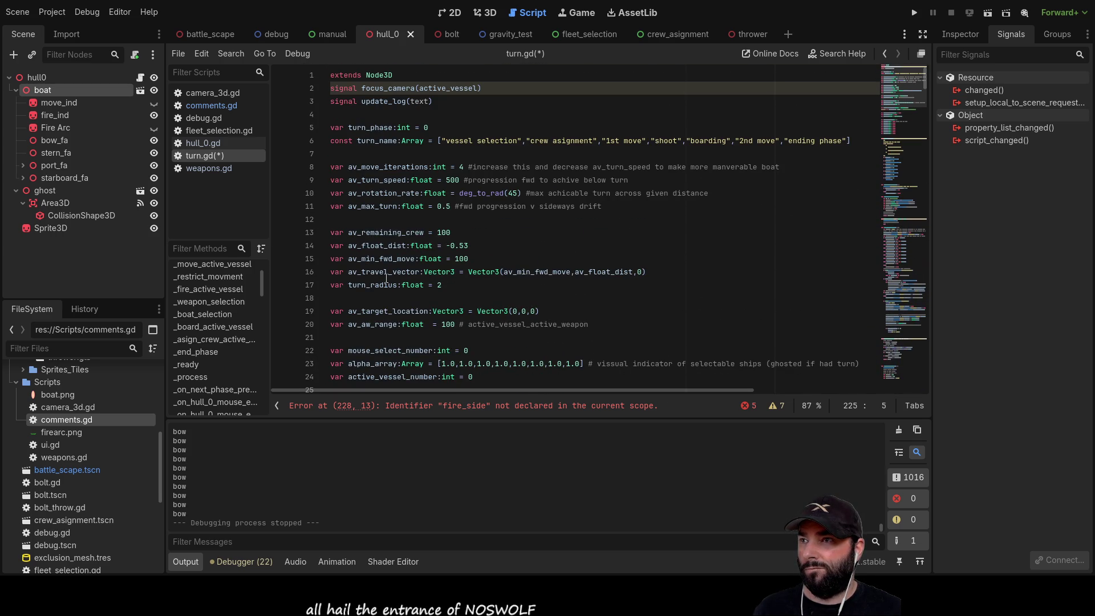
scroll(386, 278, down, 6)
scroll(386, 278, down, 3)
click(416, 234)
key(Return)
scroll(415, 265, up, 5)
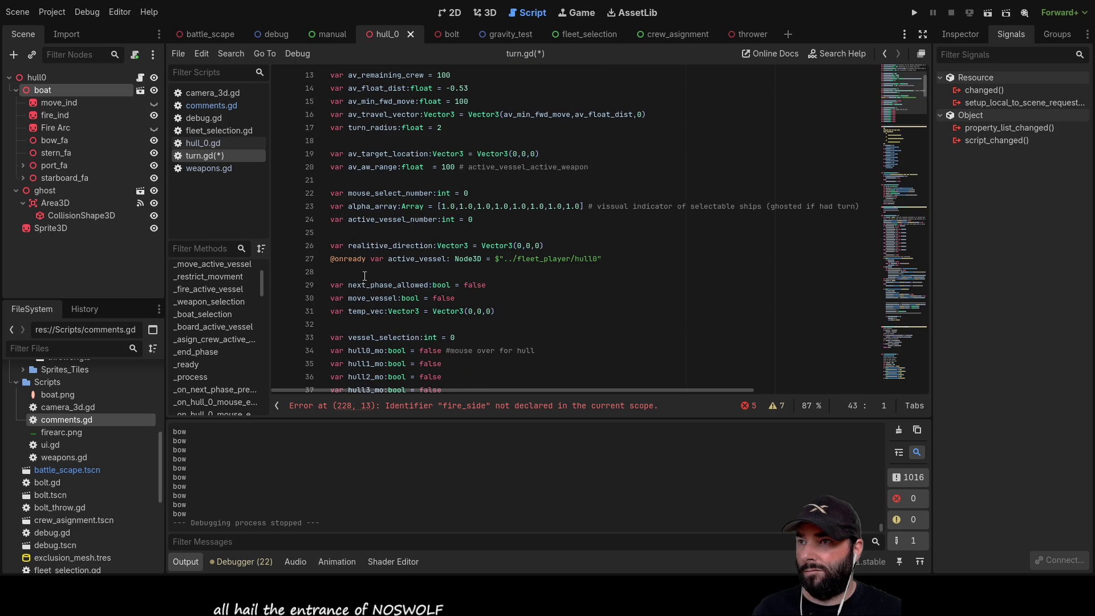
scroll(342, 257, down, 3)
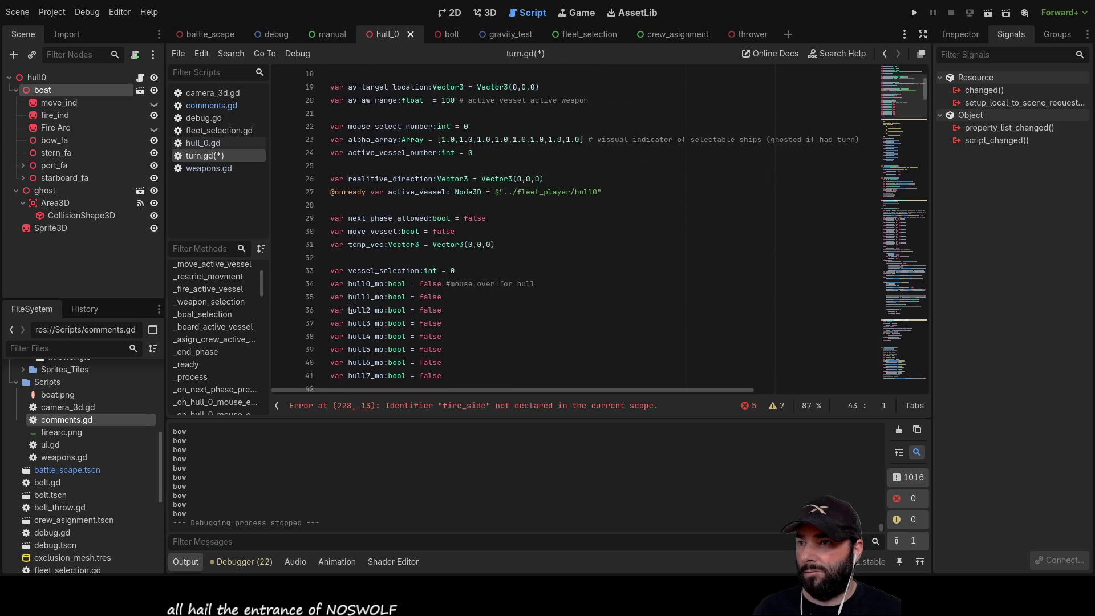
scroll(349, 302, up, 5)
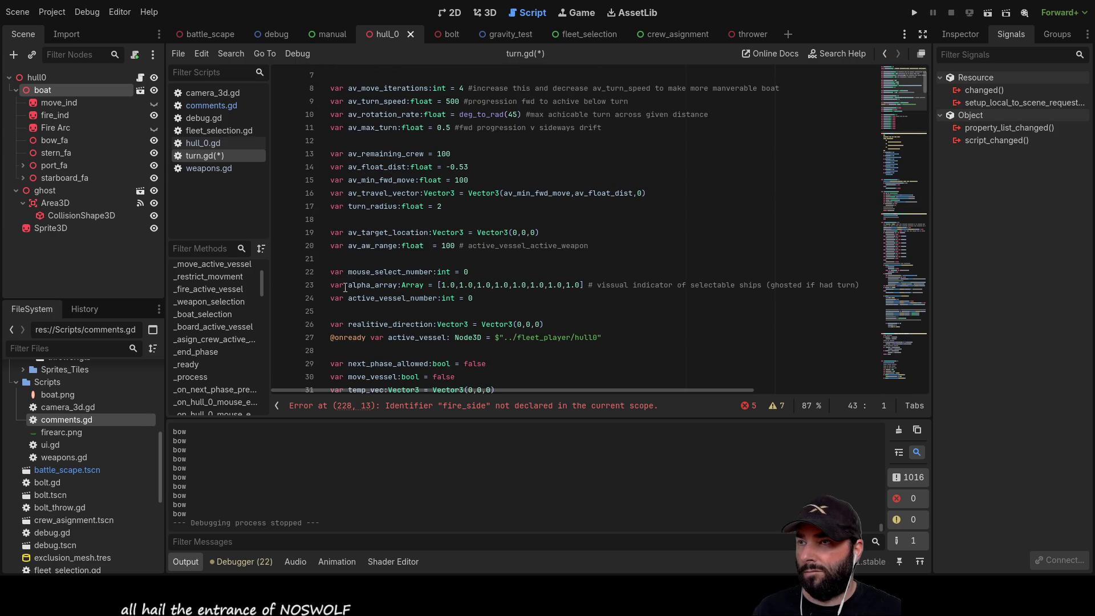
scroll(345, 288, down, 2)
scroll(343, 268, down, 7)
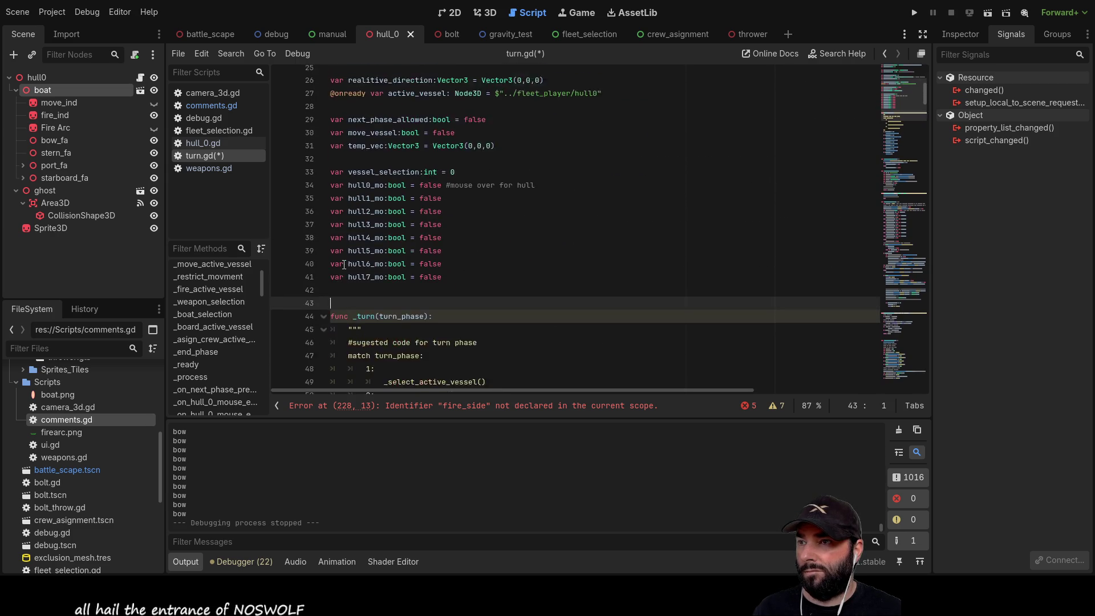
click(343, 186)
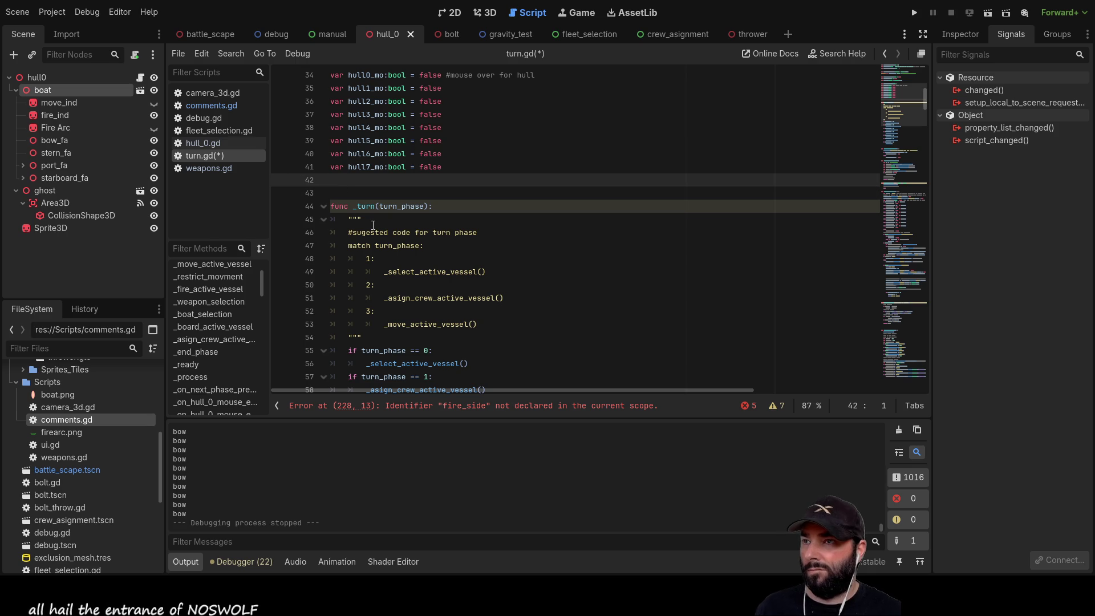
key(Return)
key(ctrl+v)
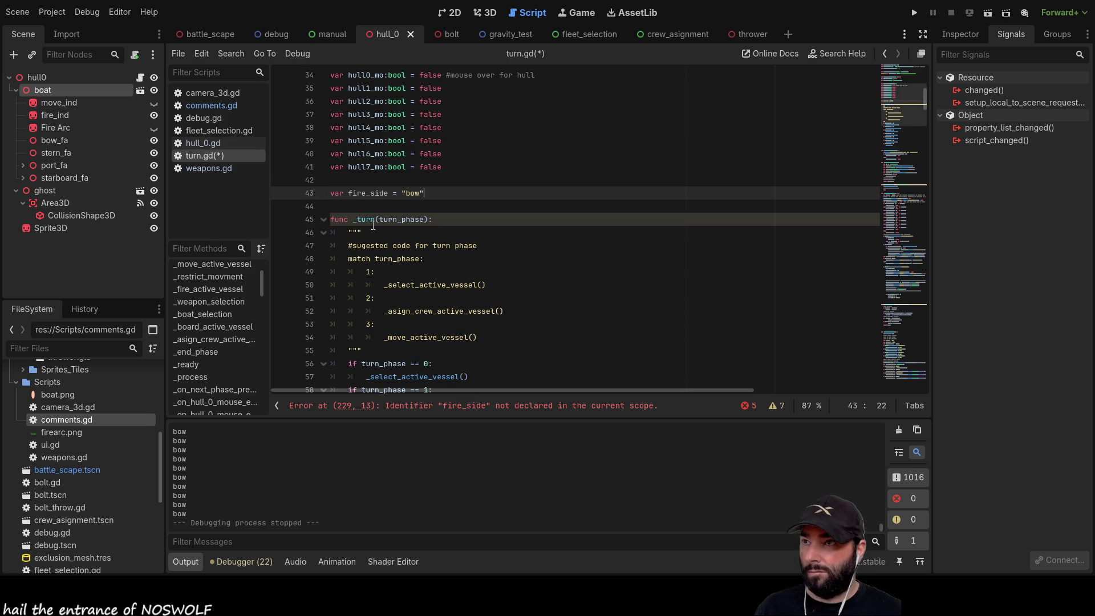
click(914, 13)
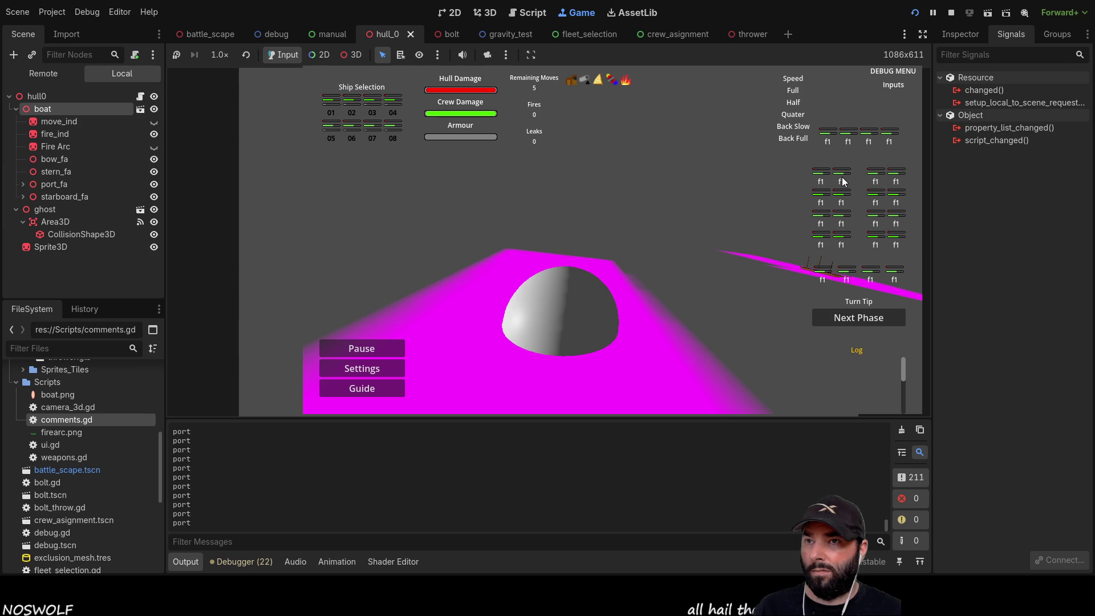
Pick a stern and a bow weapon slot in the running game, then stop it and return to turn.gd
click(847, 275)
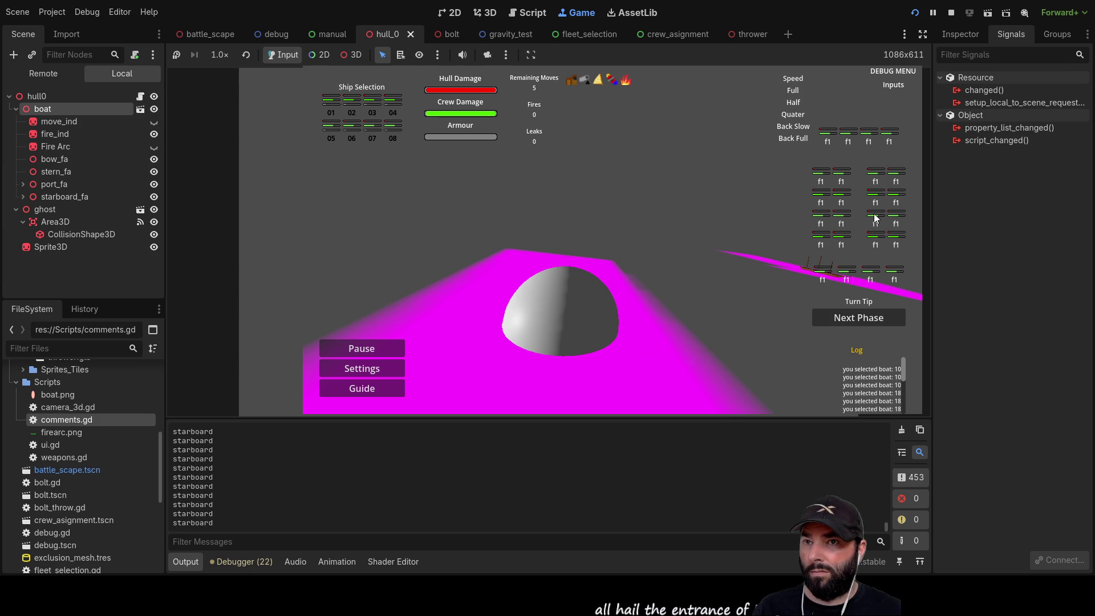
click(870, 135)
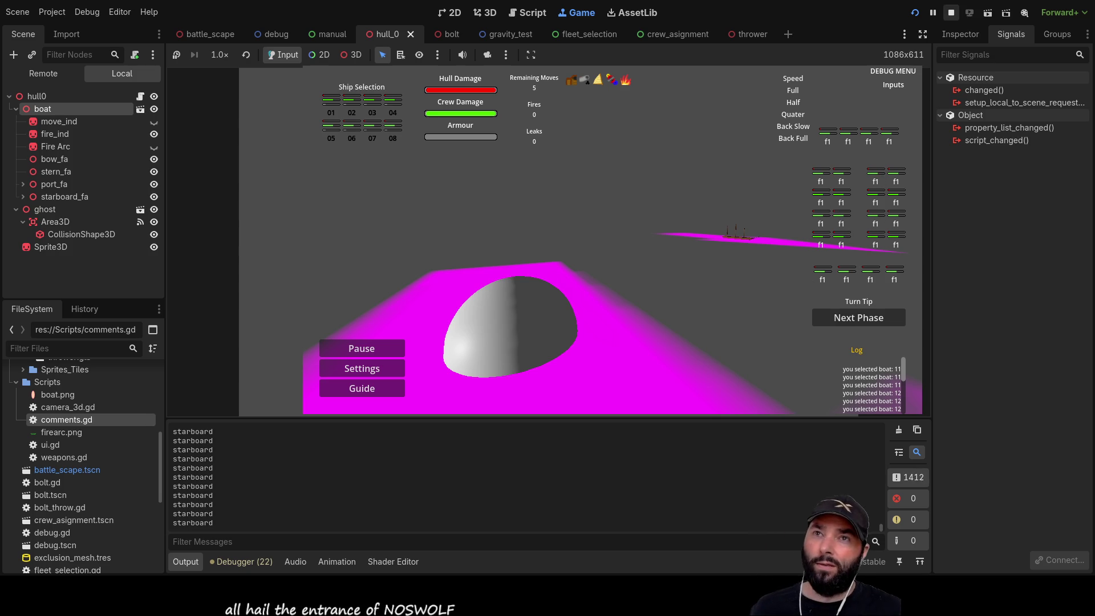
click(951, 12)
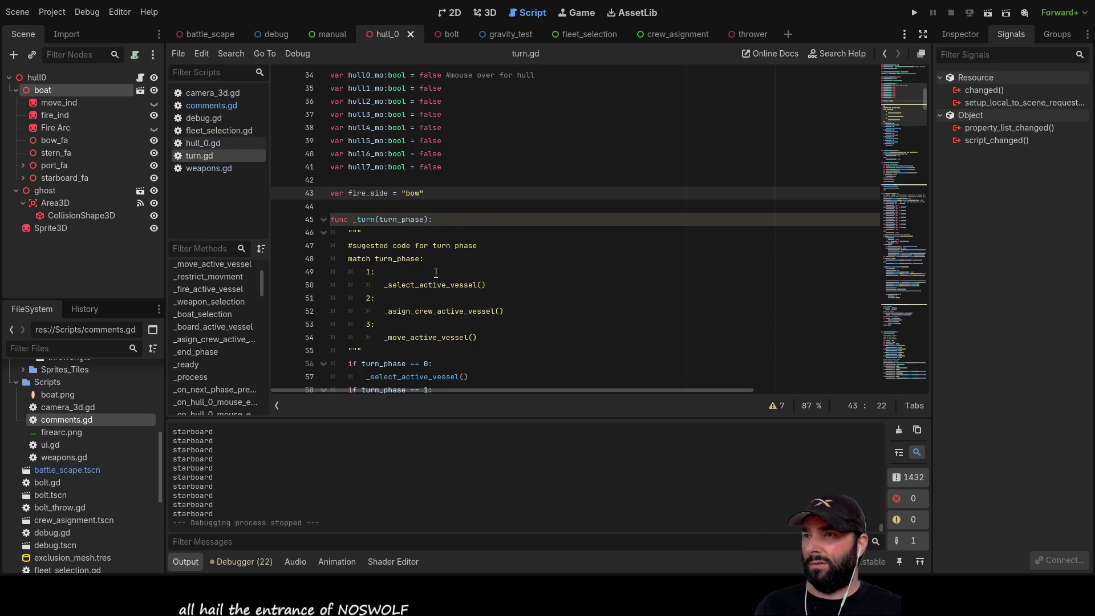
scroll(475, 262, down, 20)
drag(428, 390, 487, 409)
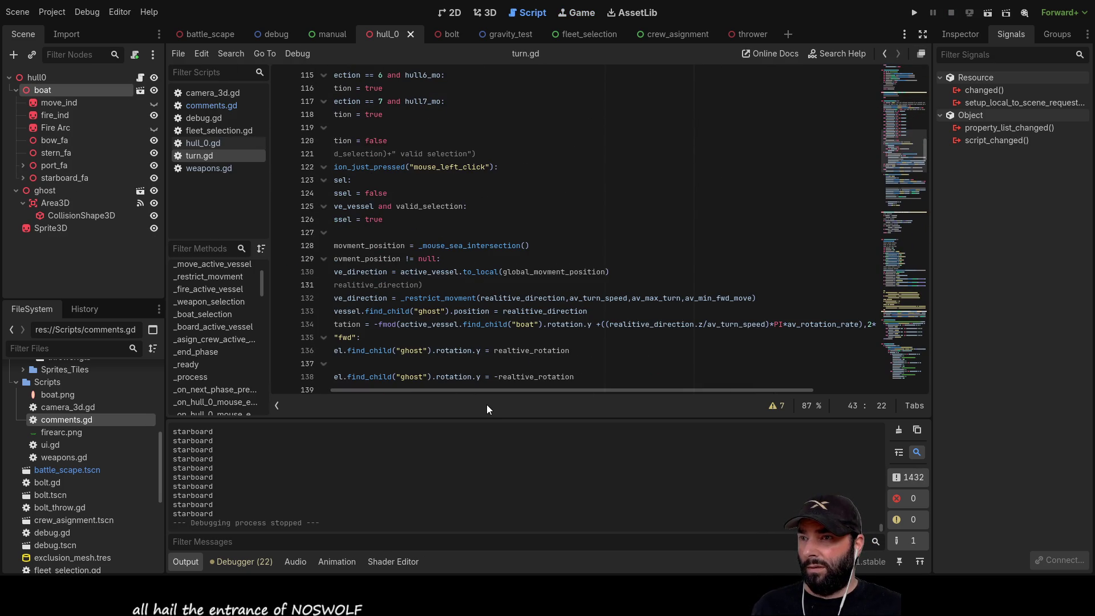
Insert blank lines before print(fire_side) in _weapon_selection
scroll(491, 337, up, 7)
scroll(490, 337, up, 6)
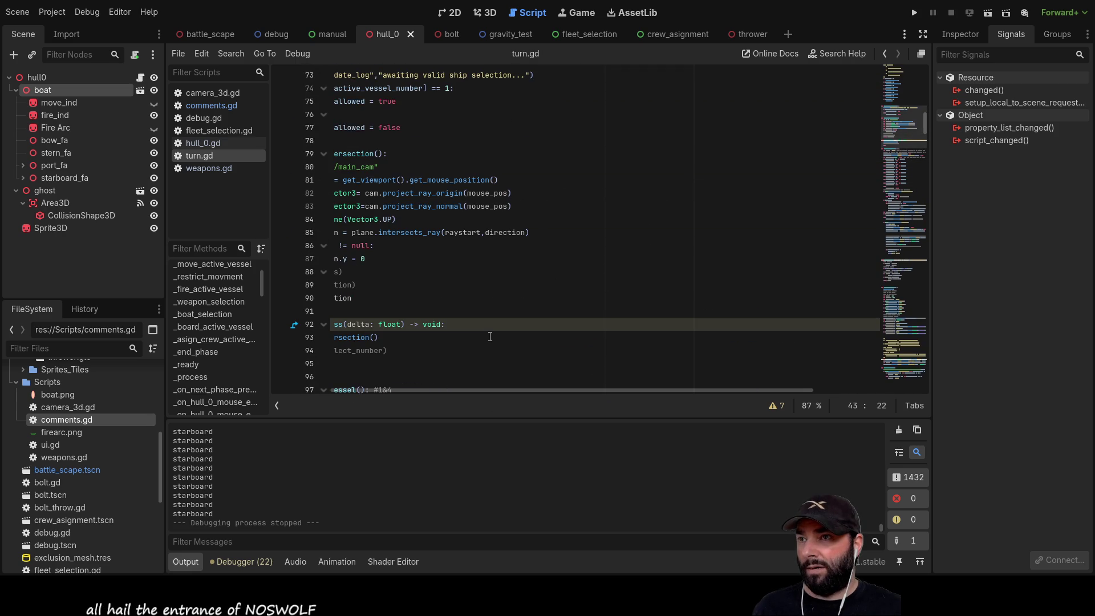
scroll(491, 337, up, 8)
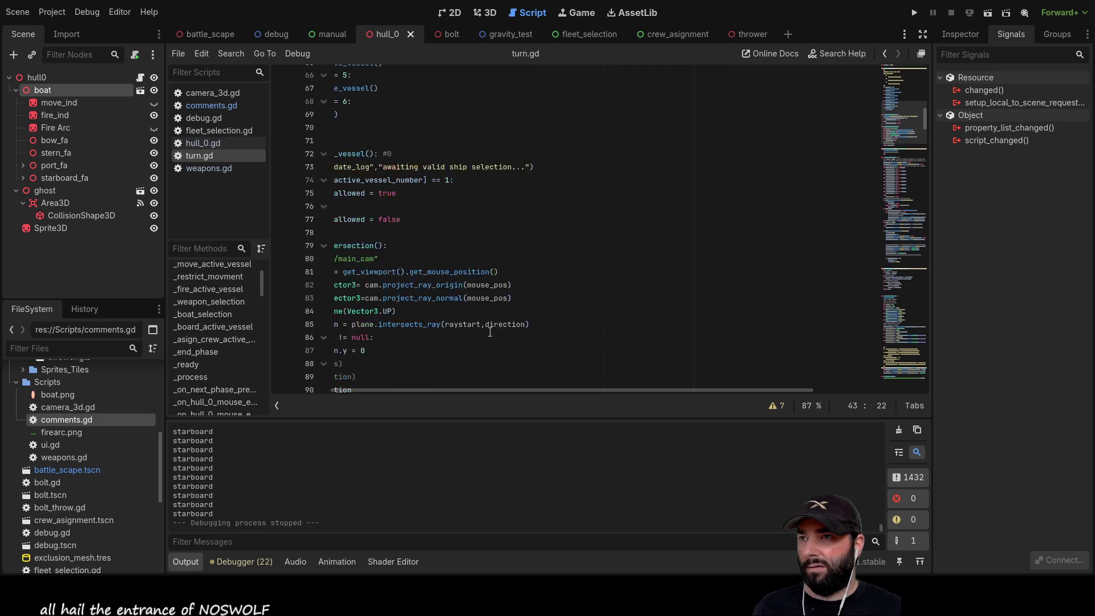
scroll(490, 343, up, 4)
scroll(460, 343, down, 5)
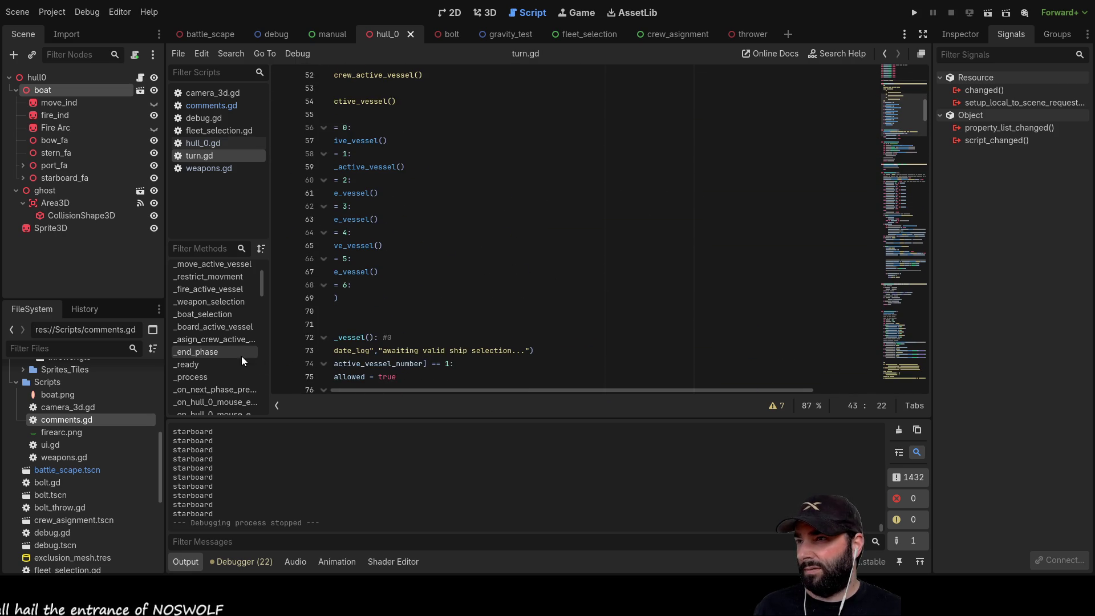
click(206, 303)
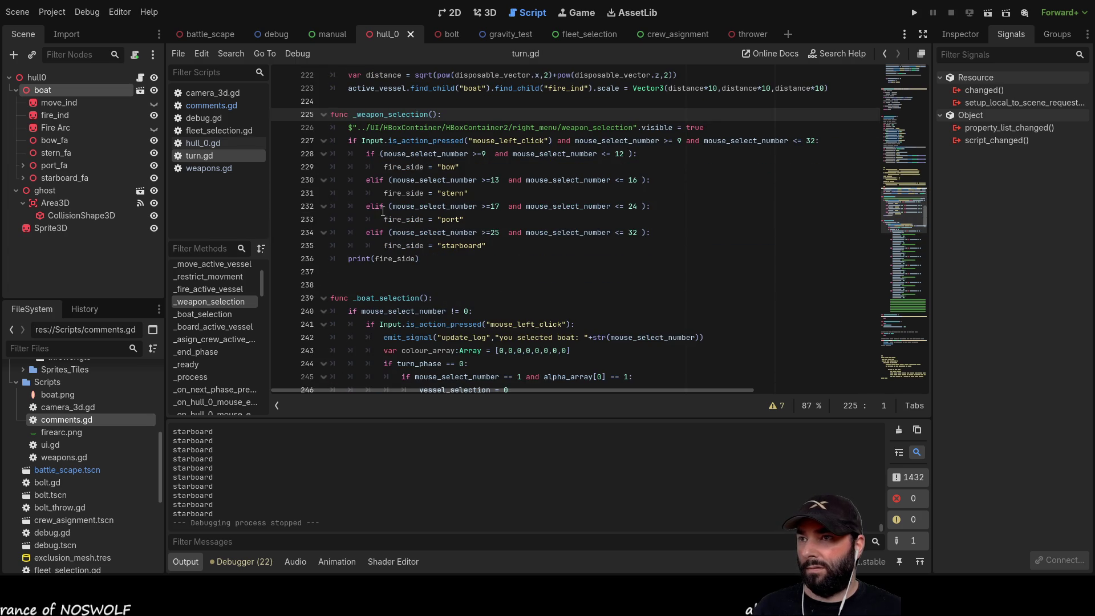
click(346, 259)
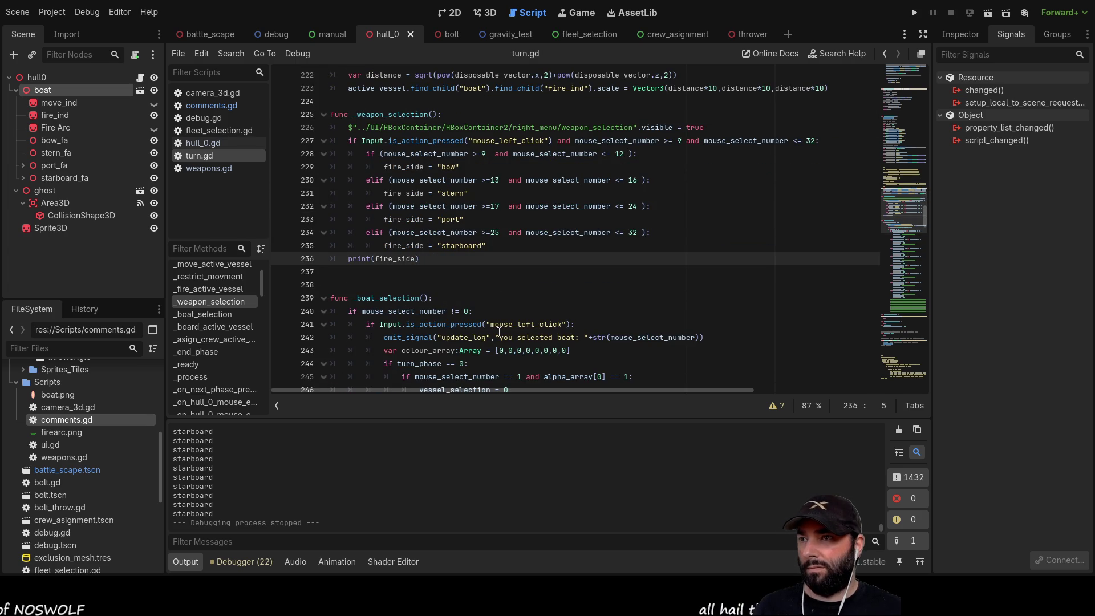
key(Up)
key(Up)
key(Up)
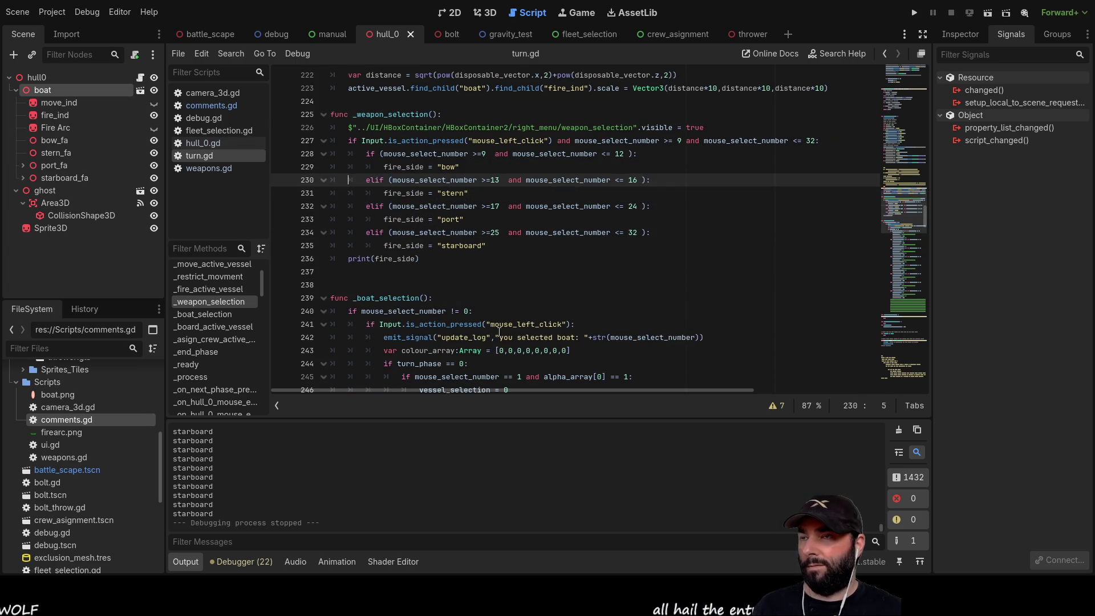
key(Down)
key(Down)
key(Down)
key(Return)
key(Return)
key(Return)
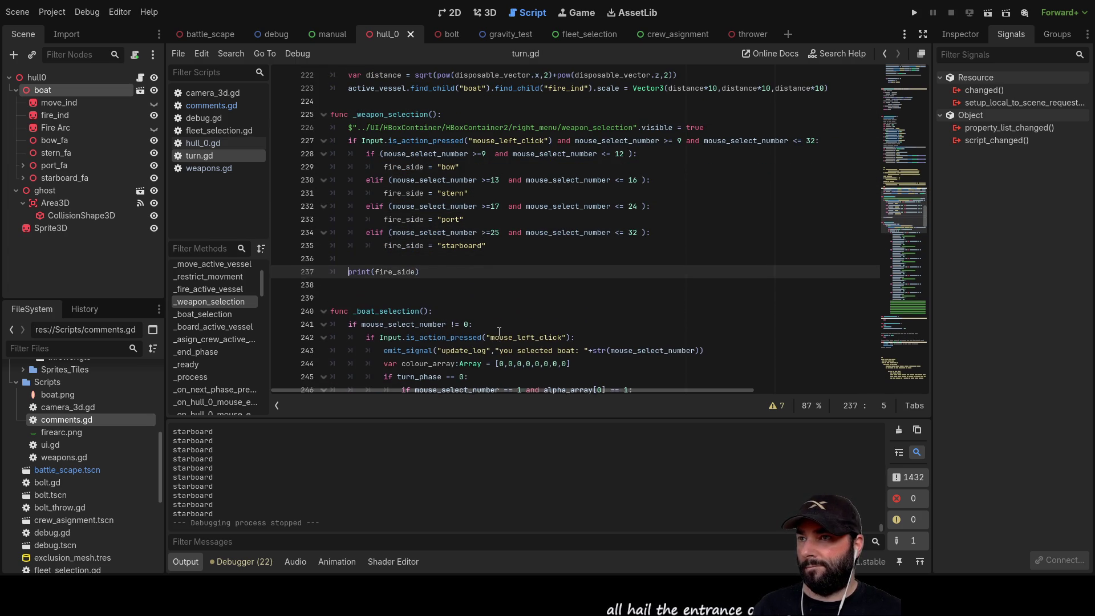
key(Up)
key(Up)
key(Up)
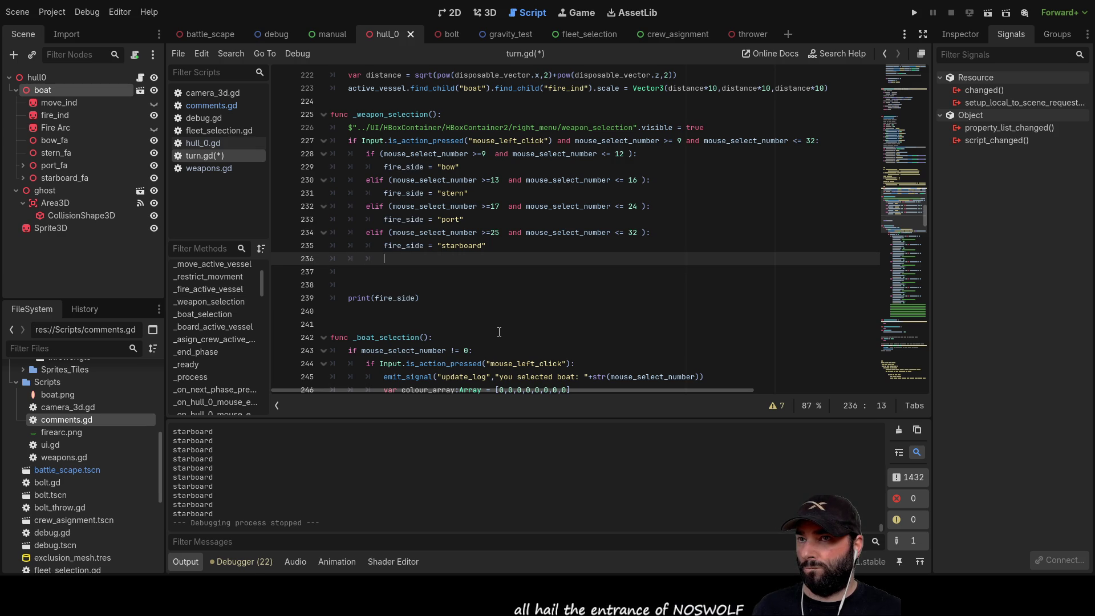
Insert blank lines above the _weapon_selection function header
scroll(500, 283, up, 4)
click(413, 259)
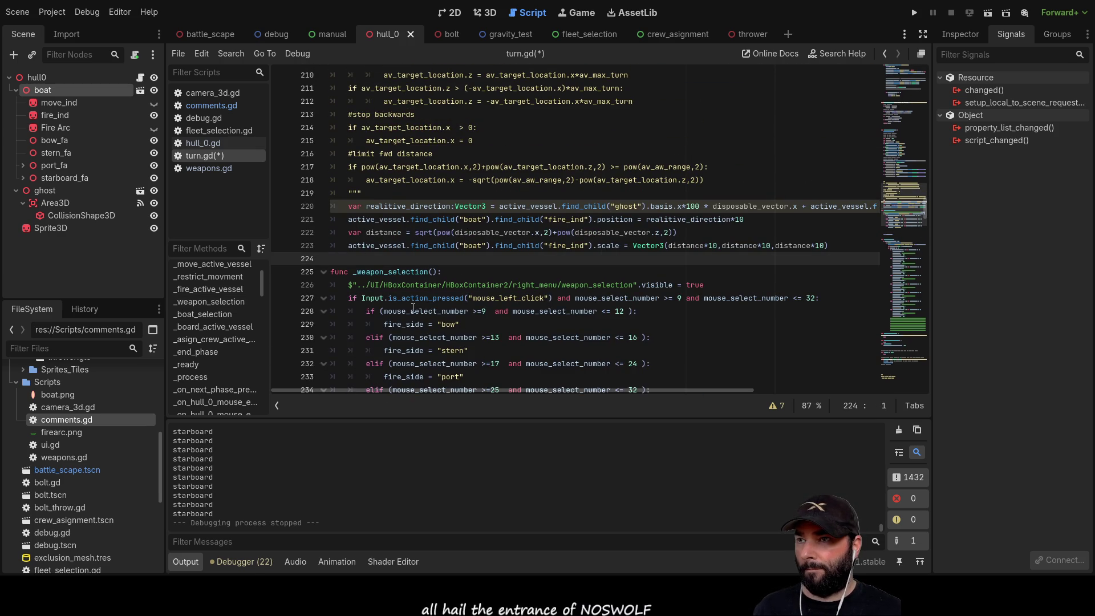
key(Return)
key(Return)
key(Return)
key(Up)
key(Up)
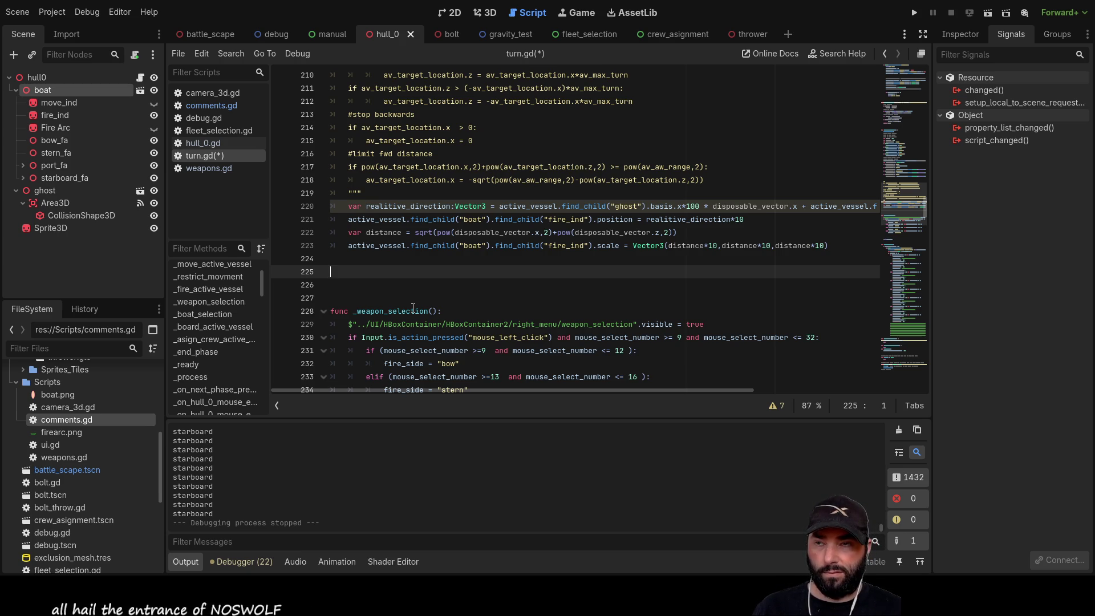
scroll(413, 308, up, 7)
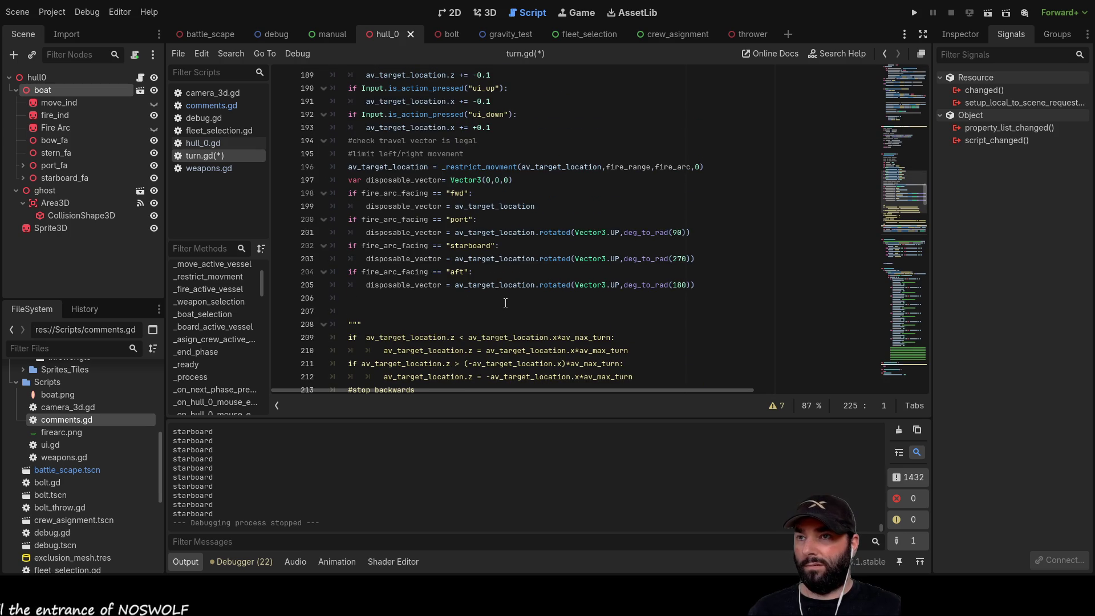
scroll(507, 303, up, 4)
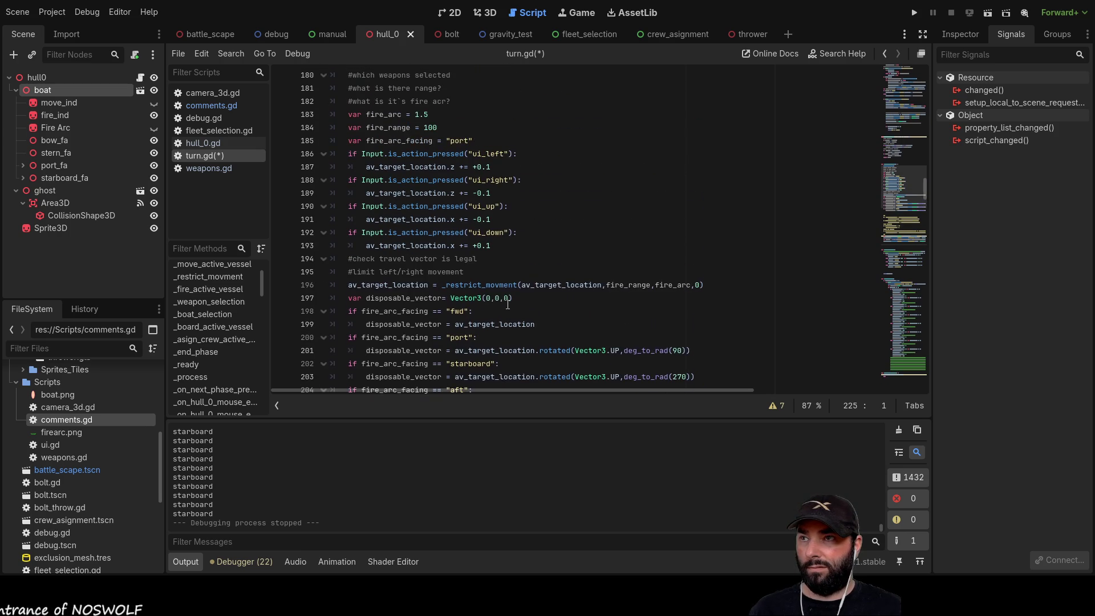
scroll(508, 304, down, 17)
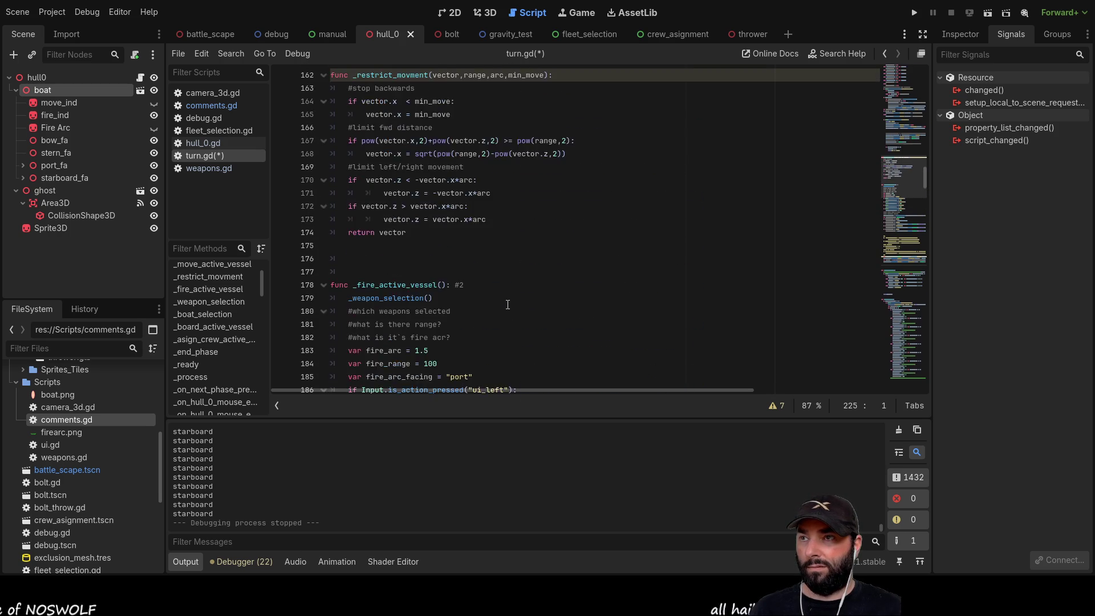
scroll(514, 303, down, 5)
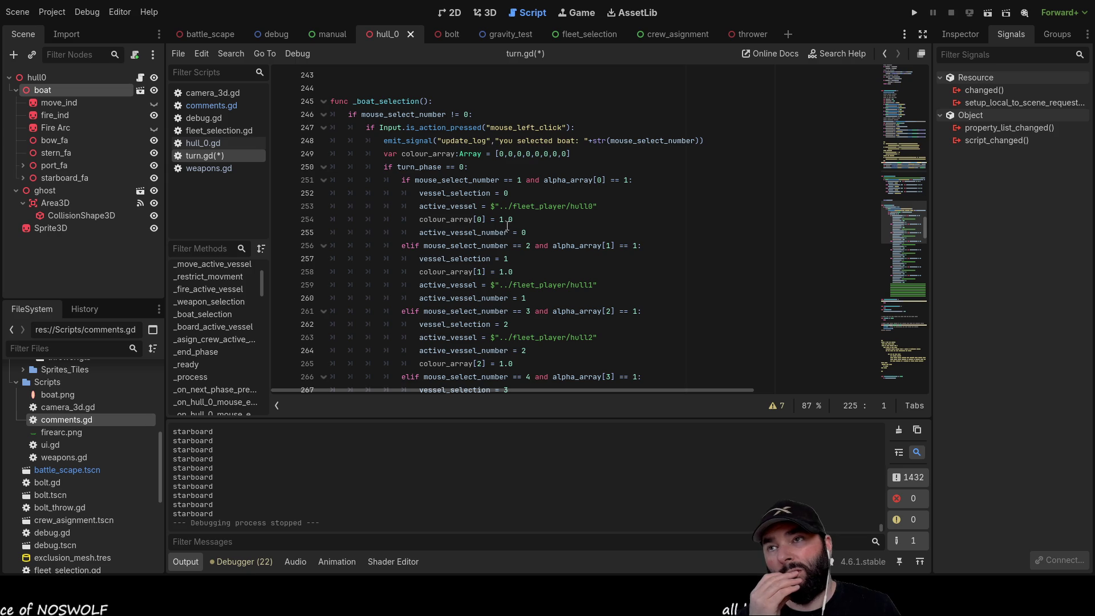
scroll(474, 221, up, 3)
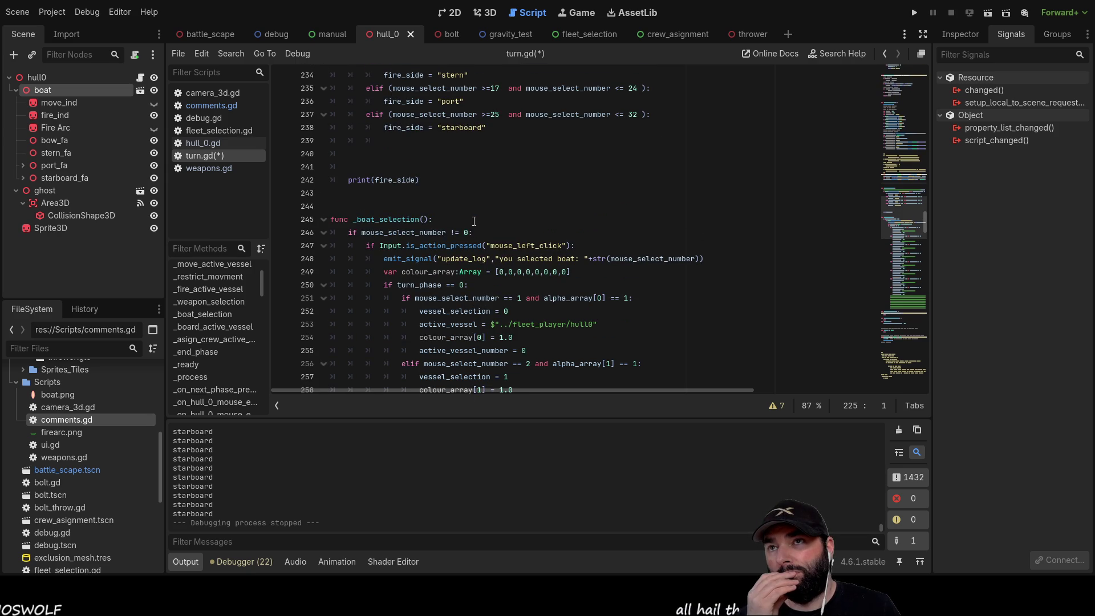
scroll(474, 221, up, 3)
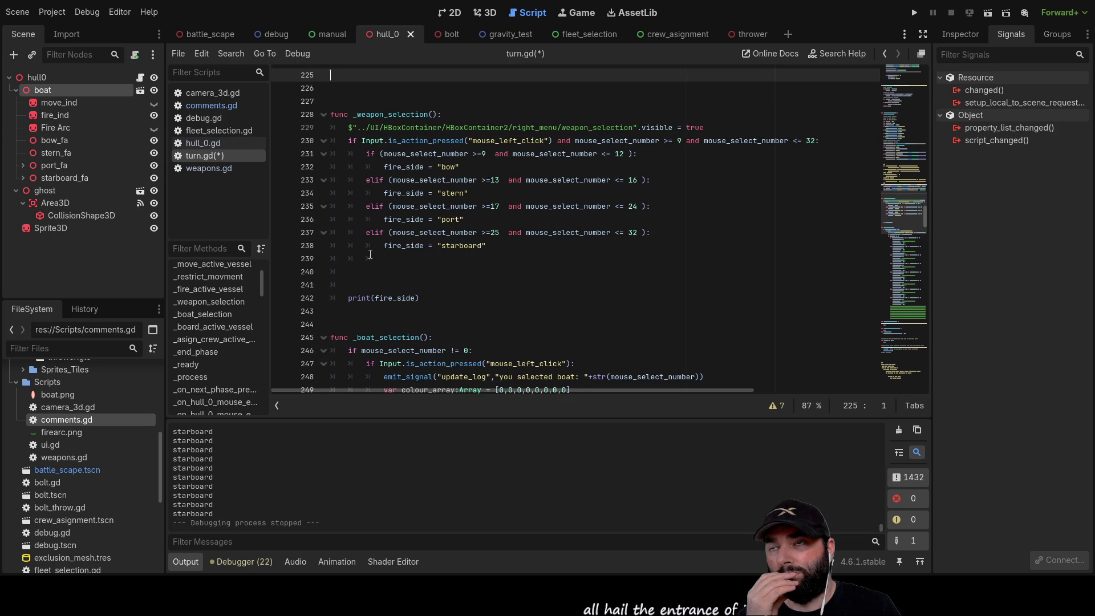
click(347, 129)
Write '#add stuff here to turn on/off avaliable weapon slots' atop _weapon_selection and remove the extra blank line
key(Return)
key(Return)
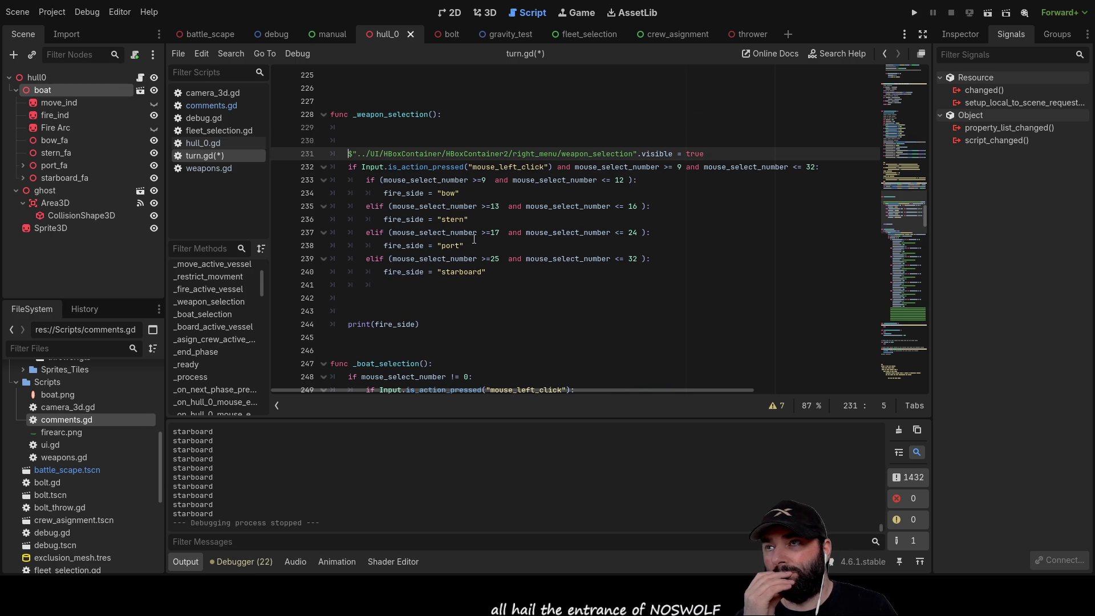
key(Up)
key(Up)
text(#add s)
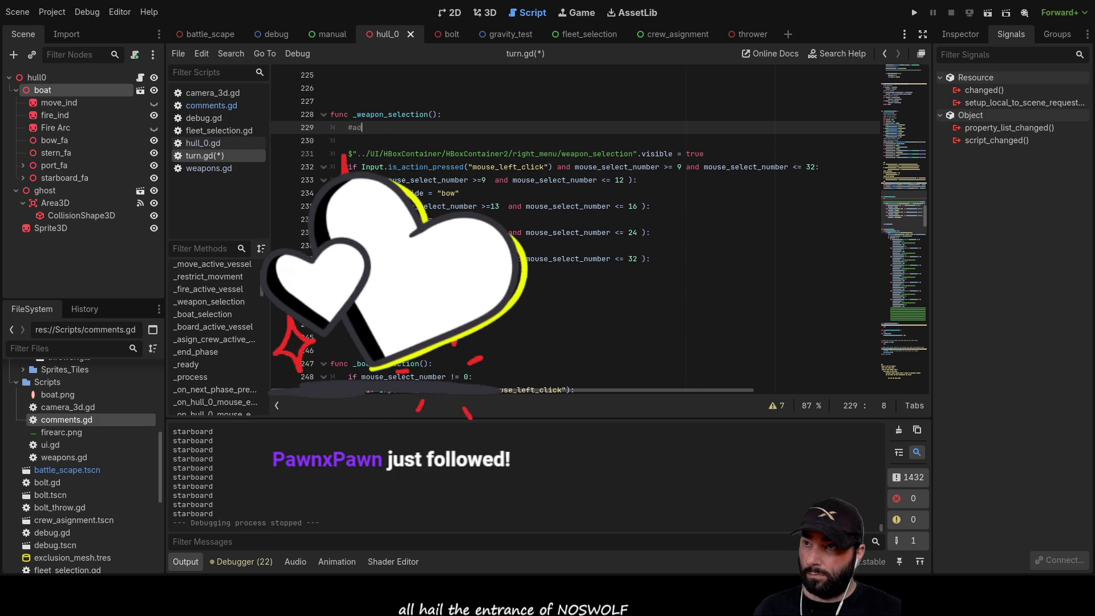
text(tu)
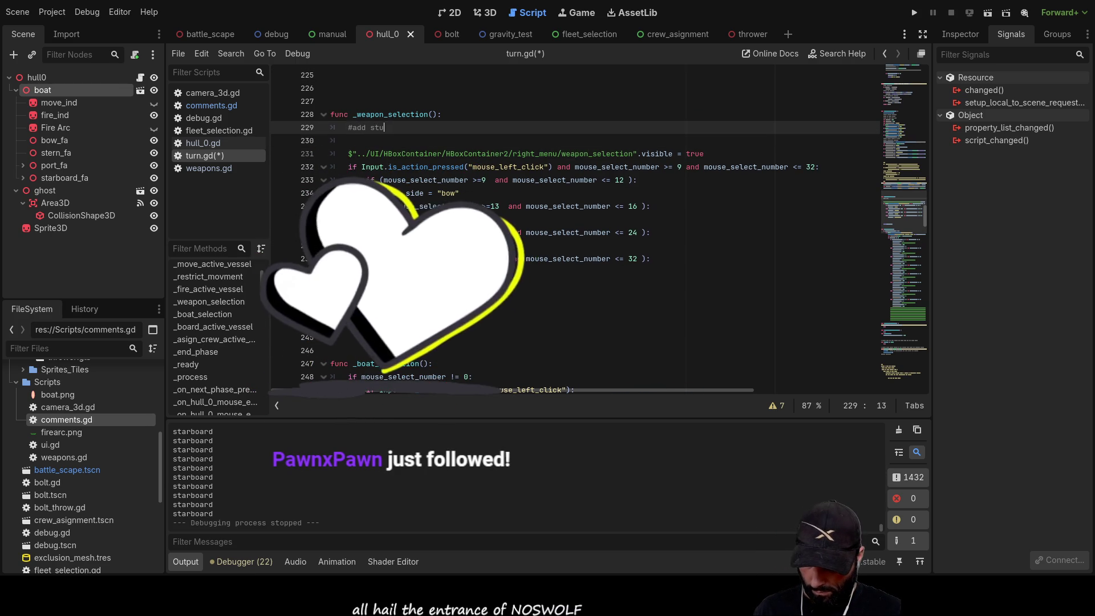
text(ff here to turn on/)
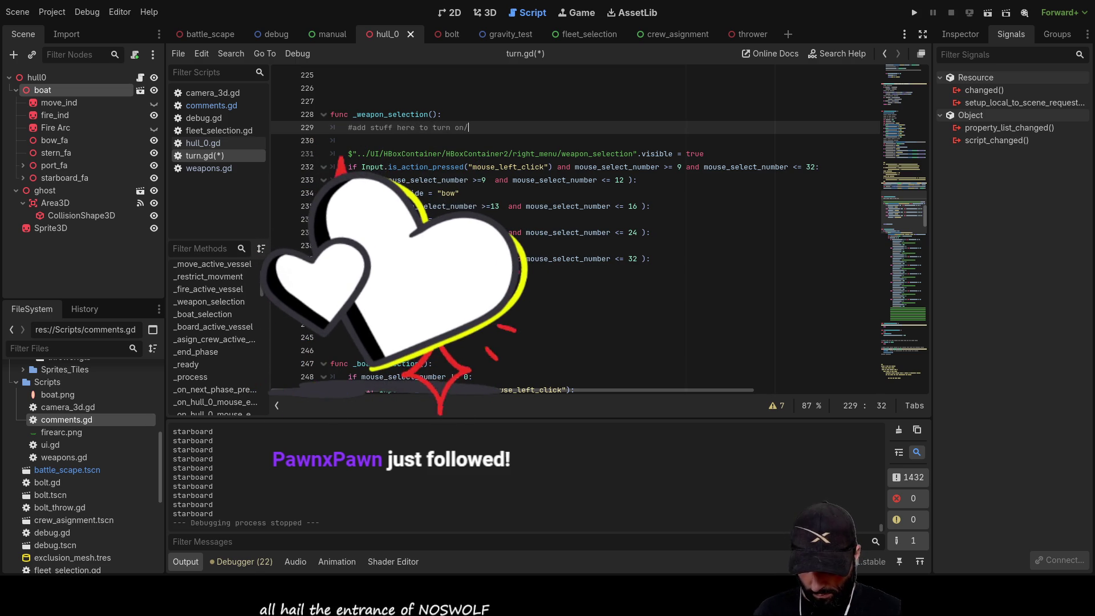
text(off avaliable weapon slo)
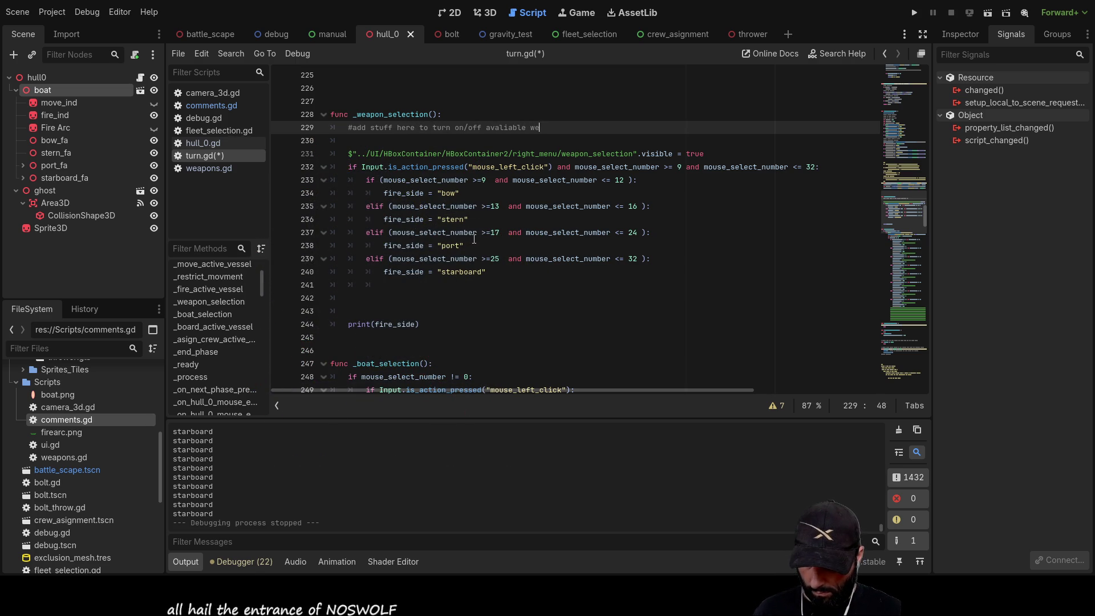
text(ts)
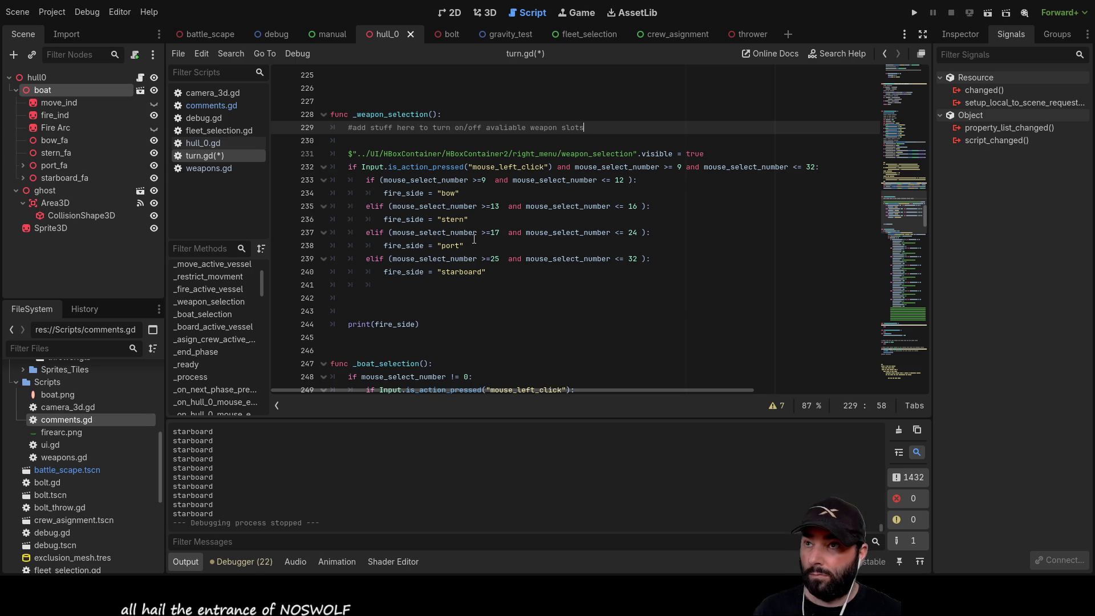
key(Return)
key(BackSpace)
key(BackSpace)
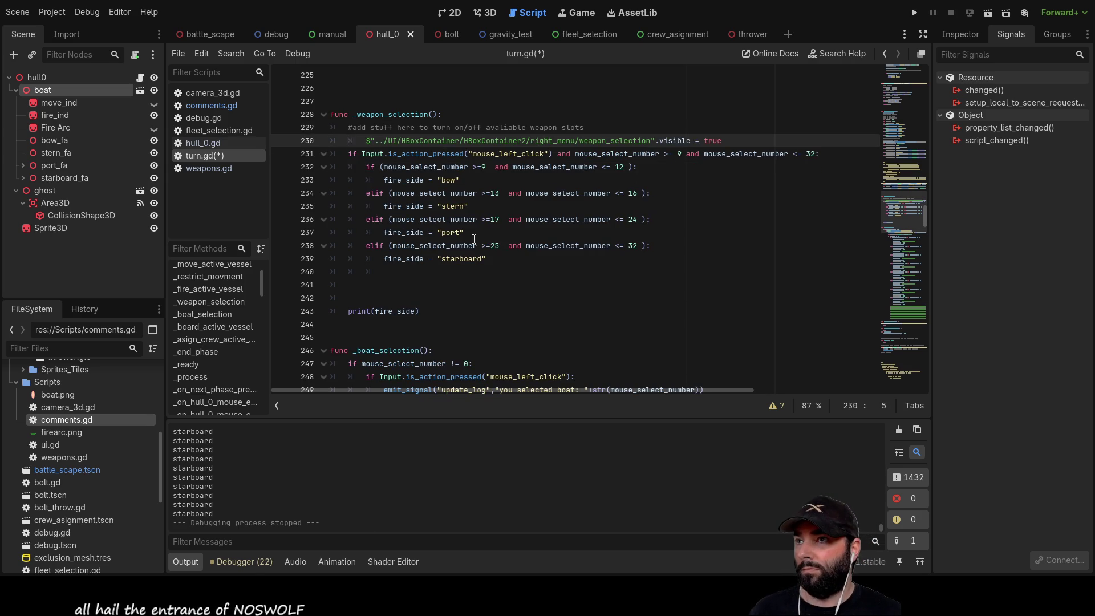
key(Down)
key(Down)
key(Down)
key(Down)
key(Down)
key(Down)
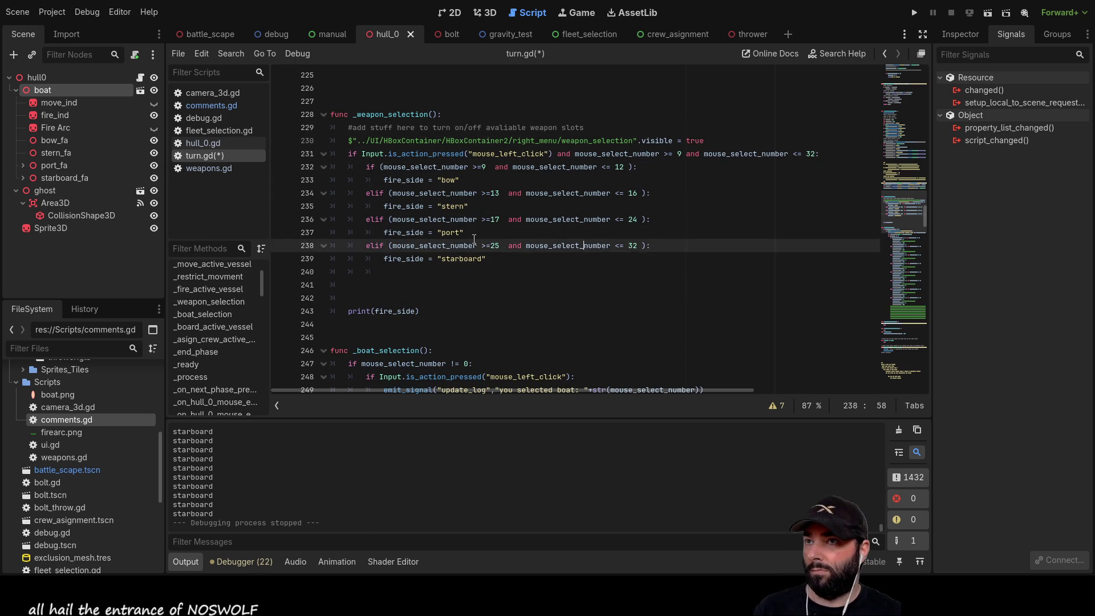
key(Down)
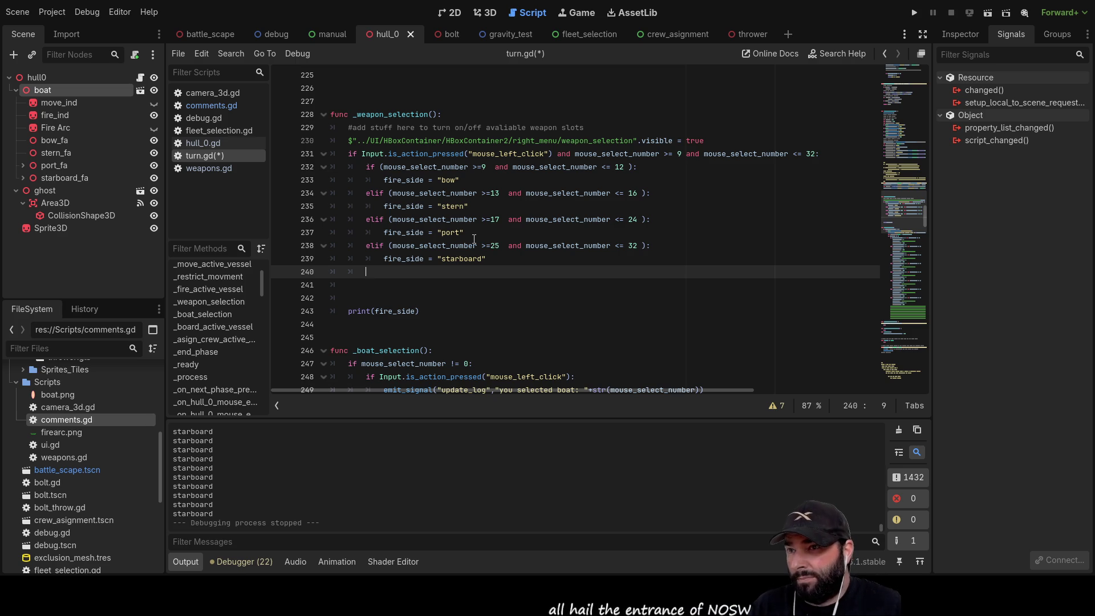
scroll(474, 239, down, 4)
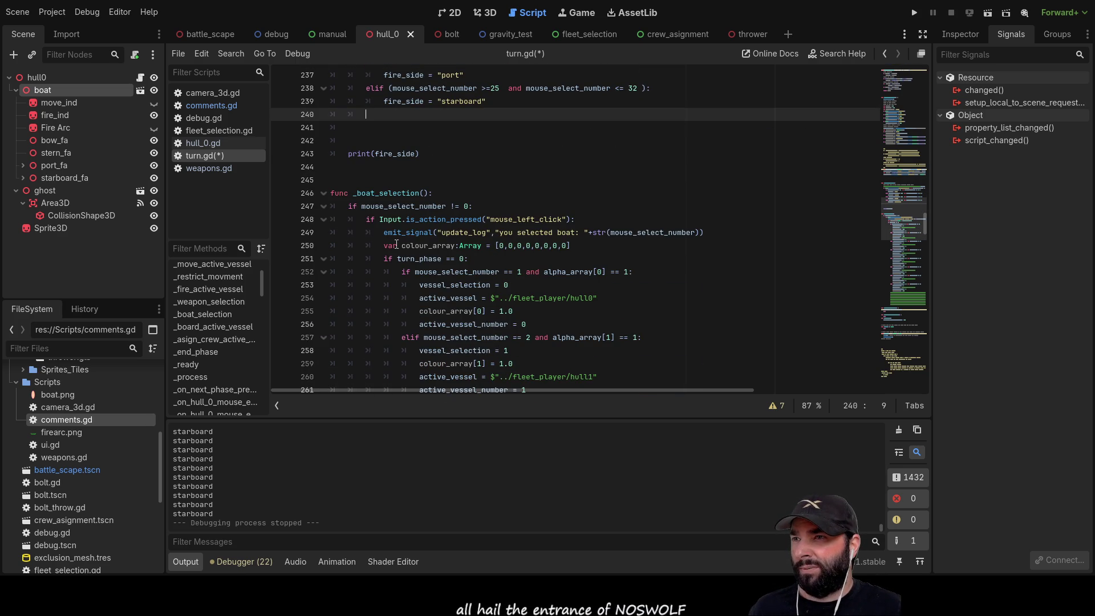
drag(384, 246, 496, 246)
key(shift+End)
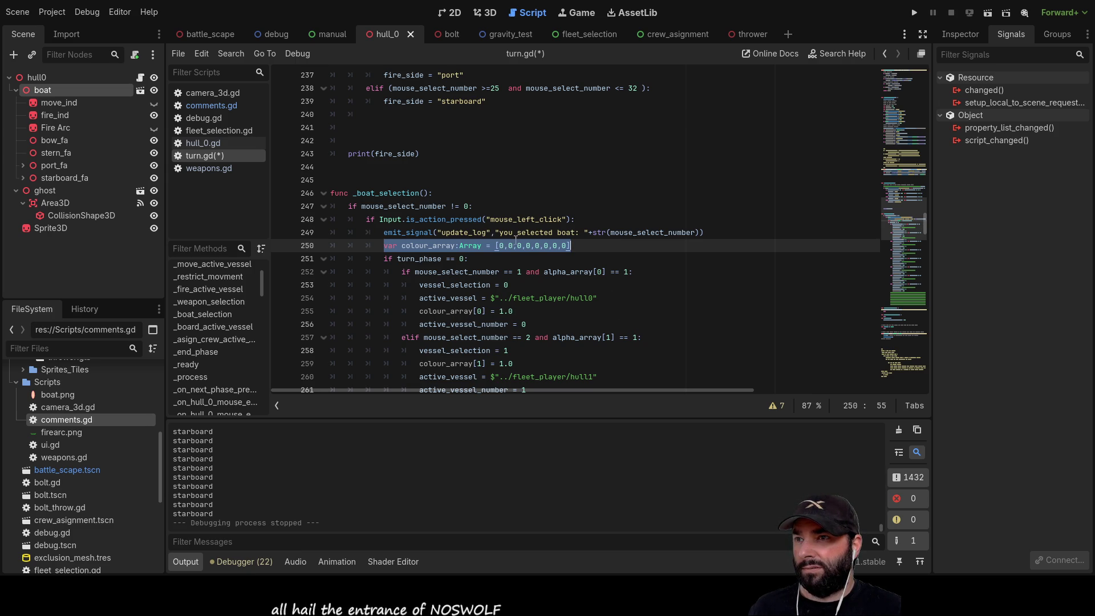
scroll(606, 256, down, 13)
scroll(605, 256, down, 2)
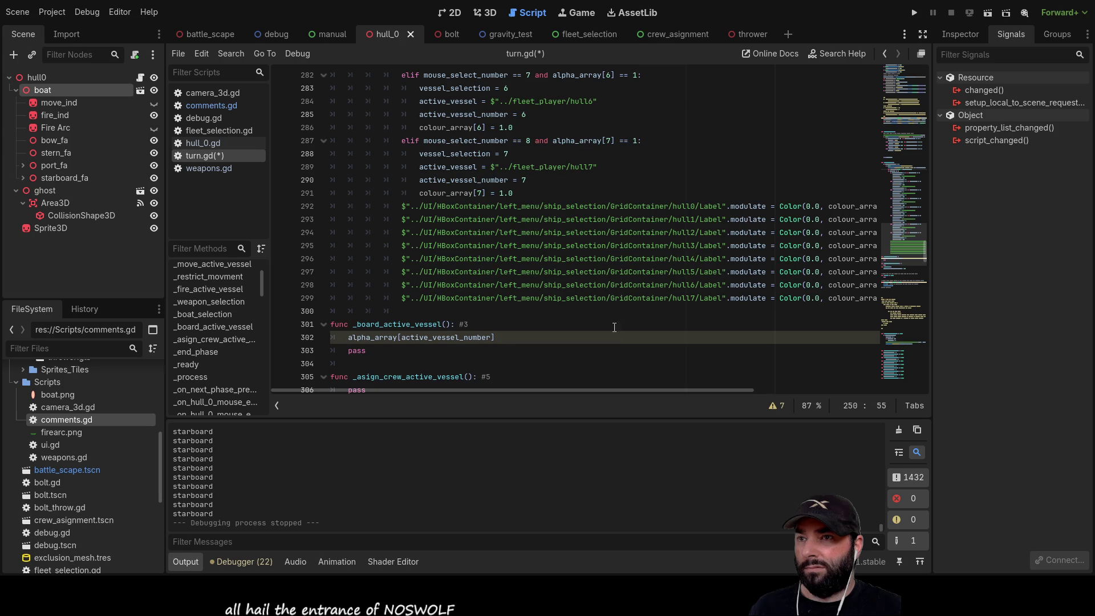
drag(627, 389, 721, 389)
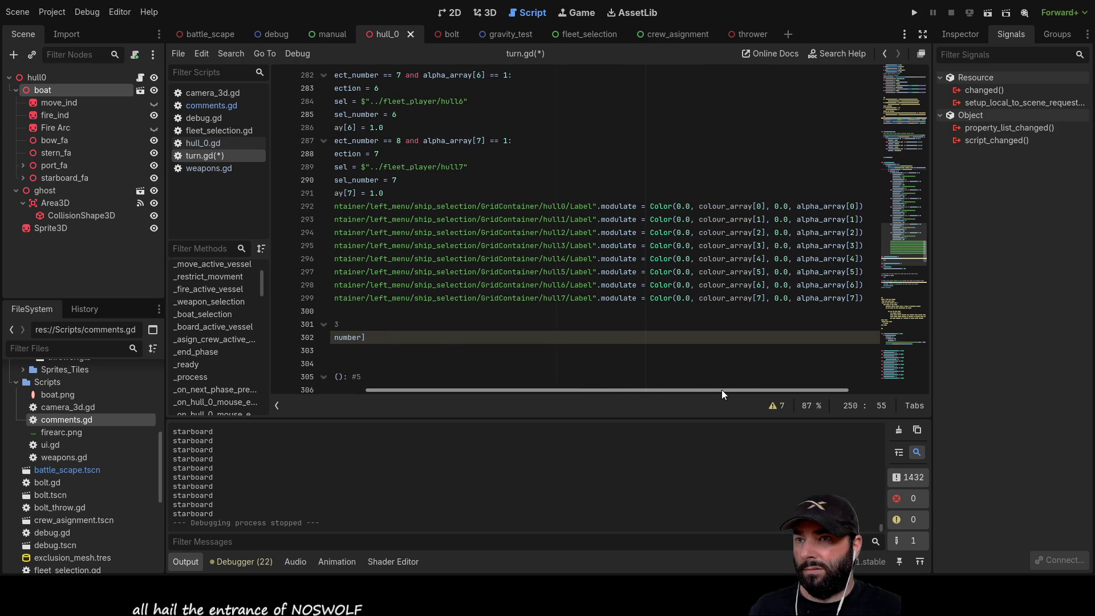
drag(721, 389, 766, 379)
scroll(769, 384, right, 1)
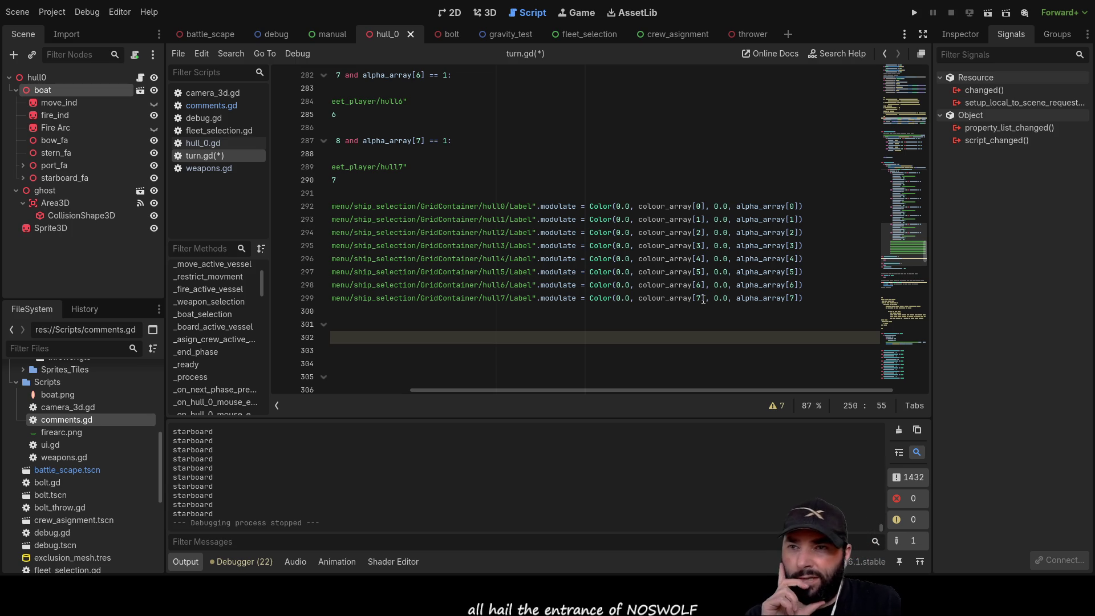
mouse_move(648, 392)
mouse_down()
mouse_move(588, 381)
mouse_move(697, 392)
mouse_up()
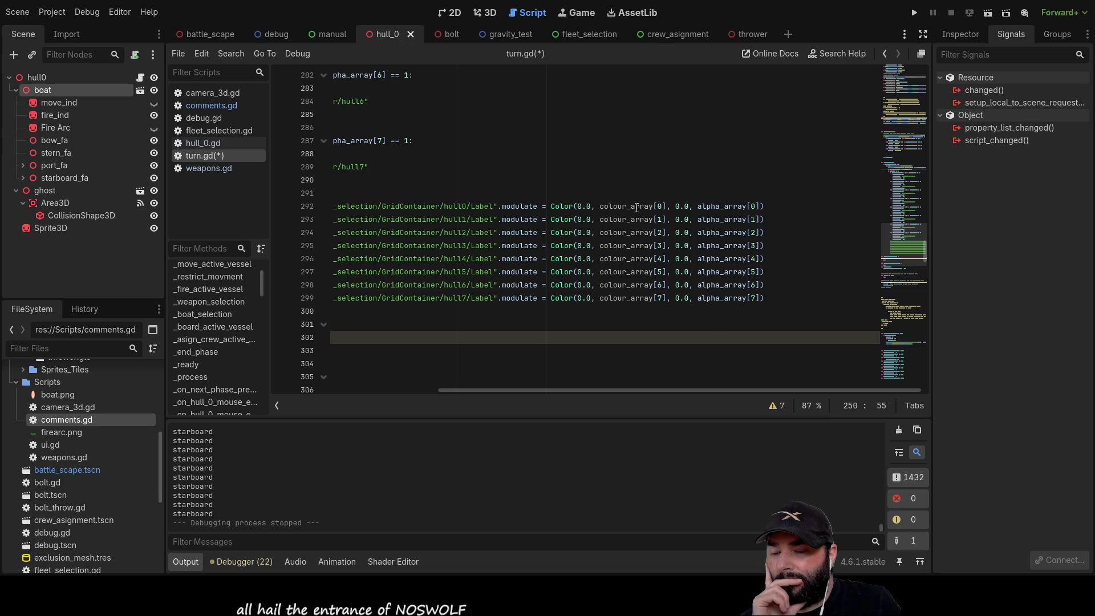
scroll(622, 342, up, 15)
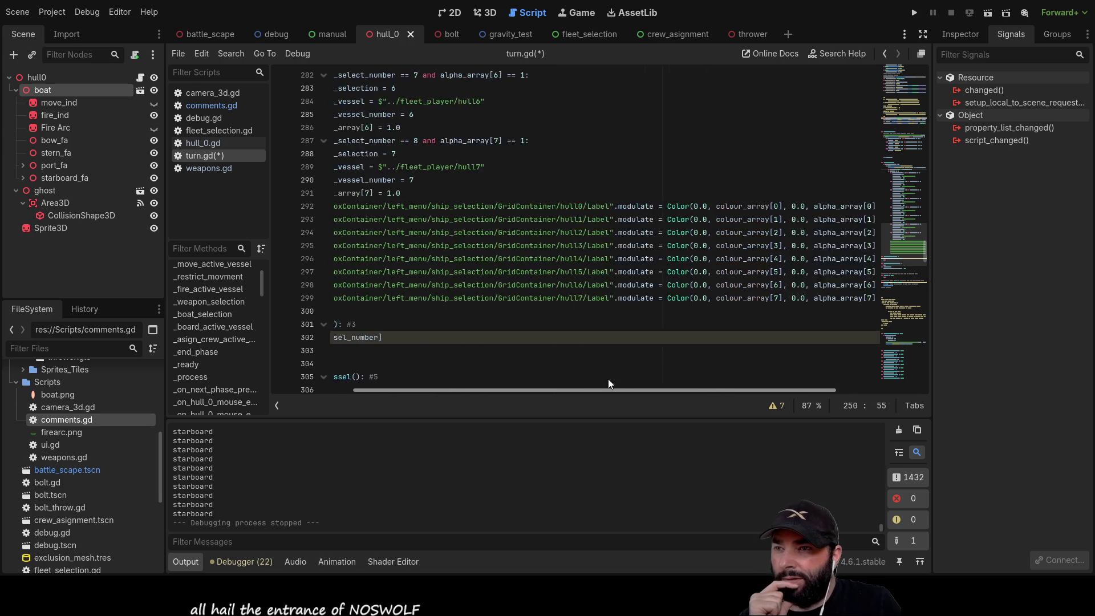
scroll(592, 298, up, 20)
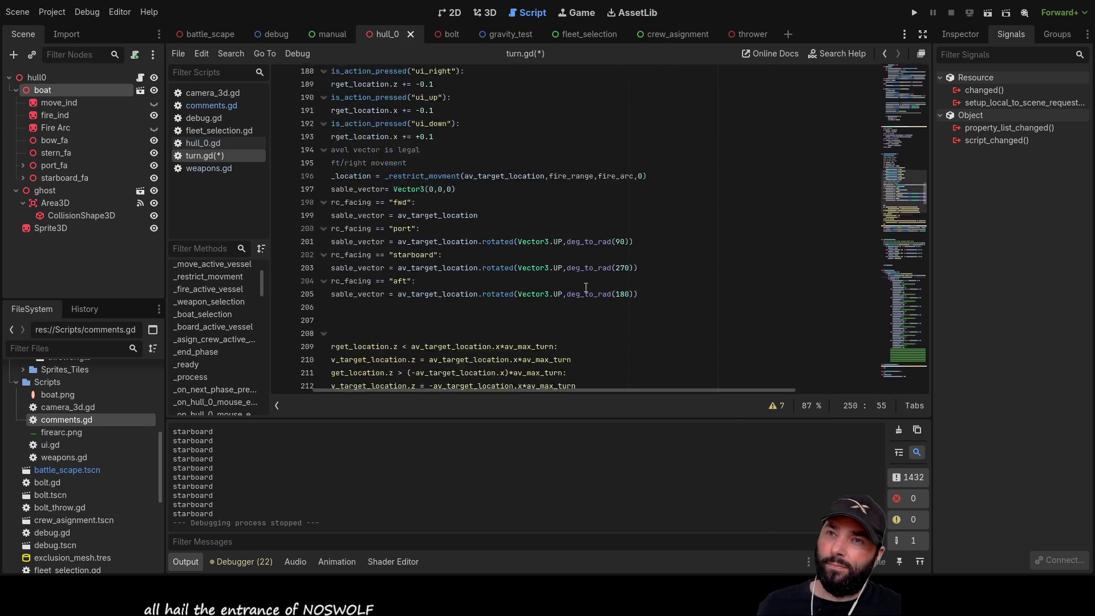
Duplicate the alpha_array declaration below fire_side as weapons_alpha_array, changing 'ships' to 'weapons' in its comment
scroll(561, 286, up, 20)
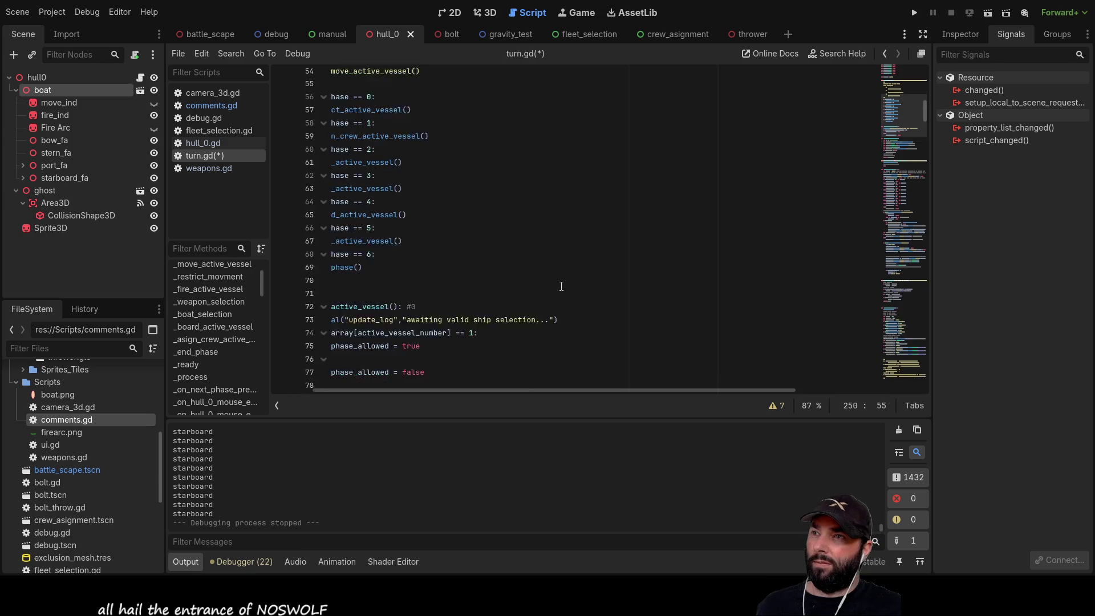
scroll(429, 280, down, 3)
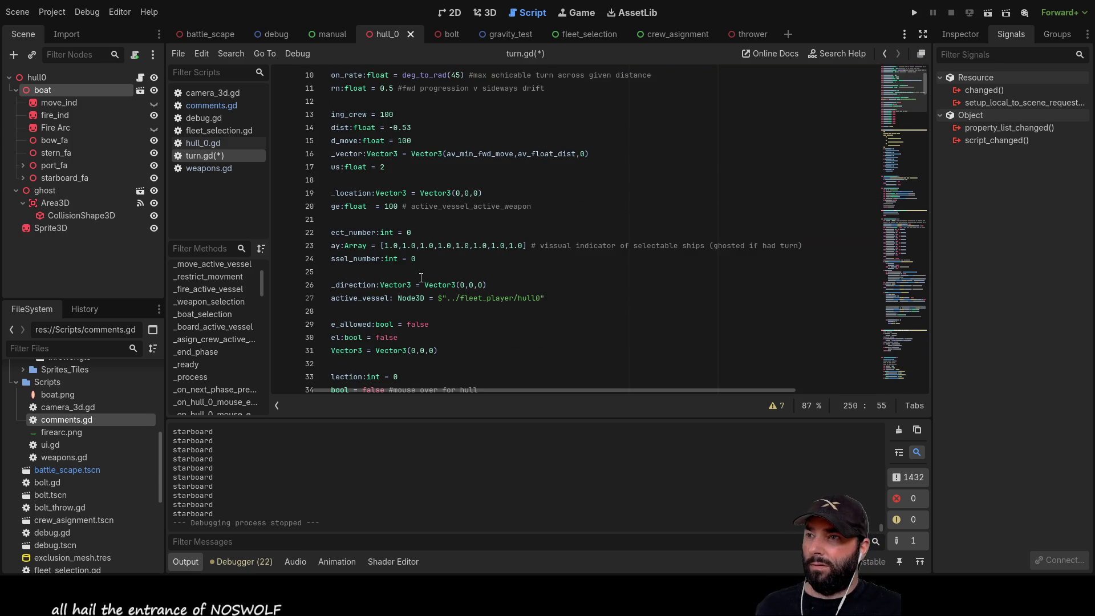
drag(484, 391, 412, 389)
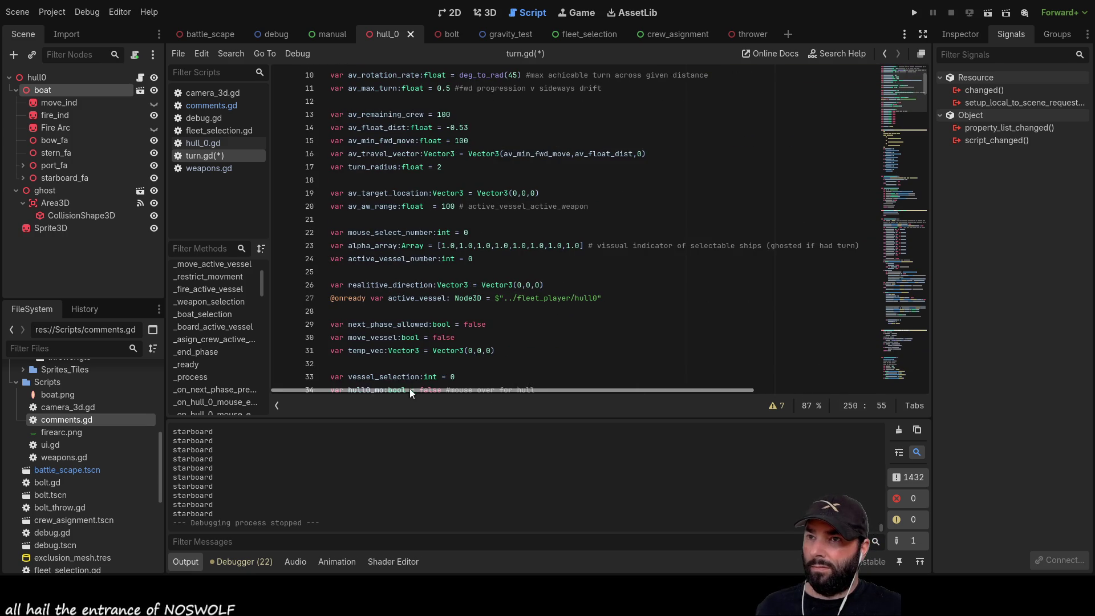
mouse_move(861, 248)
mouse_down()
mouse_move(473, 259)
mouse_move(315, 243)
mouse_up()
key(ctrl+c)
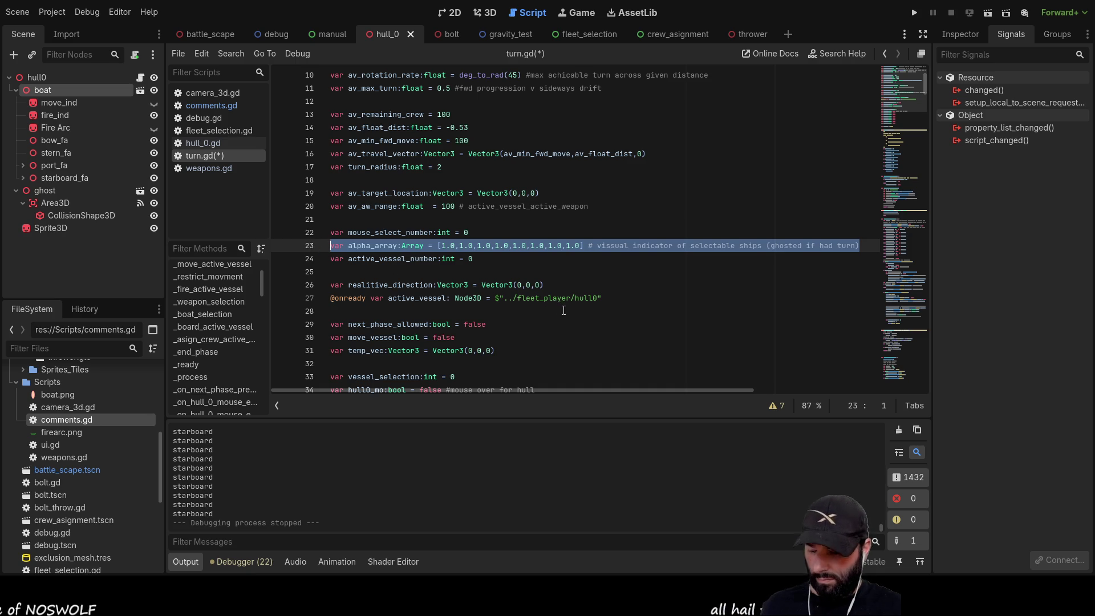
scroll(586, 318, down, 5)
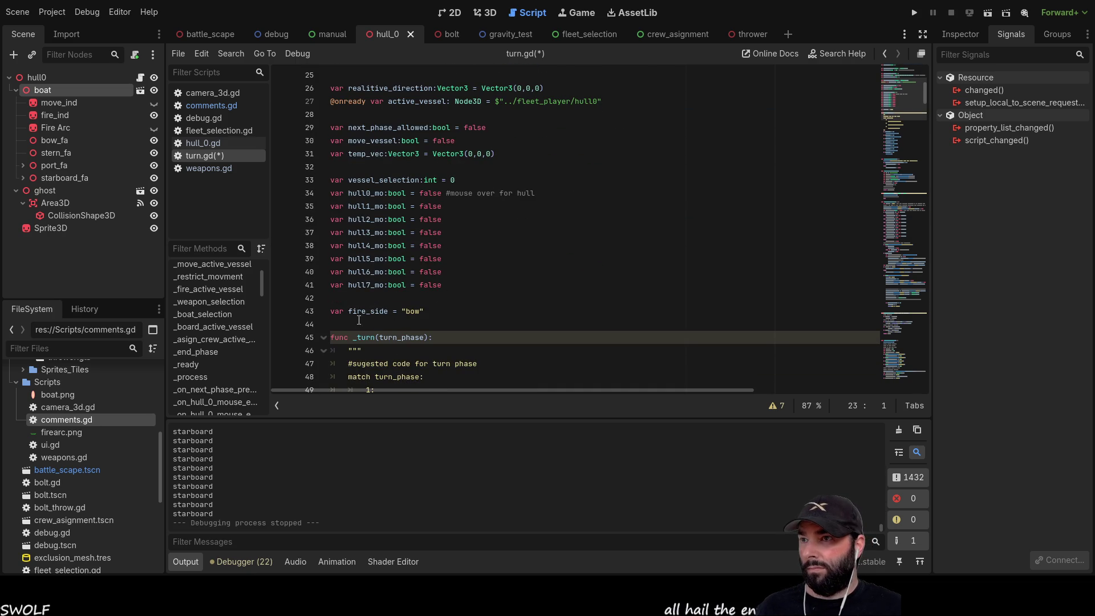
click(342, 320)
key(Return)
key(Return)
key(Up)
key(Up)
key(ctrl+v)
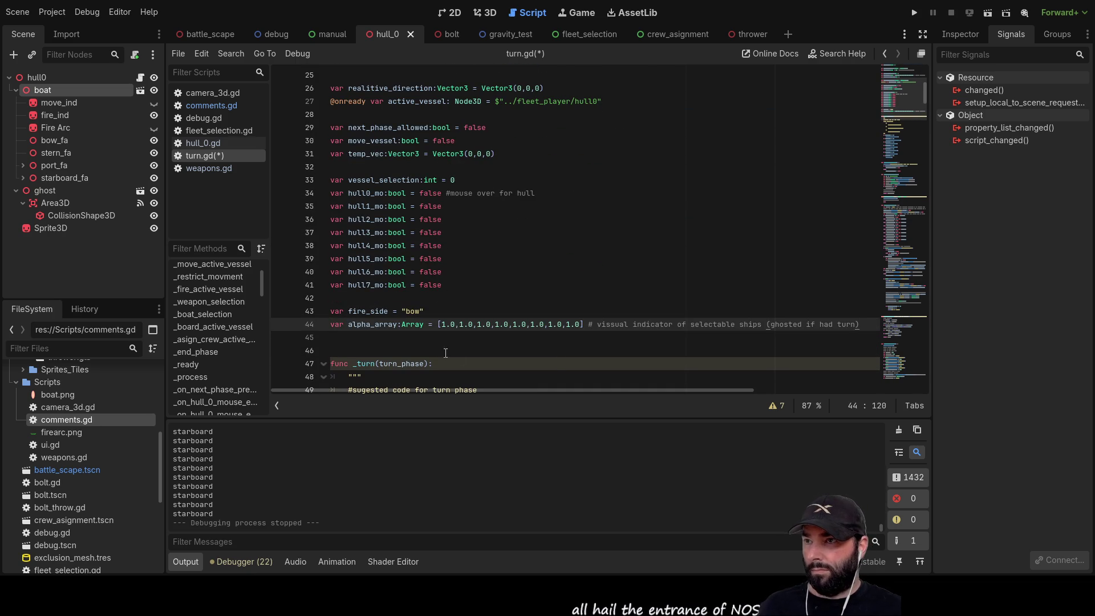
click(348, 324)
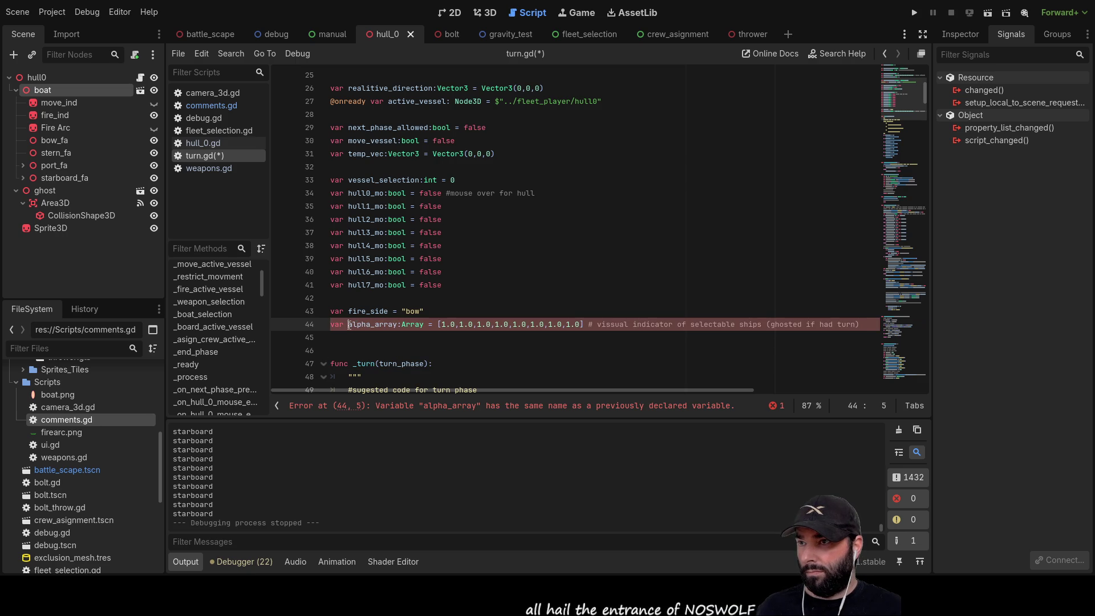
text(weapons_)
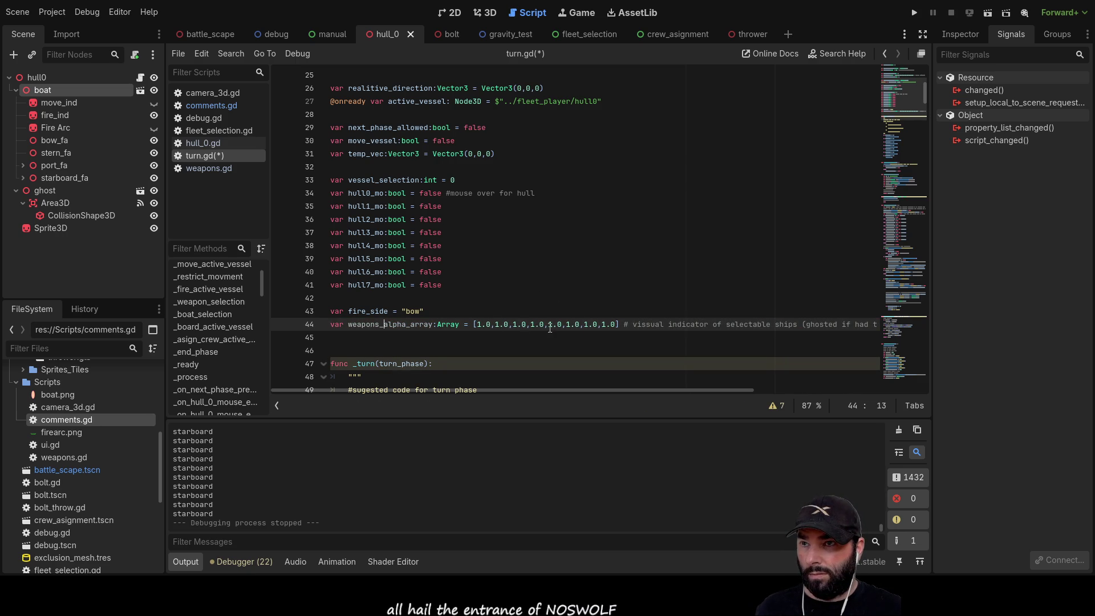
click(619, 325)
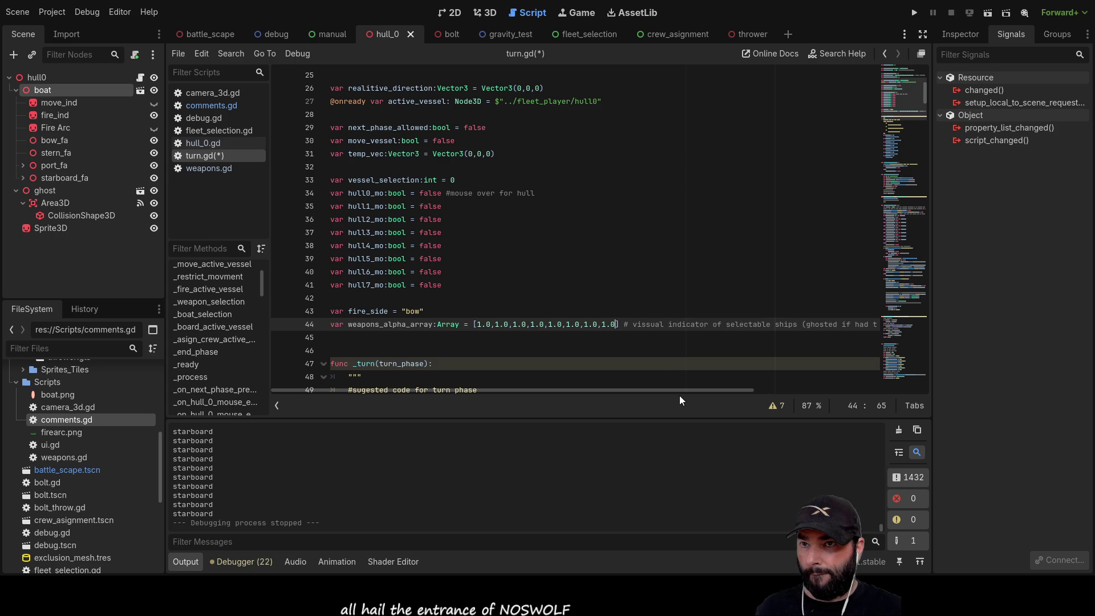
double_click(786, 324)
text(weapons)
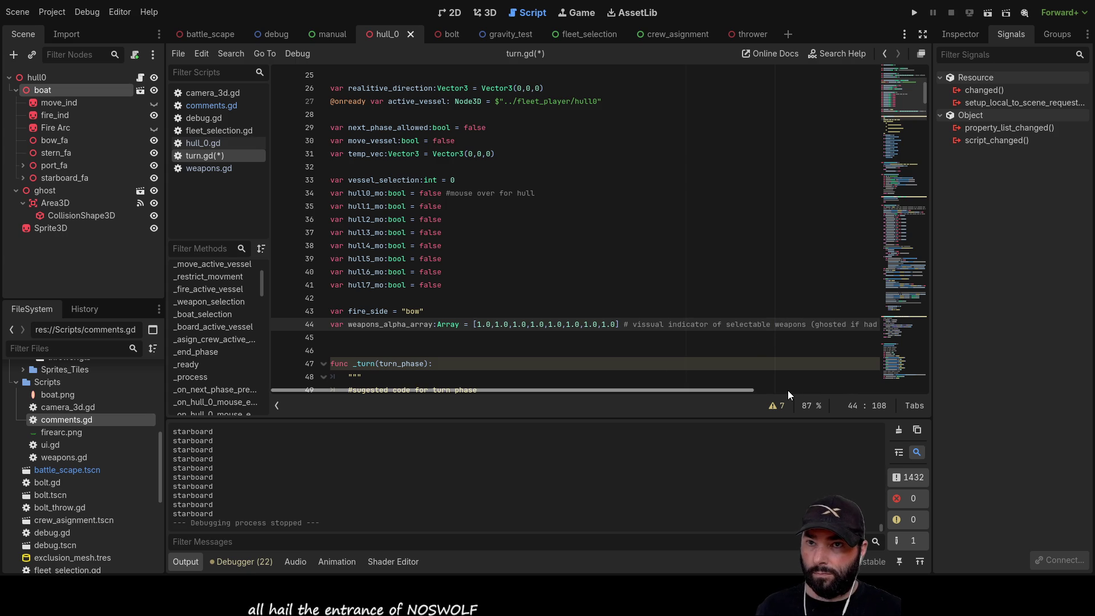
mouse_move(738, 389)
mouse_down()
mouse_move(803, 388)
mouse_move(719, 389)
mouse_up()
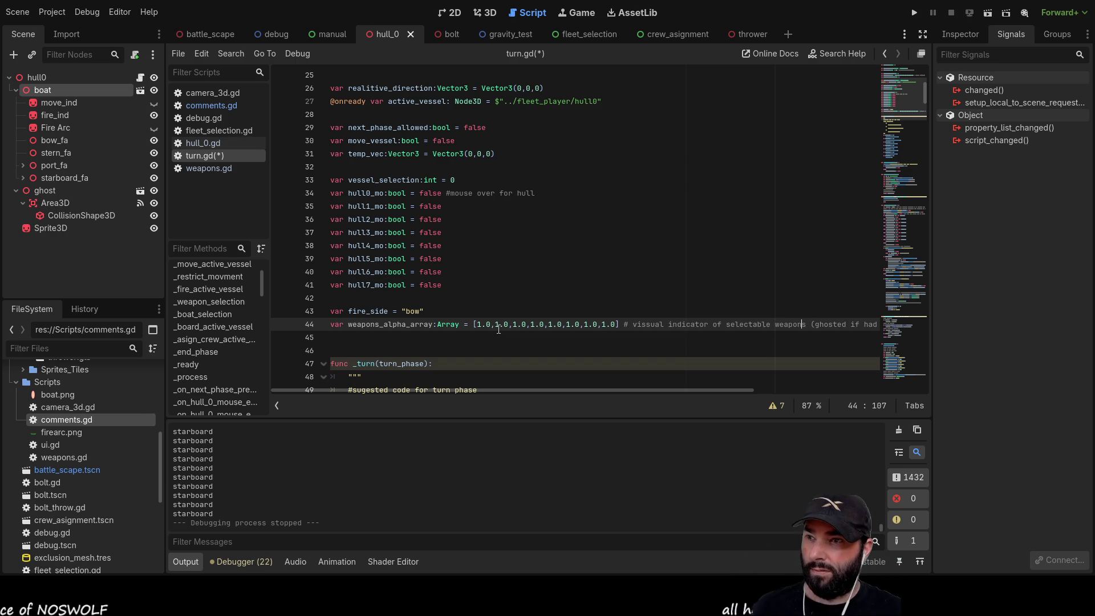
Append many more ,1.0 entries to the end of weapons_alpha_array on line 44
drag(617, 325, 618, 324)
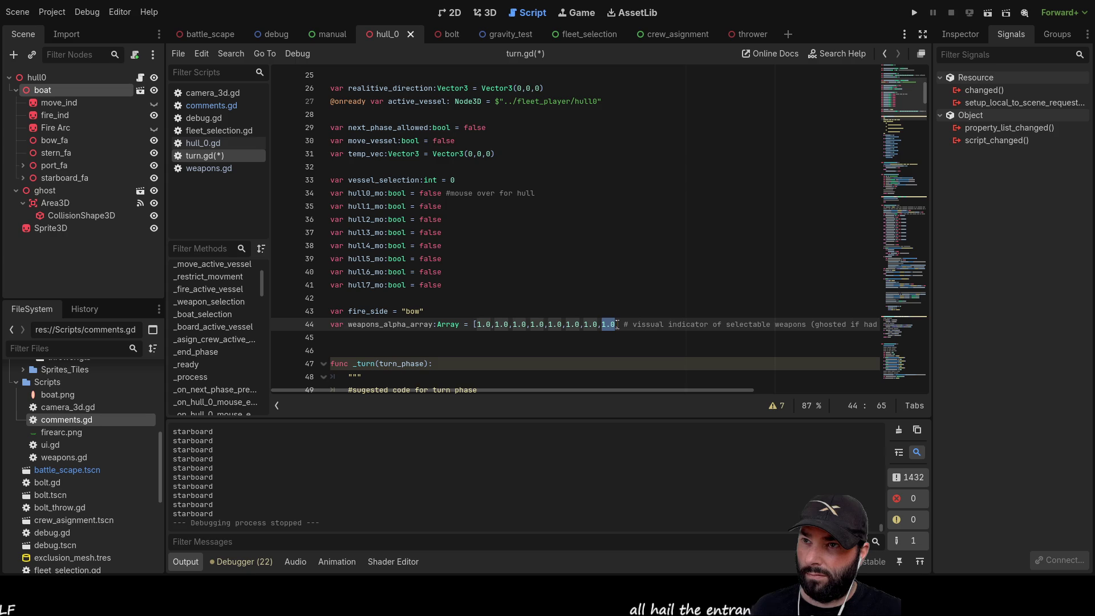
key(Left)
key(Left)
key(shift+Right)
key(shift+Right)
key(shift+Right)
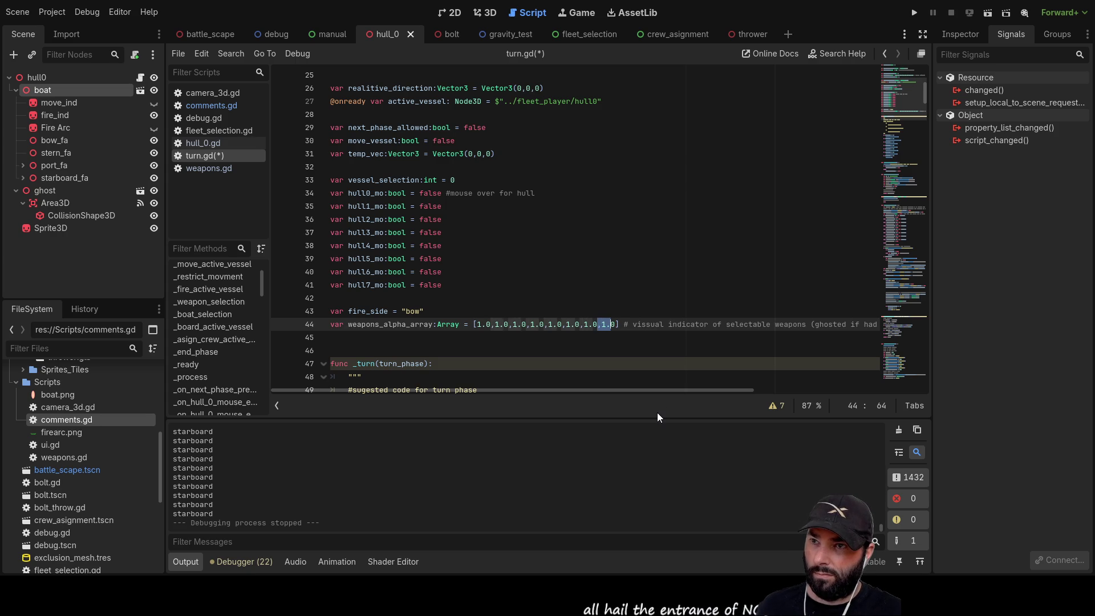
key(Right)
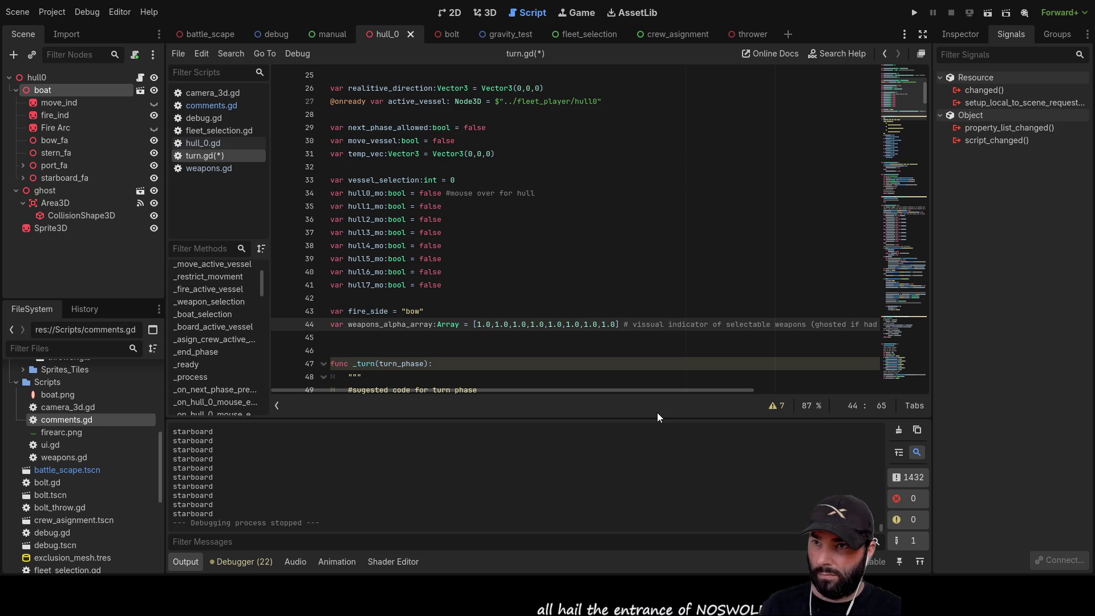
key(ctrl+v)
key(ctrl+v)
key(ctrl+v)
key(ctrl+v)
key(ctrl+v)
key(ctrl+v)
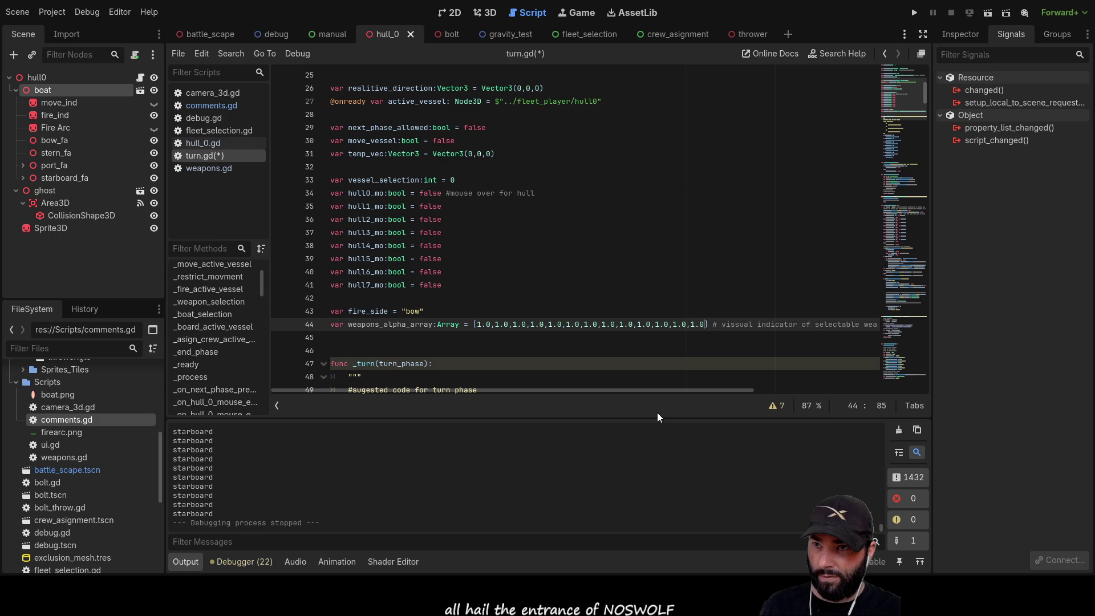
key(ctrl+v)
key(ctrl+v)
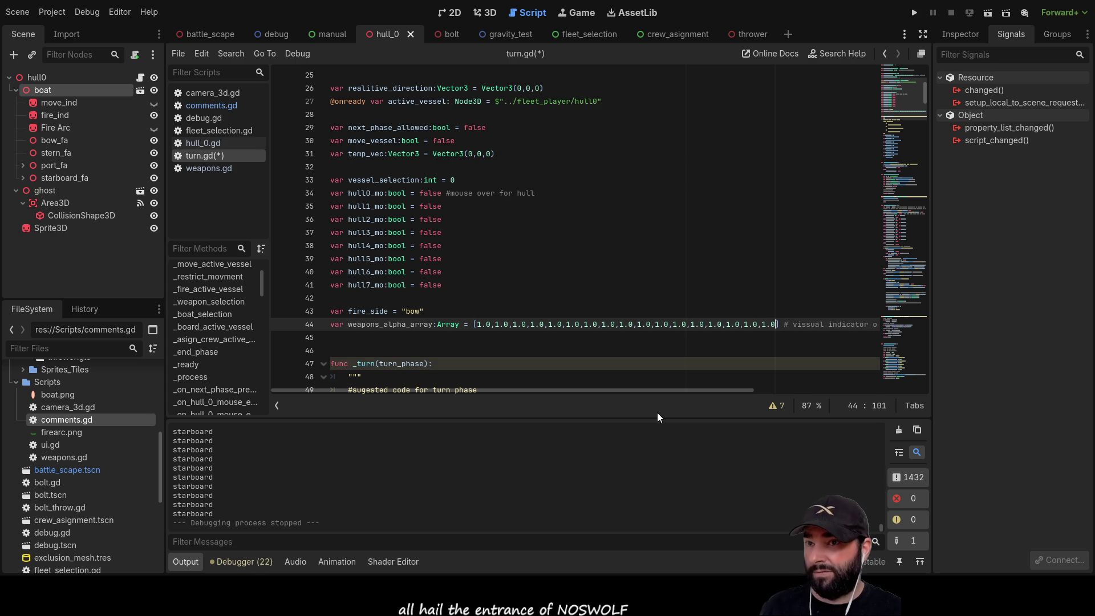
key(ctrl+v)
key(ctrl+v)
key(ctrl+v)
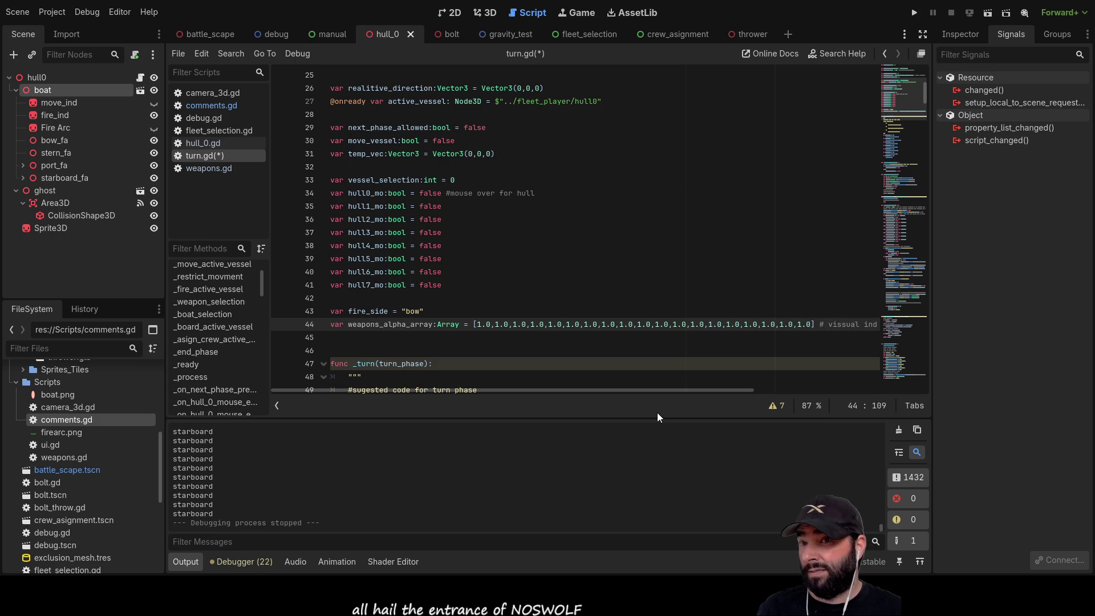
key(ctrl+v)
key(ctrl+v)
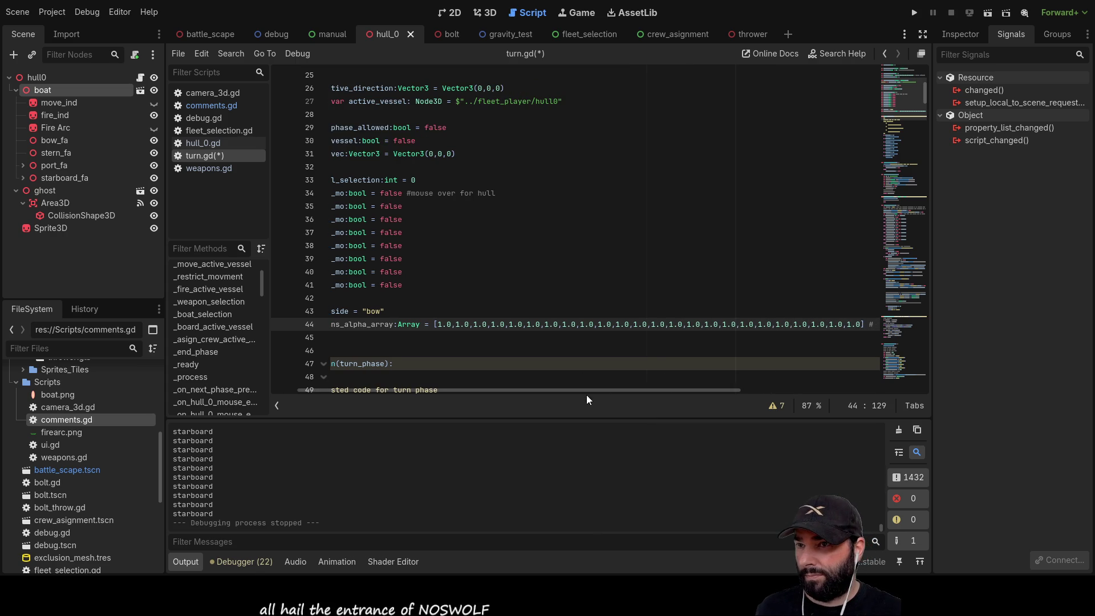
drag(586, 390, 560, 390)
Scroll down to func _boat_selection around line 248 and select its colour_array declaration
click(530, 349)
scroll(530, 349, down, 10)
scroll(498, 295, up, 15)
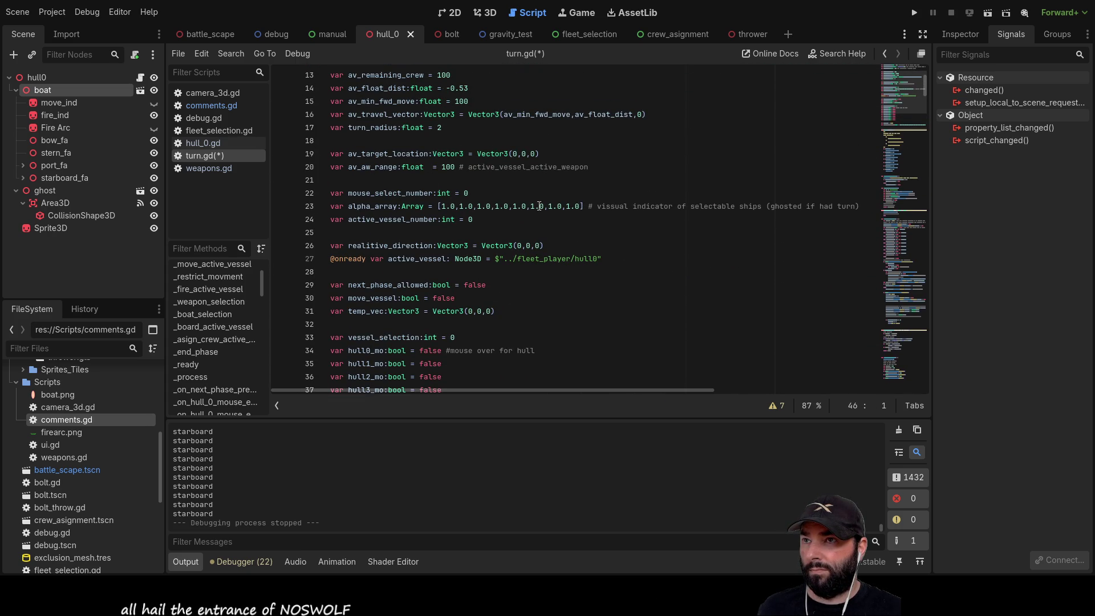
scroll(548, 229, up, 4)
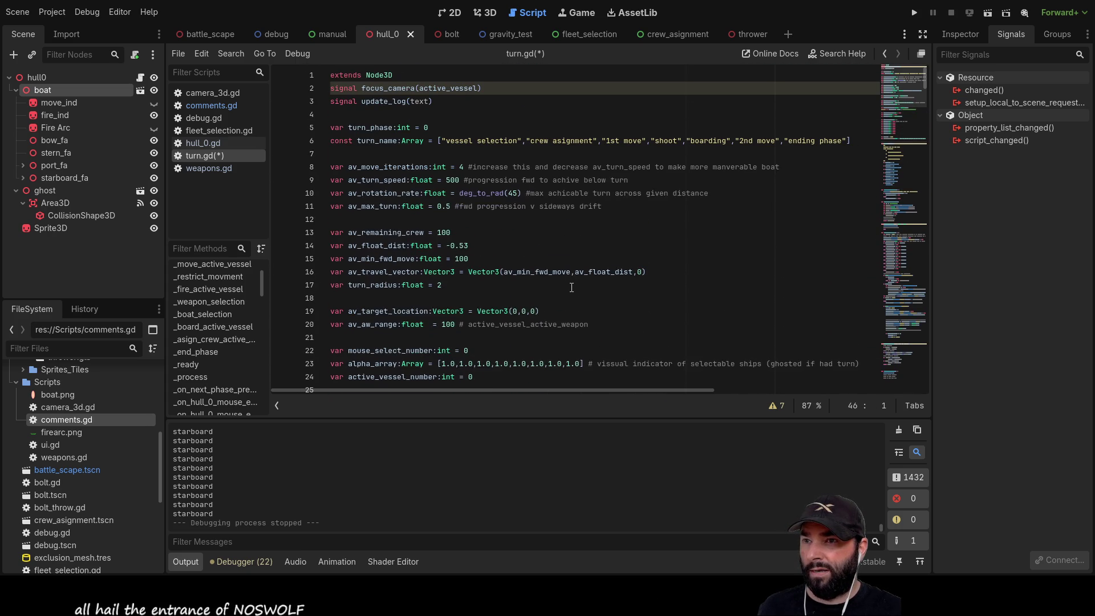
scroll(571, 287, down, 2)
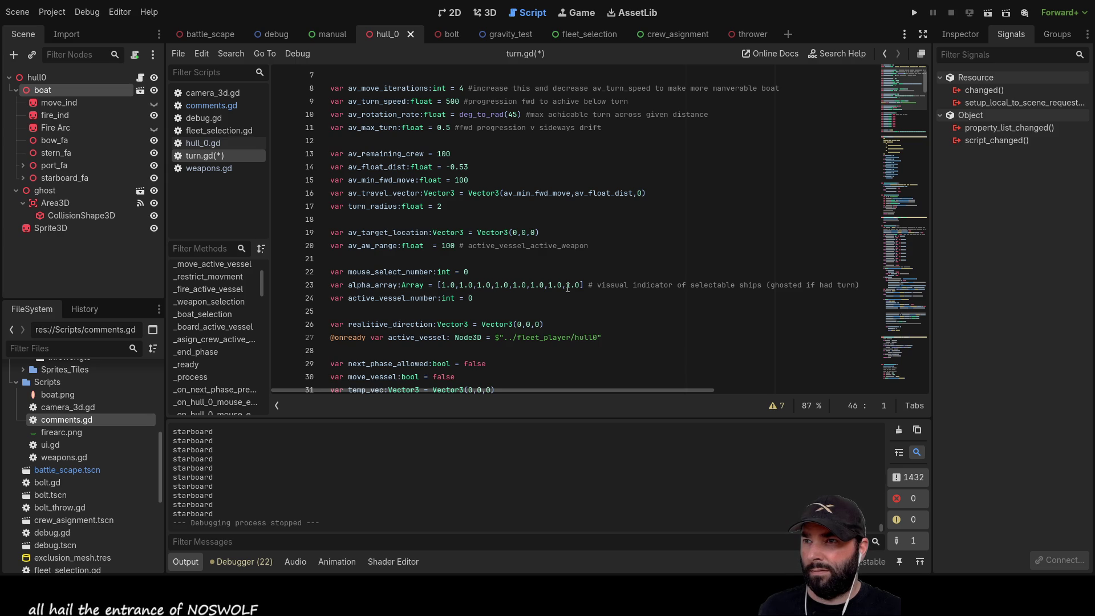
scroll(503, 286, down, 3)
scroll(503, 286, down, 4)
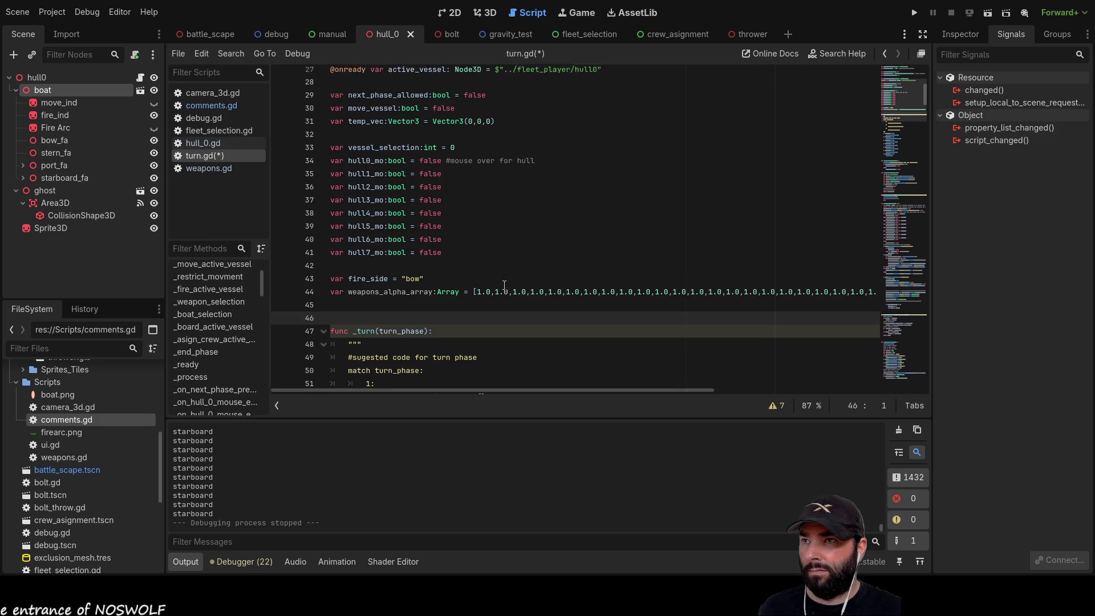
scroll(504, 285, up, 7)
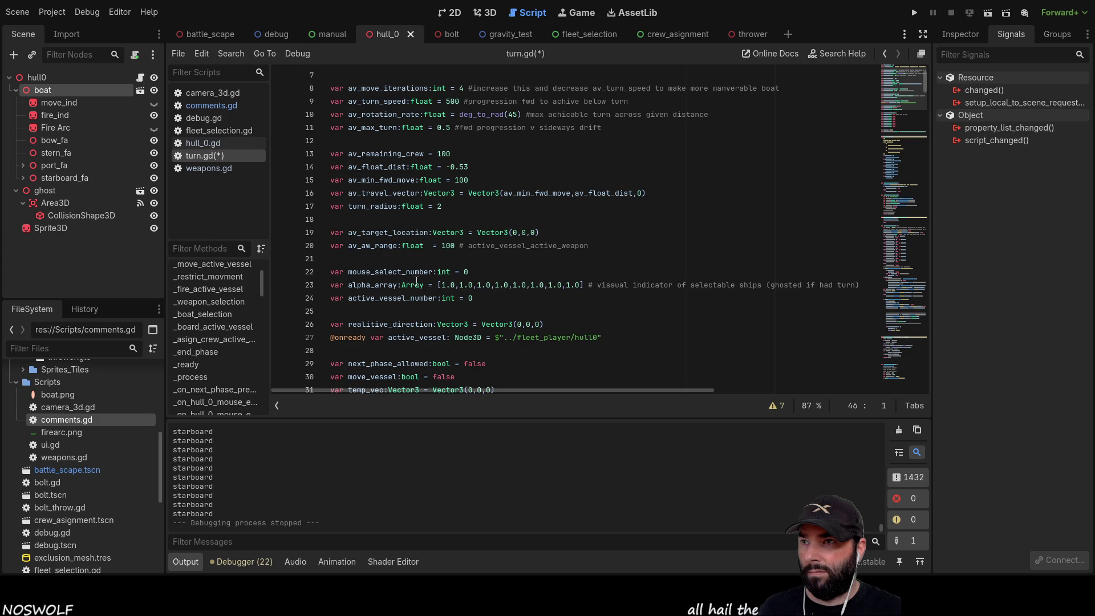
scroll(458, 199, up, 2)
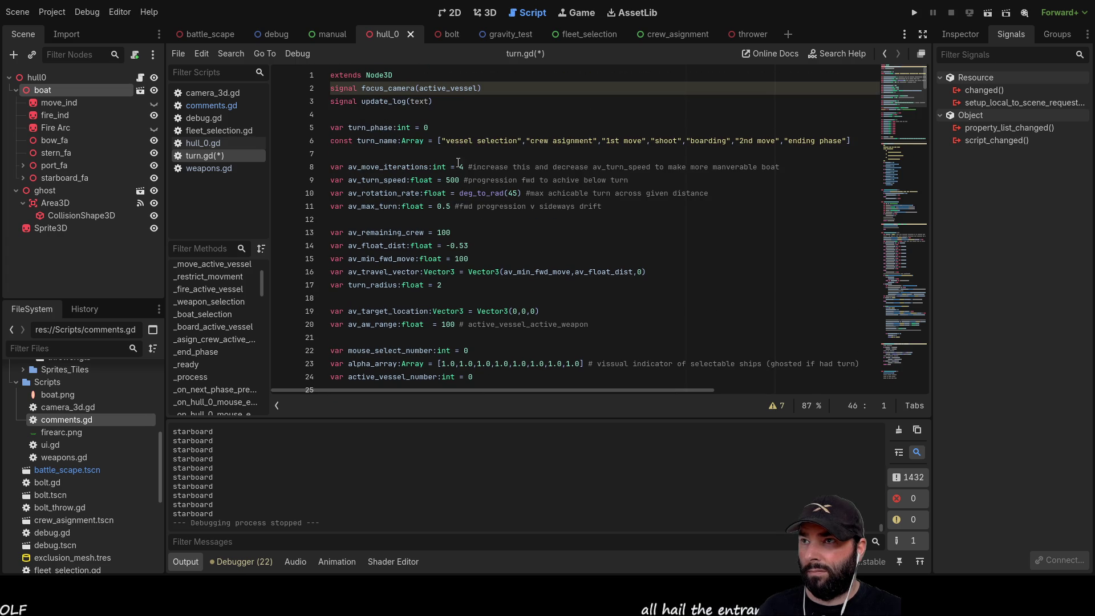
scroll(520, 206, down, 3)
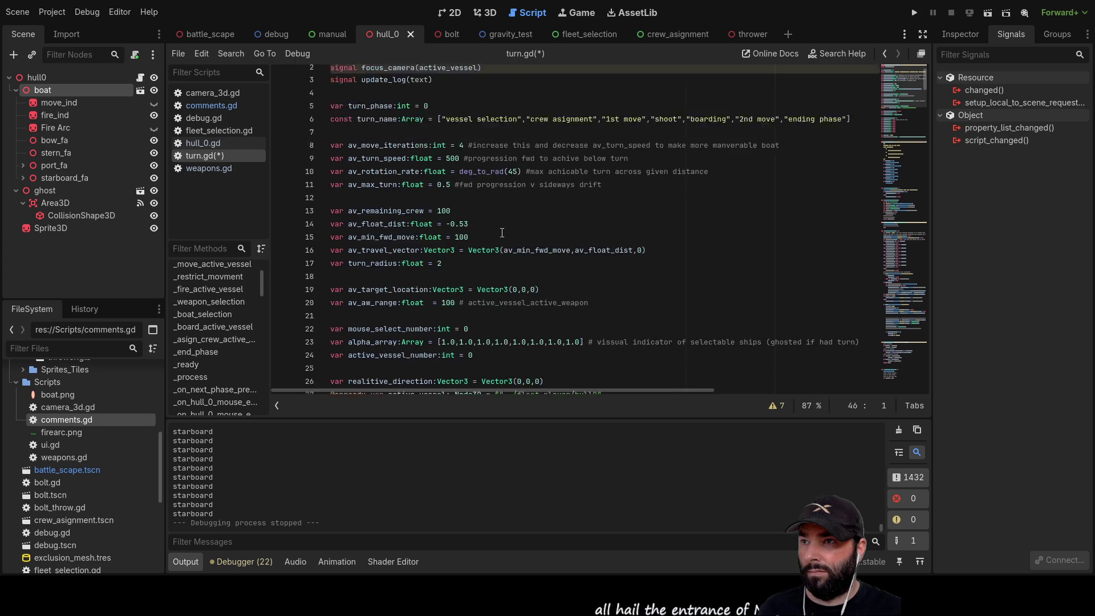
scroll(507, 247, down, 9)
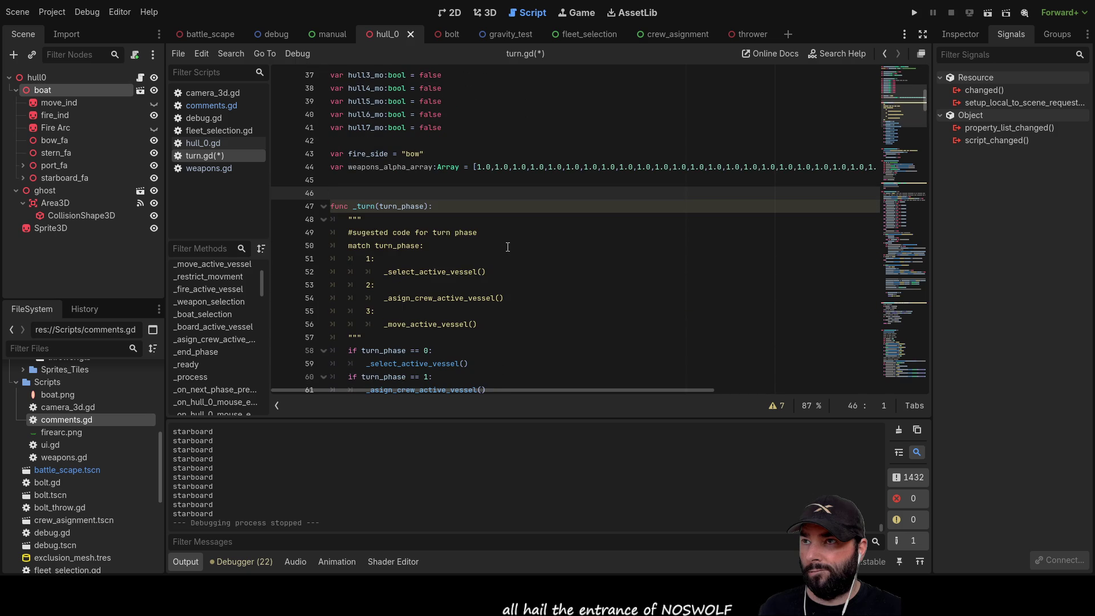
scroll(508, 247, down, 20)
scroll(520, 258, down, 20)
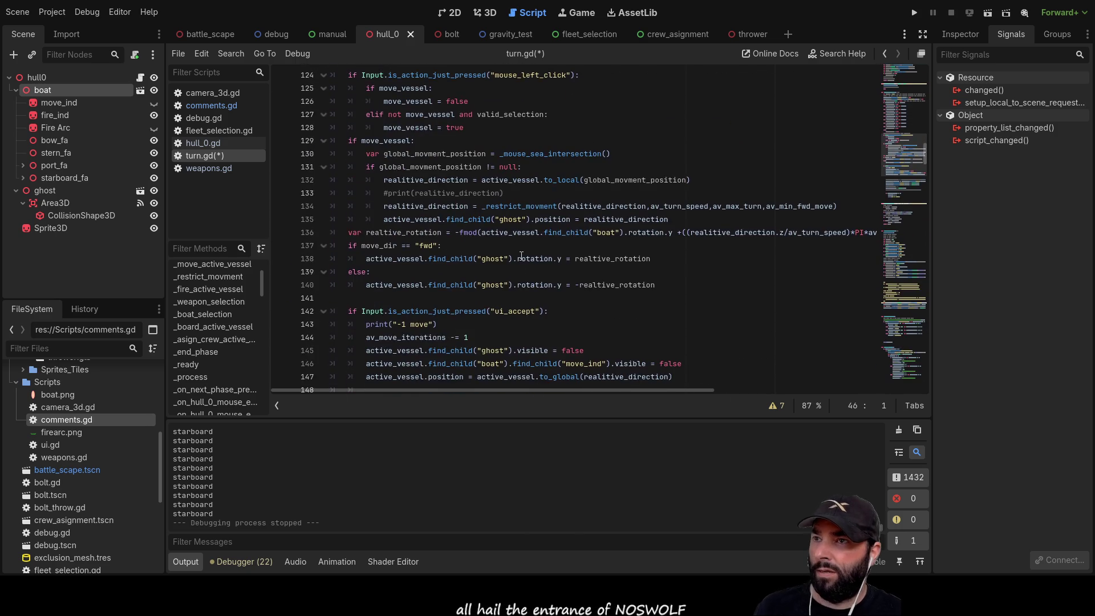
scroll(524, 271, down, 16)
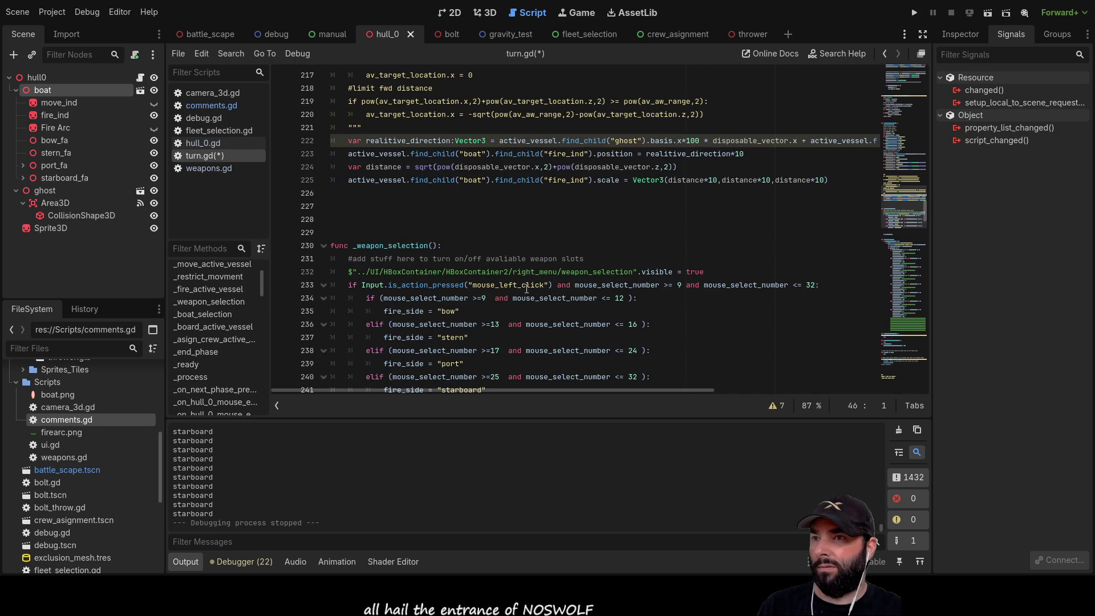
scroll(525, 289, down, 9)
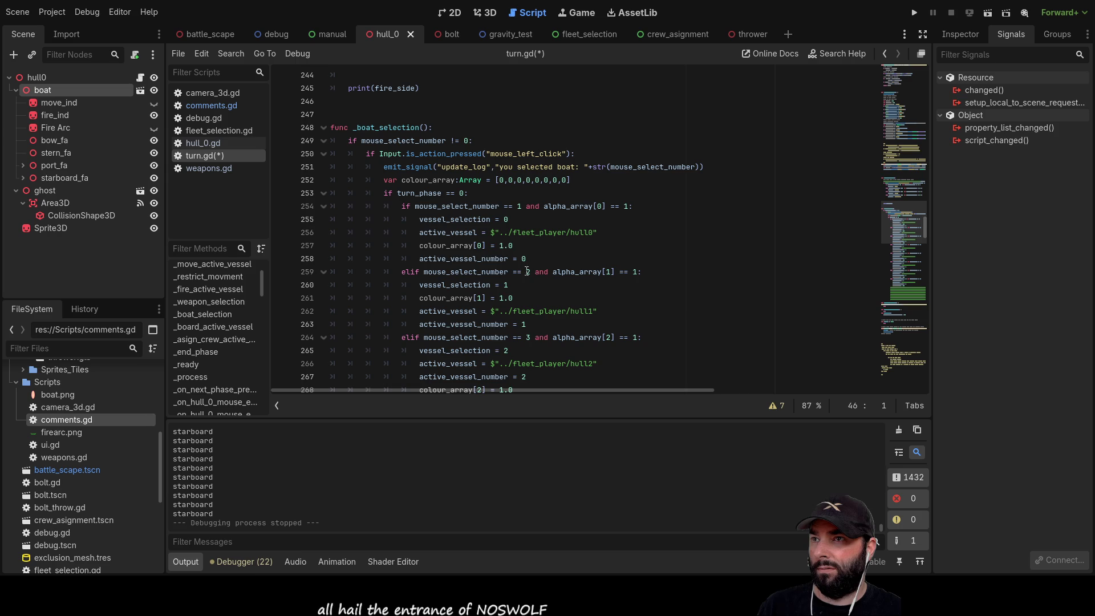
mouse_move(386, 180)
mouse_down()
mouse_move(422, 194)
mouse_move(577, 180)
mouse_up()
key(ctrl+c)
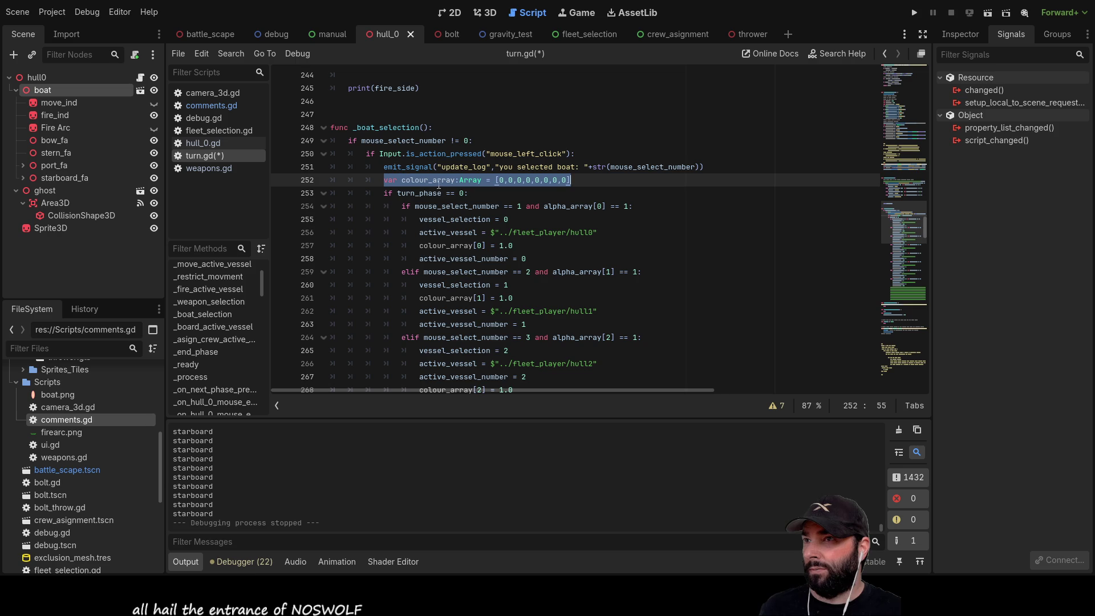
Paste the colour_array declaration as a new line 232 at the top of _weapon_selection
scroll(487, 248, up, 1)
scroll(487, 248, up, 5)
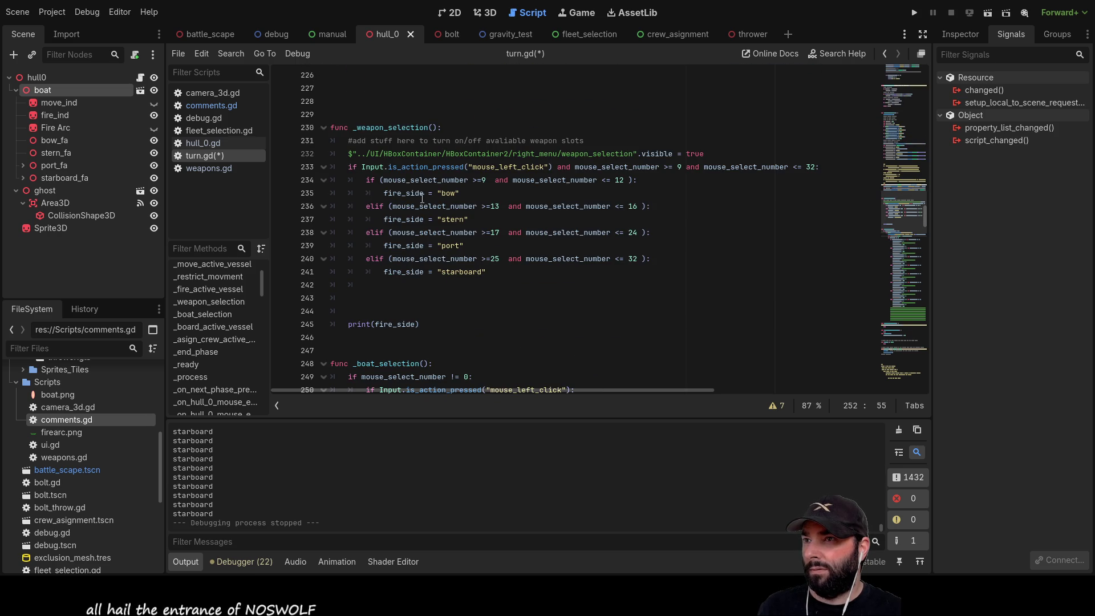
click(343, 155)
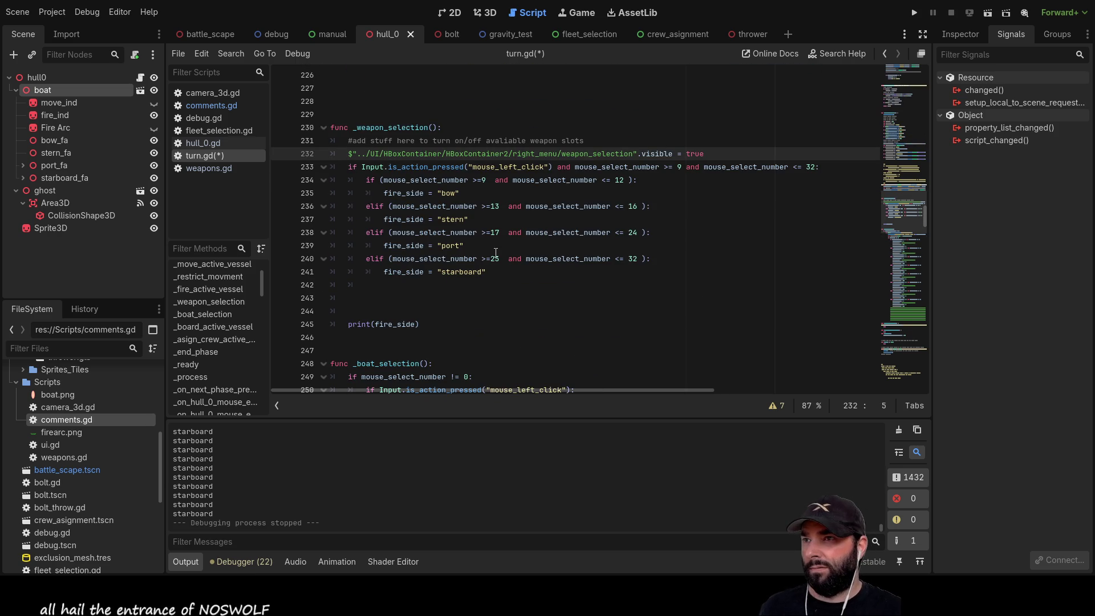
key(Return)
key(Up)
key(ctrl+v)
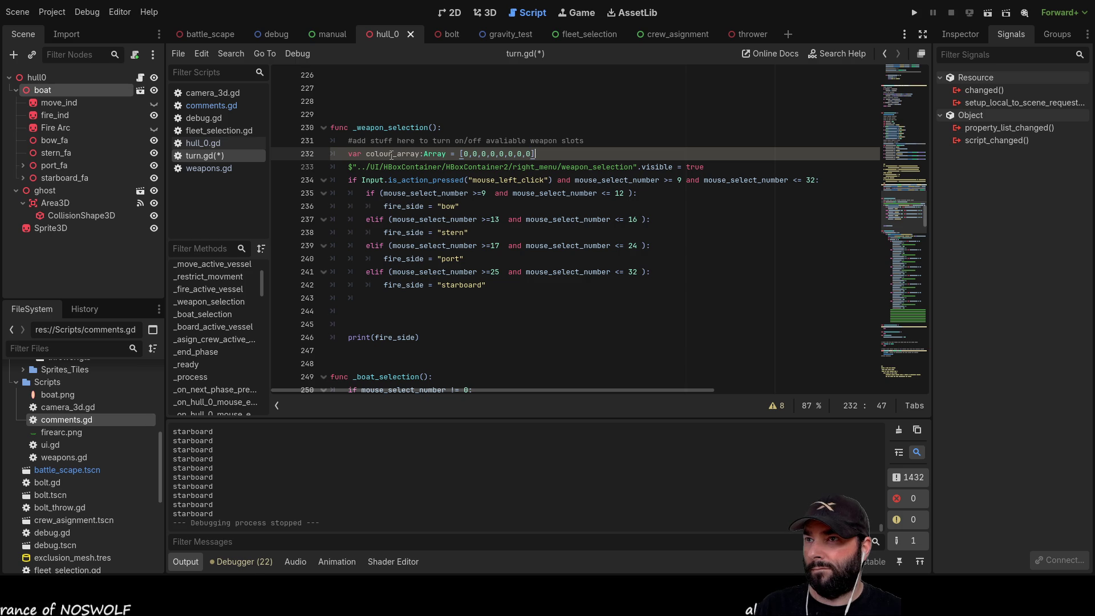
Lengthen the new colour_array with many more 0 entries before its closing bracket
drag(531, 154, 478, 154)
key(ctrl)
key(Right)
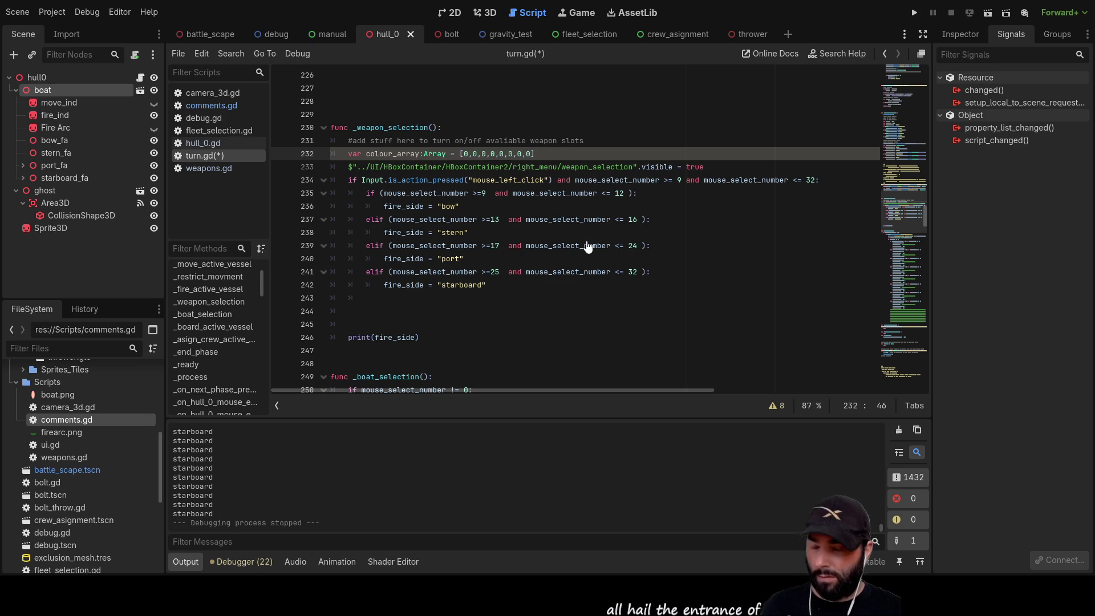
text(,0)
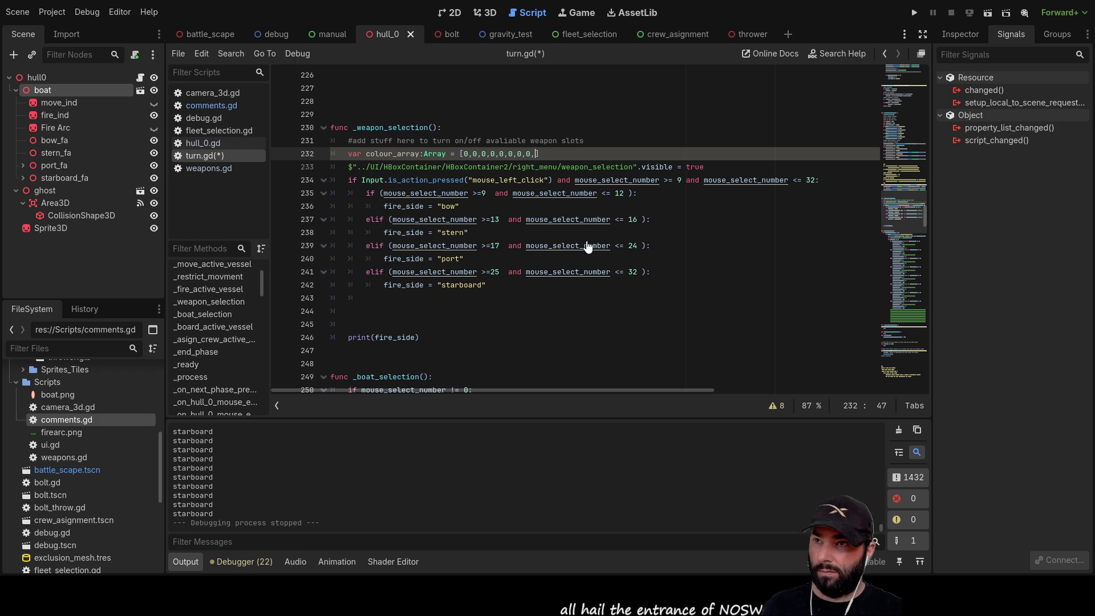
text(,0,0,0,0,0,0,0,)
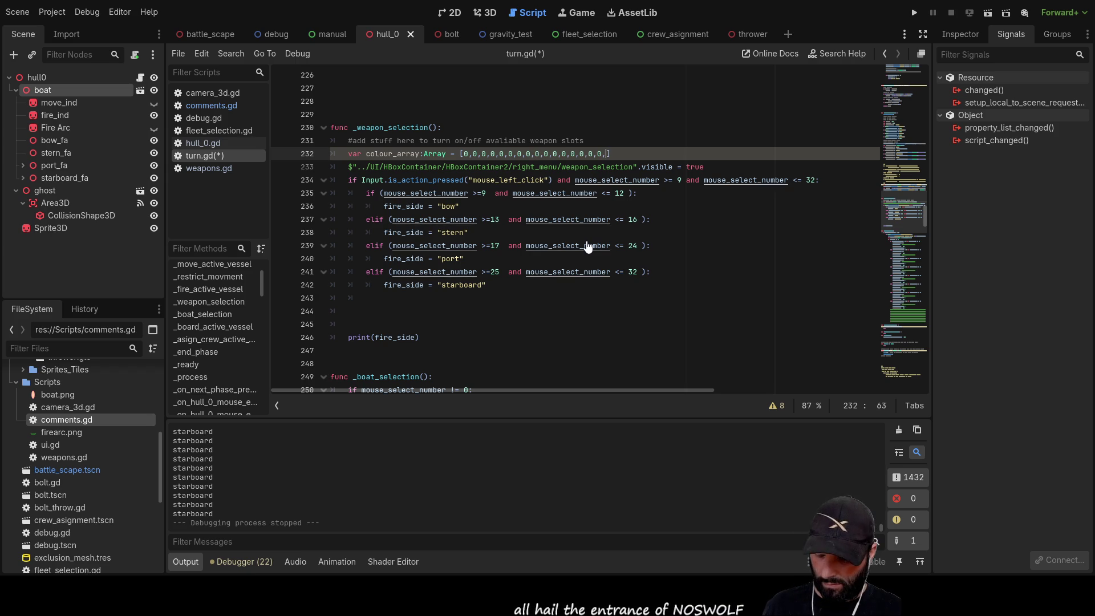
text(0,0,0,0,0,0,0,0)
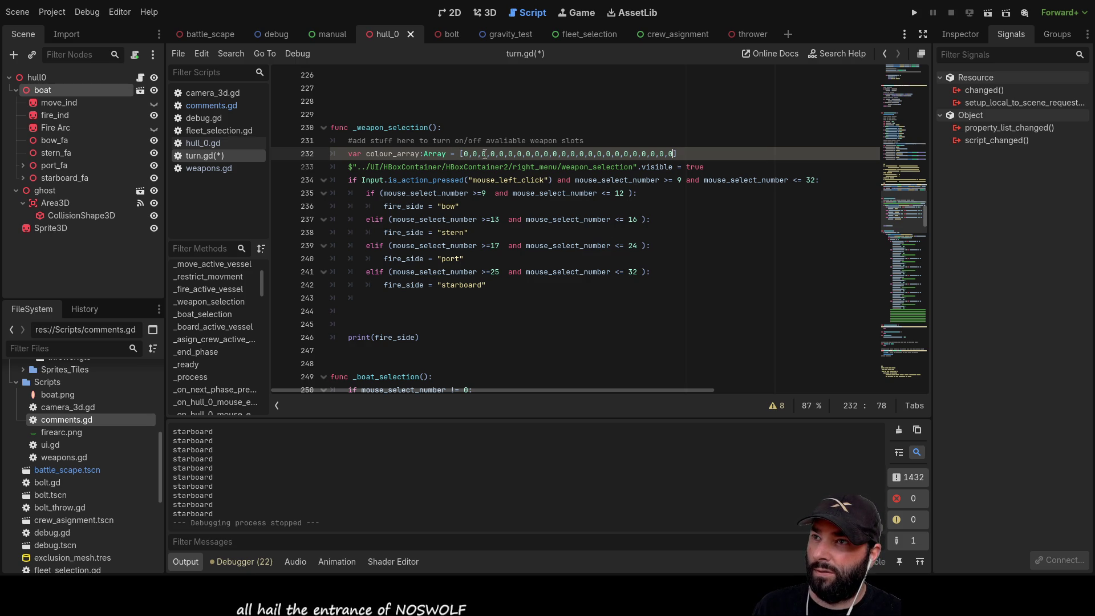
mouse_move(500, 153)
mouse_down()
mouse_move(673, 155)
mouse_move(567, 162)
mouse_move(620, 158)
mouse_up()
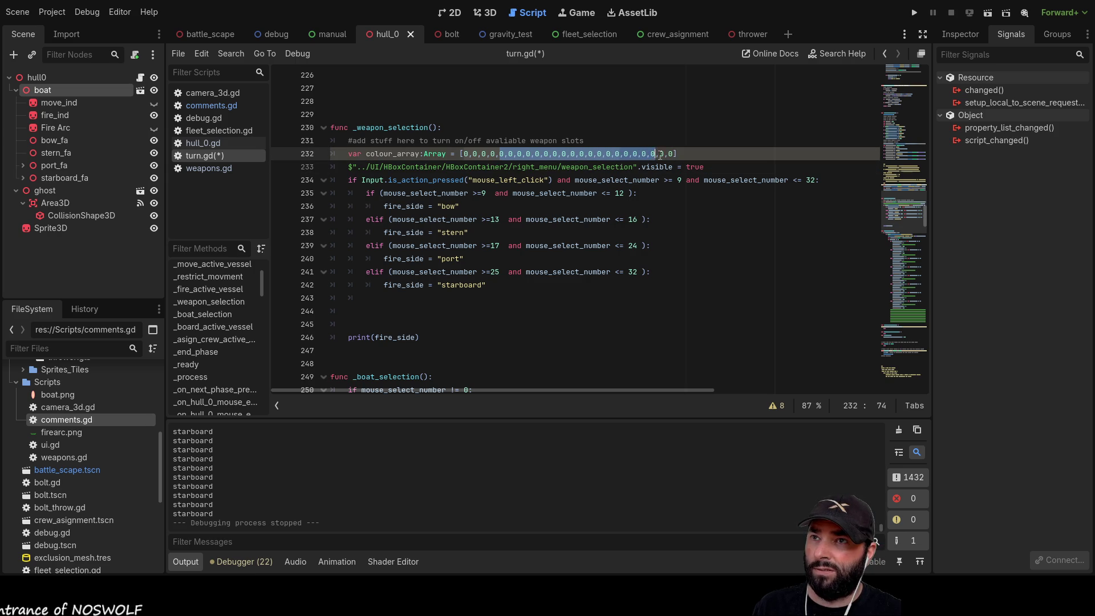
drag(665, 154, 531, 154)
click(649, 130)
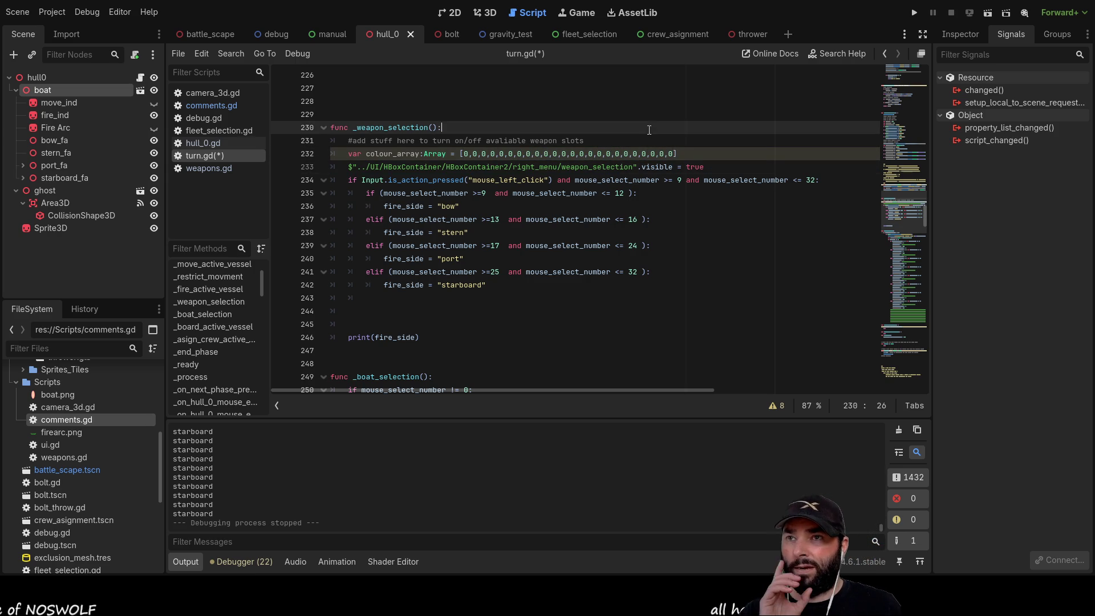
Rename colour_array on line 232 to weapons_colour_array
click(507, 322)
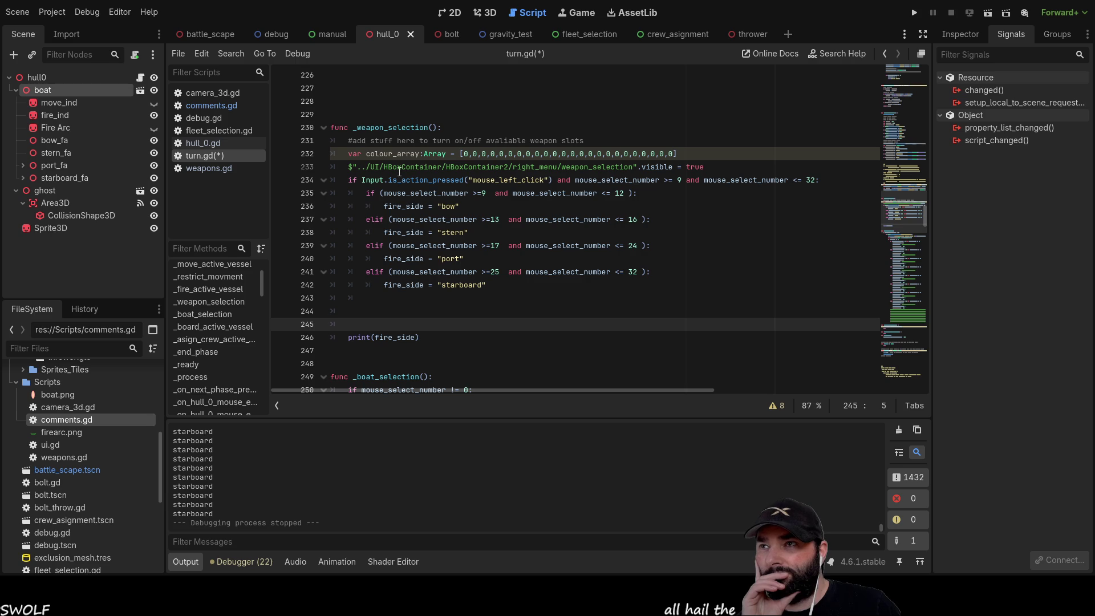
click(367, 154)
text(wea)
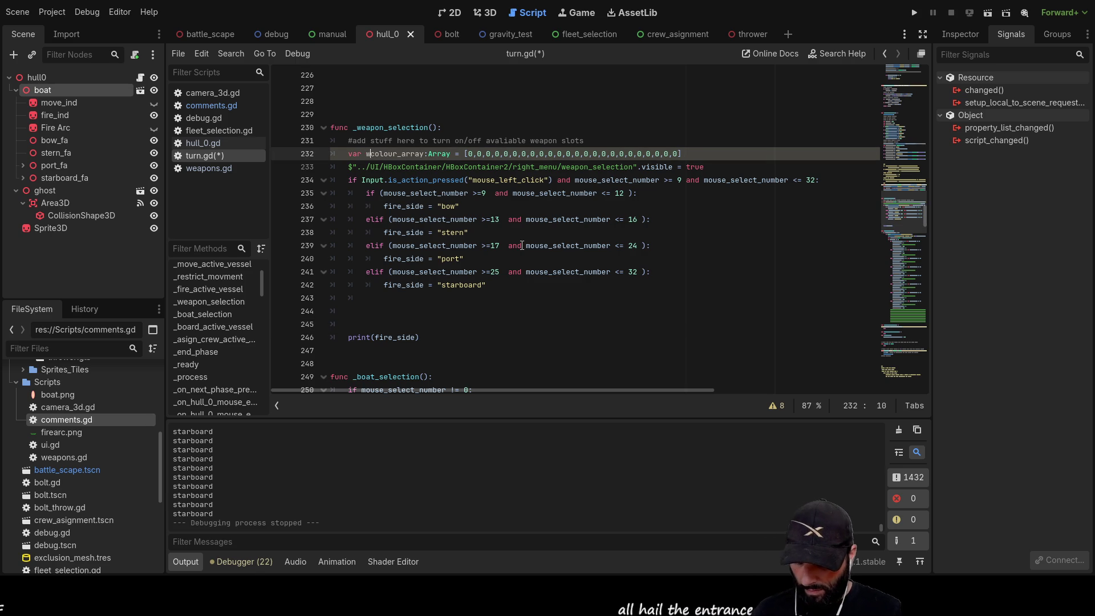
text(pons_)
Insert blank lines under the bow branch of _weapon_selection for a new nested if
click(654, 273)
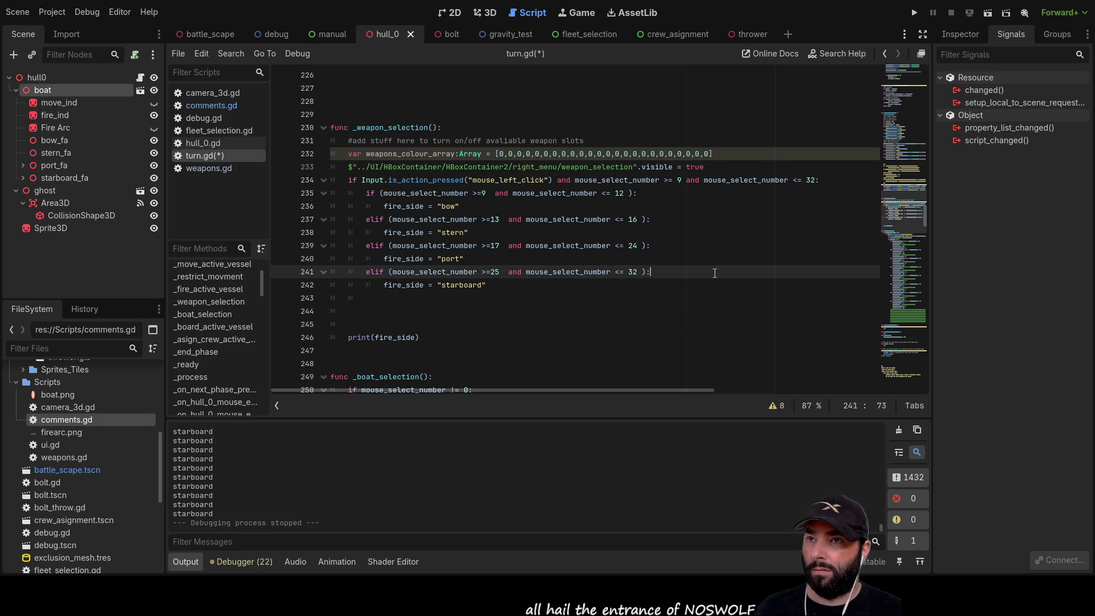
click(416, 303)
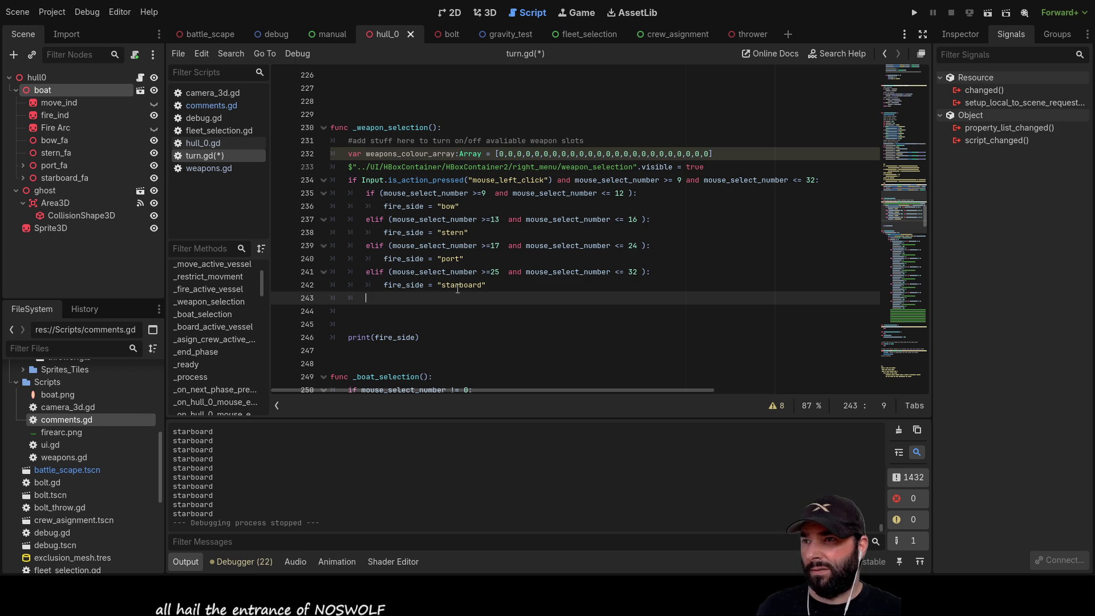
key(Up)
key(Up)
key(Up)
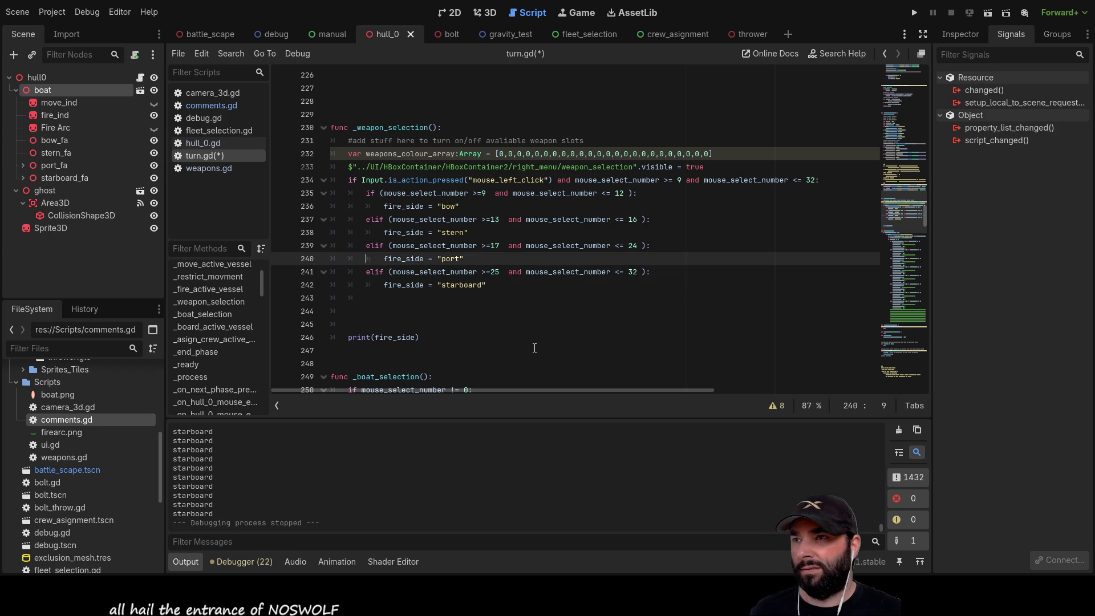
key(Down)
key(Down)
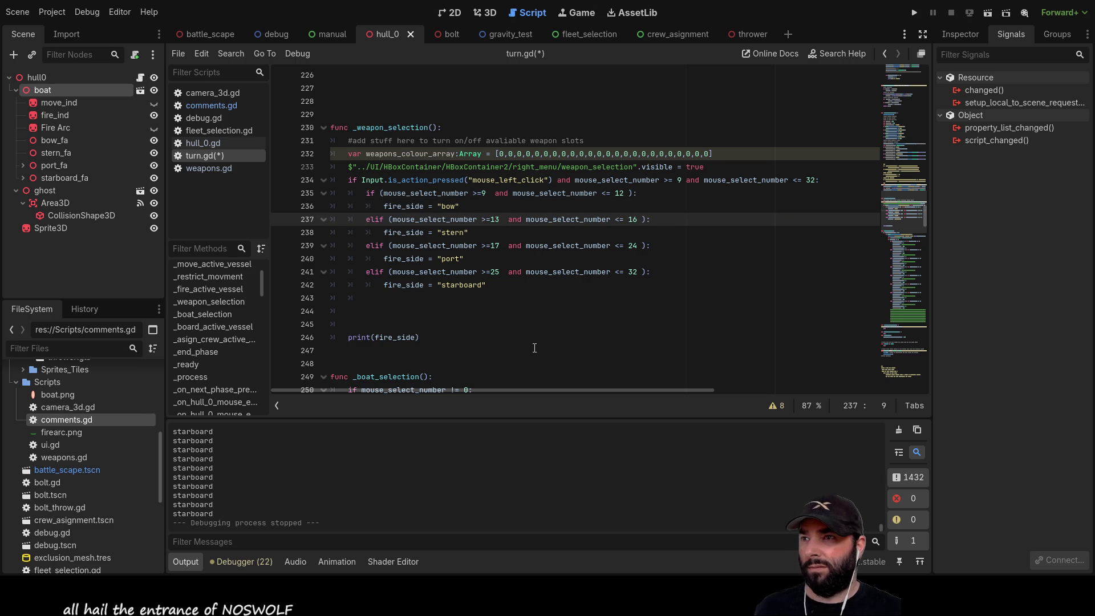
key(Return)
key(Return)
key(Return)
key(Up)
key(Up)
key(Up)
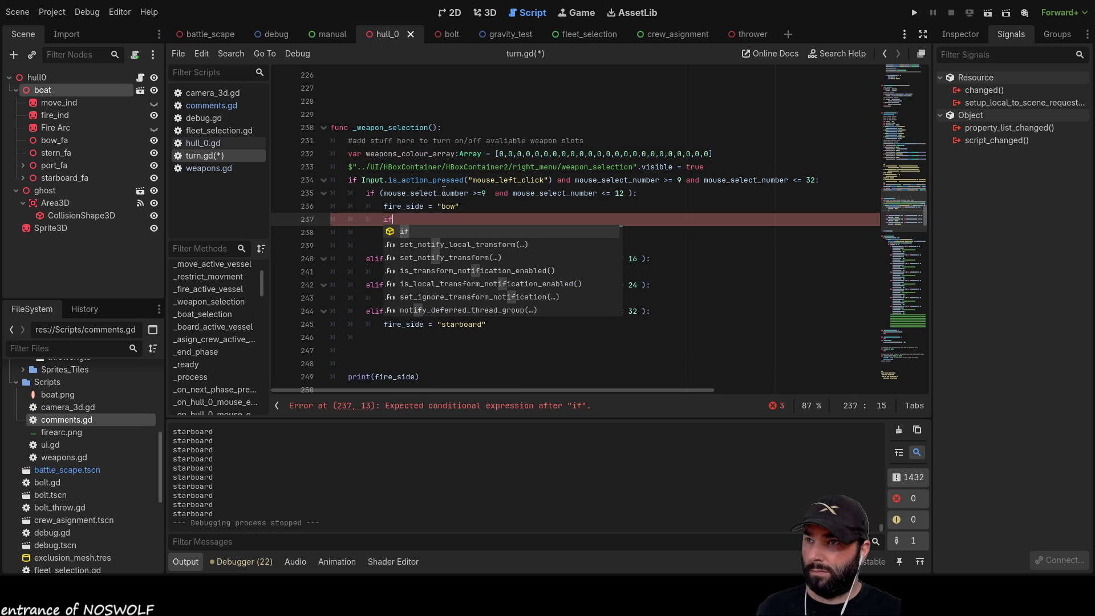
Complete the nested check as 'if mouse_select_number == 9:'
double_click(444, 192)
click(415, 219)
text(mouse_select_number == 9:)
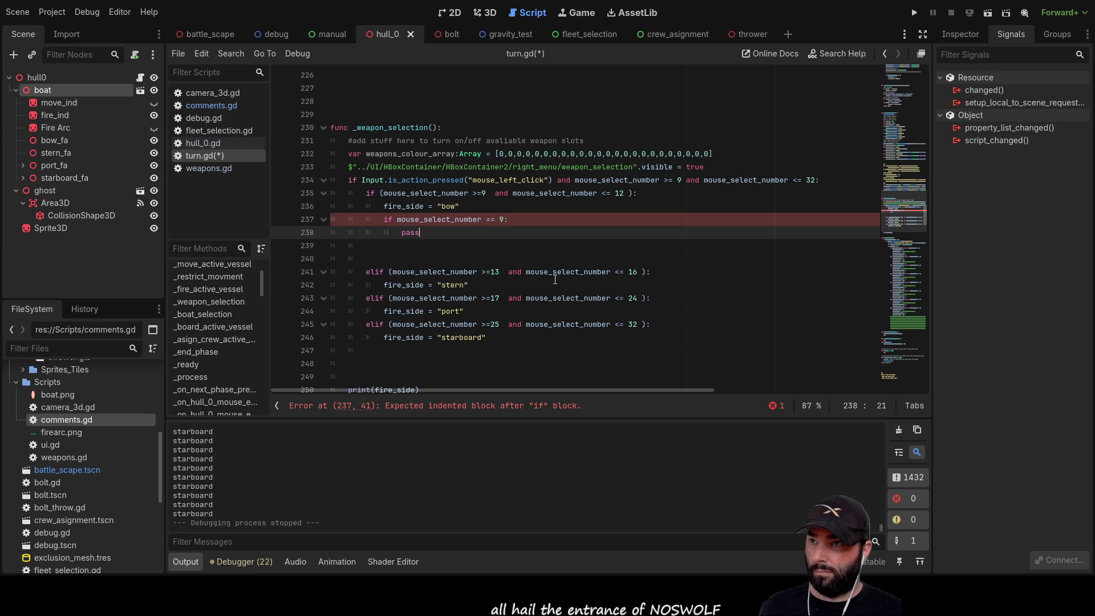
click(506, 219)
text(:)
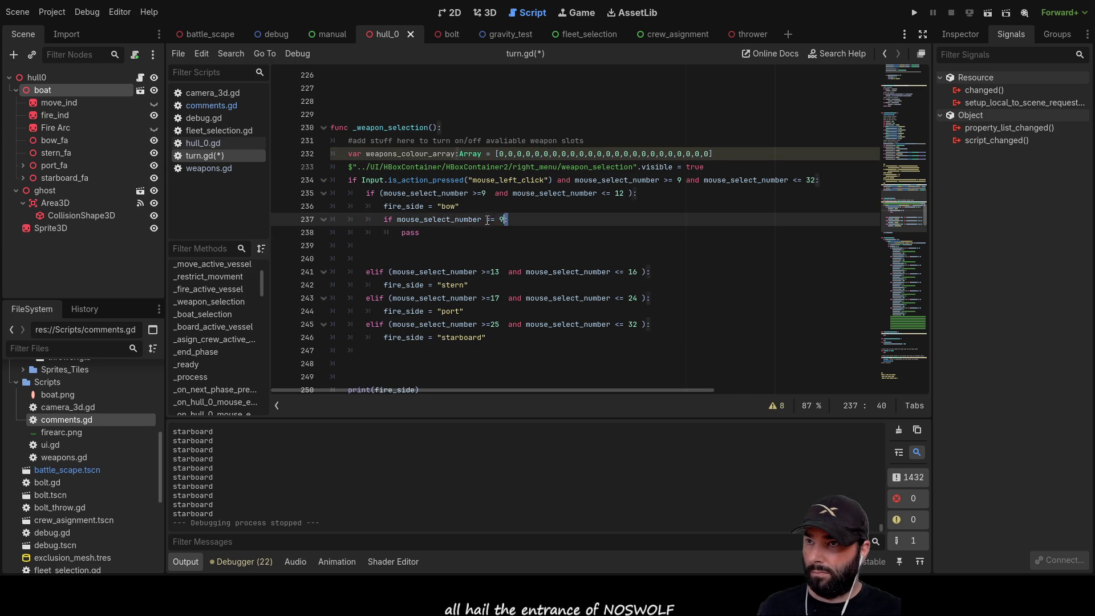
Paste three copies of the == 9 check below it
click(405, 246)
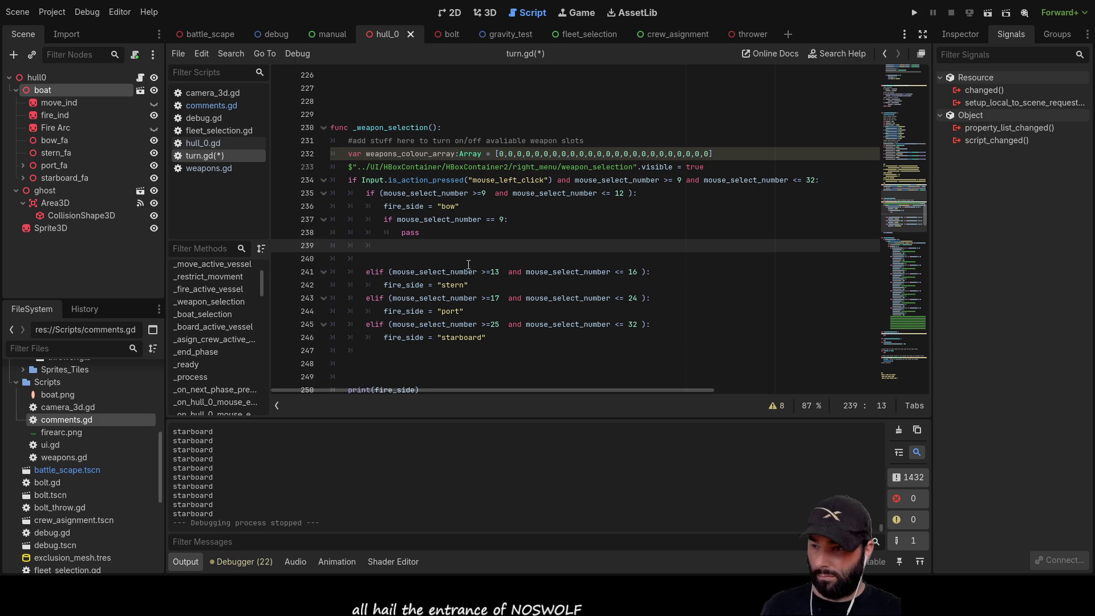
text(if mouse_select_number == 9:)
key(Return)
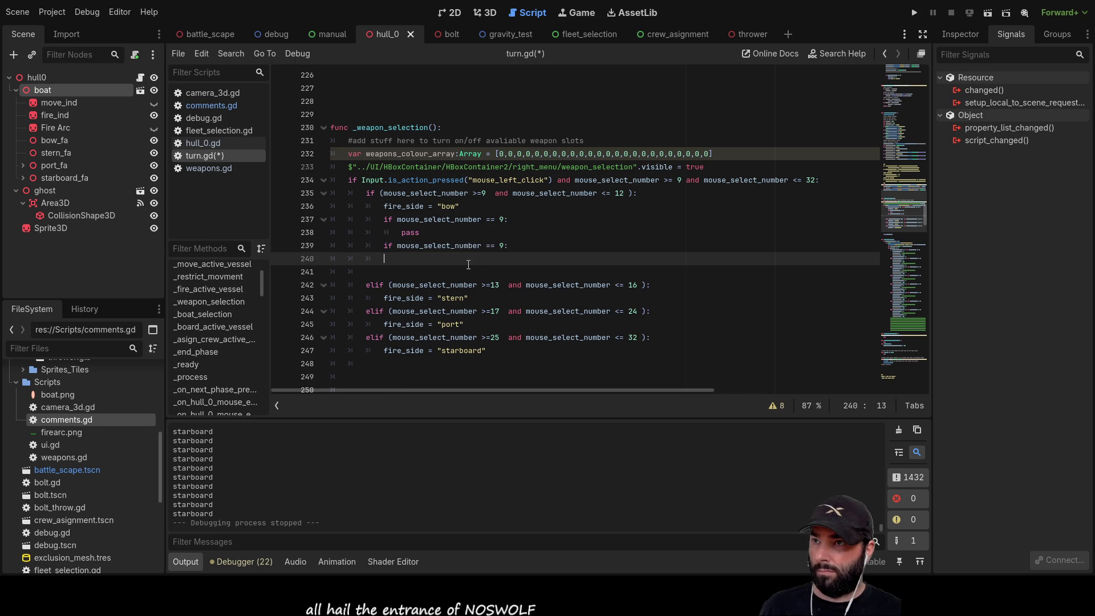
key(ctrl+v)
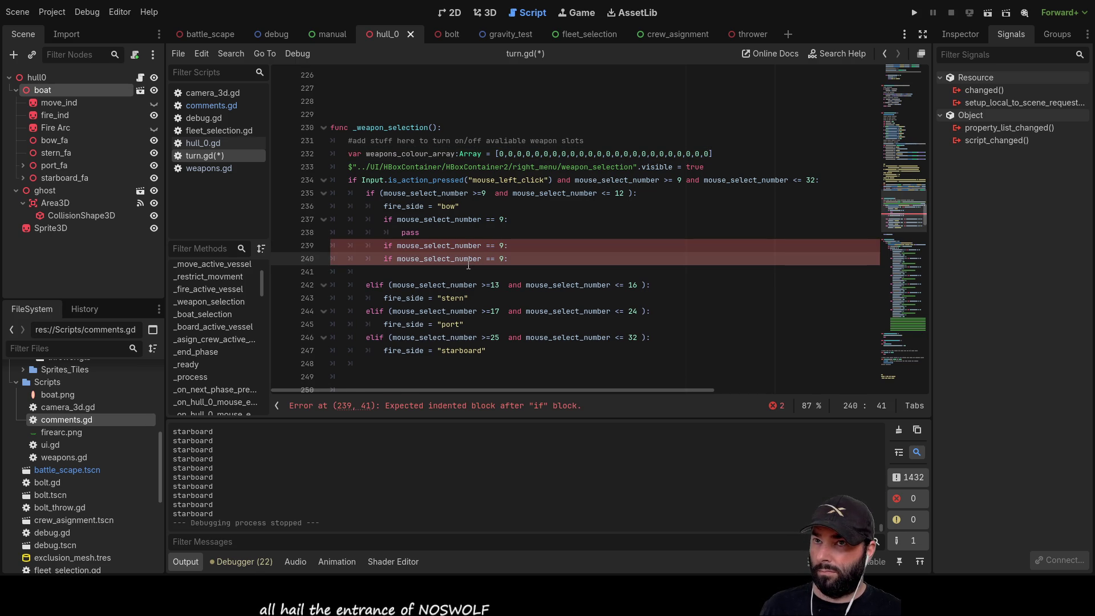
key(Return)
text(if mouse_select_number == 9:)
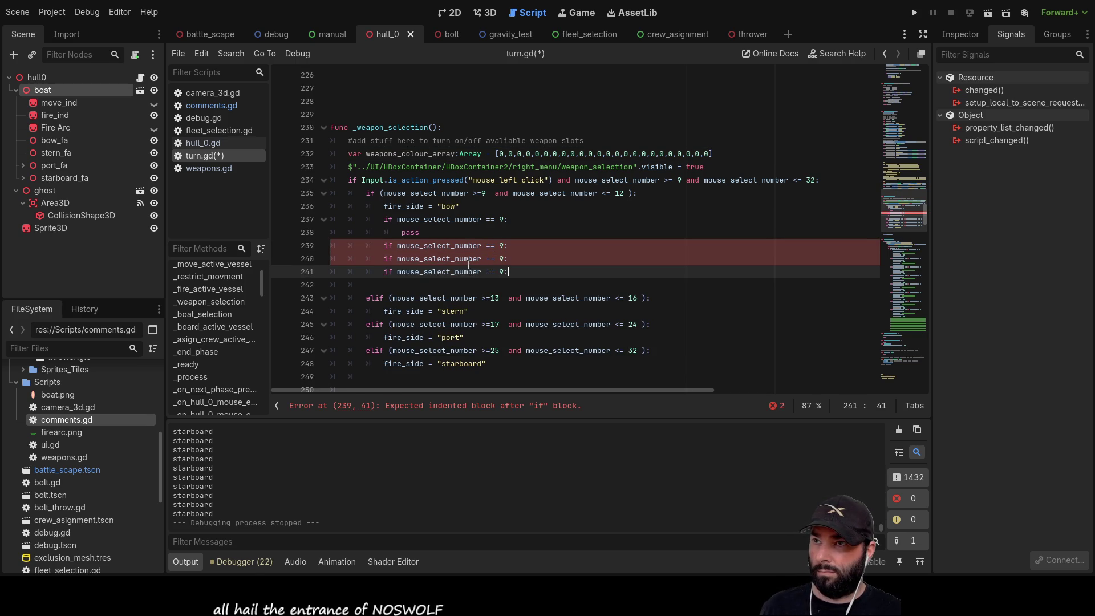
Renumber the three copied checks to 10, 11 and 12
key(Up)
key(Up)
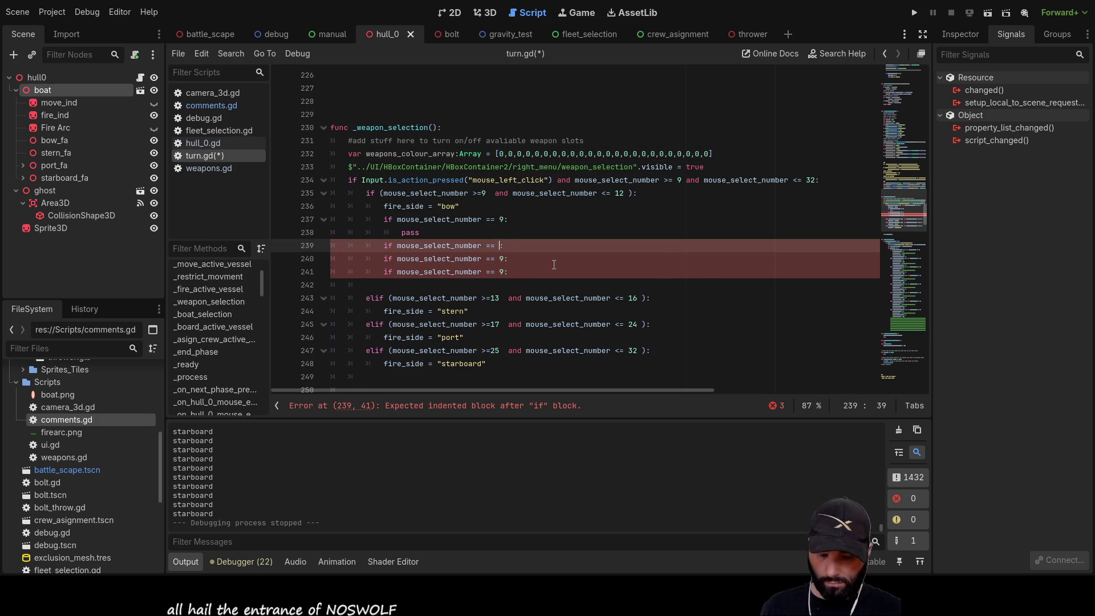
text(10)
key(Down)
key(Left)
key(BackSpace)
text(11)
key(Down)
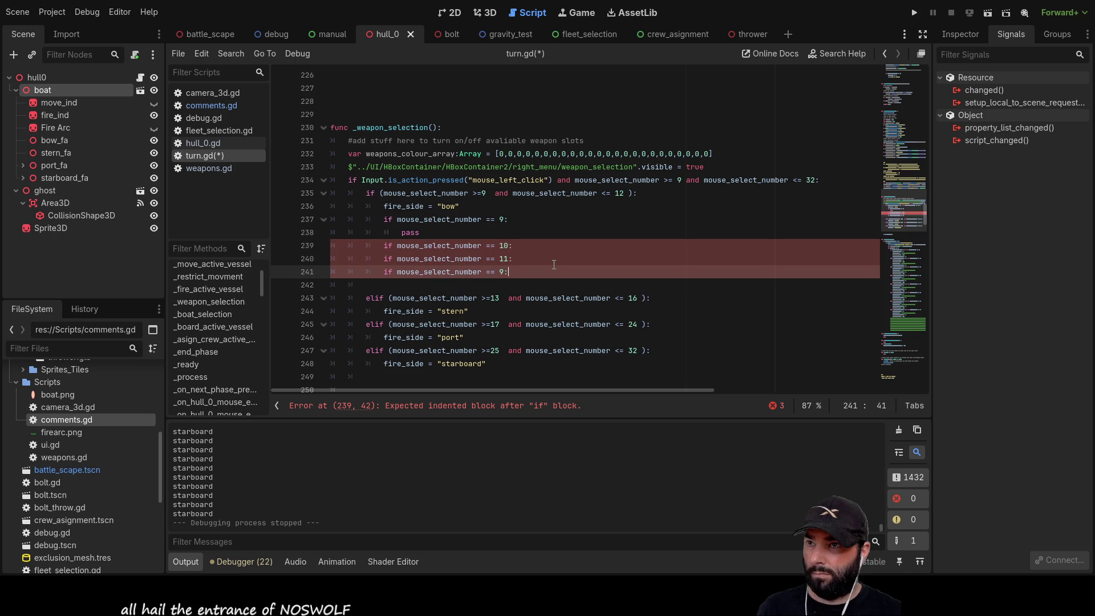
key(Left)
key(BackSpace)
text(12)
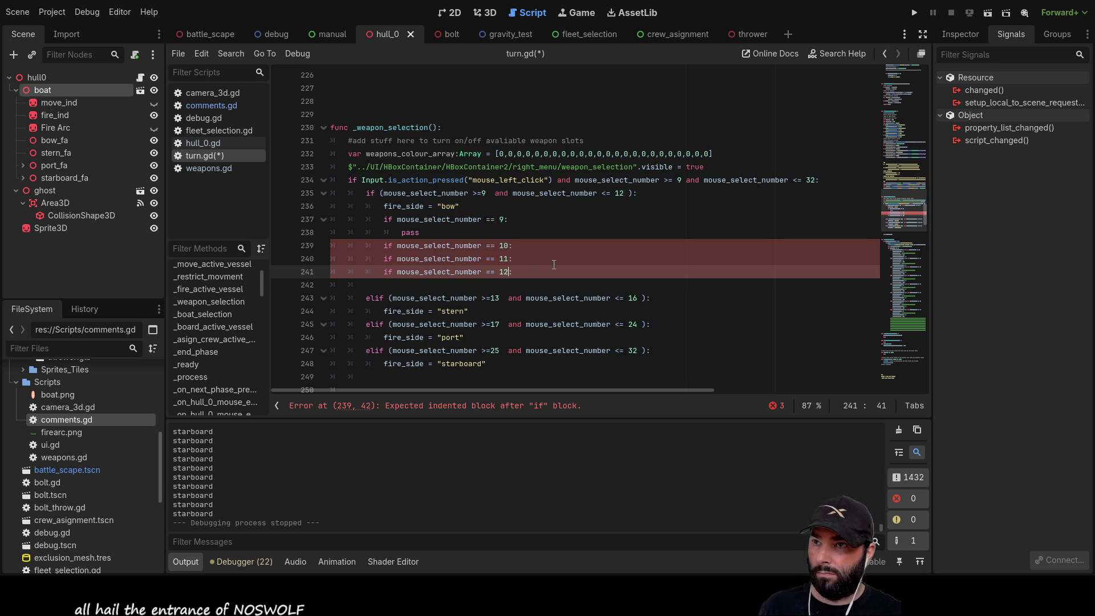
Add indented blank lines under the == 10 and == 11 checks
key(Up)
key(Up)
key(Return)
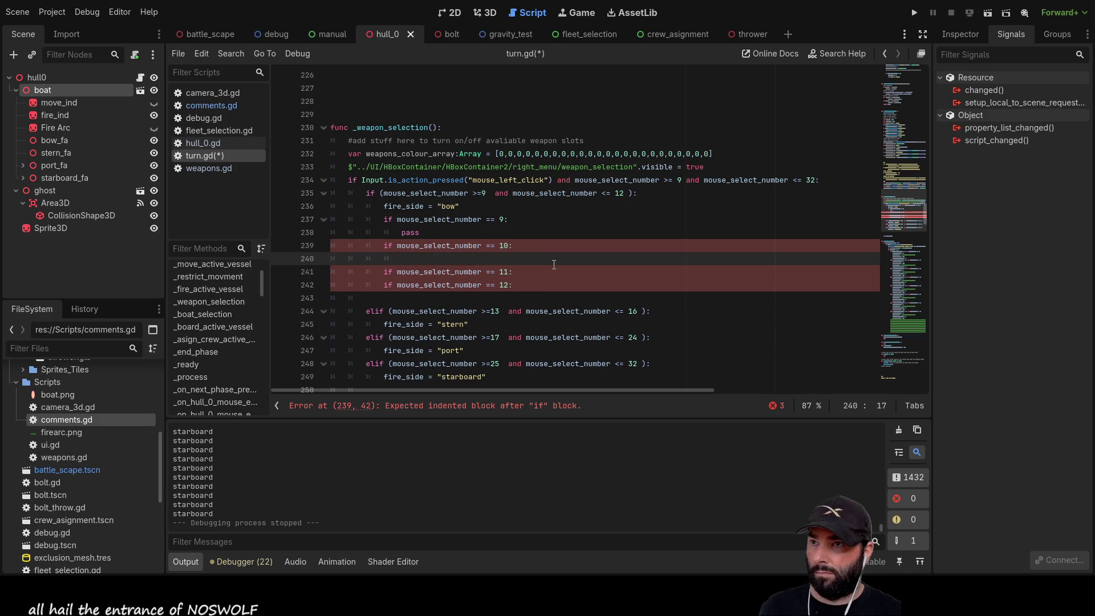
key(Down)
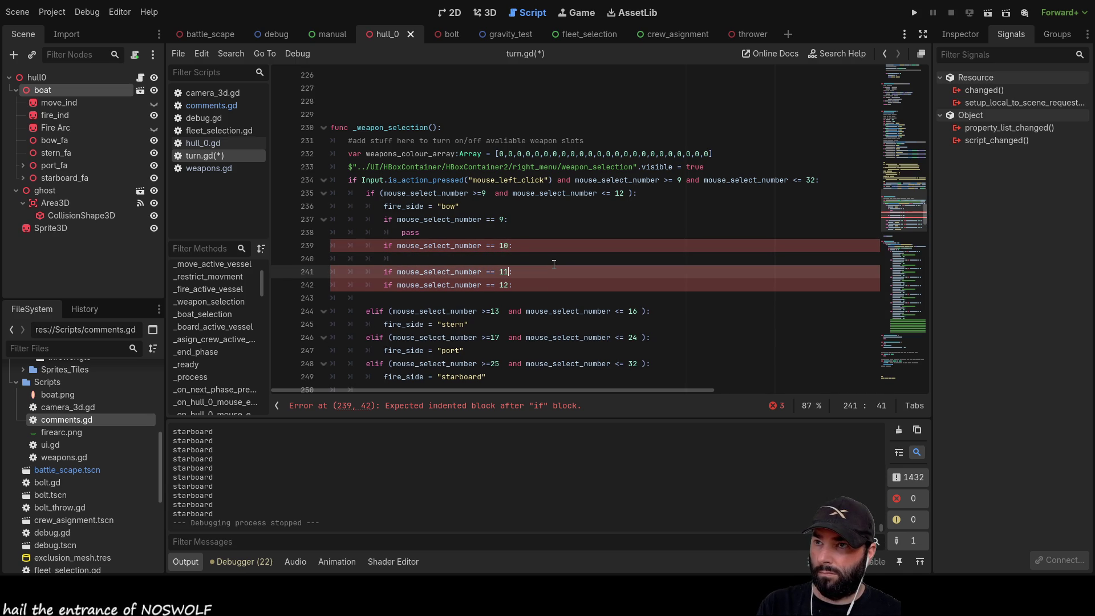
key(Down)
key(Home)
key(Return)
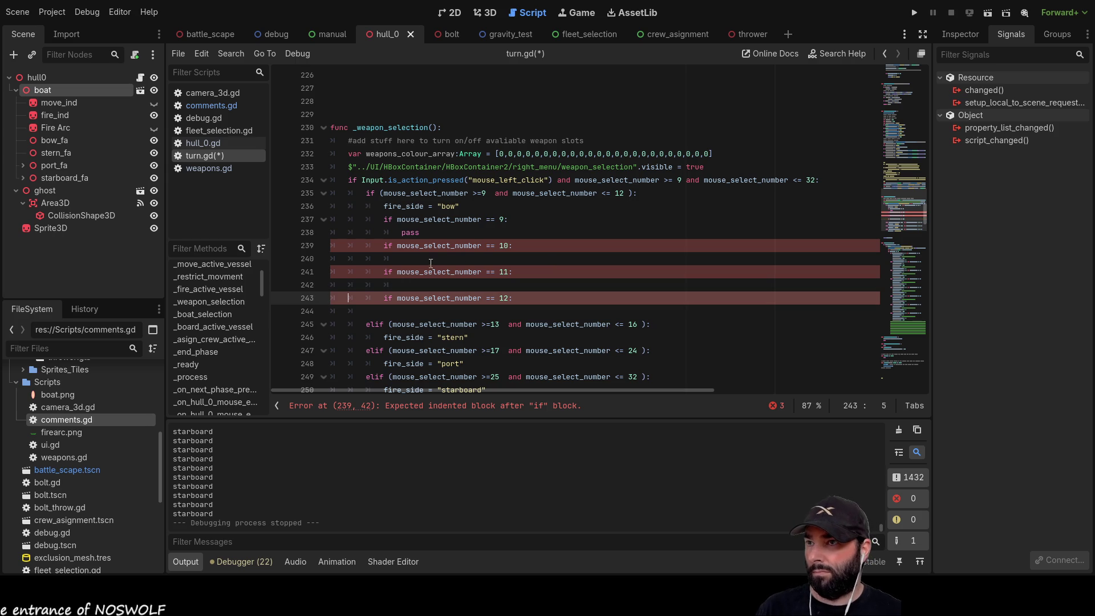
click(431, 261)
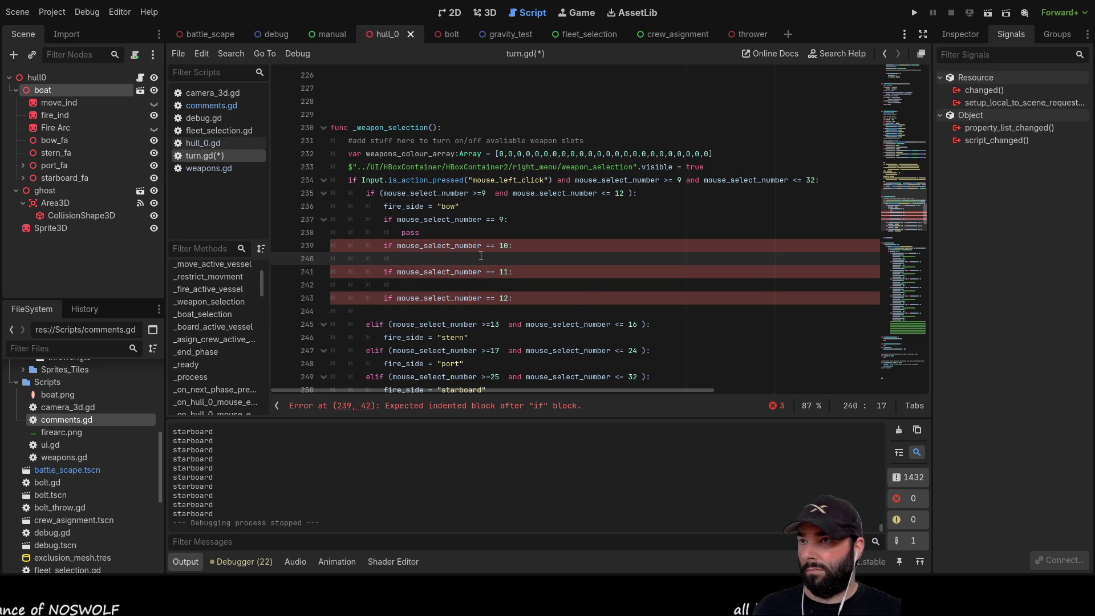
click(434, 234)
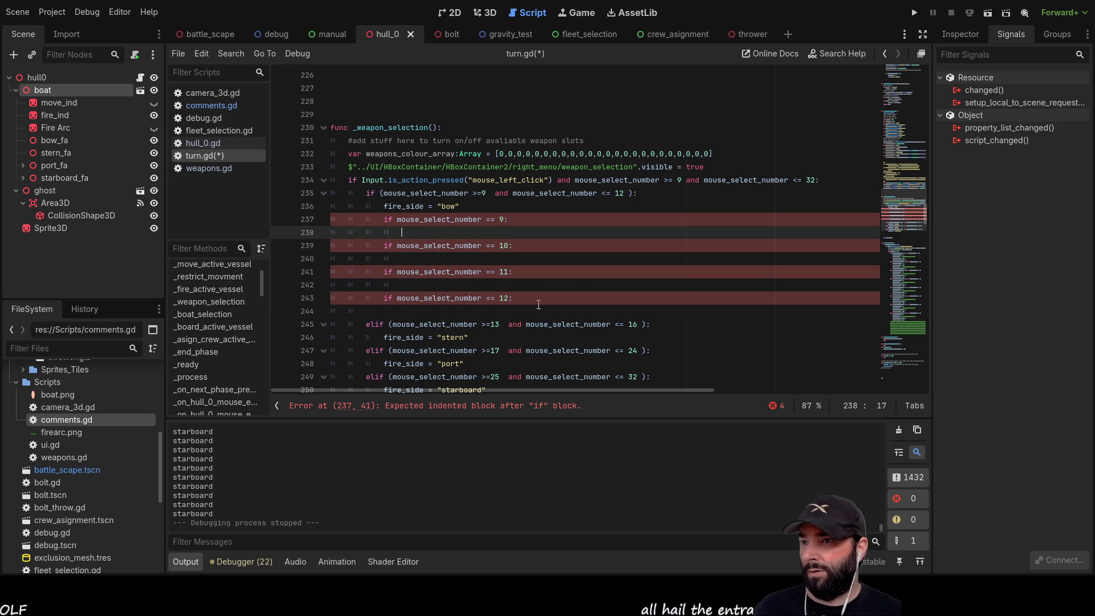
Write 'weapons_colour_array[0] = 1' under the == 9 check
scroll(538, 305, down, 9)
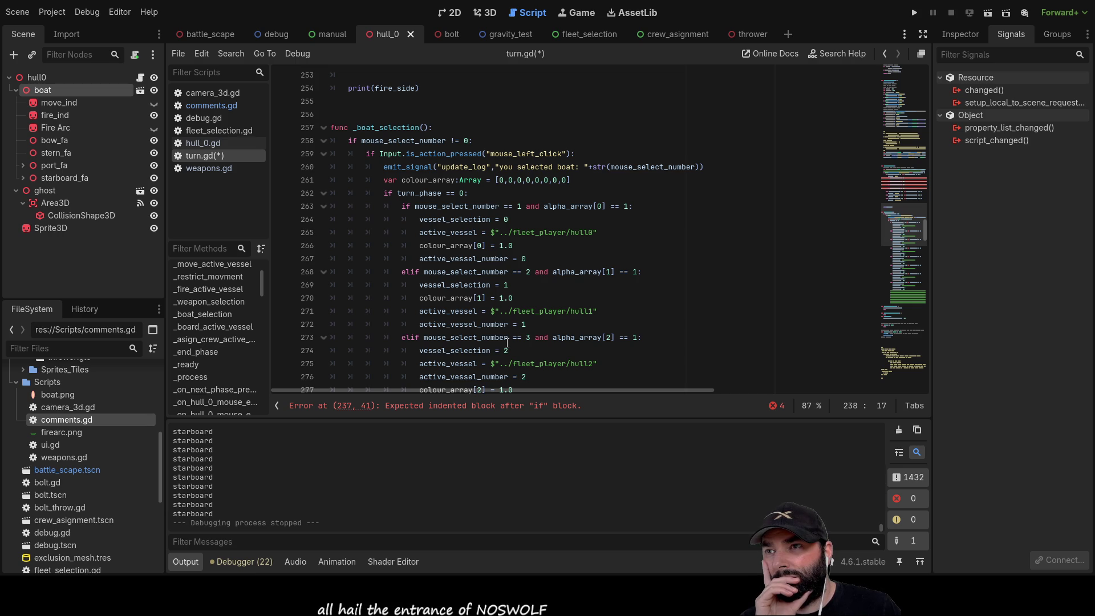
scroll(506, 343, up, 4)
scroll(506, 342, up, 5)
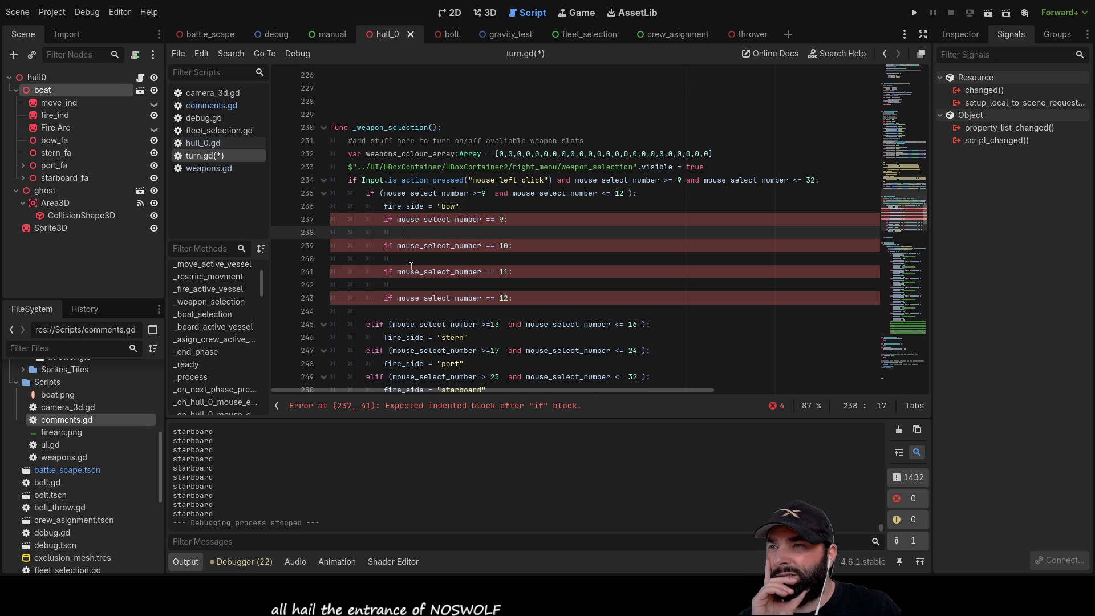
double_click(426, 154)
key(ctrl+c)
click(456, 232)
key(ctrl+v)
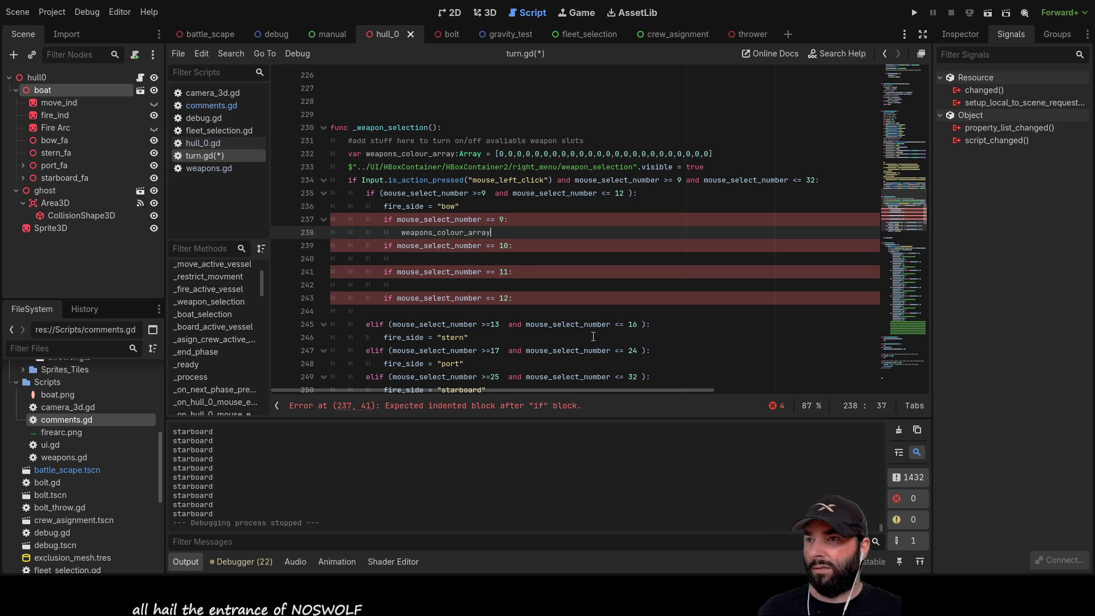
text([)
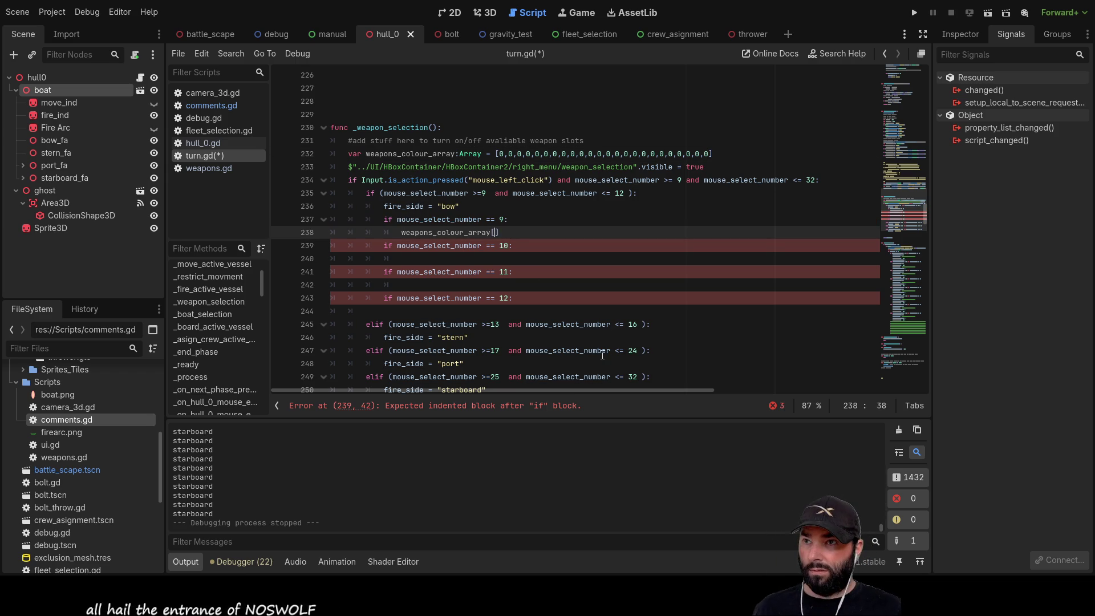
text(0)
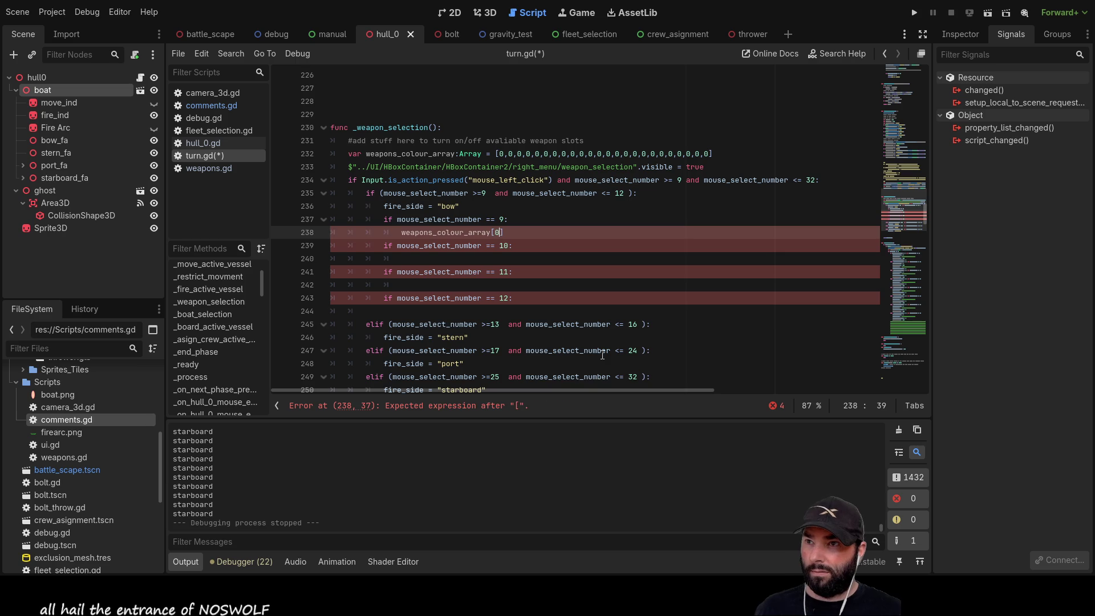
text(] = 1)
Copy that assignment under the == 10, 11 and 12 checks
drag(529, 232, 402, 231)
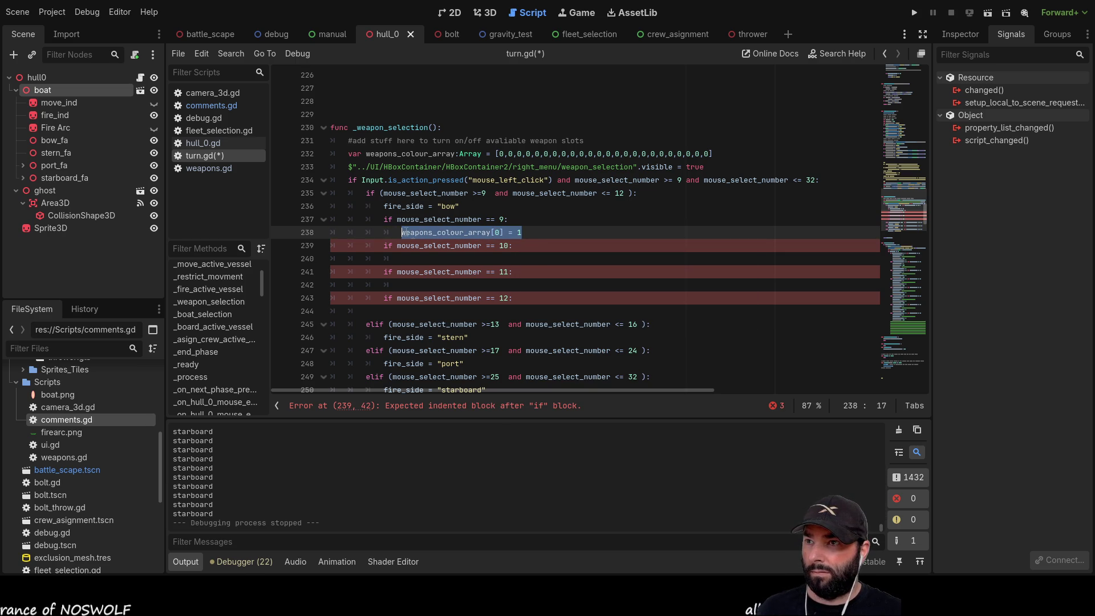
click(423, 257)
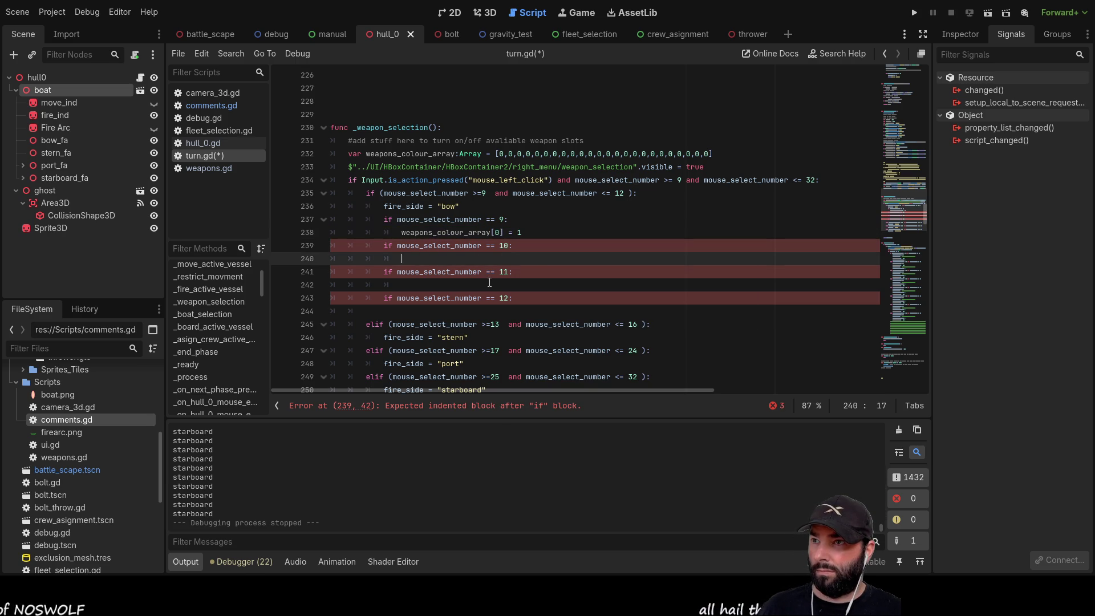
click(440, 285)
key(ctrl+v)
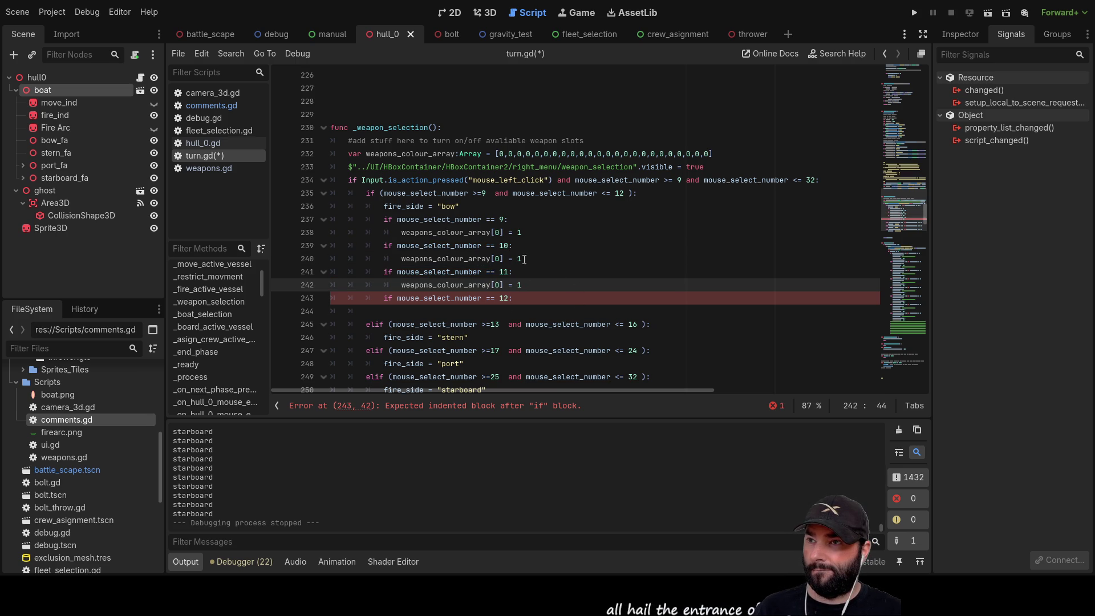
click(449, 310)
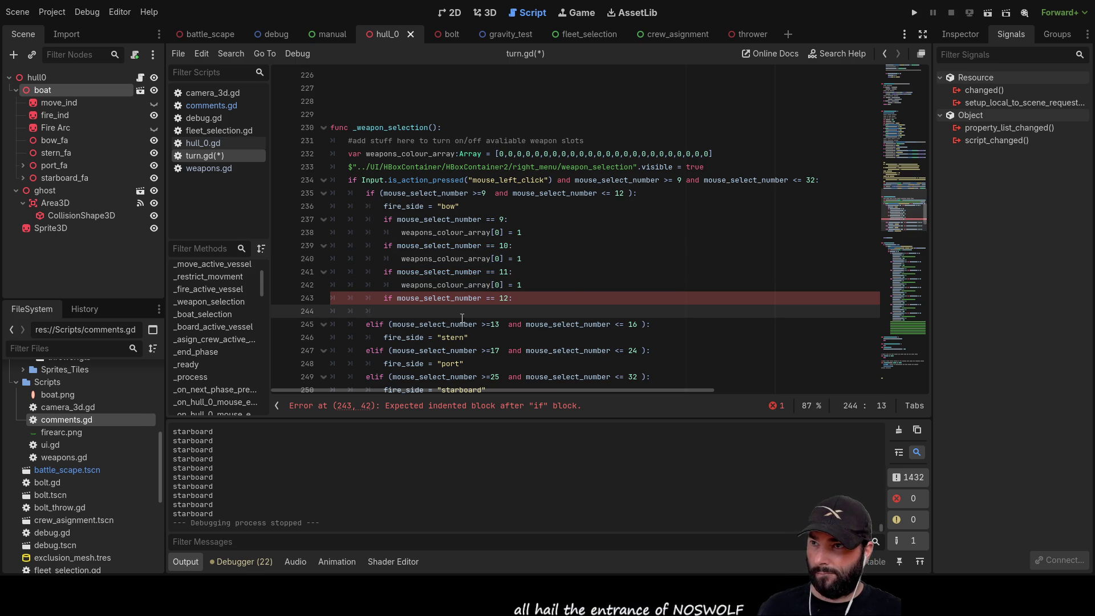
key(ctrl+v)
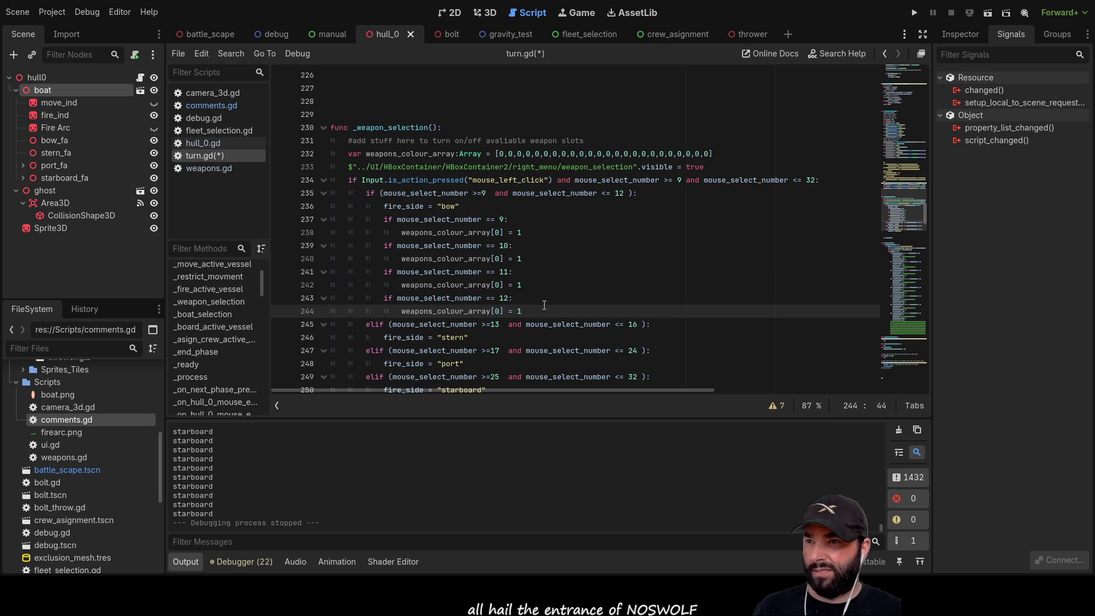
key(Up)
key(Up)
key(Up)
key(Home)
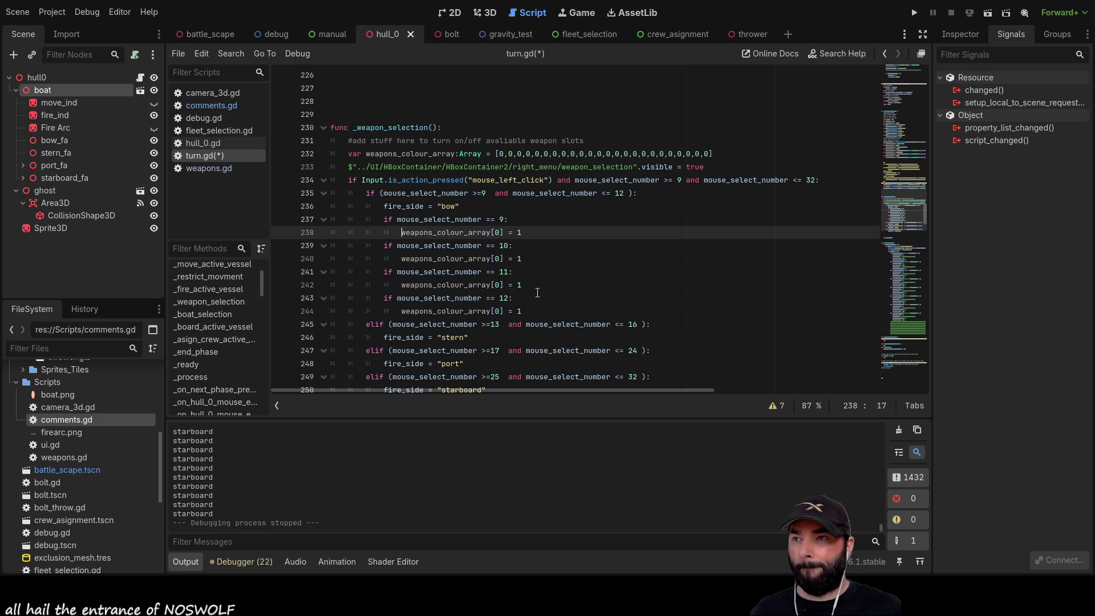
key(Up)
key(Up)
key(Up)
key(Down)
key(Down)
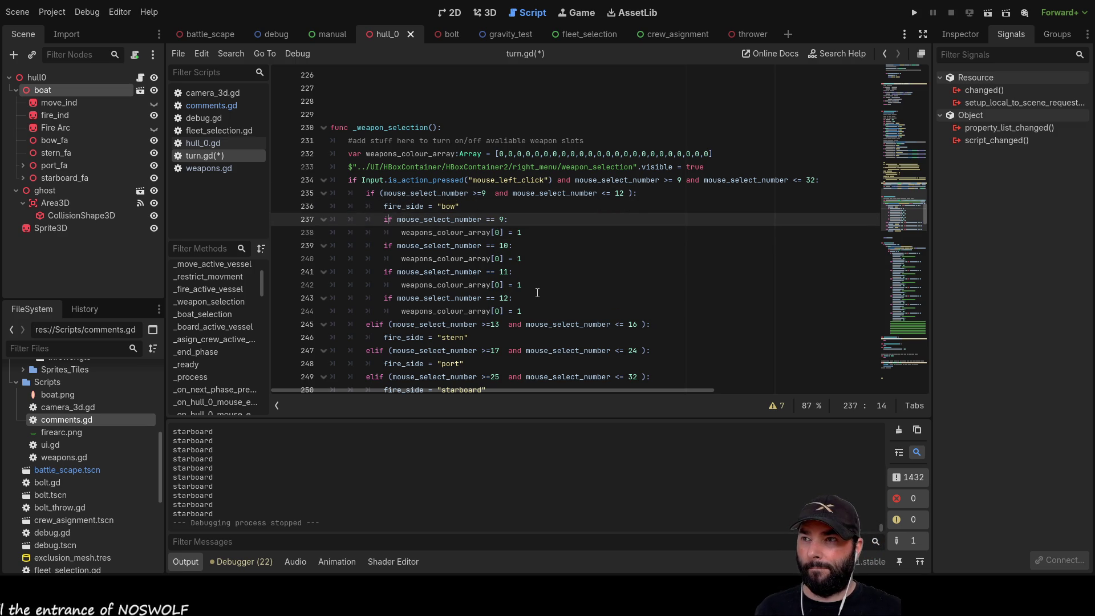
key(Up)
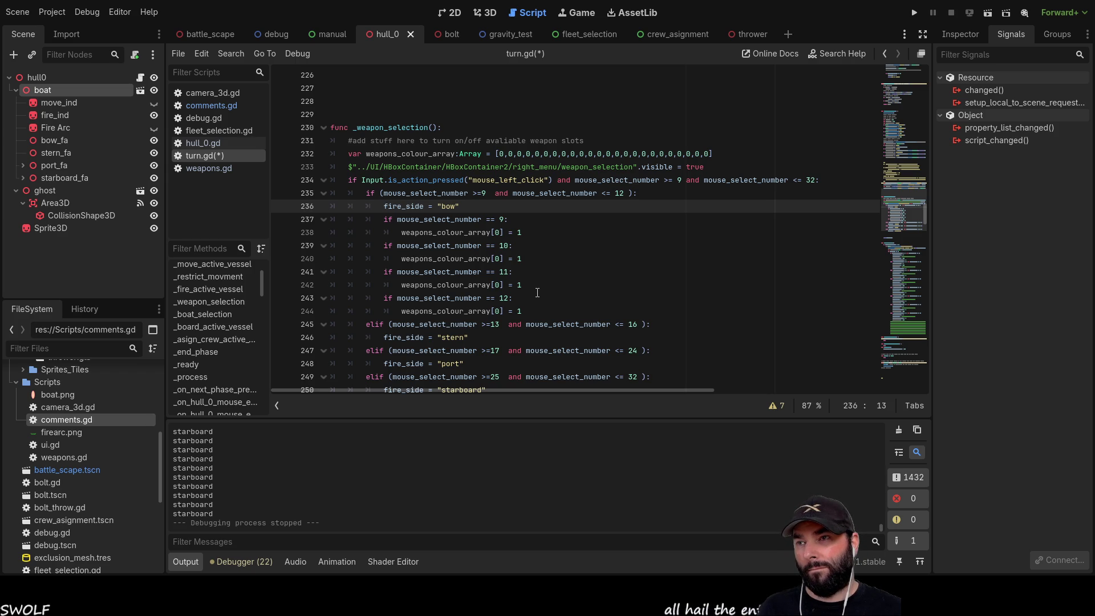
key(Up)
key(Up)
key(Up)
key(Up)
key(Down)
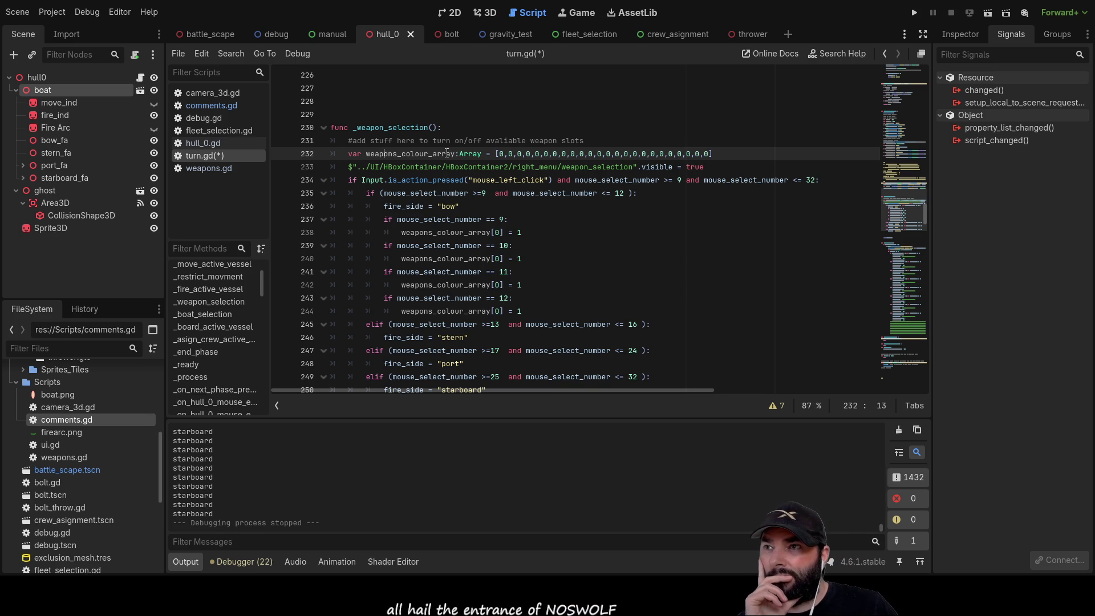
scroll(462, 232, down, 7)
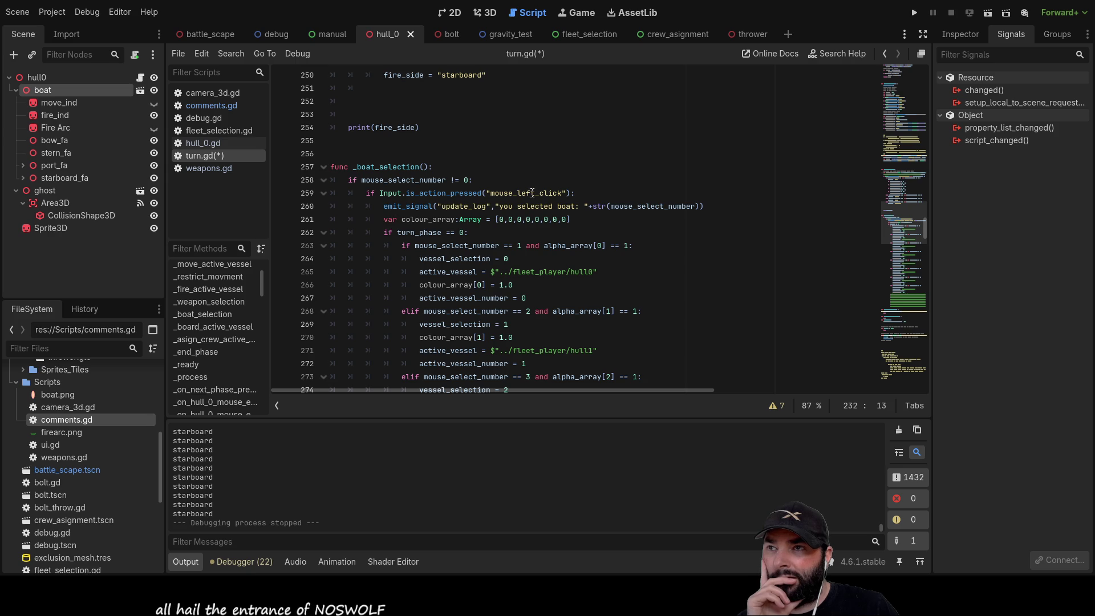
scroll(439, 188, up, 8)
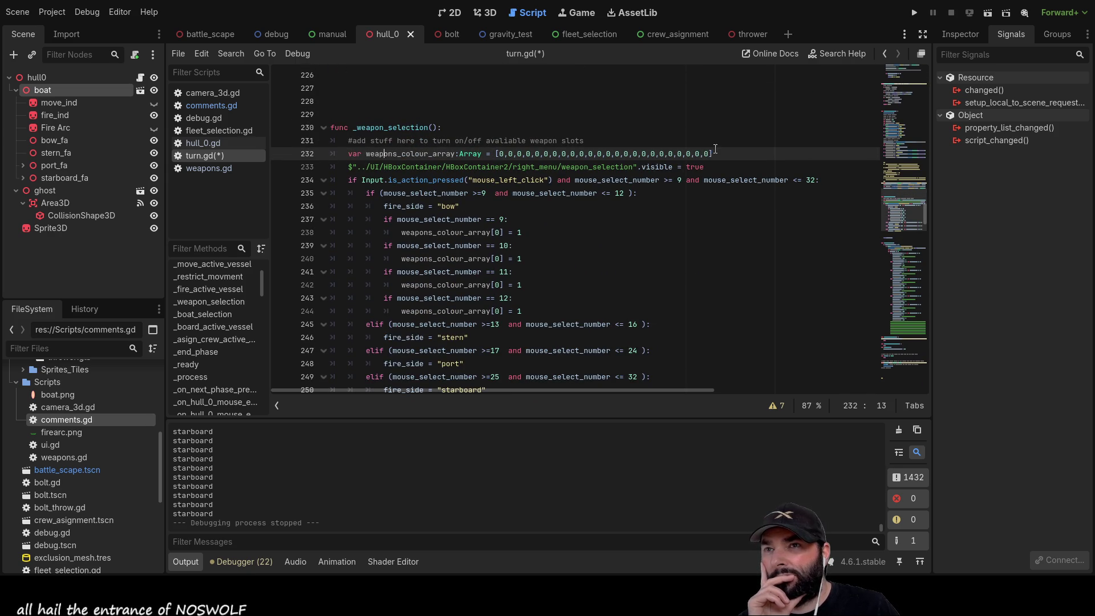
drag(714, 154, 350, 156)
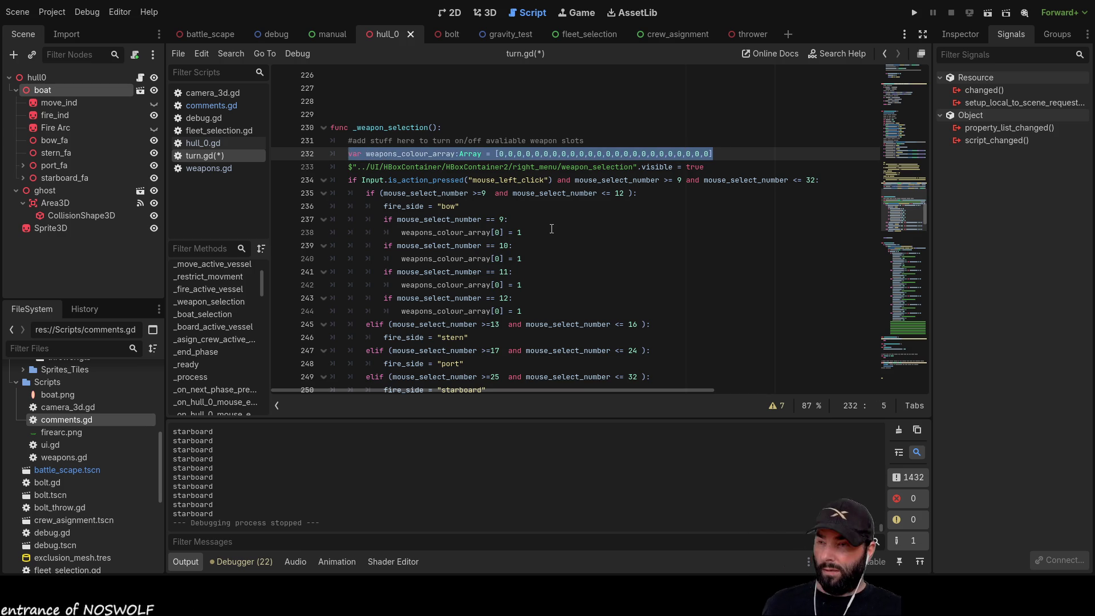
Cut the weapons_colour_array declaration and paste it below weapons_alpha_array at line 45
key(ctrl+x)
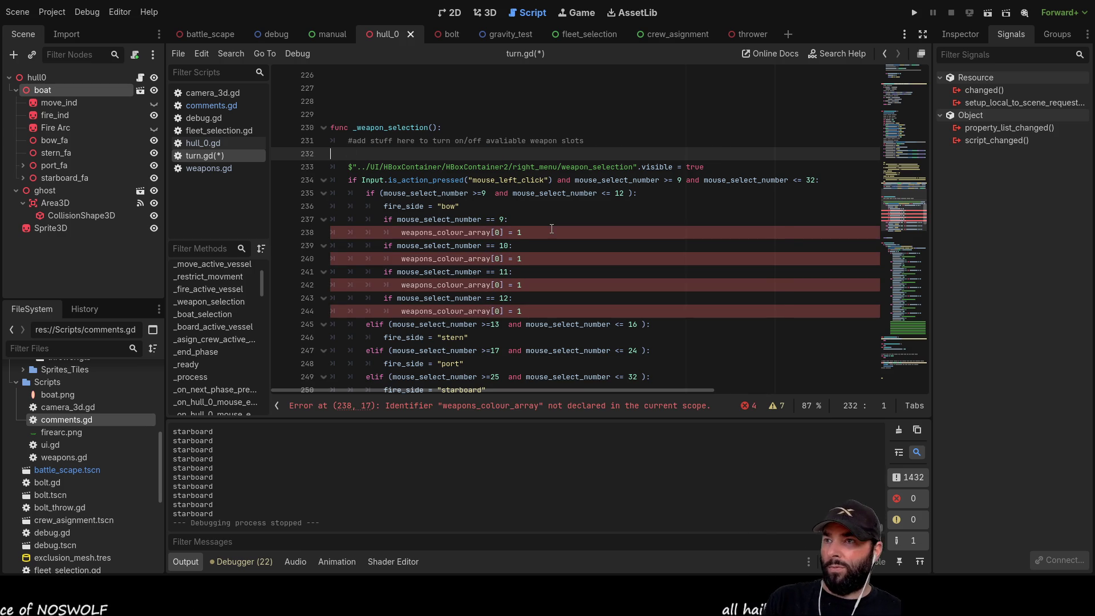
key(BackSpace)
key(BackSpace)
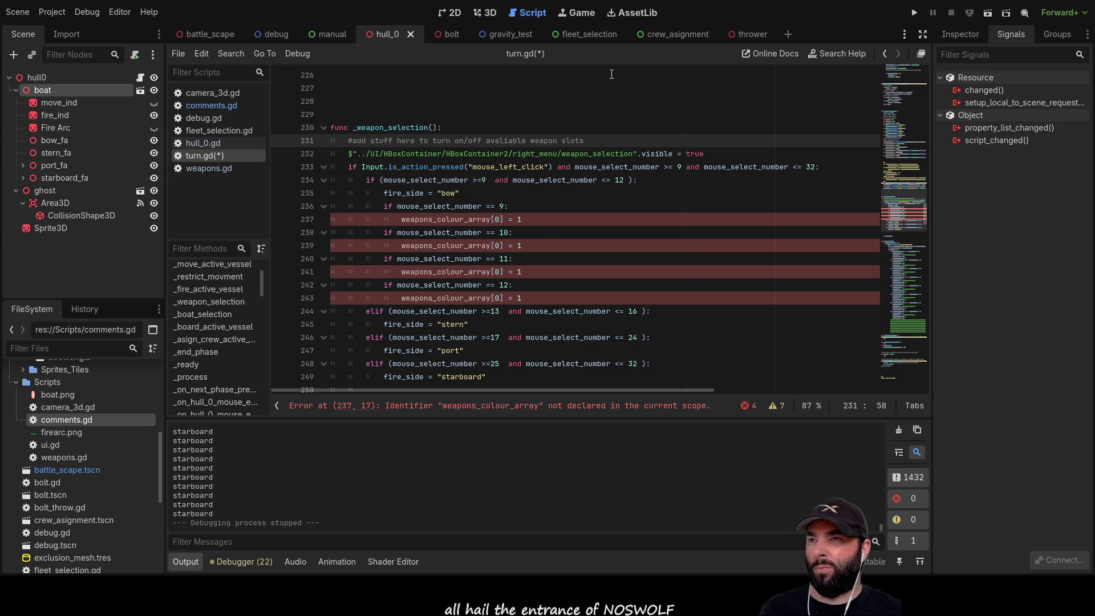
scroll(466, 236, up, 10)
scroll(466, 236, up, 20)
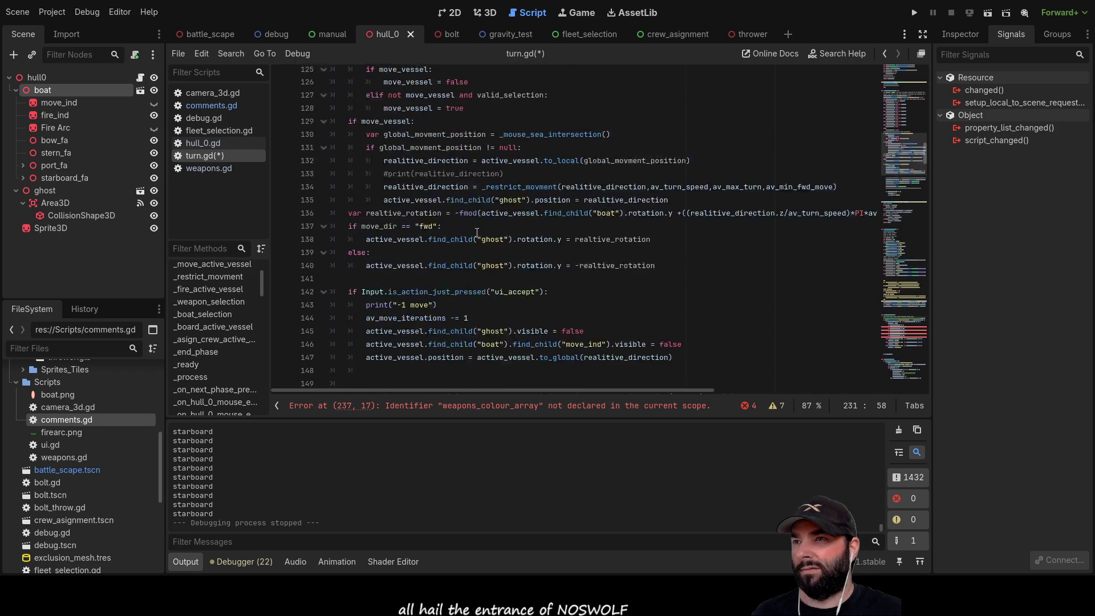
scroll(480, 227, up, 20)
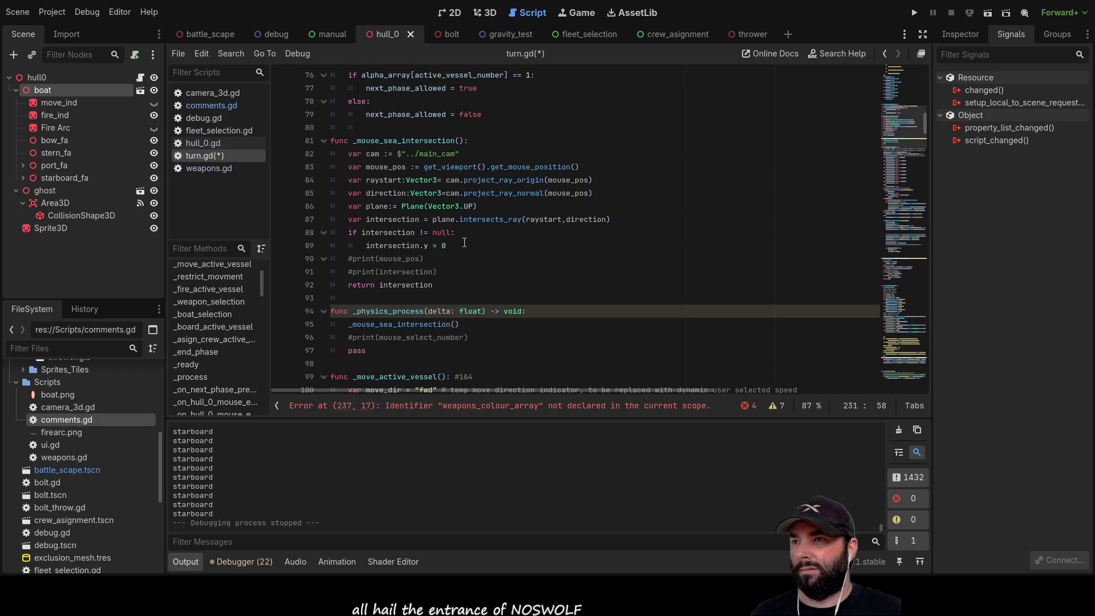
scroll(466, 228, down, 9)
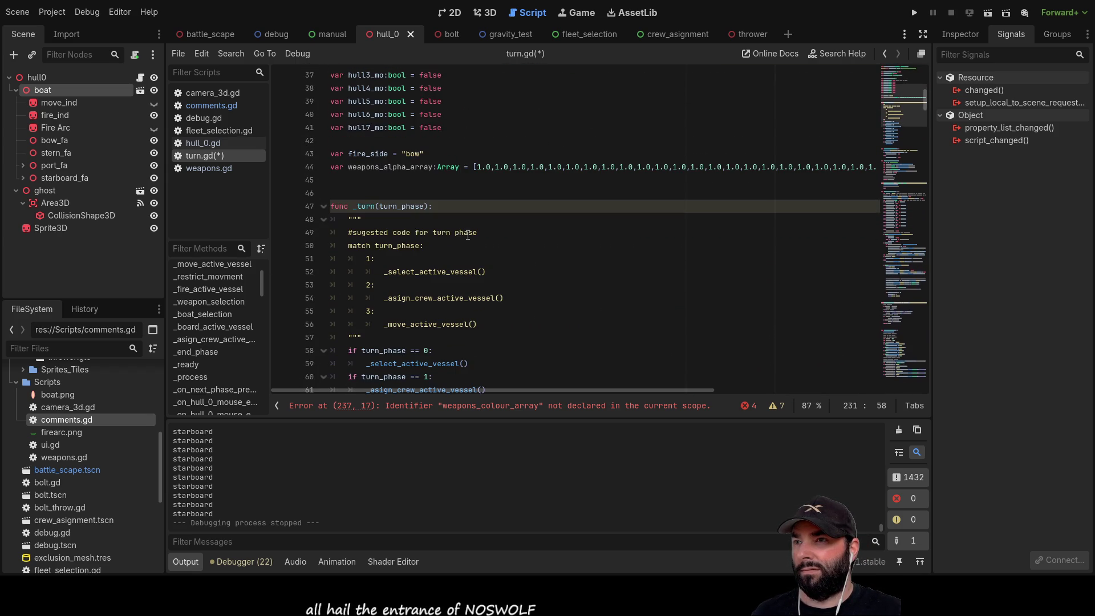
click(340, 177)
key(ctrl+v)
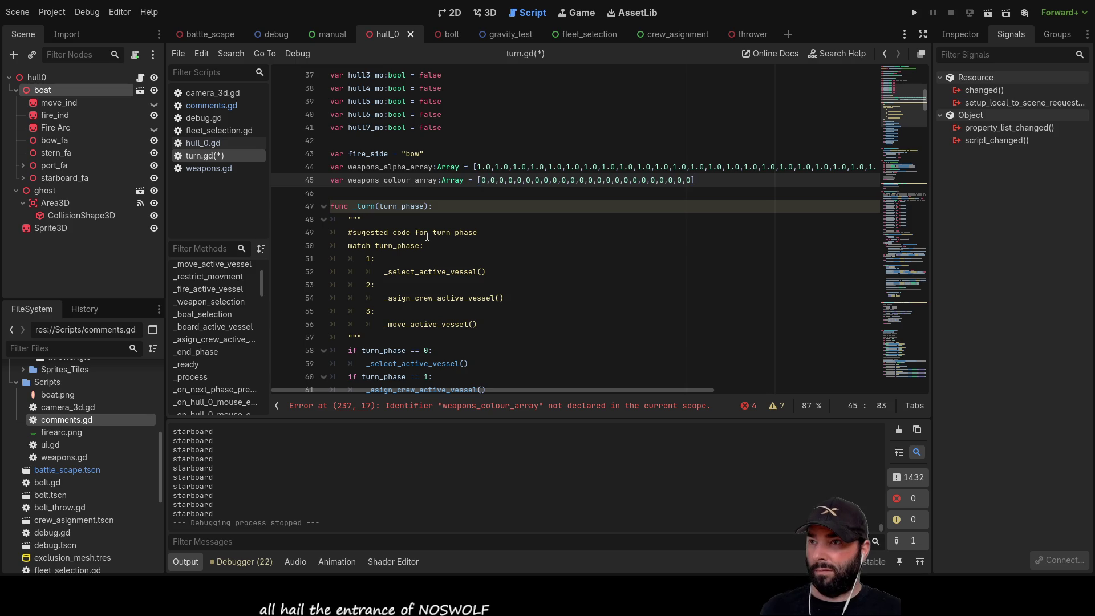
scroll(614, 271, down, 20)
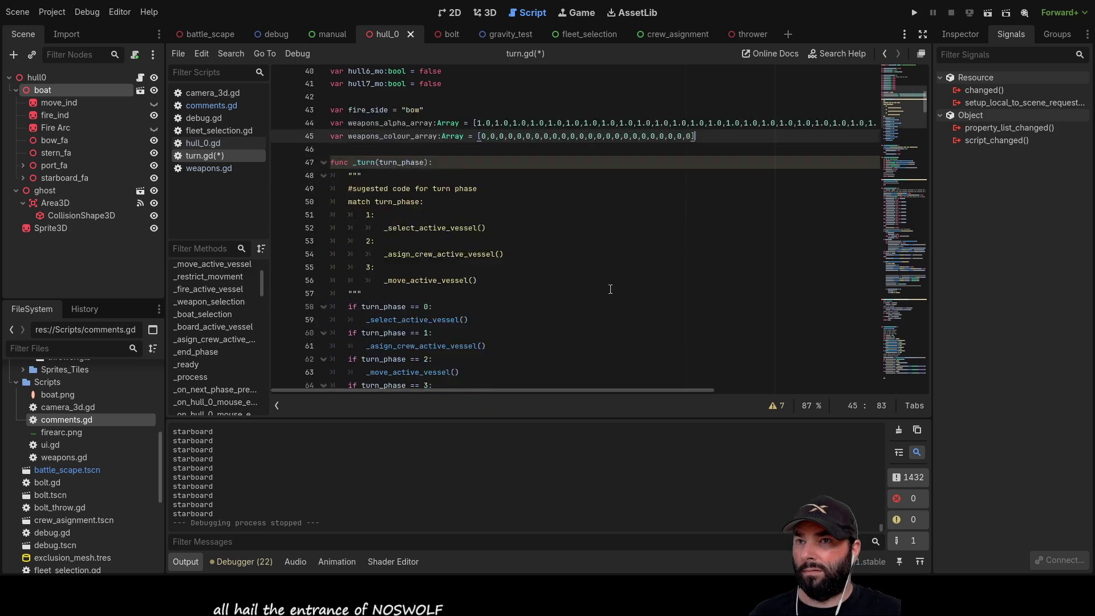
In _weapon_selection, insert blank lines around the comment, visibility line, input check and slot assignment
scroll(600, 260, down, 20)
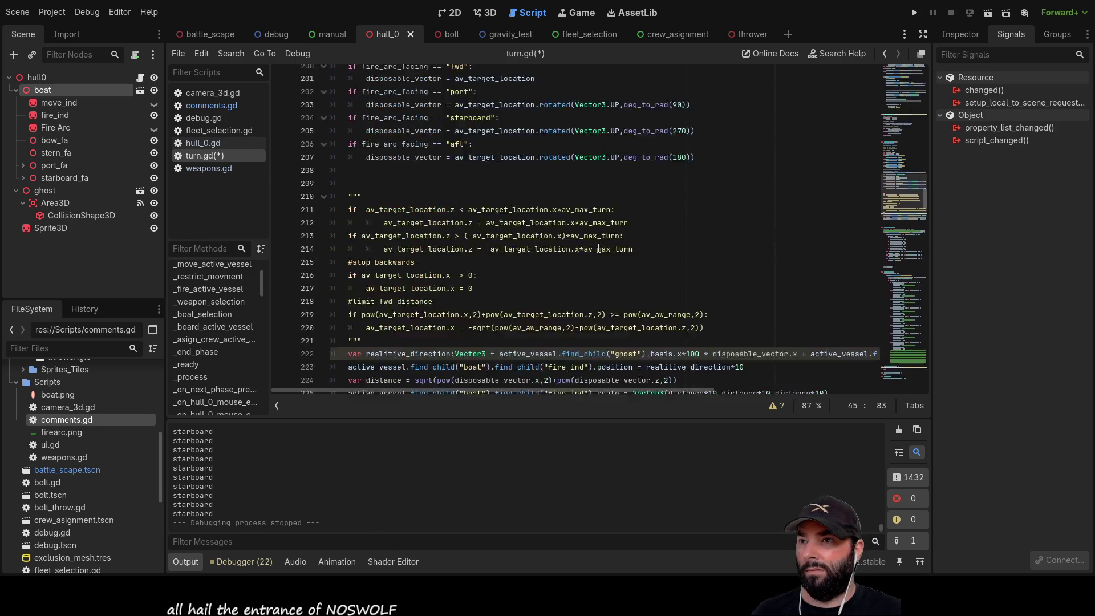
click(203, 303)
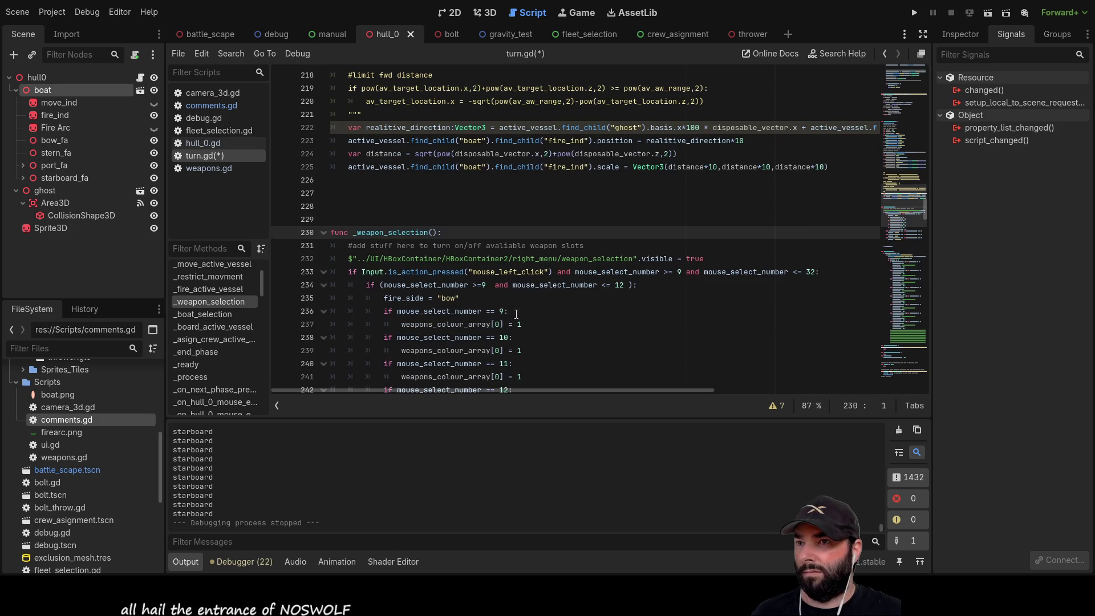
scroll(471, 169, down, 3)
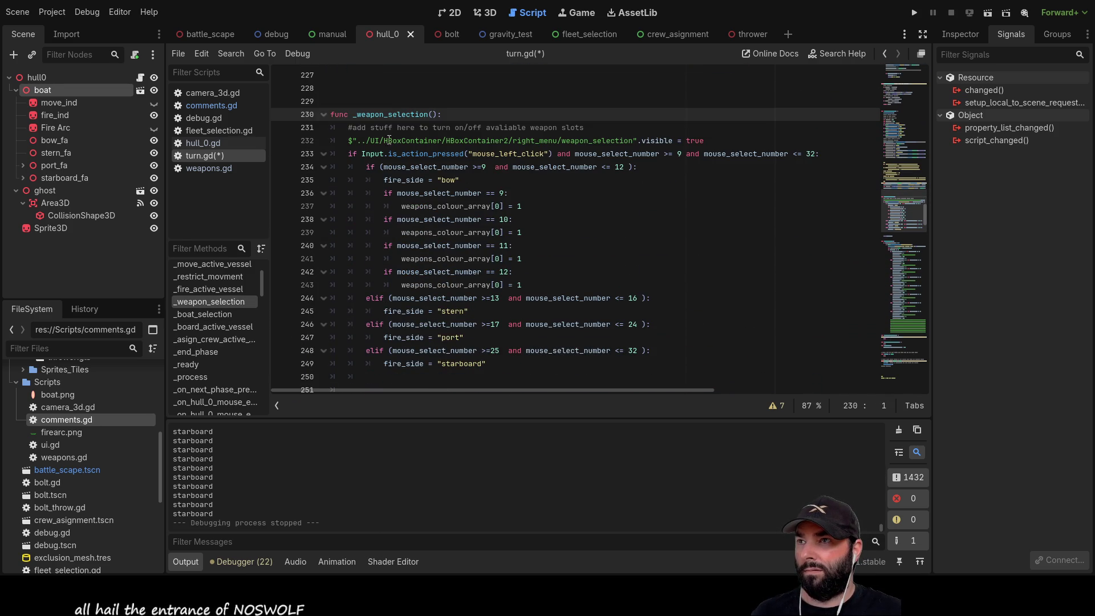
click(345, 127)
key(Return)
click(348, 153)
key(Return)
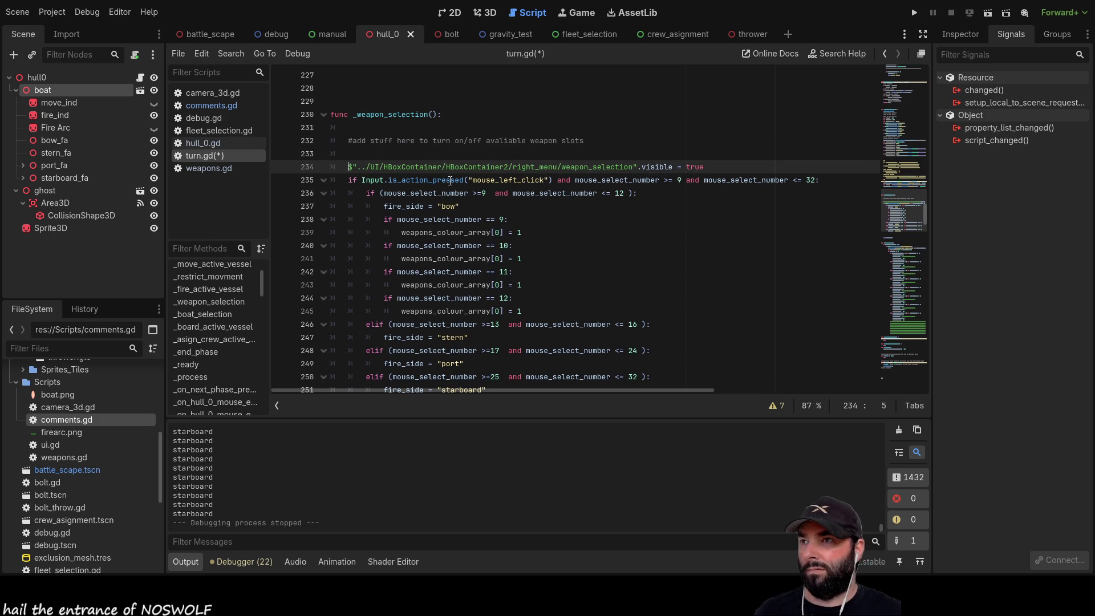
key(Down)
key(Return)
scroll(549, 224, down, 3)
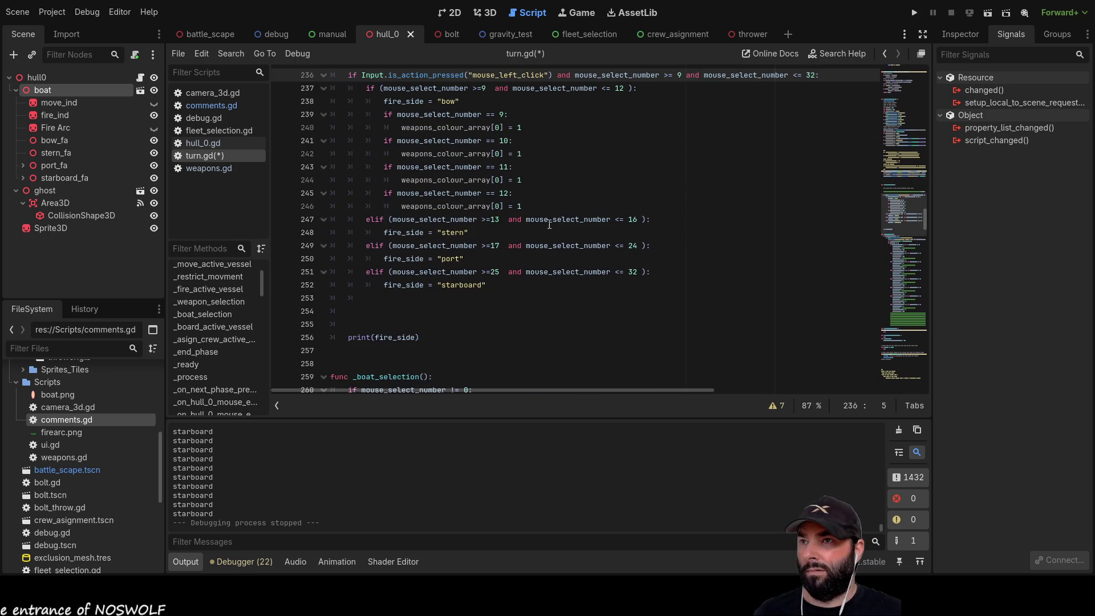
scroll(565, 201, up, 1)
click(533, 167)
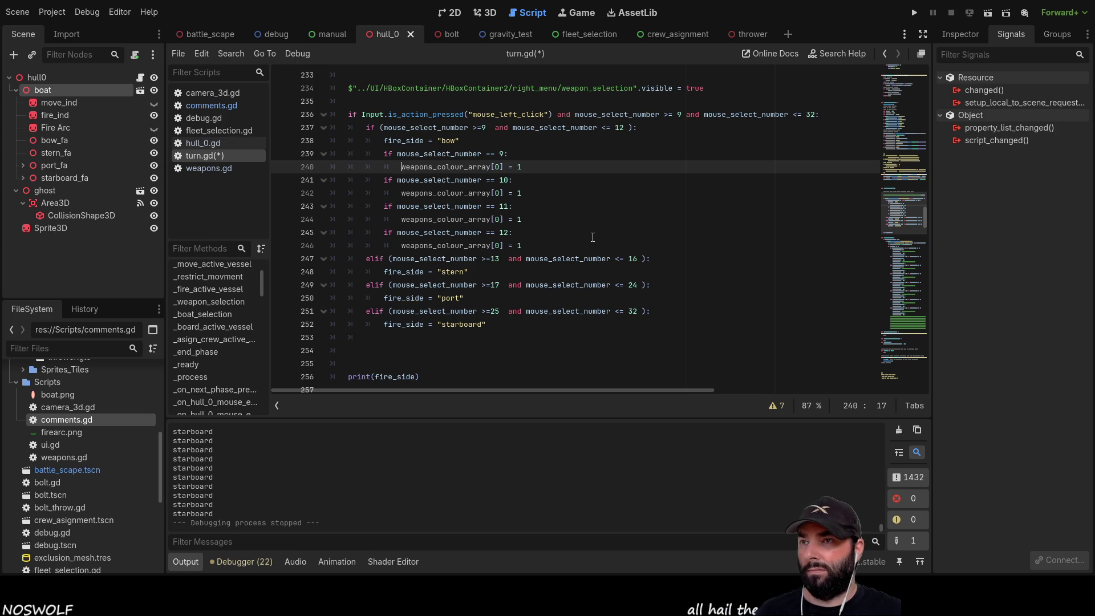
key(Return)
key(Up)
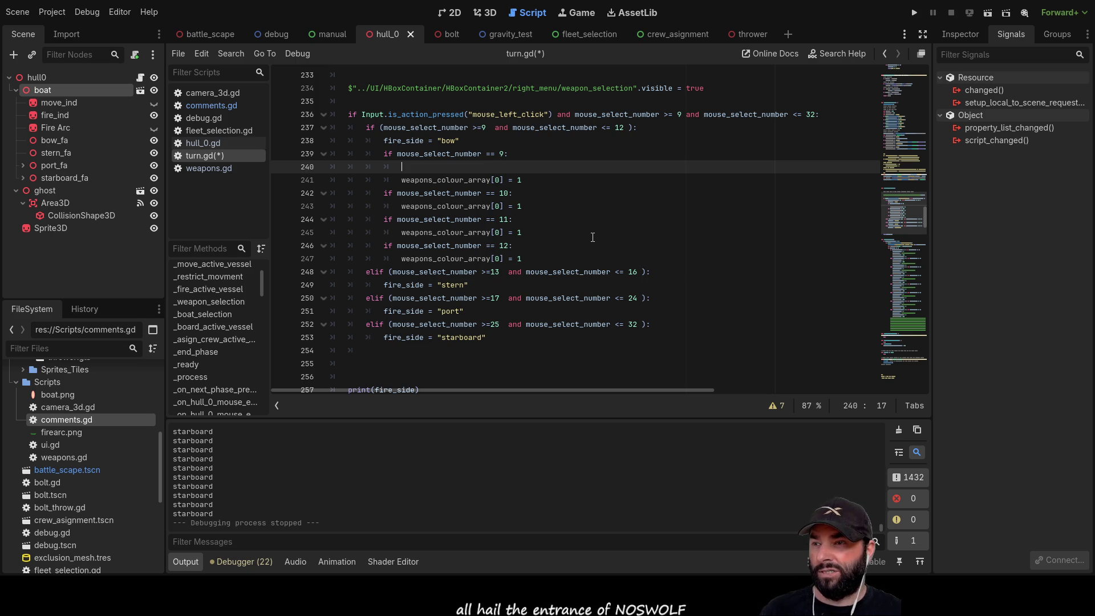
Change the left-click check from is_action_pressed to is_action_just_pressed
double_click(451, 114)
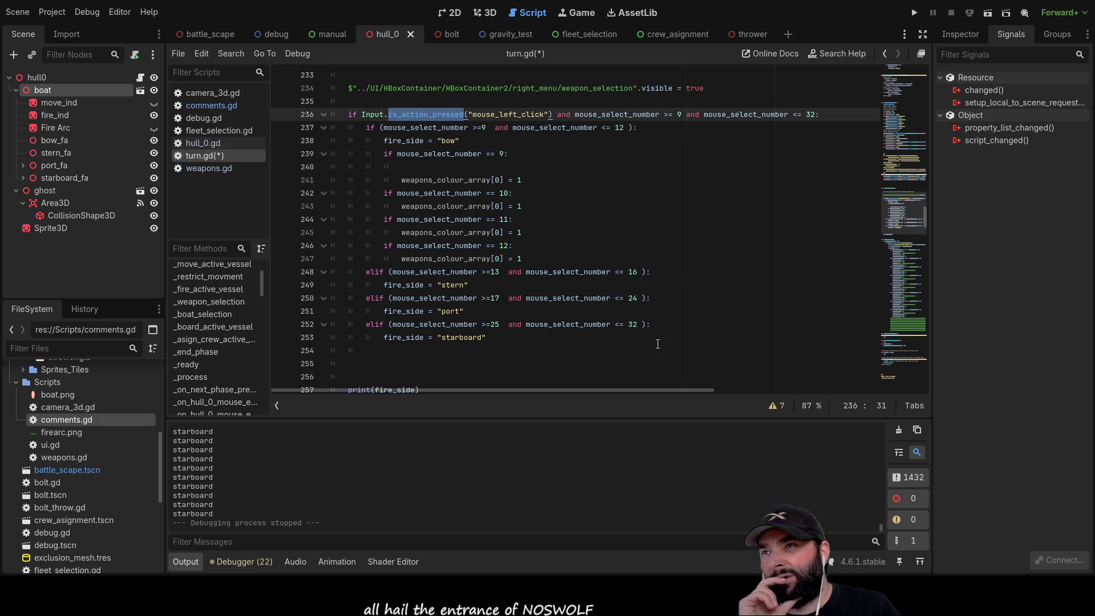
scroll(565, 289, down, 6)
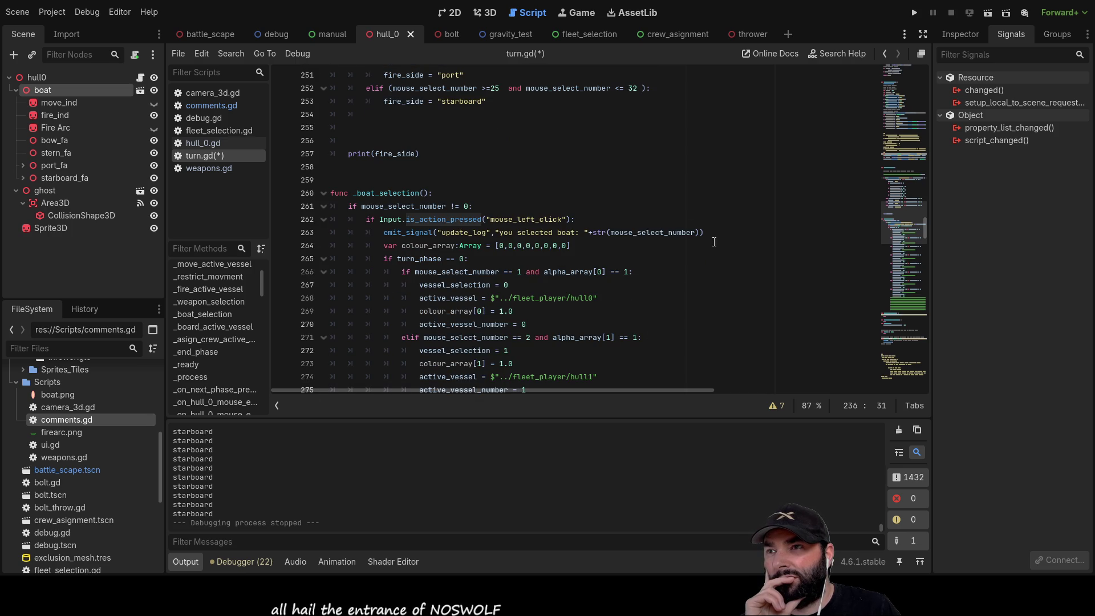
scroll(653, 252, up, 8)
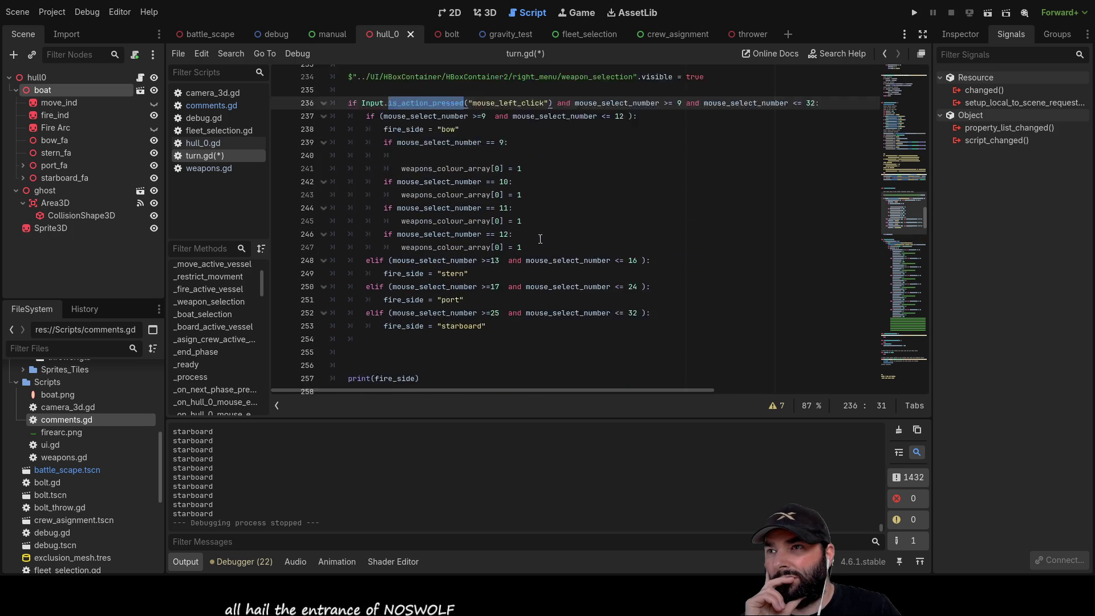
text(is)
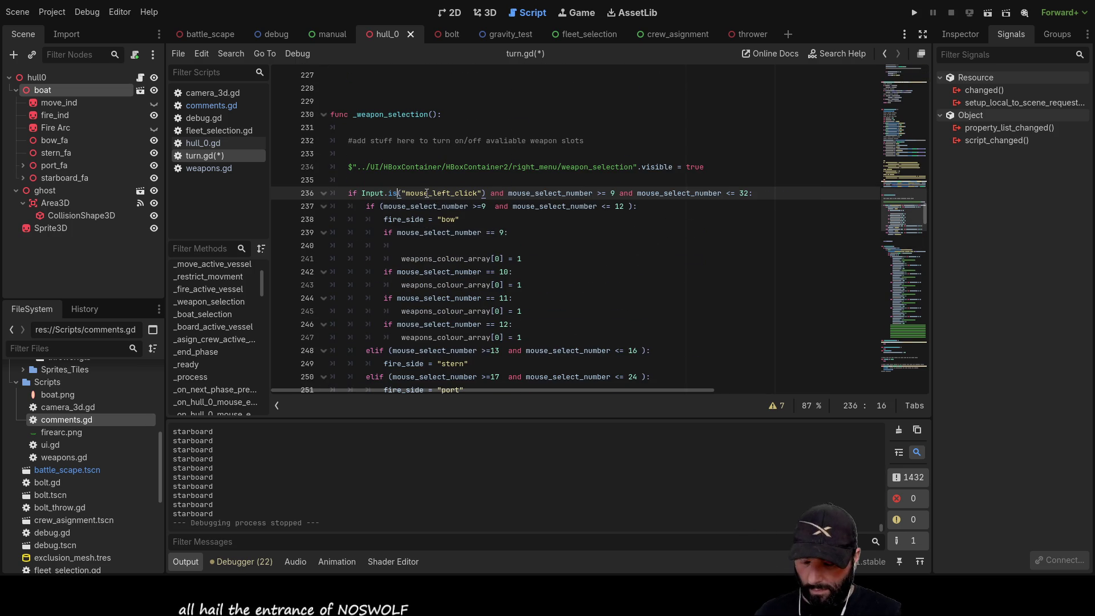
key(Return)
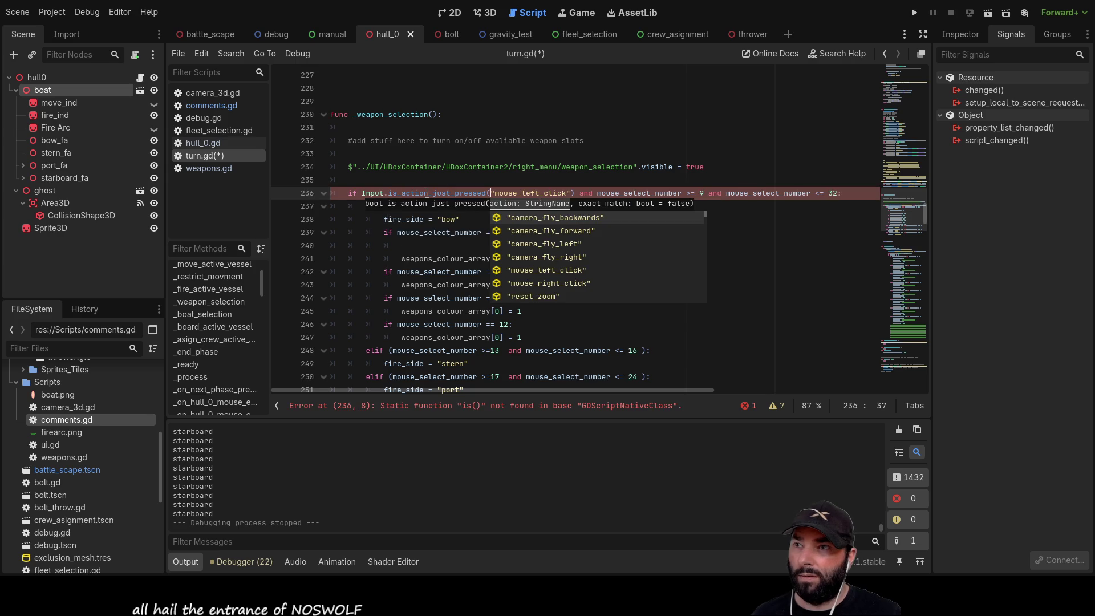
click(711, 319)
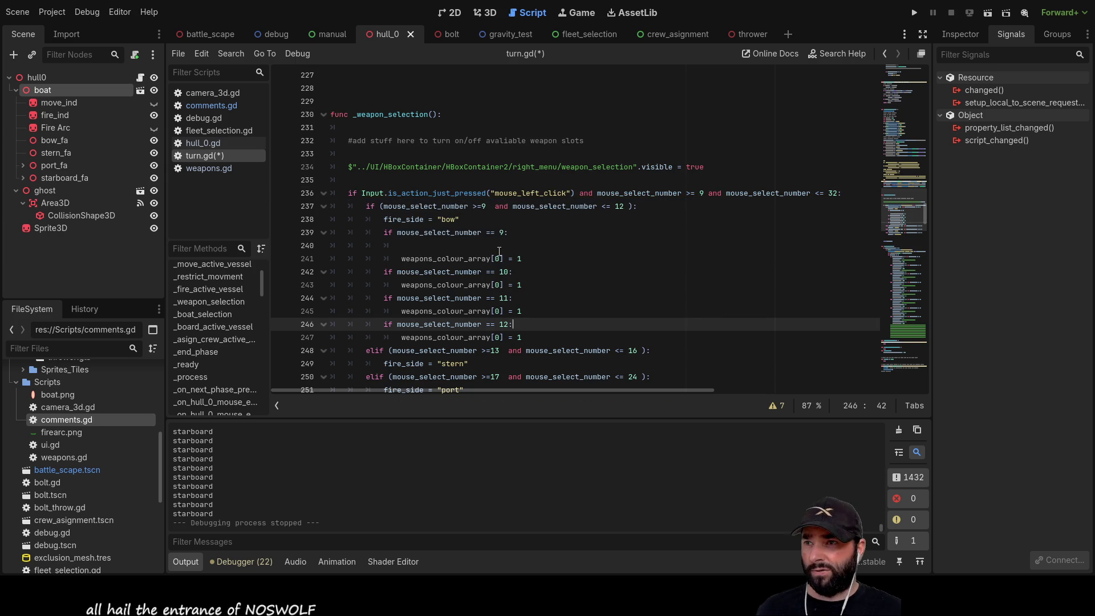
click(437, 245)
text(if)
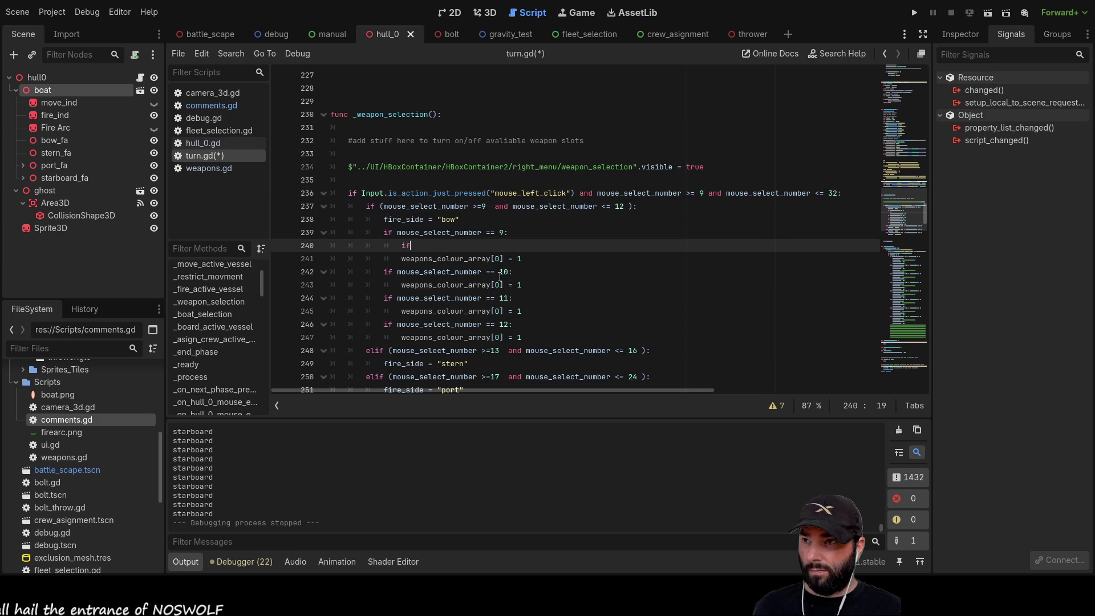
Reset weapons_colour_array[0] to 0 inside the new weapon-9 if and end its condition with a colon
key(Down)
key(Home)
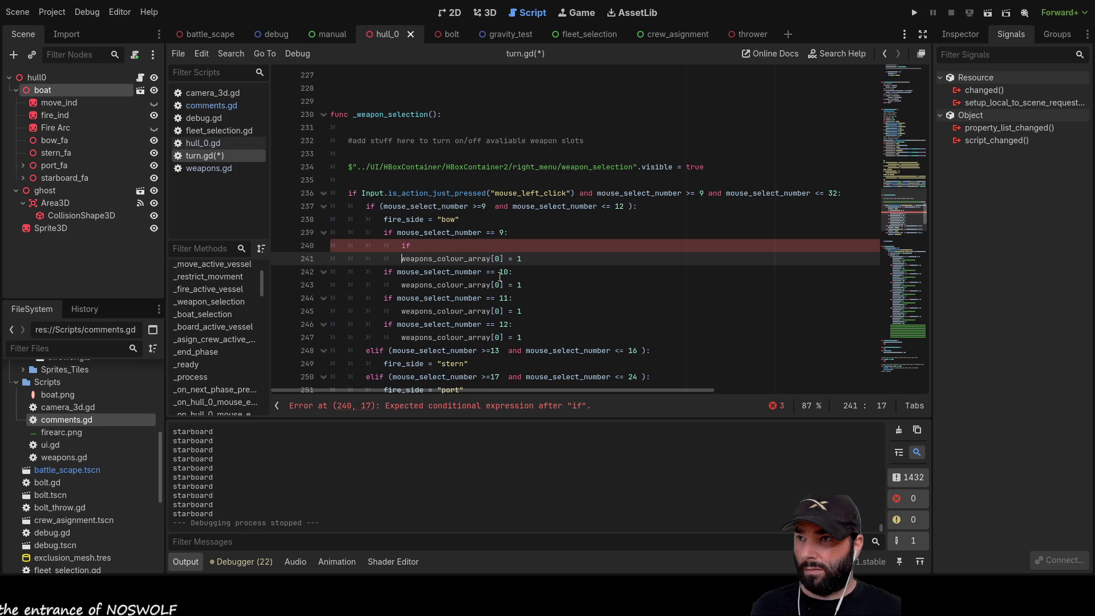
key(shift+Right)
key(shift+Right)
key(shift+Right)
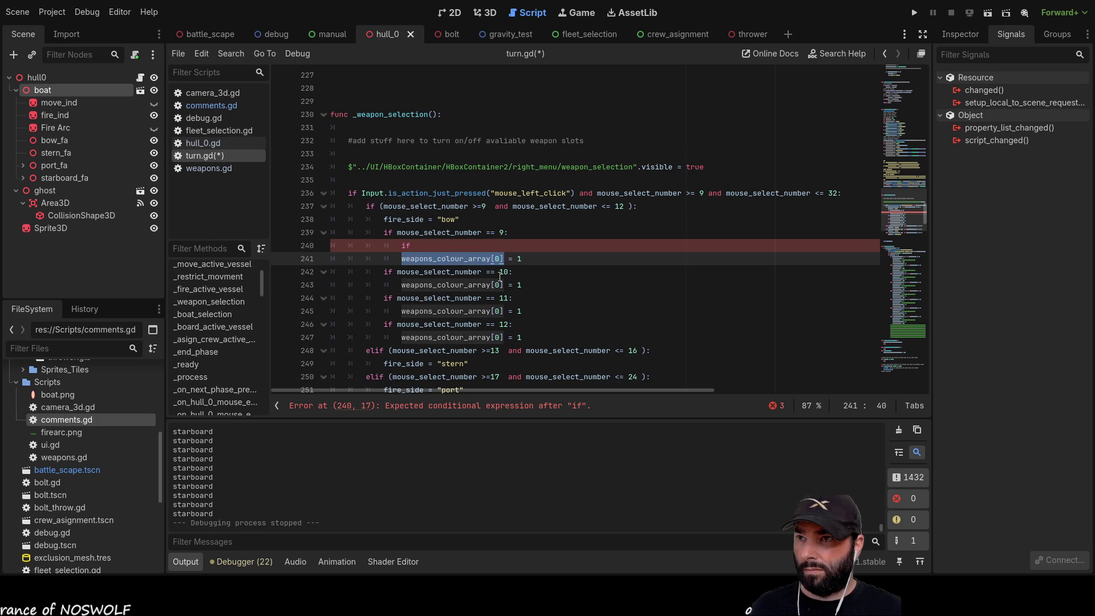
key(Up)
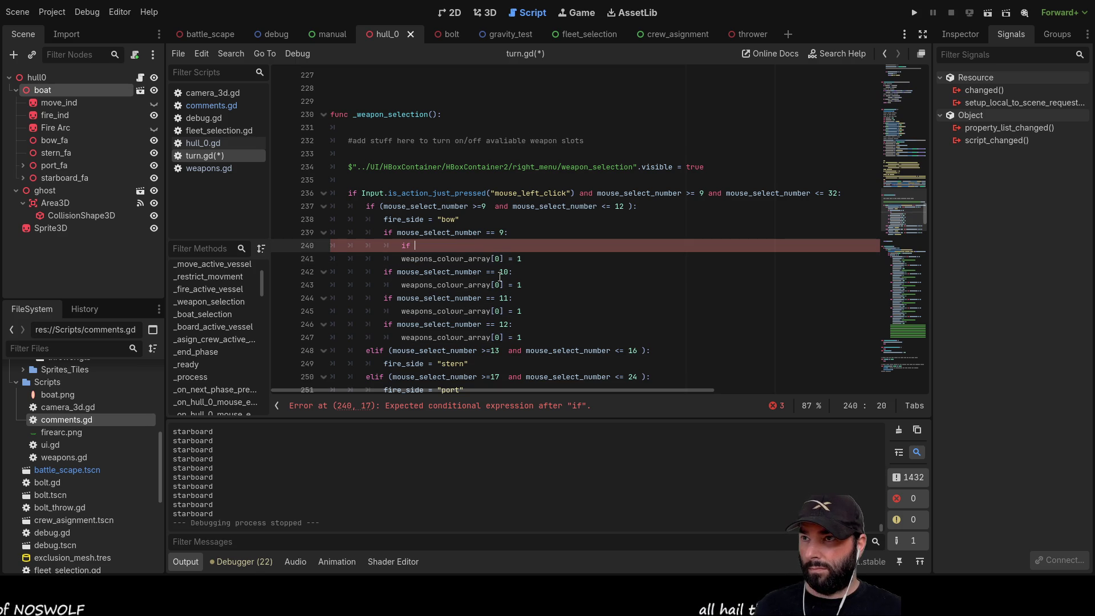
text(weapons_colour_array[0] = 1)
key(Return)
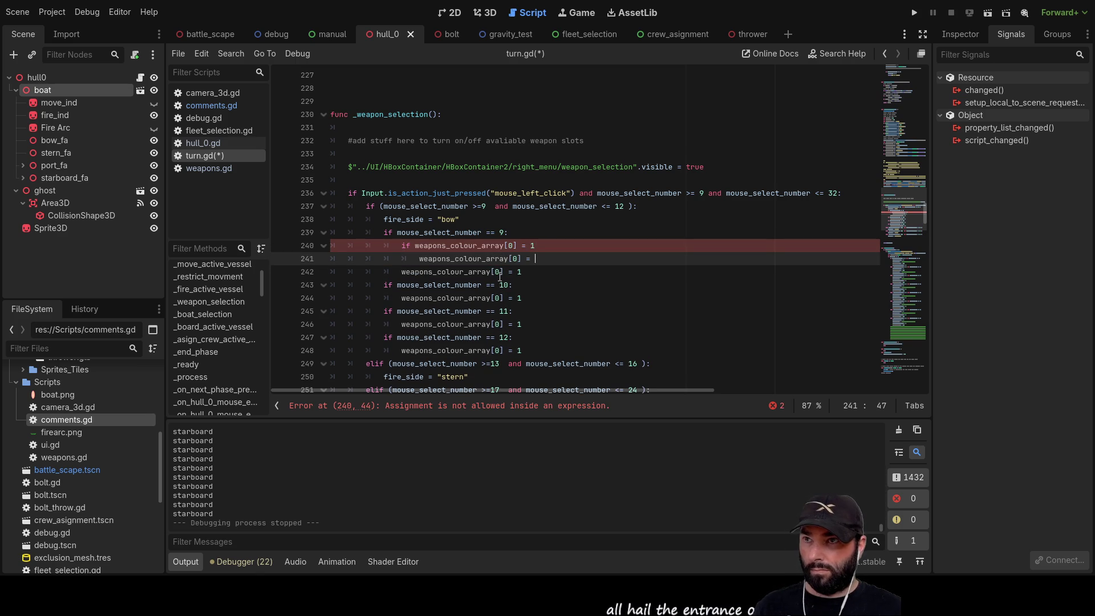
key(Down)
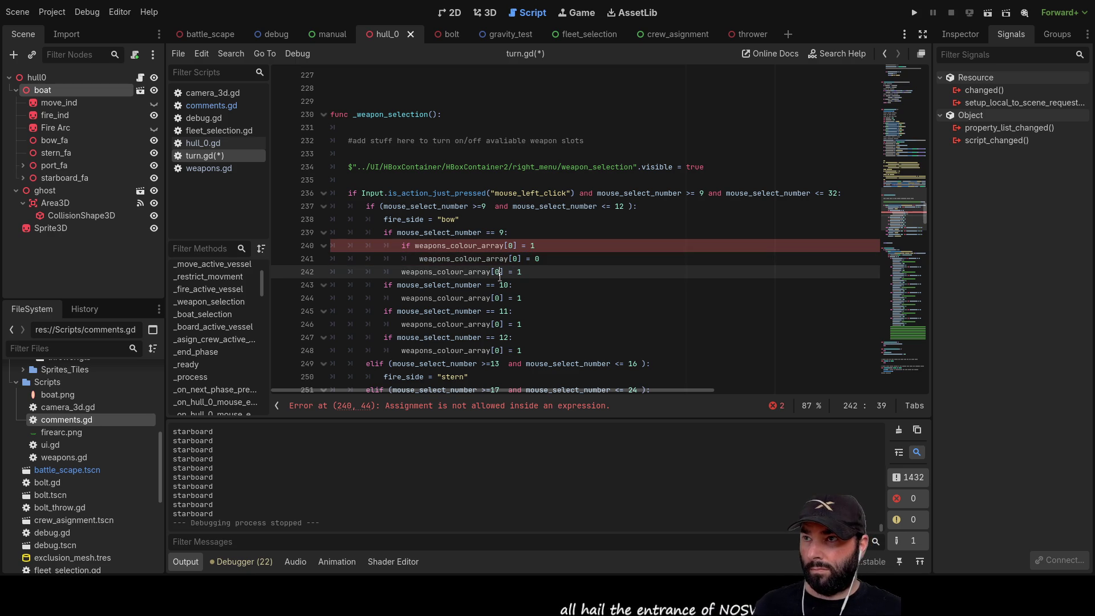
key(Up)
key(Up)
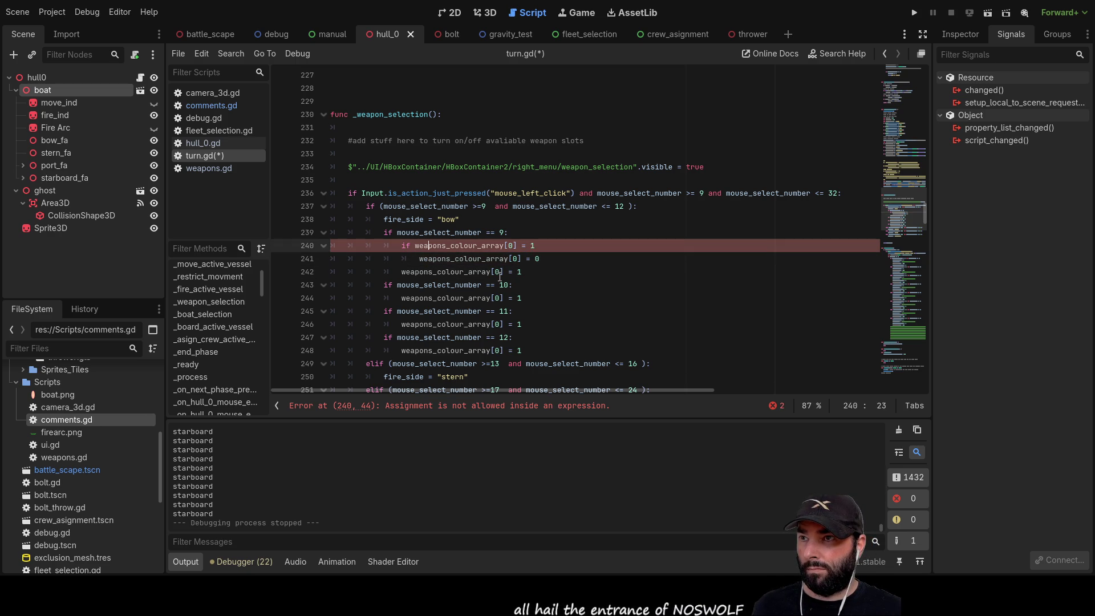
key(Right)
key(Right)
key(Right)
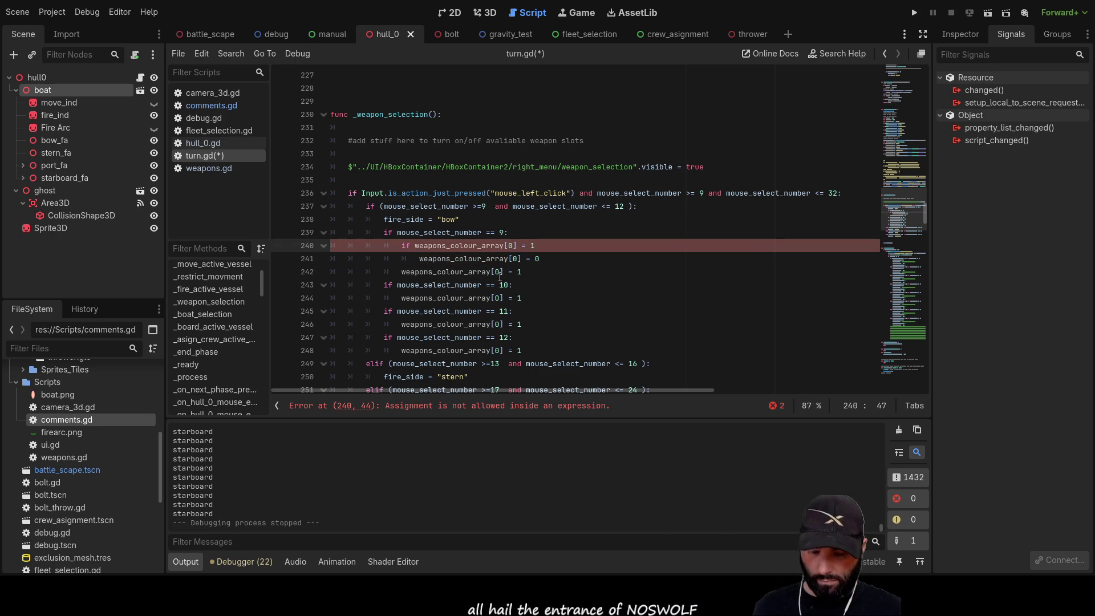
key(Down)
key(Left)
key(Left)
key(Left)
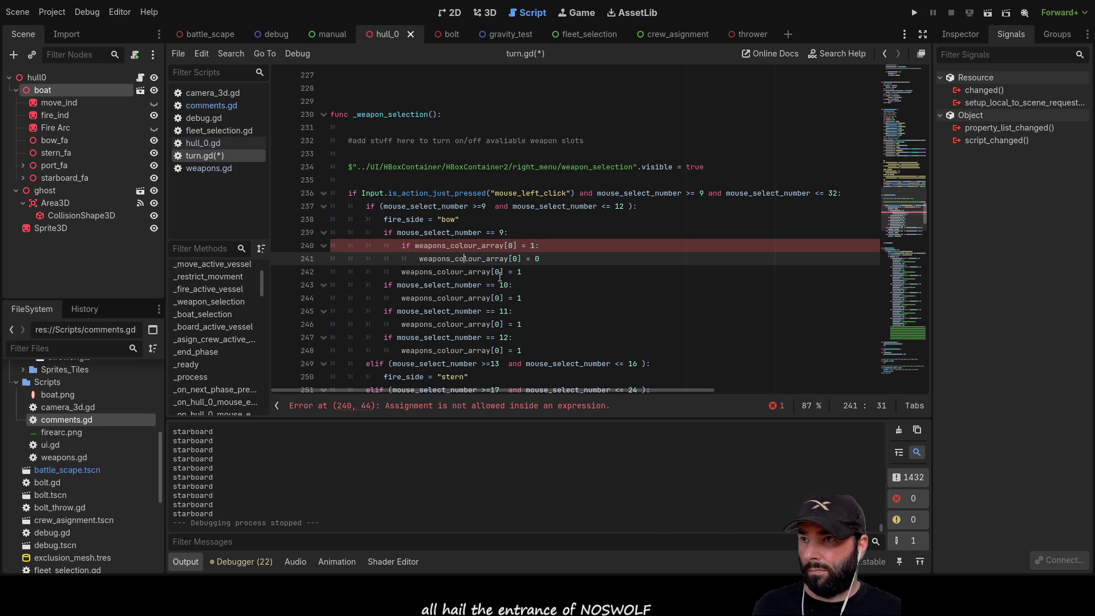
key(Down)
key(Left)
key(Left)
key(Left)
Add an 'else:' branch and indent the weapons_colour_array[0] = 1 assignment under it
key(Return)
key(Up)
text(else:)
key(Down)
key(Home)
key(Tab)
key(Up)
key(Up)
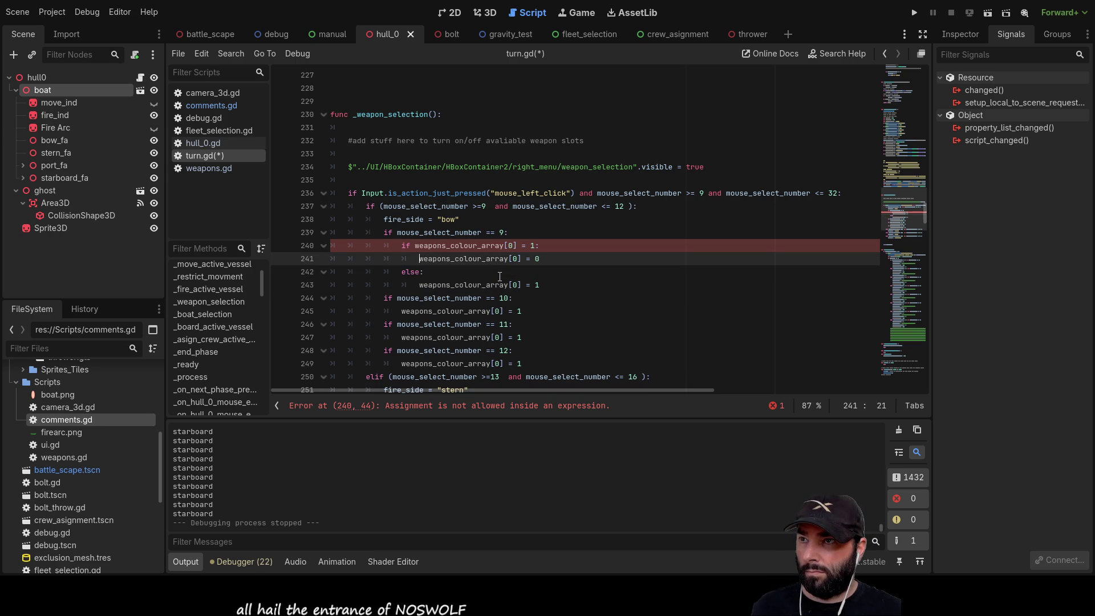
key(Up)
key(Down)
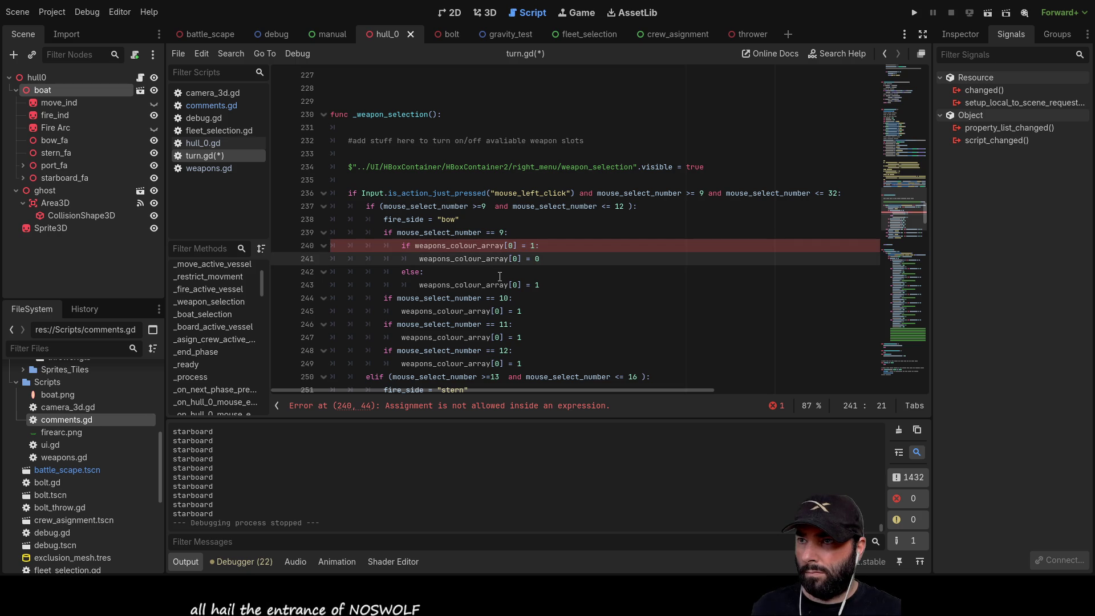
key(Up)
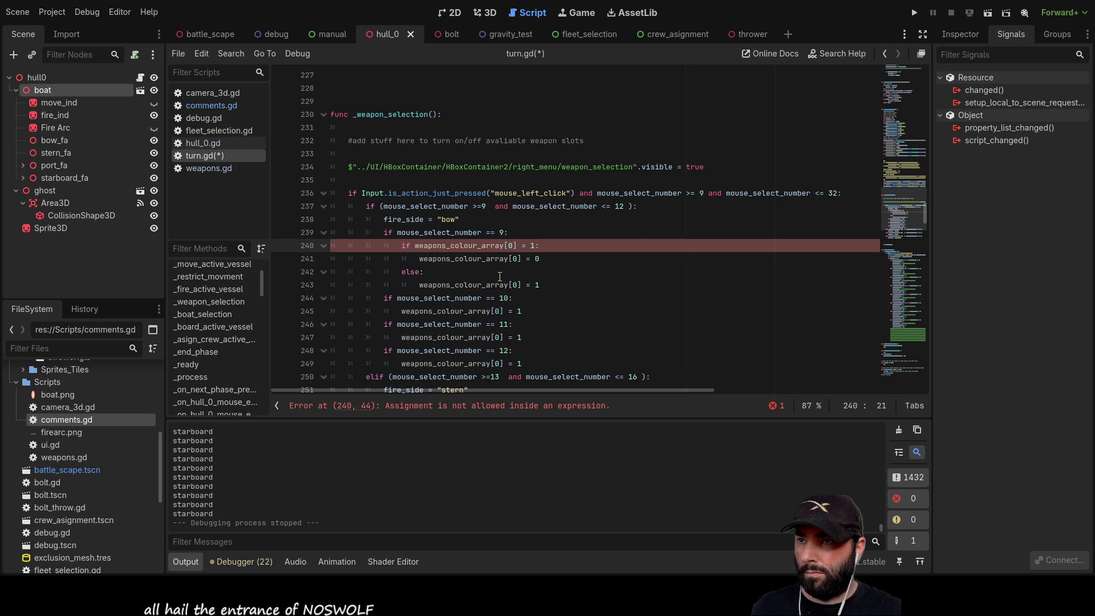
key(Down)
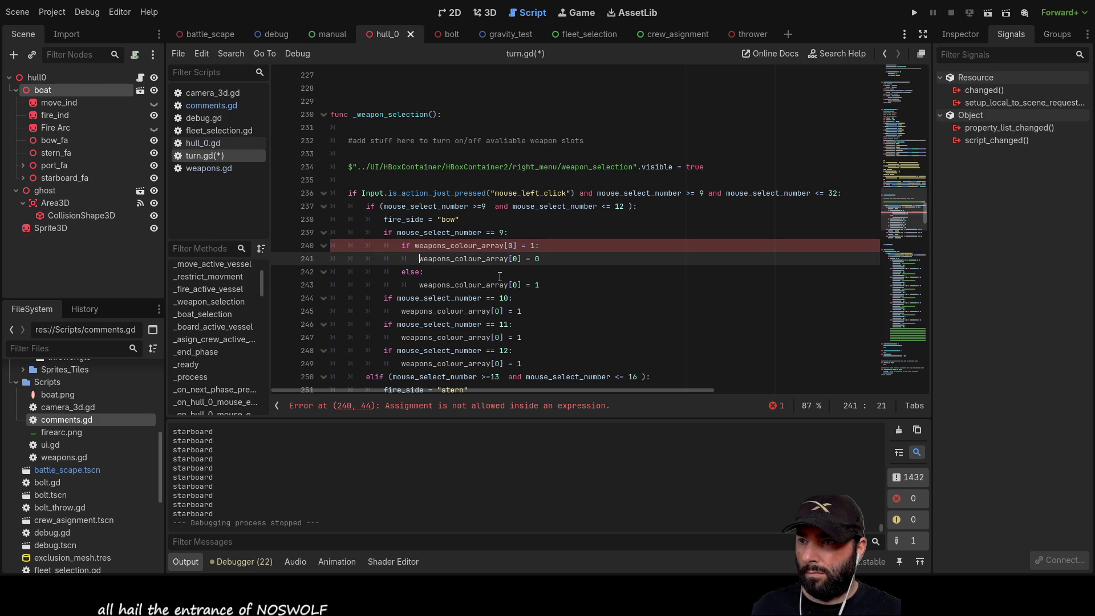
Fix the weapon-9 condition by changing '=' to '=='
key(Up)
key(ctrl+Right)
key(Right)
key(Right)
key(Right)
text(=)
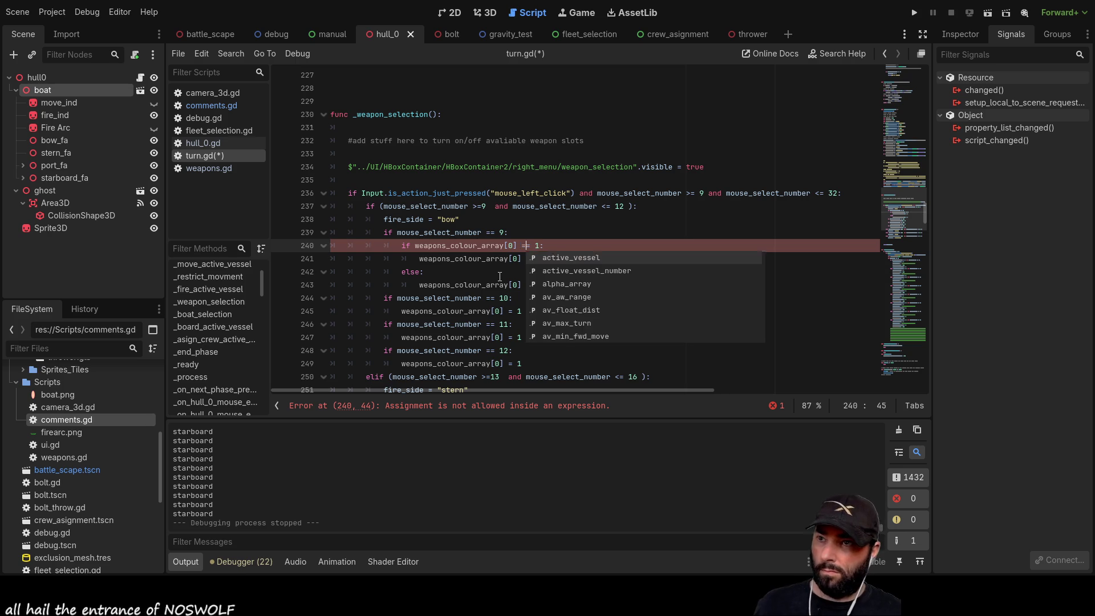
click(500, 276)
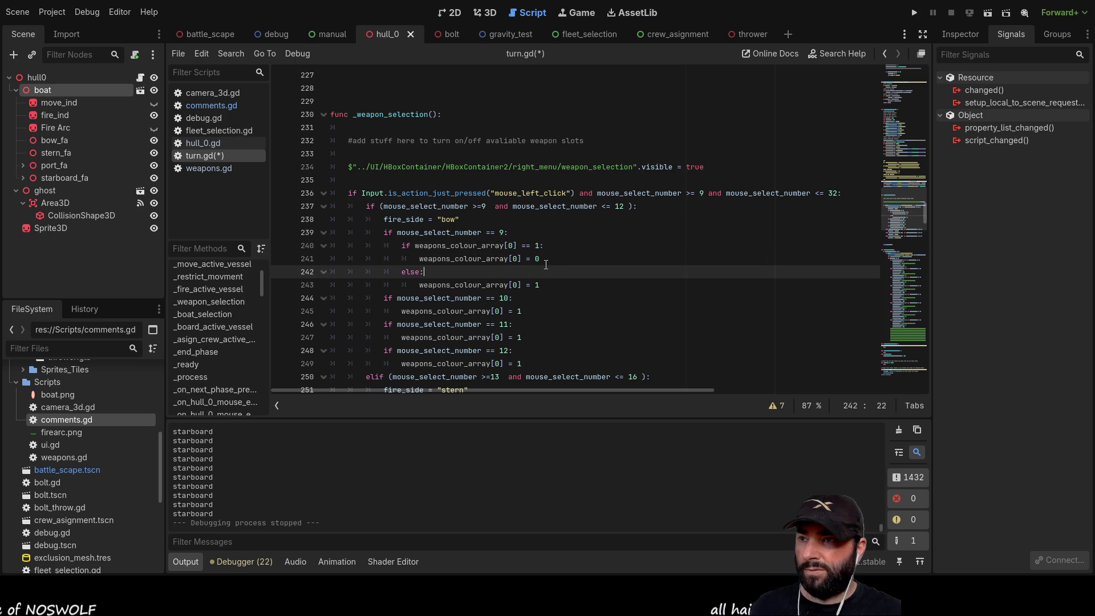
Copy the weapon-9 if/else toggle block over the assignments for selections 10, 11 and 12
mouse_move(544, 288)
mouse_down()
mouse_move(434, 285)
mouse_move(395, 249)
mouse_up()
key(ctrl+c)
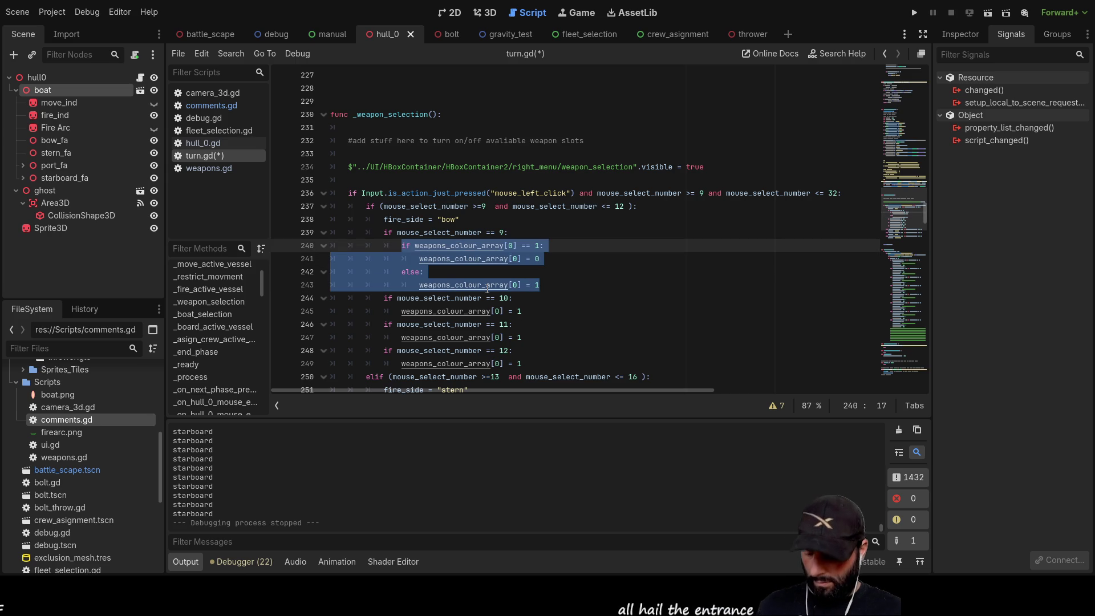
drag(404, 315, 532, 310)
key(ctrl+v)
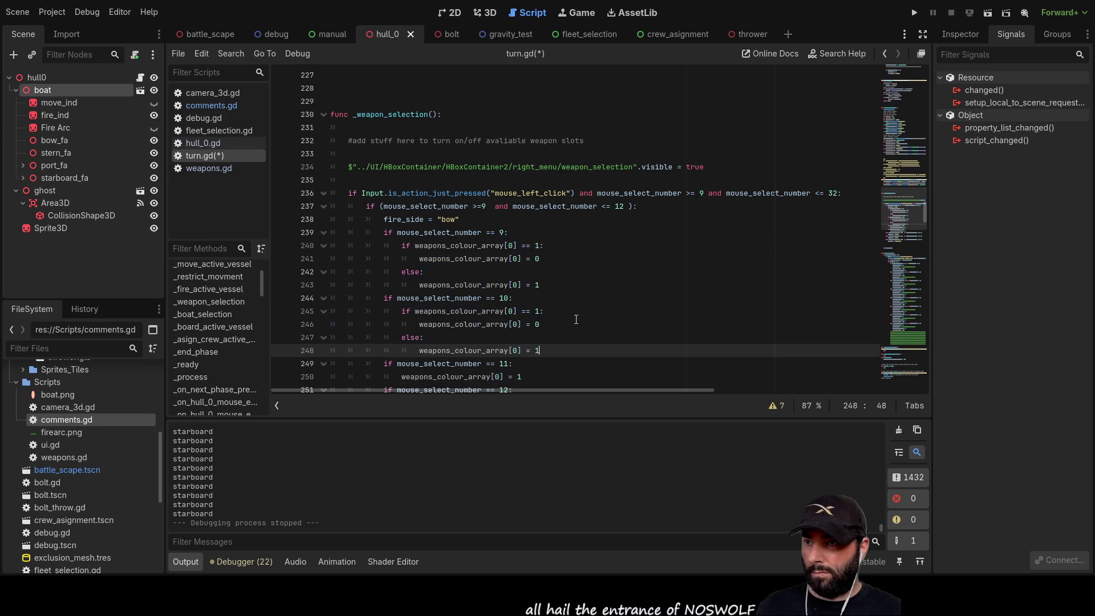
scroll(514, 321, down, 3)
drag(402, 258, 522, 260)
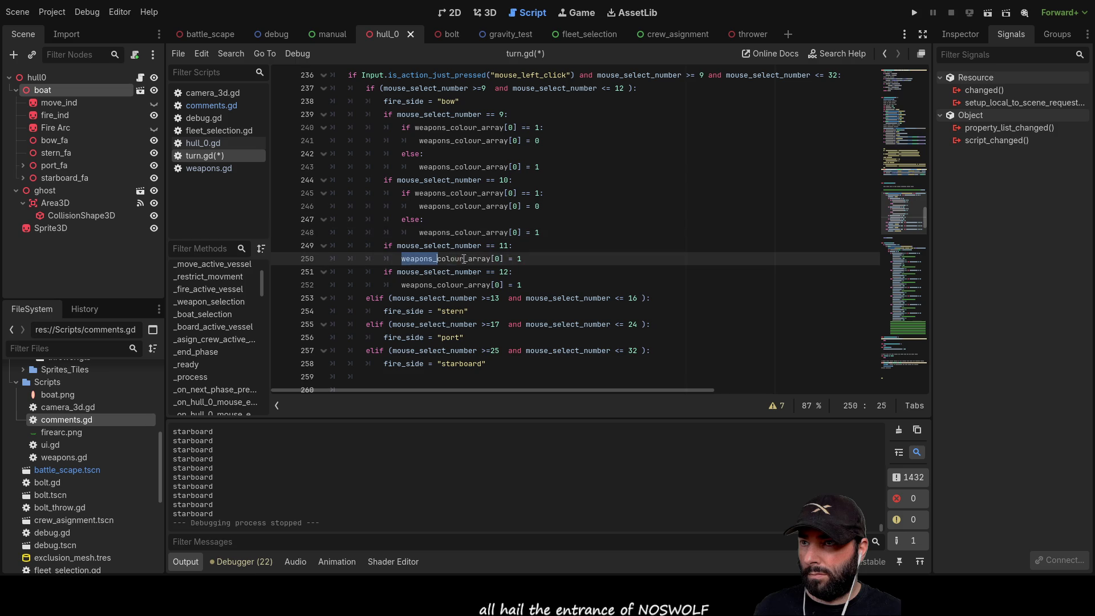
key(ctrl+v)
drag(401, 324, 506, 324)
key(ctrl+v)
scroll(546, 274, up, 2)
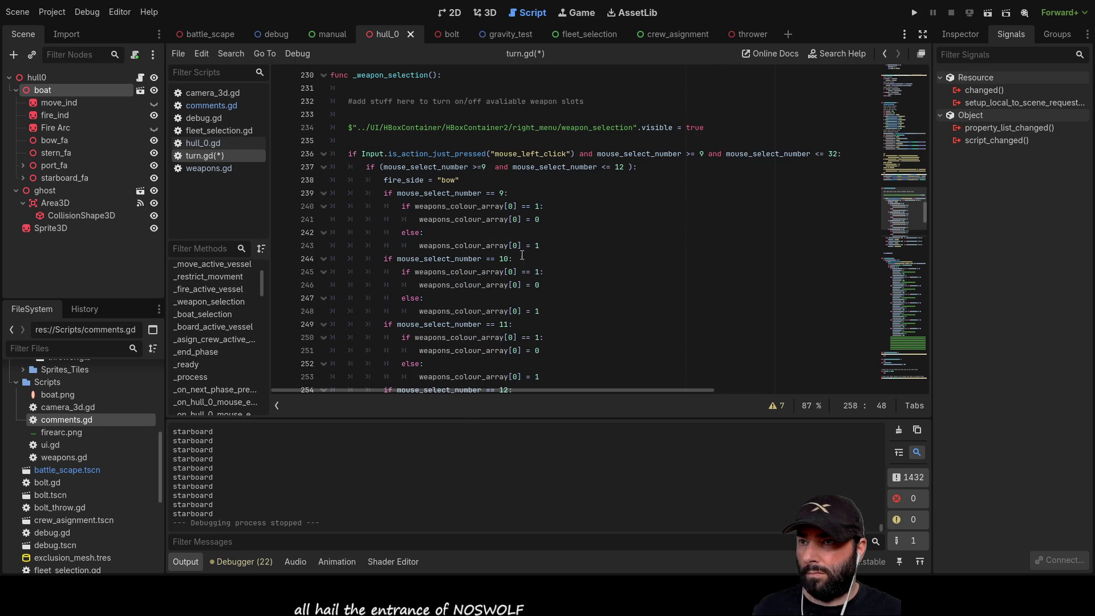
scroll(521, 251, down, 1)
Change the selection-10 toggle block to use weapons_colour_array[1] throughout
click(515, 233)
key(BackSpace)
text(1)
key(Down)
key(Delete)
text(1)
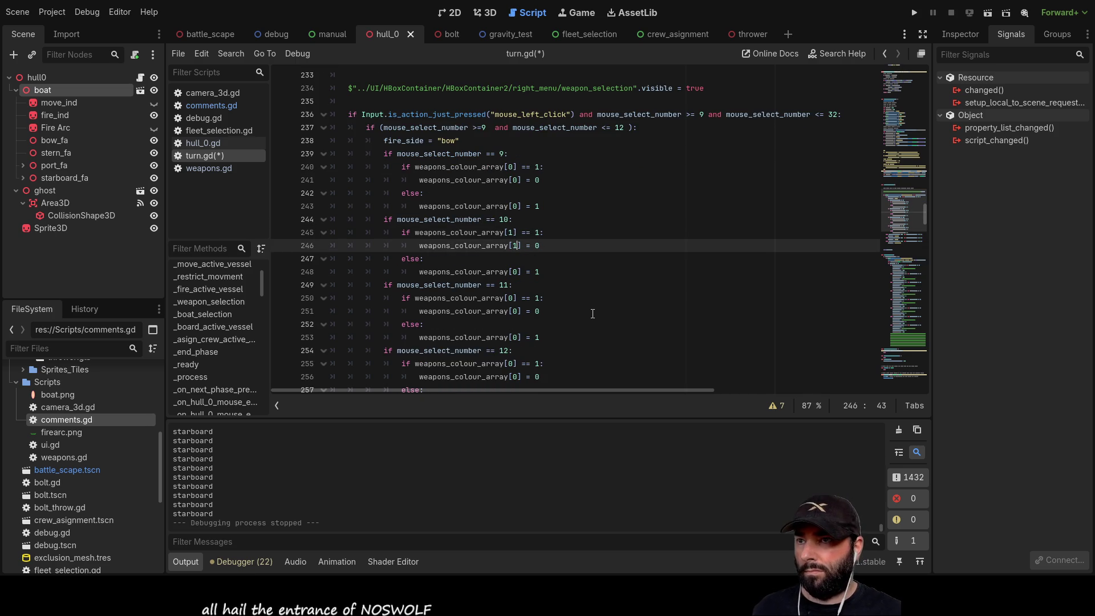
key(Down)
key(Down)
Change the selection-11 and selection-12 blocks to use indices [2] and [3]
key(Down)
key(Up)
key(BackSpace)
text(1)
key(Down)
key(Down)
key(Down)
key(Up)
key(BackSpace)
text(2)
key(Down)
key(Delete)
text(2)
key(Down)
key(Down)
key(BackSpace)
text(2)
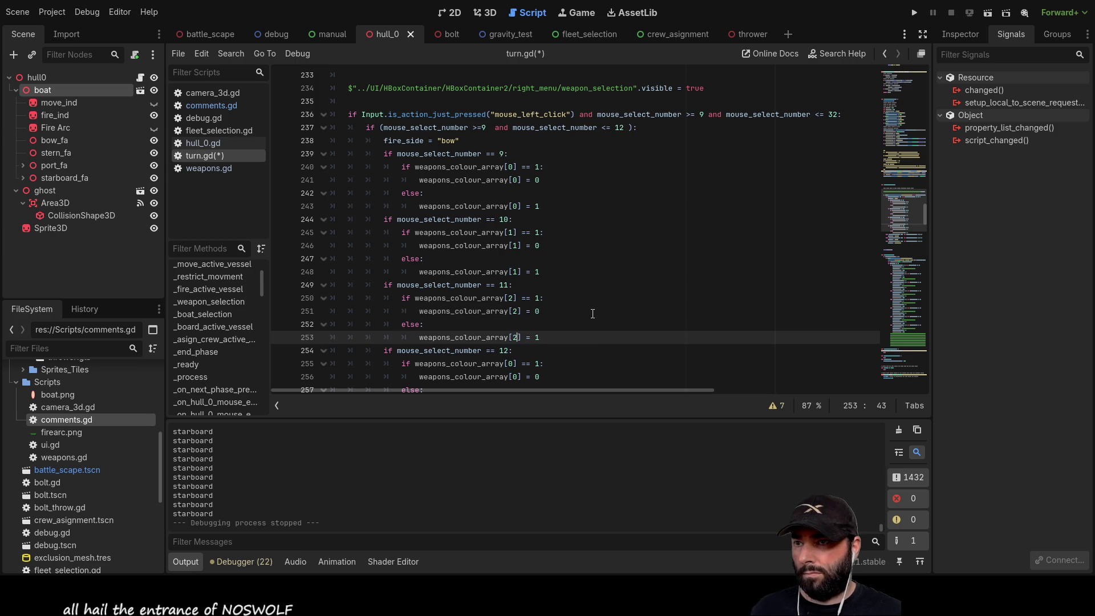
scroll(593, 314, down, 2)
key(Down)
key(Down)
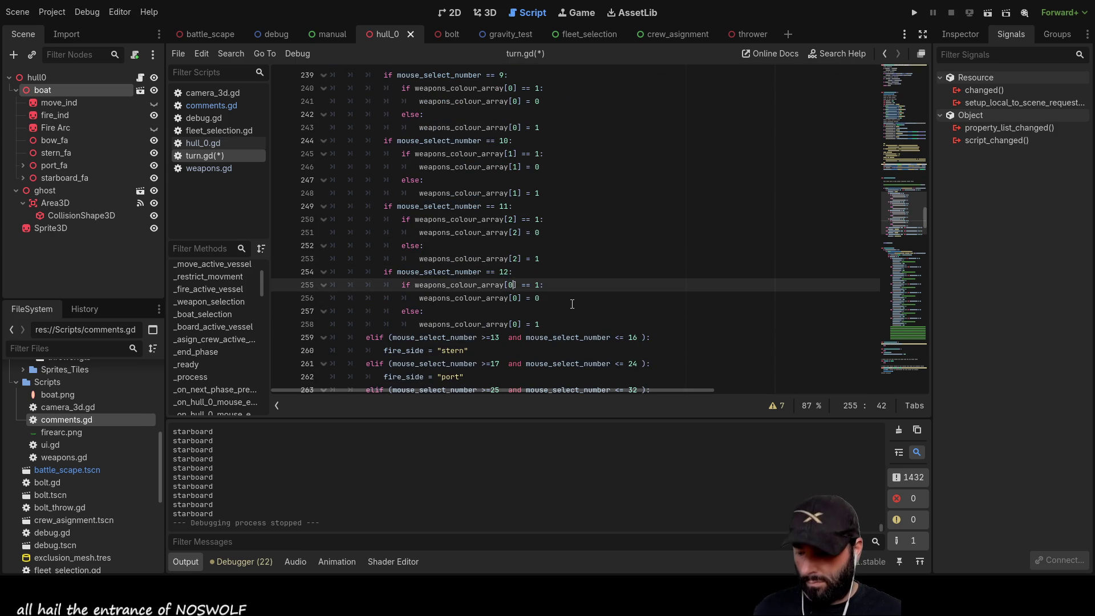
key(Delete)
text(3)
key(Down)
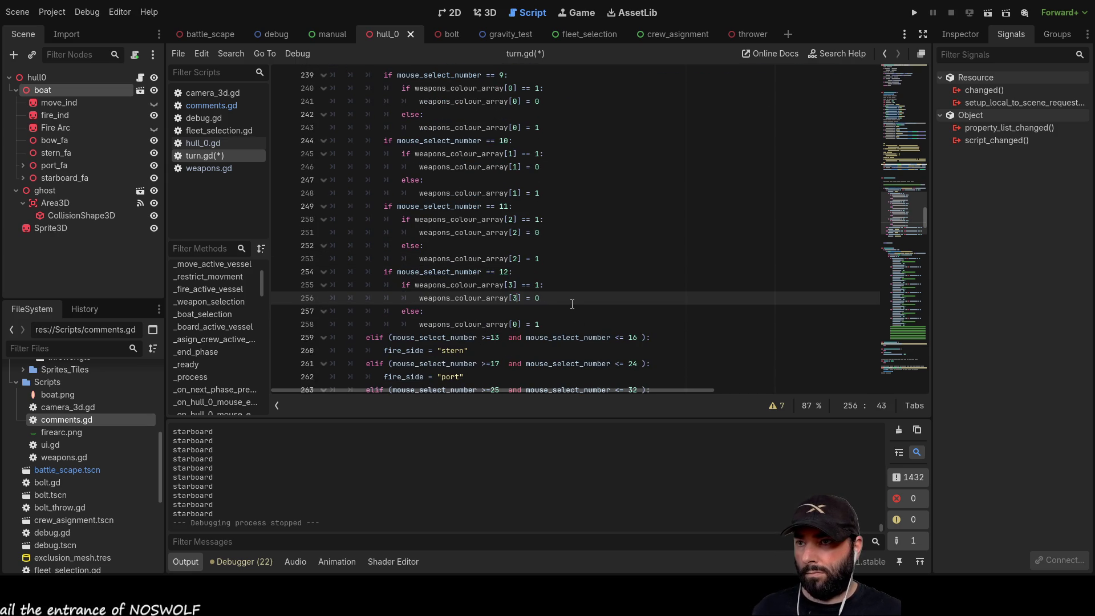
key(Down)
key(Down)
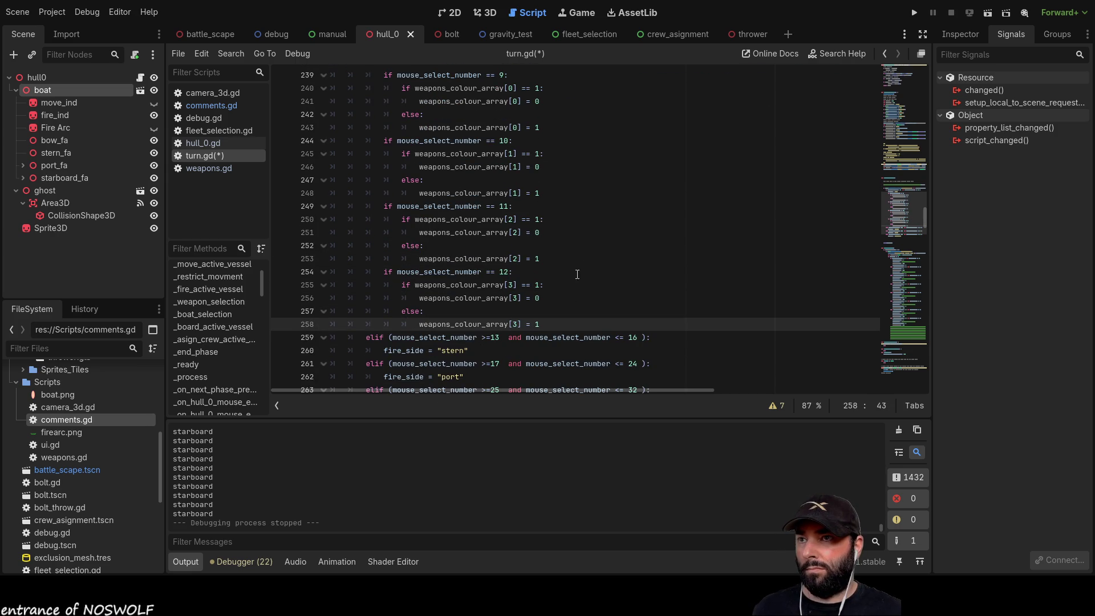
Add a blank line after the toggle blocks, then switch to the battle_scape scene
click(568, 258)
scroll(565, 247, down, 3)
click(562, 207)
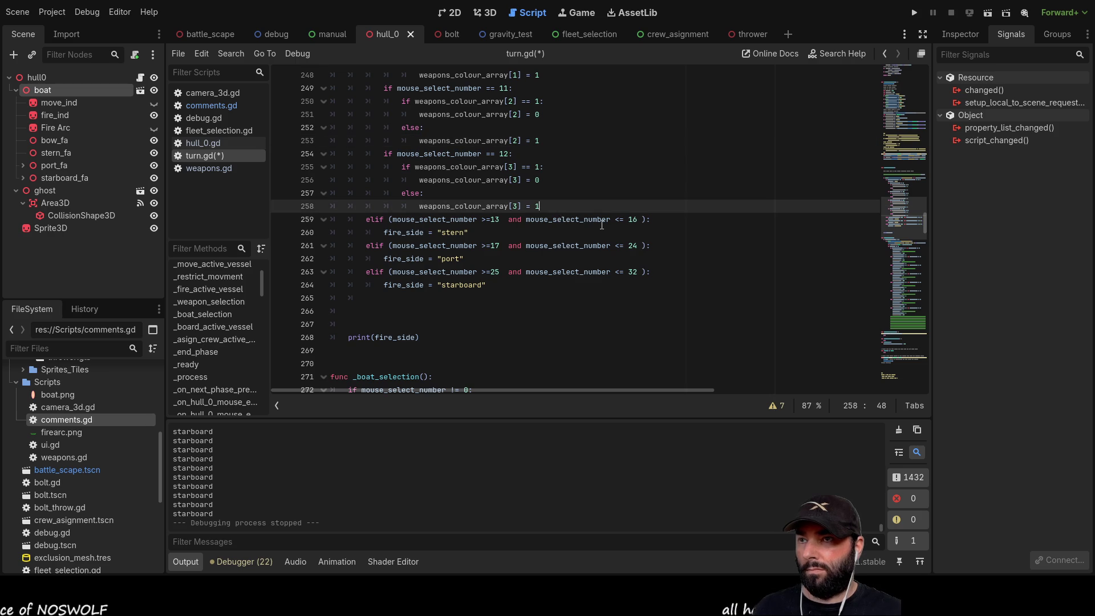
key(Return)
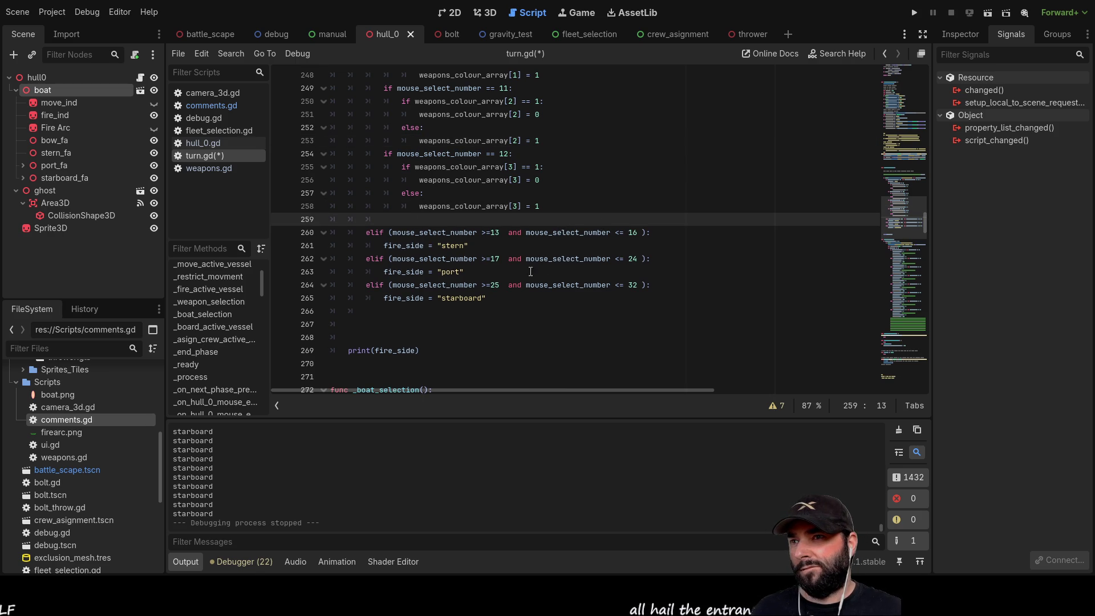
scroll(536, 269, down, 2)
click(410, 257)
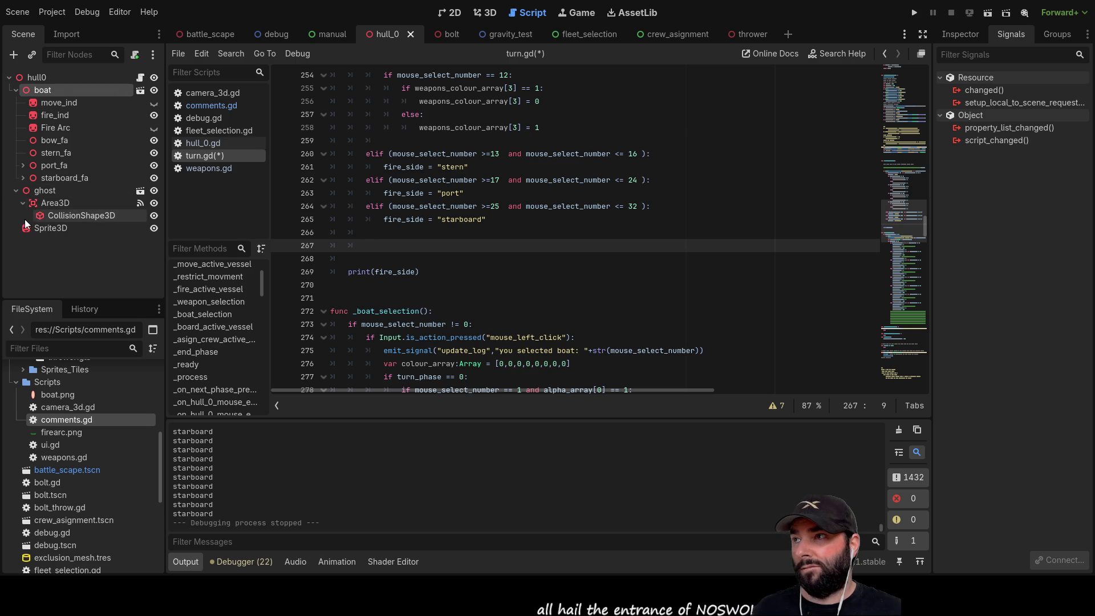
click(195, 33)
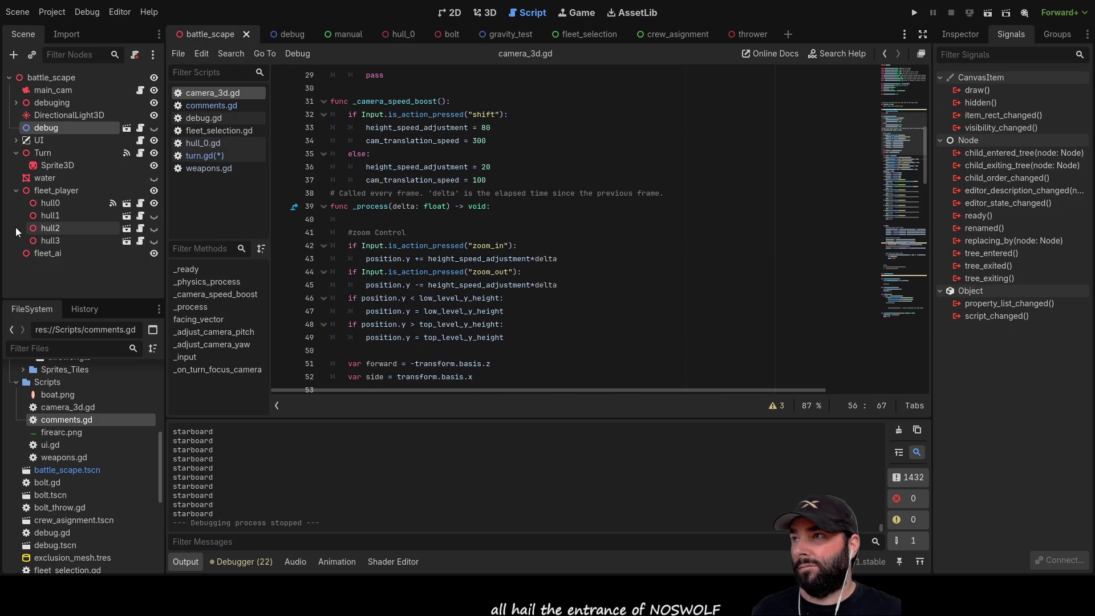
Expand the UI node and collapse the centerspace and left_menu nodes in the scene tree
click(16, 141)
scroll(103, 217, down, 3)
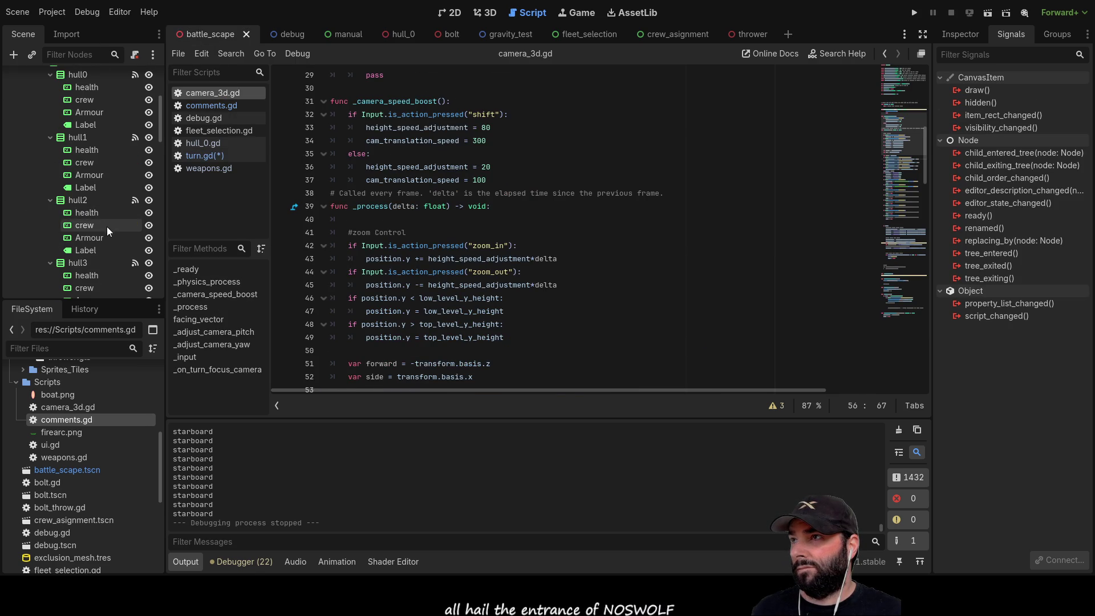
scroll(94, 255, down, 10)
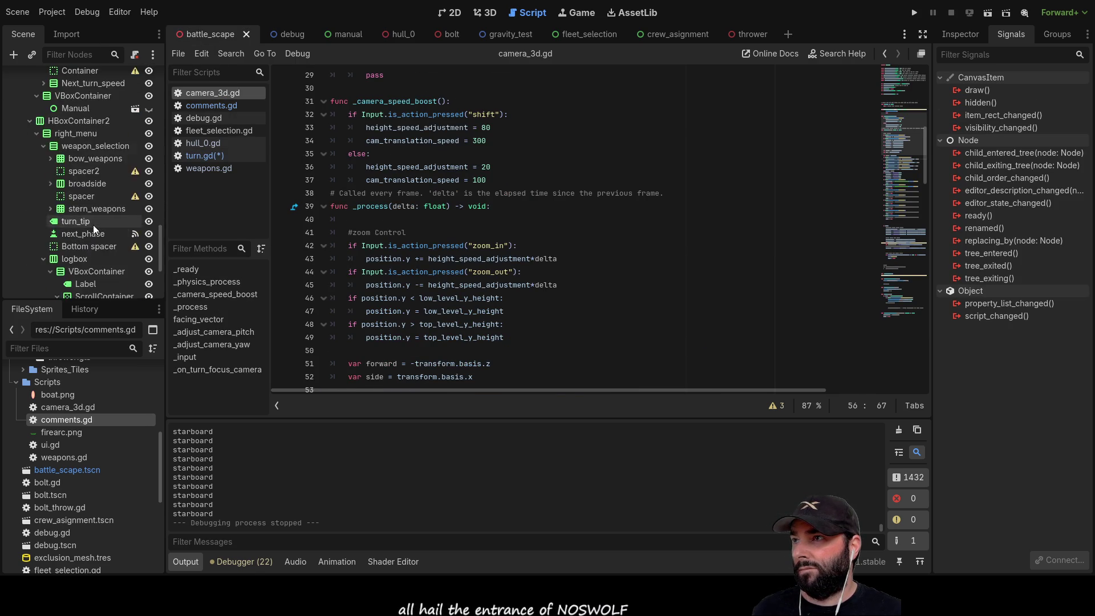
click(30, 129)
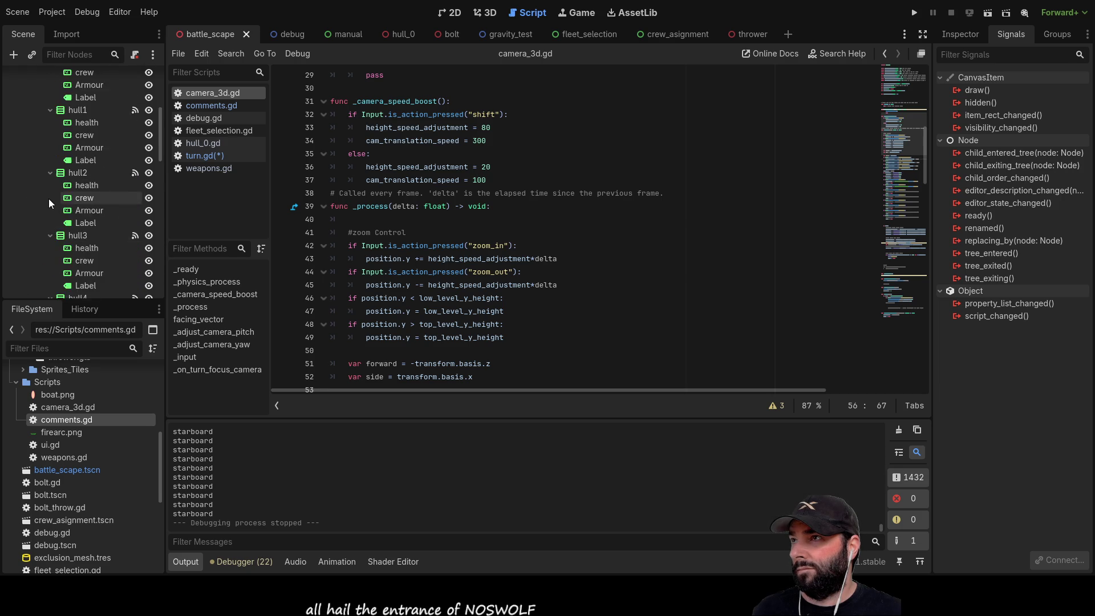
scroll(49, 198, up, 15)
click(31, 178)
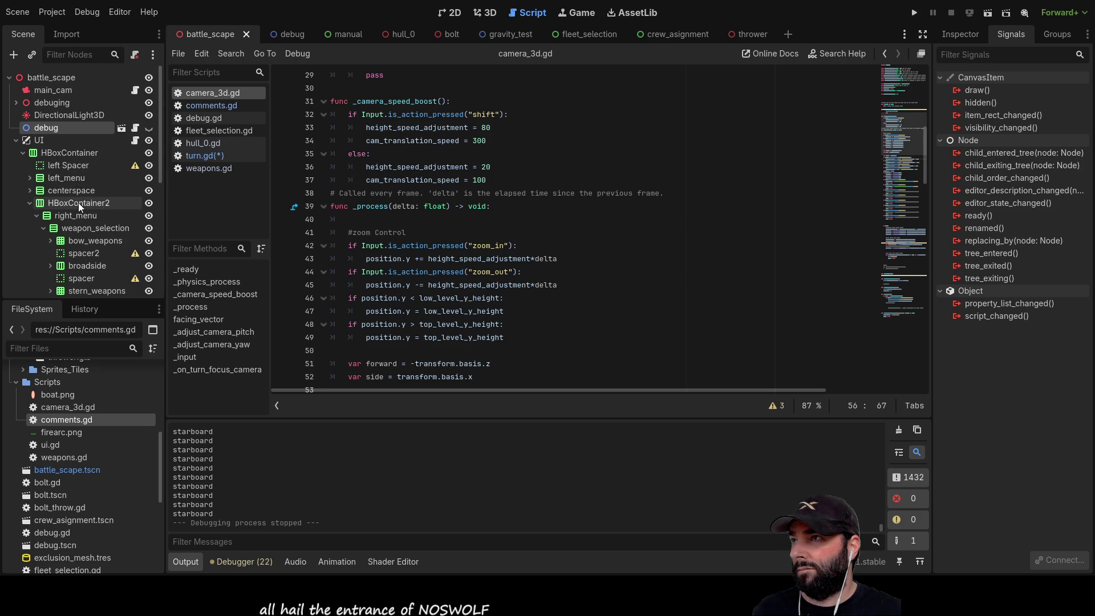
scroll(60, 172, down, 3)
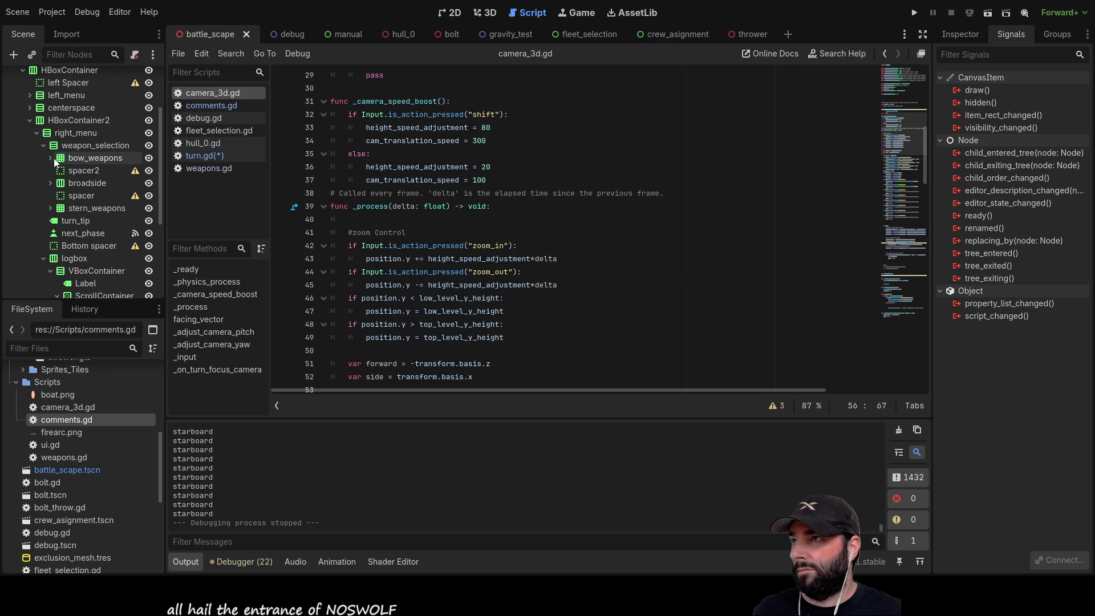
Expand bow_weapons and fw1 to select fw1's Label node, then bring up turn.gd
click(52, 159)
click(88, 172)
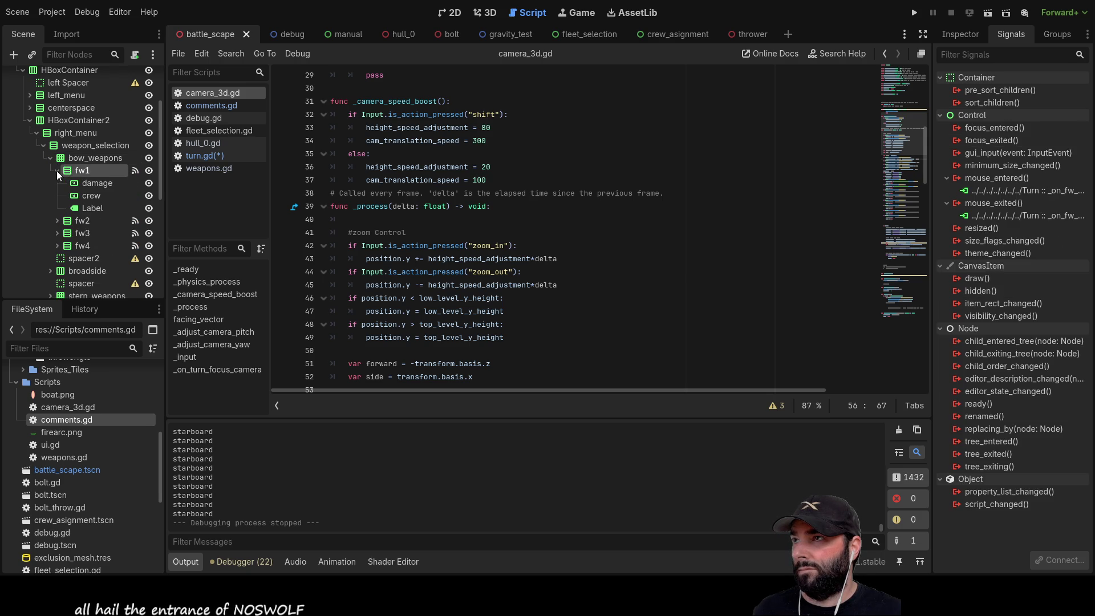
click(57, 170)
click(90, 180)
mouse_move(89, 181)
mouse_down()
mouse_move(348, 241)
mouse_move(517, 301)
mouse_move(106, 204)
mouse_move(86, 194)
mouse_move(92, 180)
mouse_up()
scroll(436, 272, down, 7)
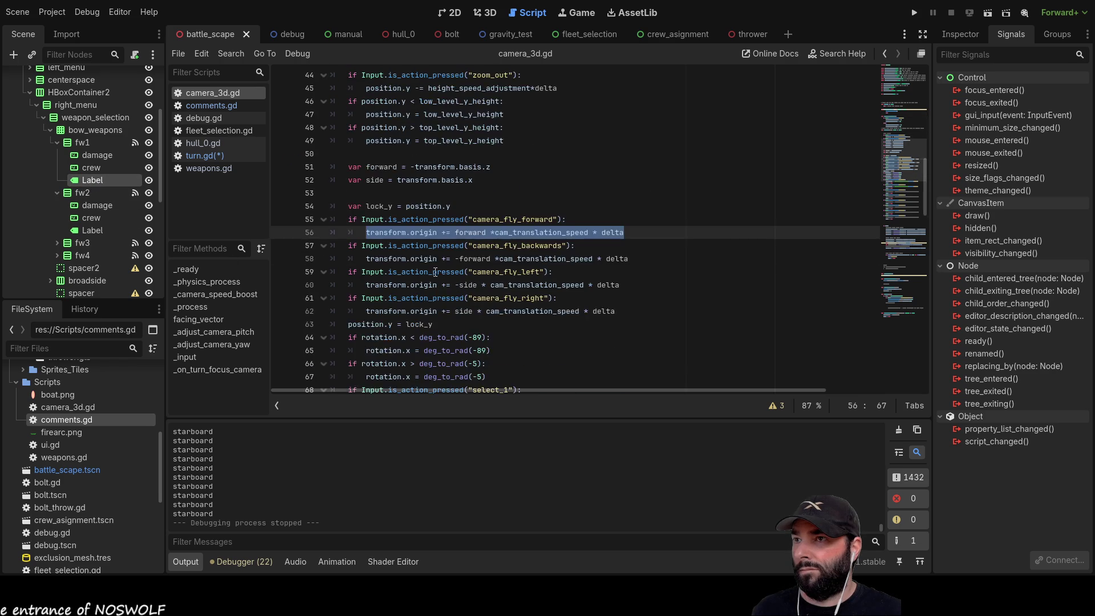
scroll(435, 273, up, 4)
scroll(466, 275, up, 8)
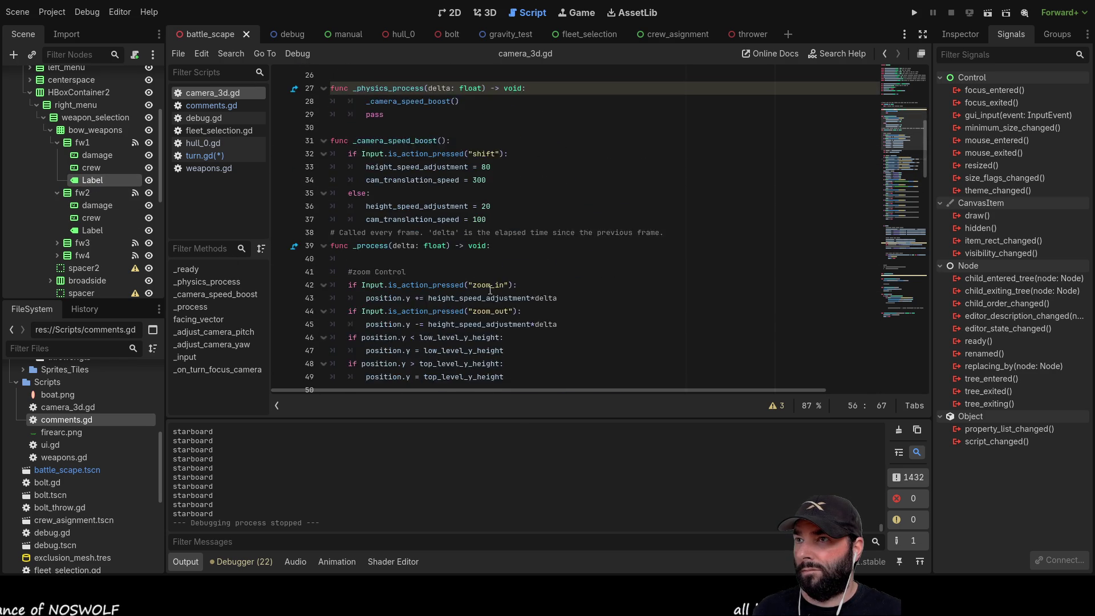
scroll(485, 280, down, 15)
scroll(489, 282, down, 5)
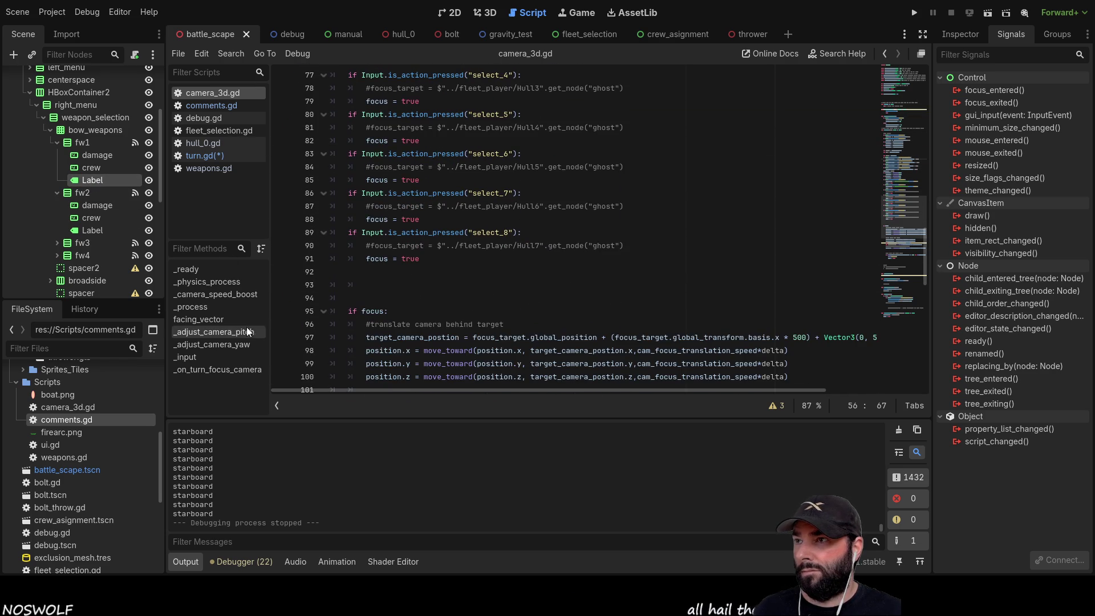
click(210, 159)
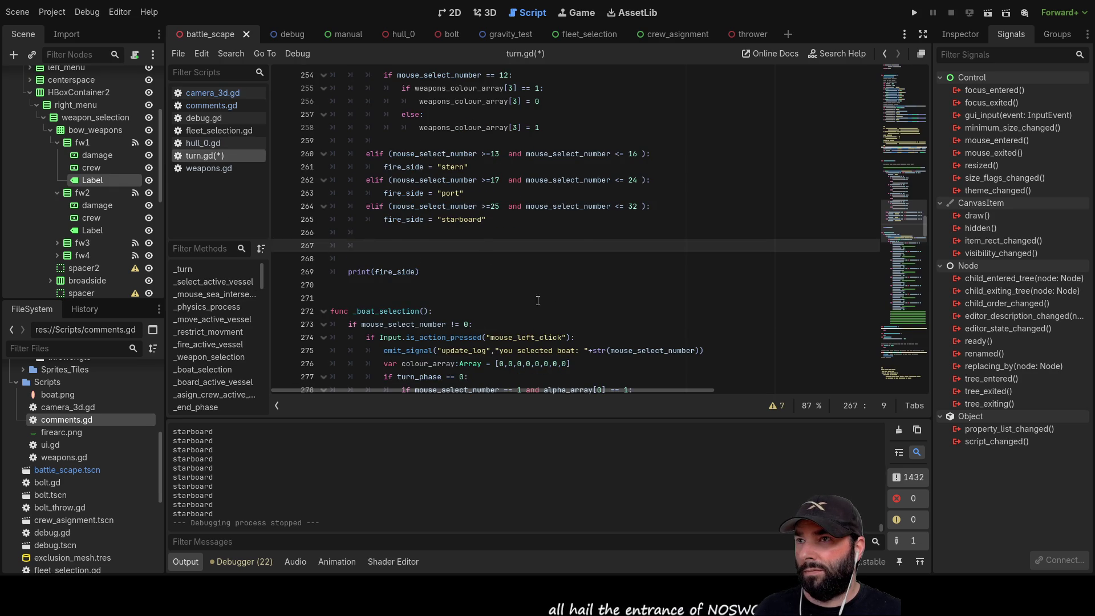
Insert fw1's Label path on line 267 with a pasted .modulate = Color(...) assignment
key(Return)
key(Return)
key(Return)
key(ctrl+z)
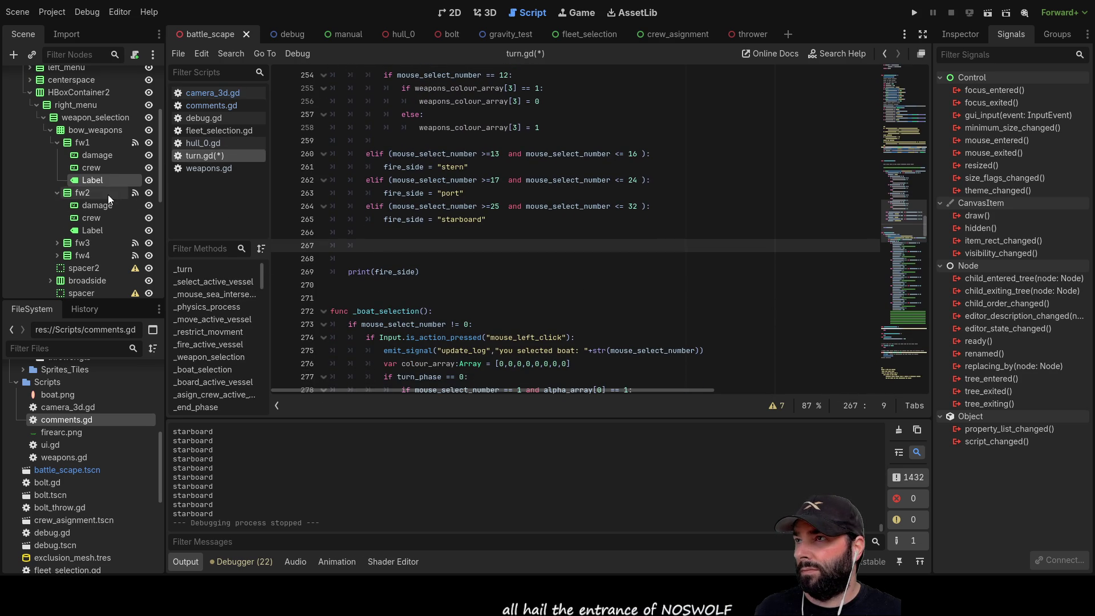
drag(86, 179, 381, 246)
text(.)
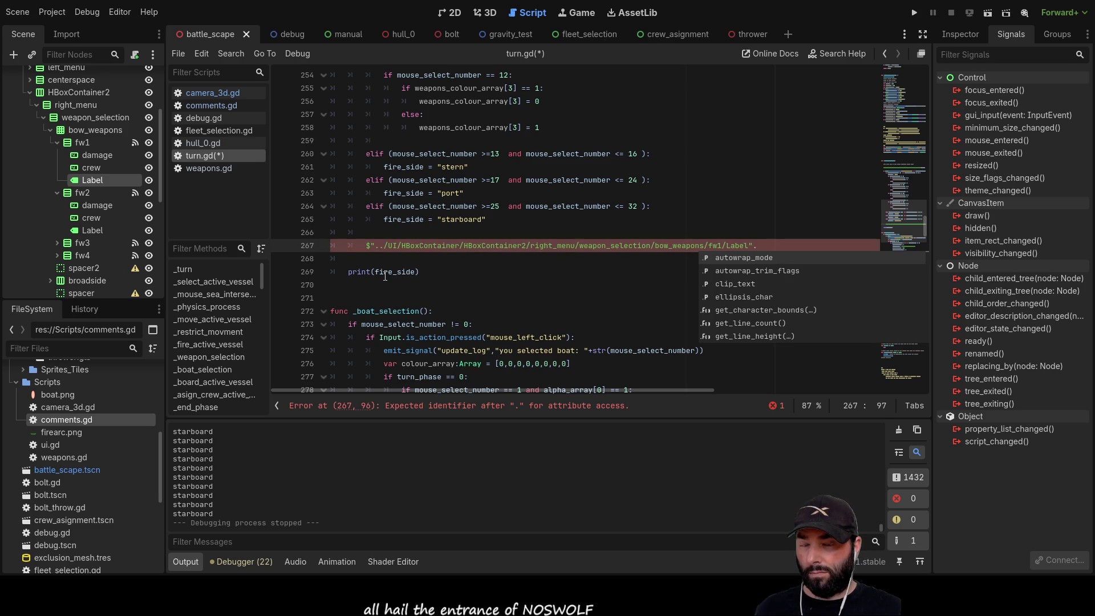
text(mod)
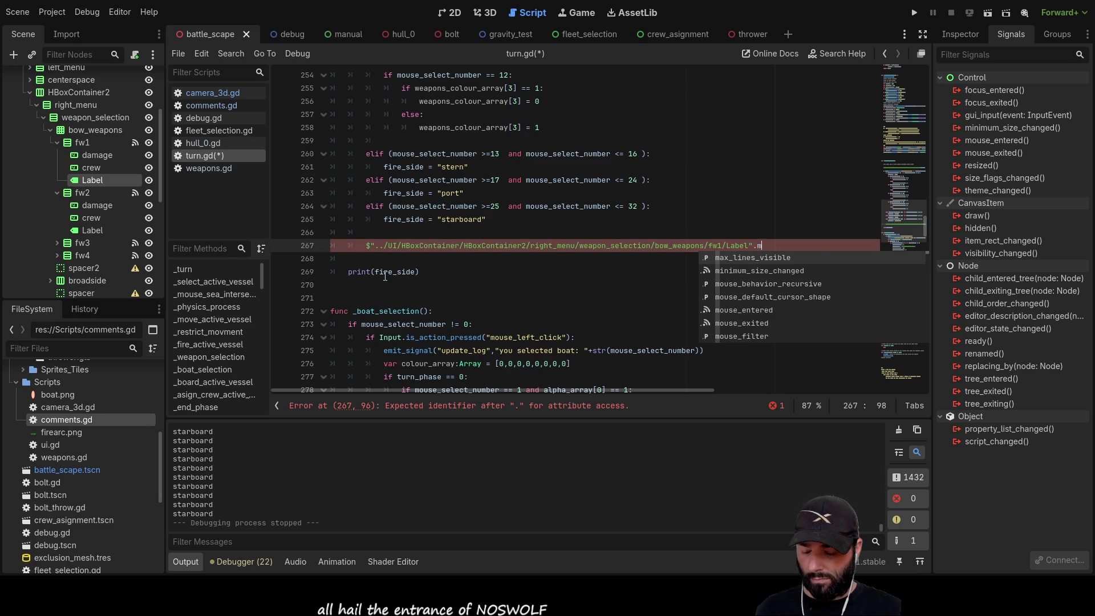
key(BackSpace)
key(BackSpace)
key(BackSpace)
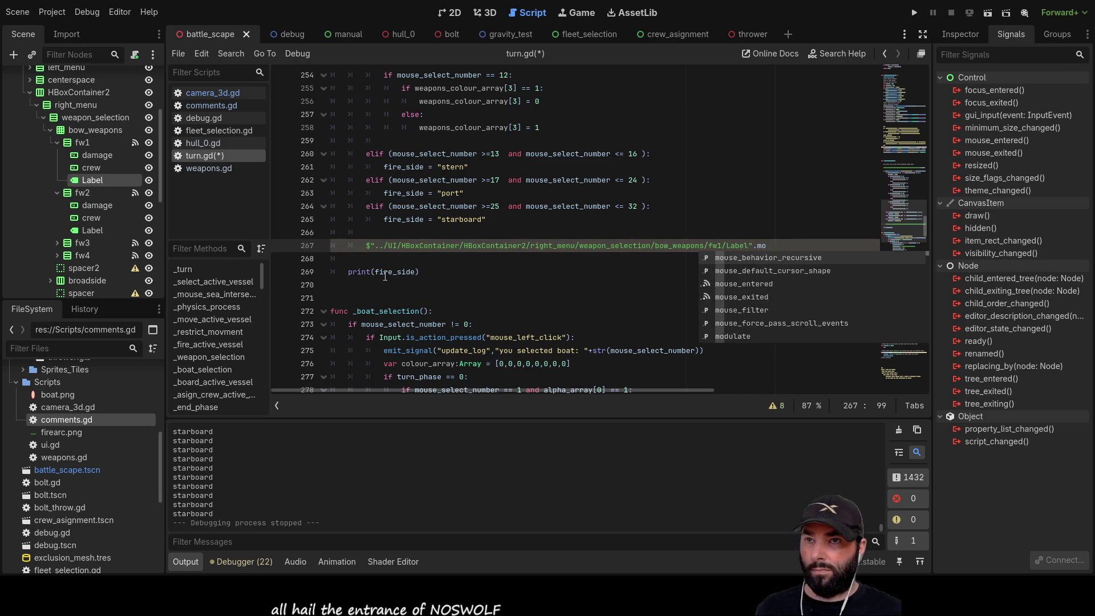
text(modulate = Color(0.0, colour_array[0], 0.0, alpha_array[0]))
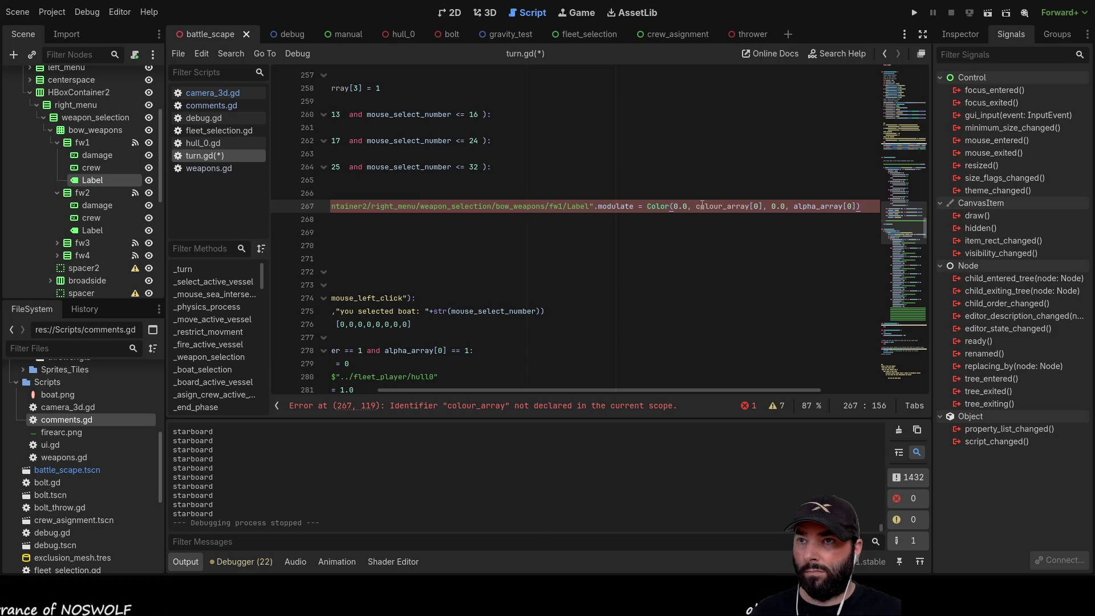
Rename colour_array and alpha_array on line 267 to weapons_colour_array and weapons_alpha_array
drag(656, 389, 549, 389)
scroll(543, 245, up, 5)
click(443, 245)
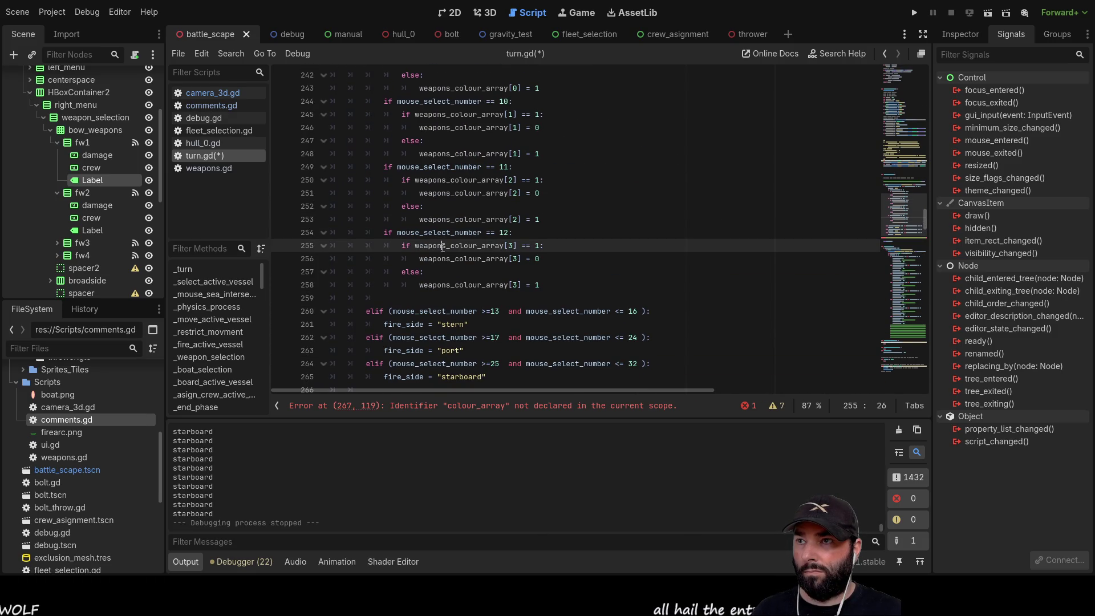
double_click(453, 246)
key(ctrl+c)
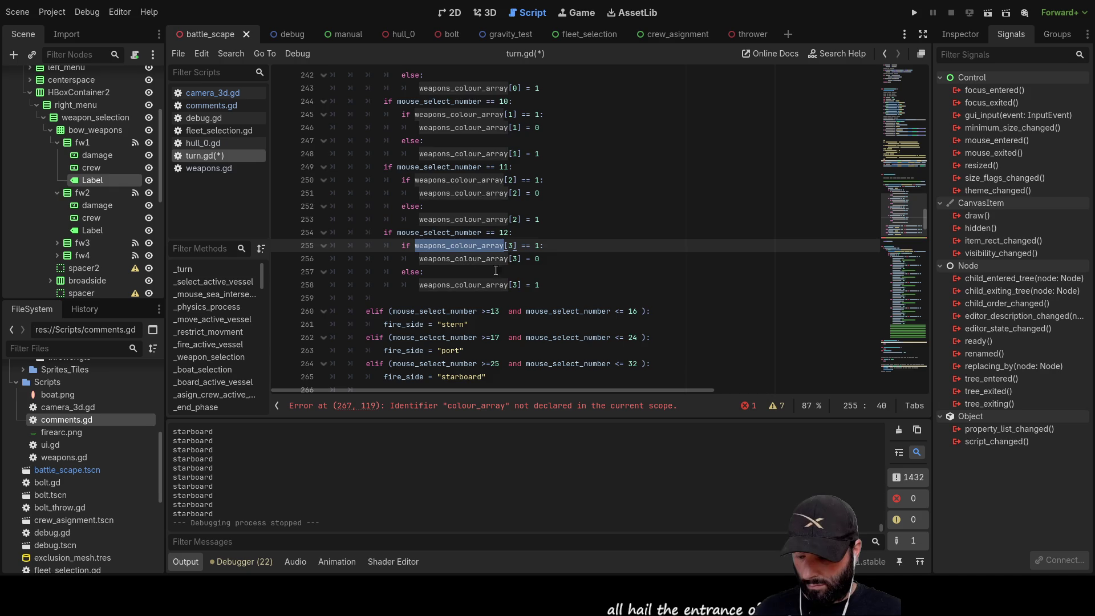
scroll(633, 307, down, 6)
scroll(728, 391, right, 3)
double_click(707, 167)
key(ctrl+v)
drag(722, 390, 812, 390)
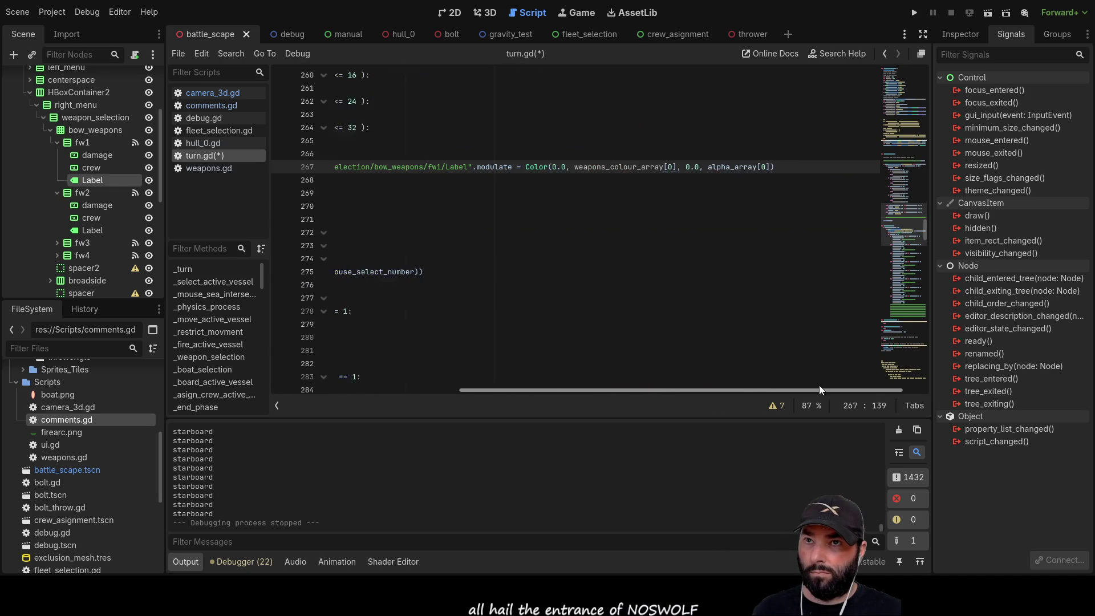
click(684, 166)
key(Left)
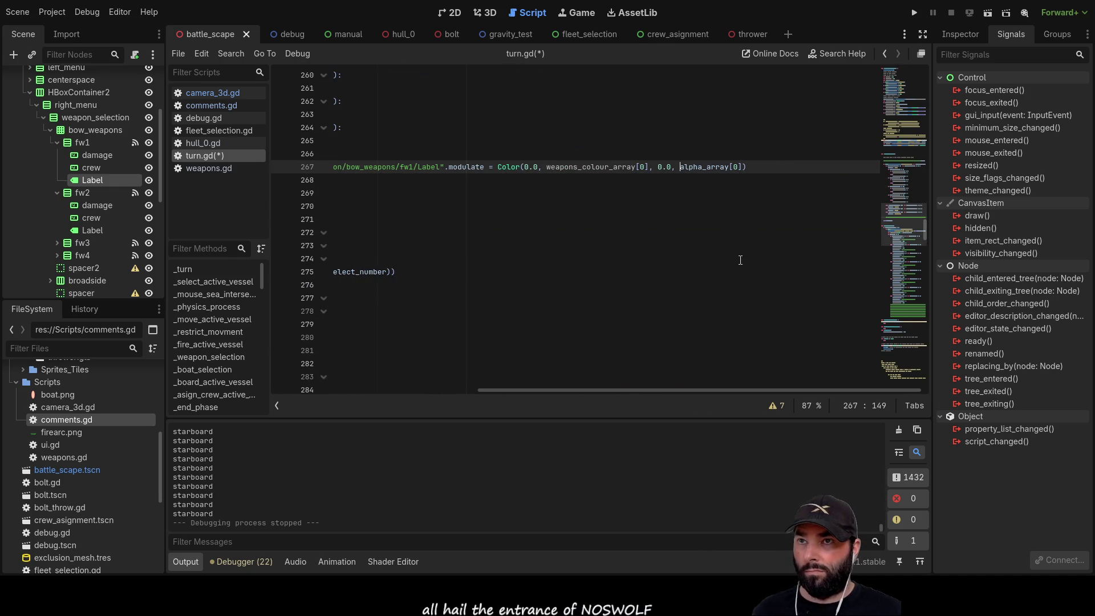
text(weapons_)
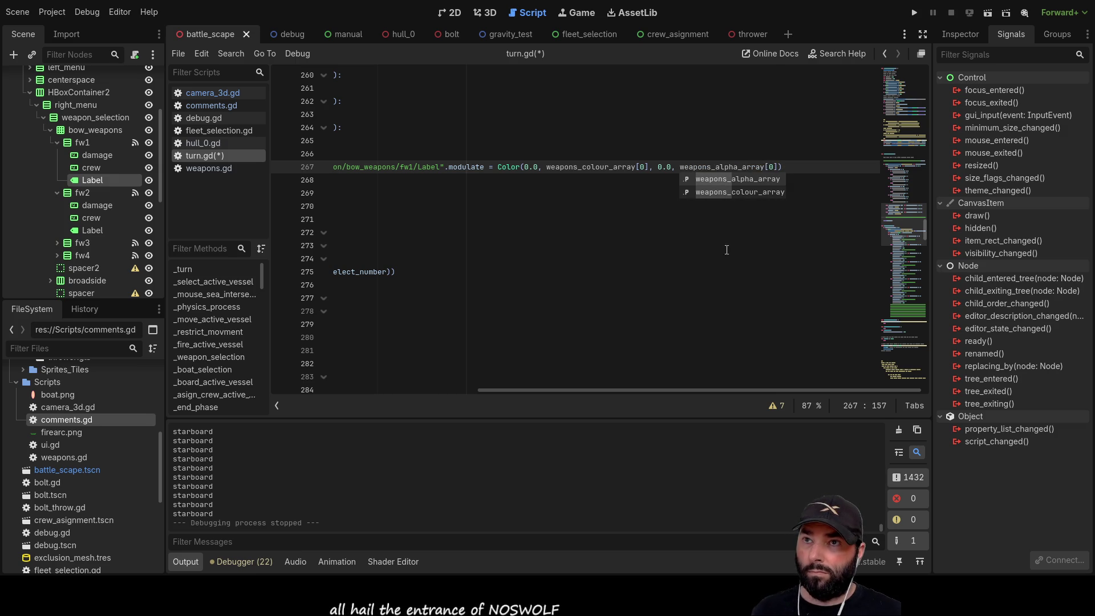
click(641, 216)
Drag fw2's Label node path onto line 268
scroll(629, 212, up, 1)
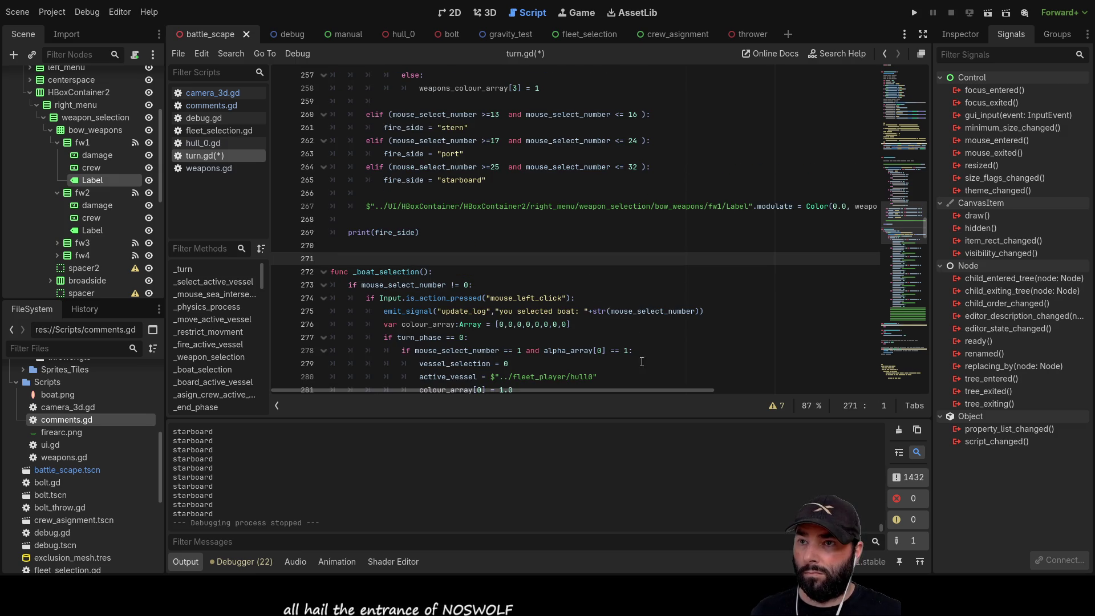
scroll(704, 390, right, 1)
scroll(704, 388, right, 3)
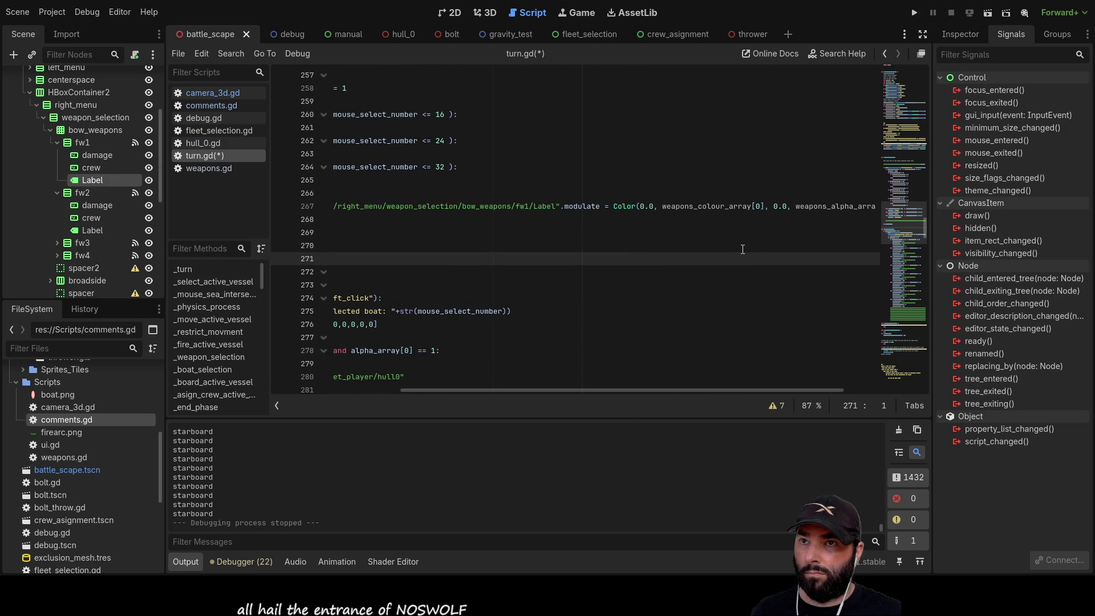
scroll(741, 390, left, 3)
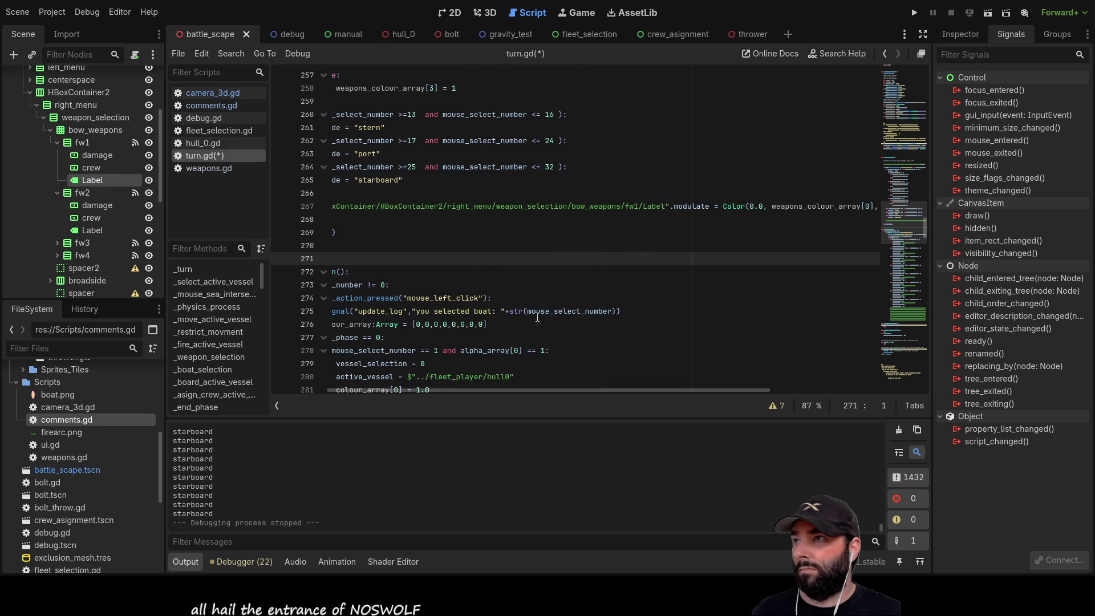
click(94, 230)
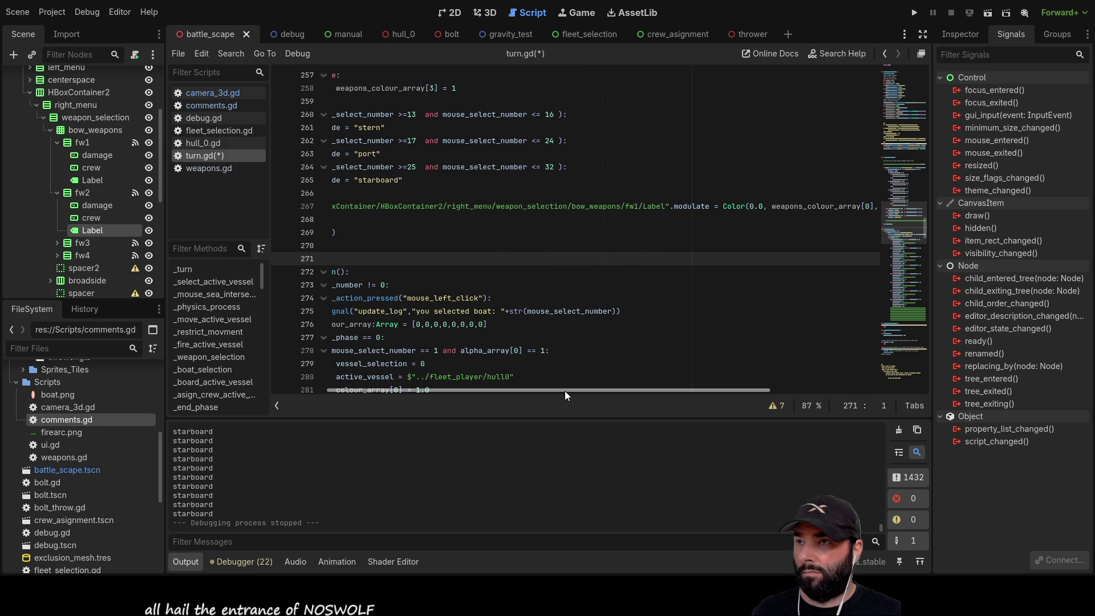
scroll(565, 391, left, 2)
drag(114, 231, 383, 225)
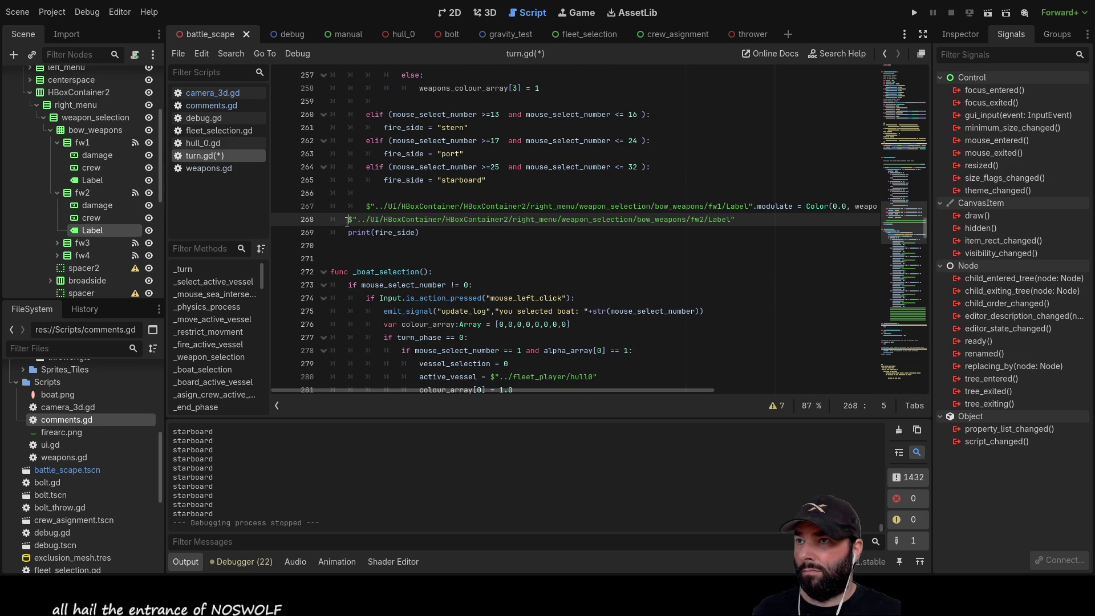
Outdent the label lines 267–268 by one tab and add blank lines below them
click(347, 222)
scroll(377, 235, up, 2)
scroll(373, 228, down, 2)
click(363, 211)
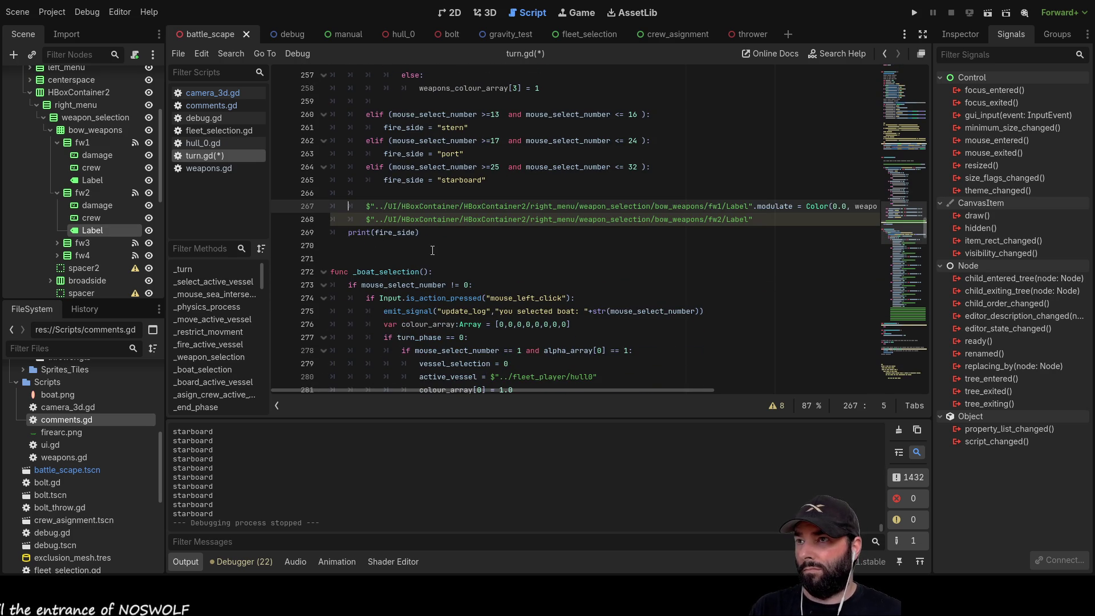
key(Delete)
key(Down)
key(Delete)
key(Down)
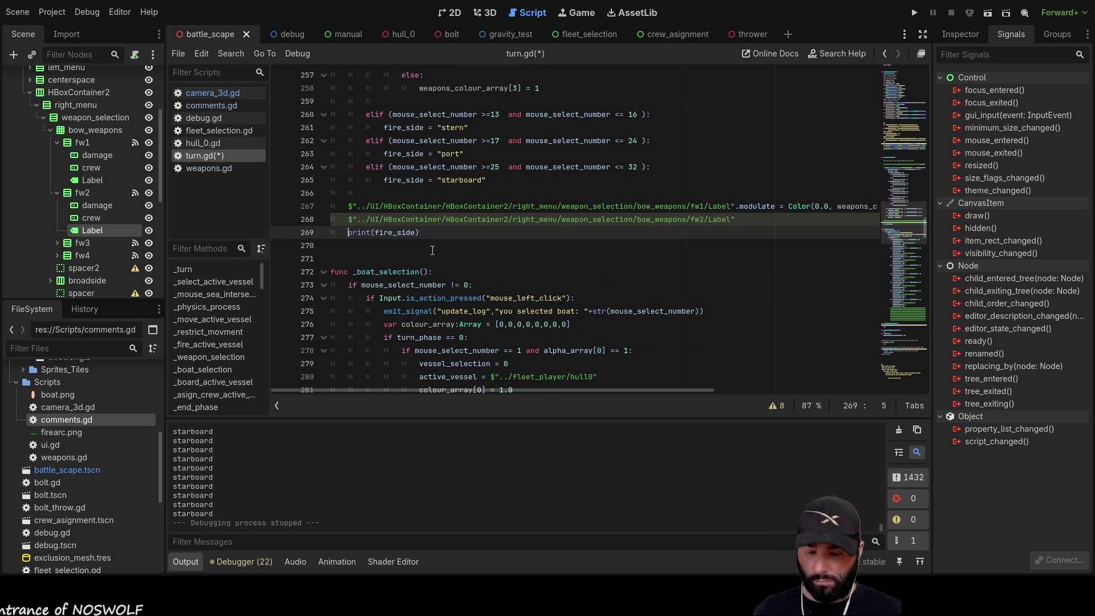
key(Return)
key(Return)
key(Return)
key(Up)
key(Up)
key(Up)
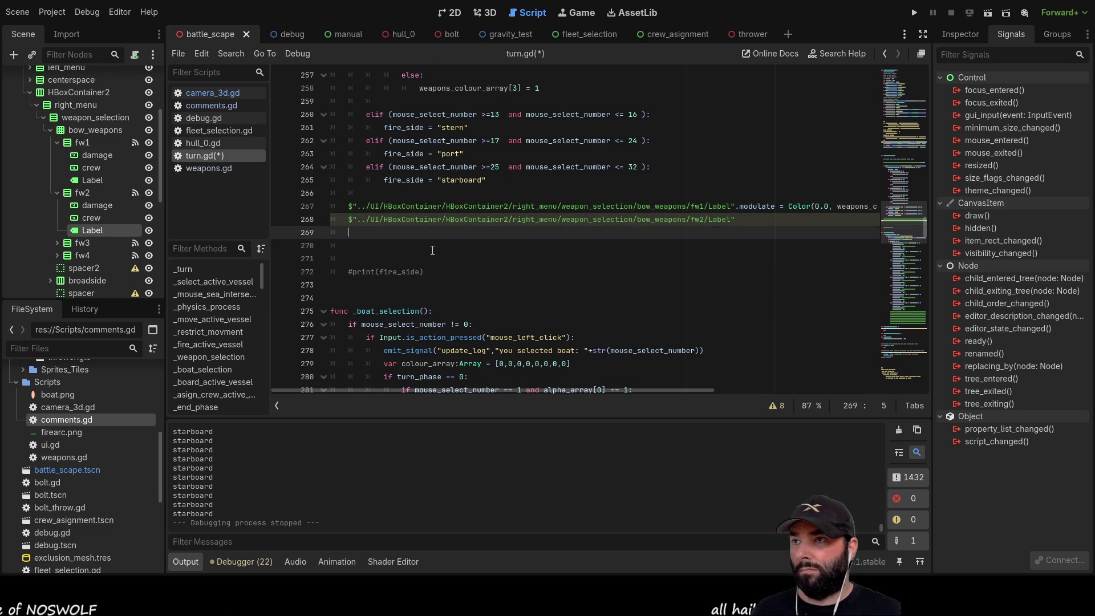
scroll(118, 203, down, 1)
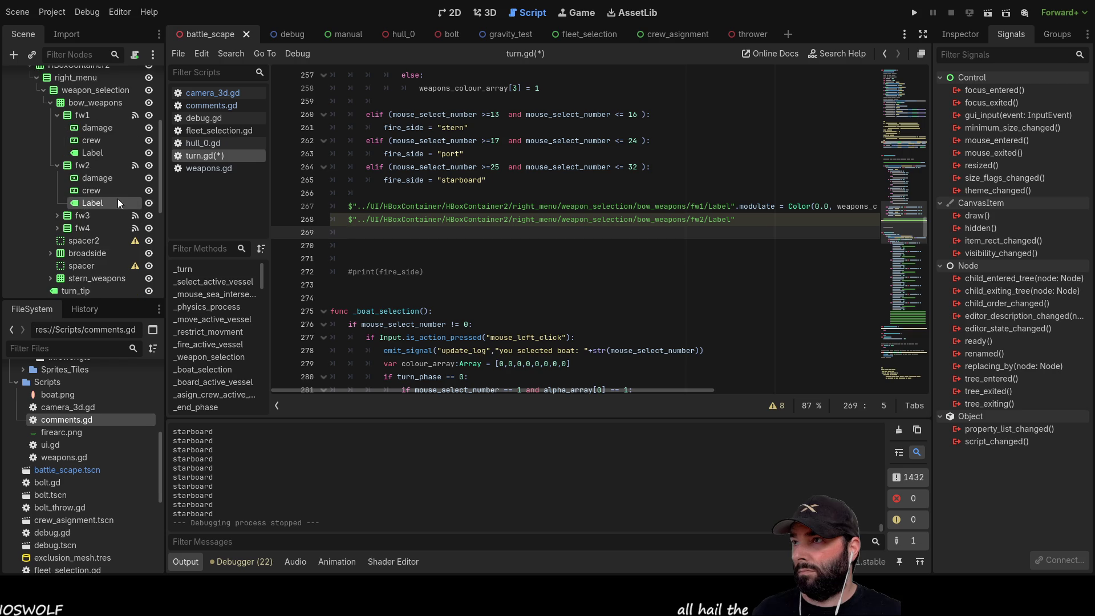
Expand fw3 and fw4 and insert their Label node paths on the following lines
click(57, 216)
mouse_move(87, 253)
mouse_down()
mouse_move(330, 257)
mouse_move(349, 233)
mouse_up()
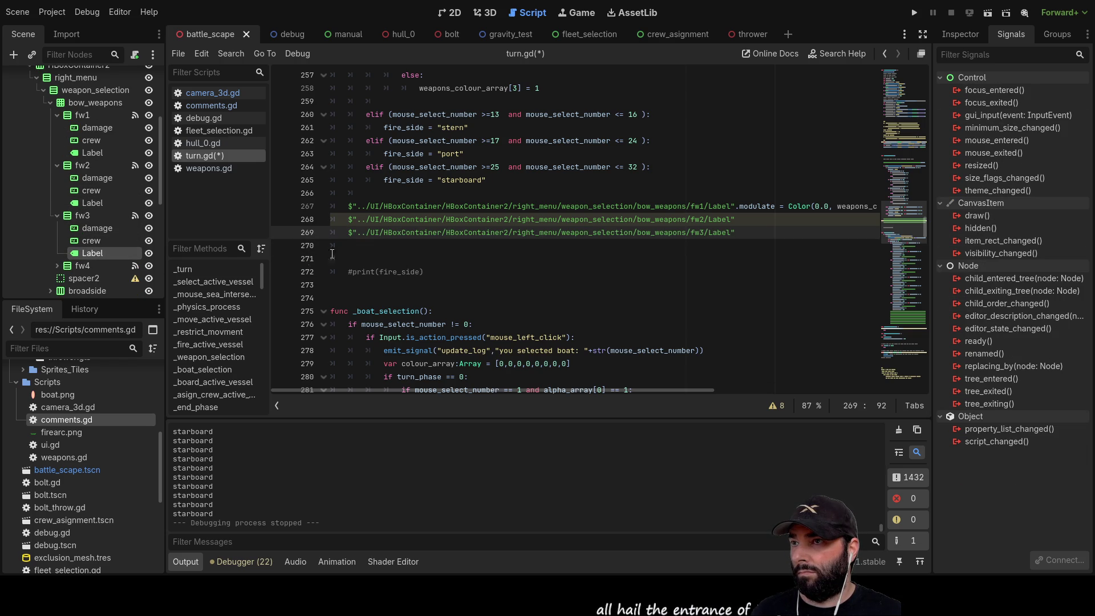
click(57, 265)
scroll(102, 269, down, 2)
drag(84, 249, 356, 245)
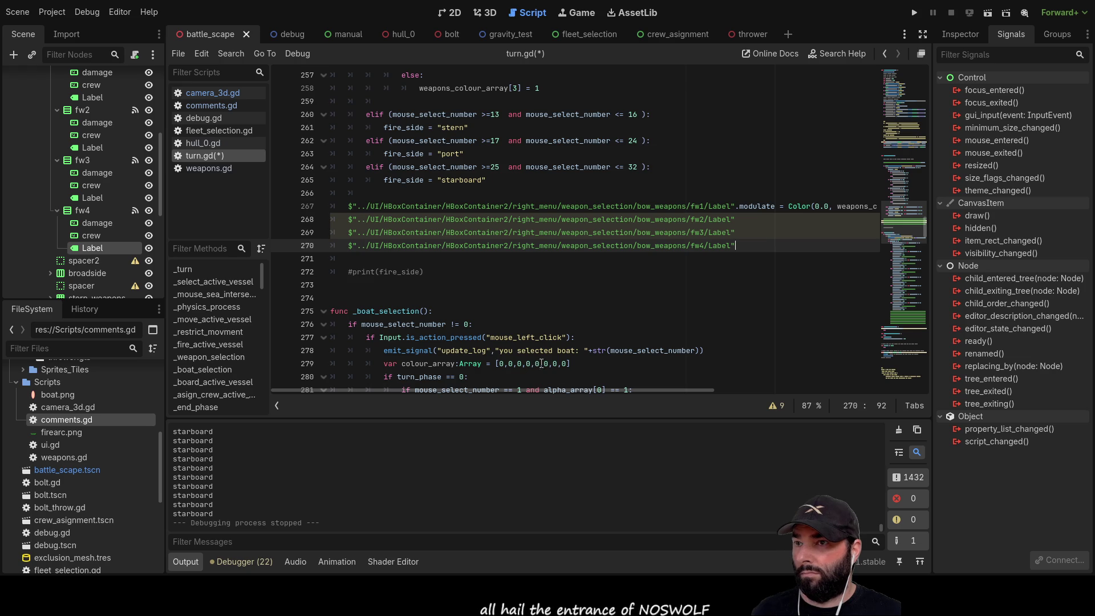
Copy the modulate assignment and append it to lines 268 and 269
drag(570, 391, 741, 397)
drag(818, 207, 487, 212)
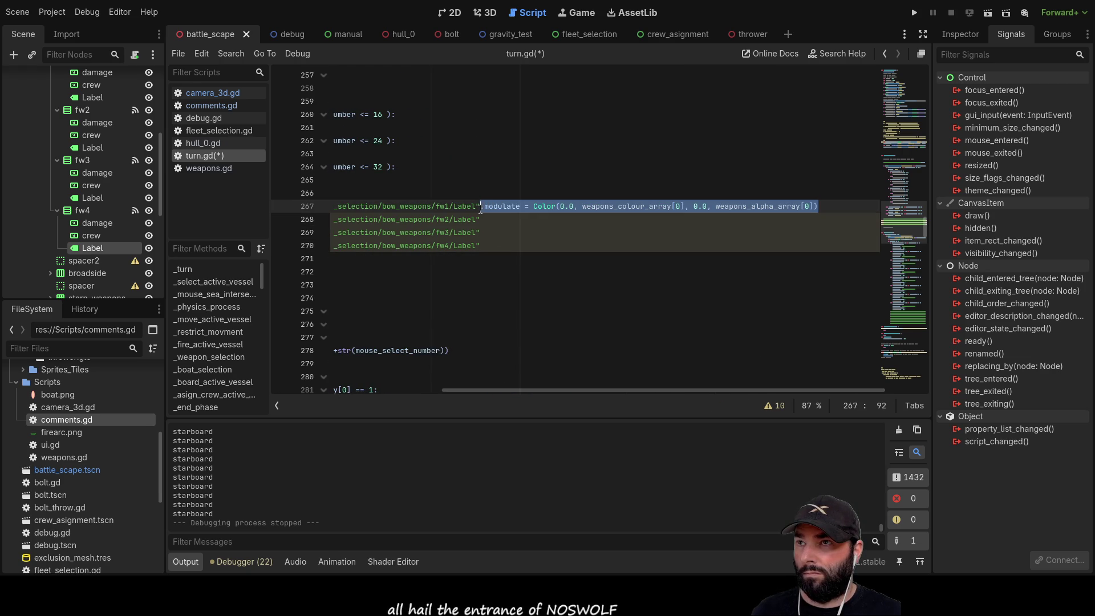
click(491, 218)
text(.modulate = Color(0.0, weapons_colour_array[0], 0.0, weapons_alpha_array[0]))
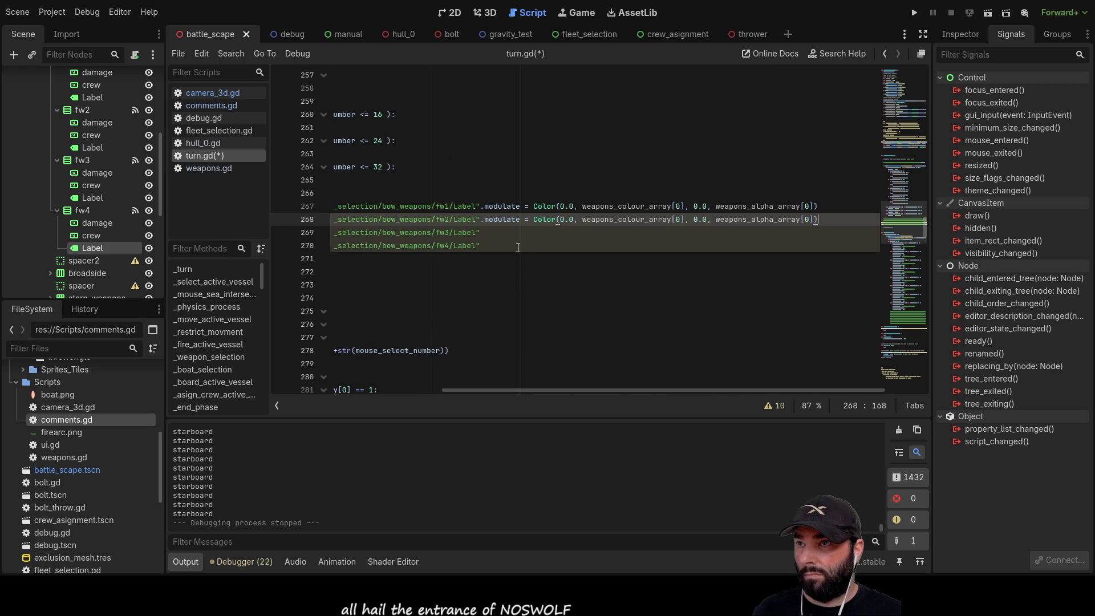
click(489, 233)
text(.modulate = Color(0.0, weapons_colour_array[0], 0.0, weapons_alpha_array[0]))
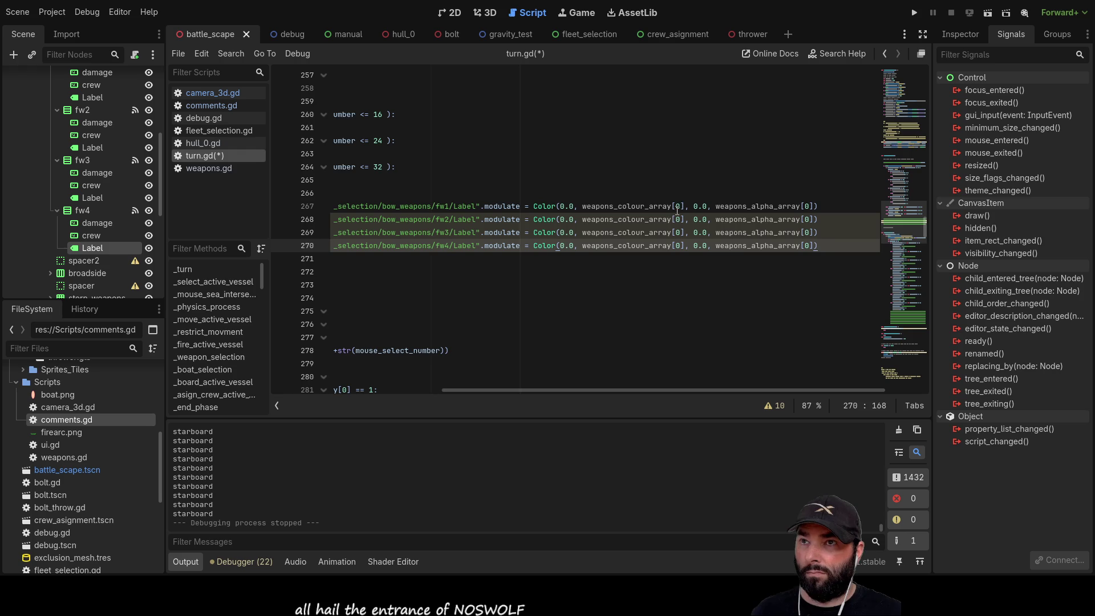
Set the weapons_colour_array indices on lines 268 and 269 to 1 and 2
click(678, 219)
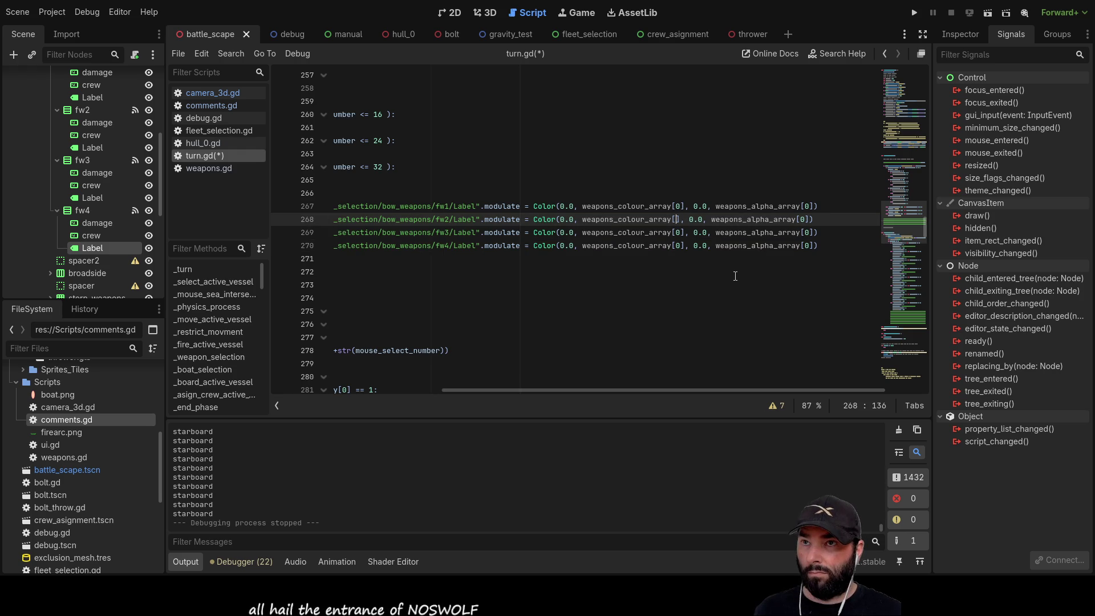
text(1)
key(Down)
text(2)
key(Down)
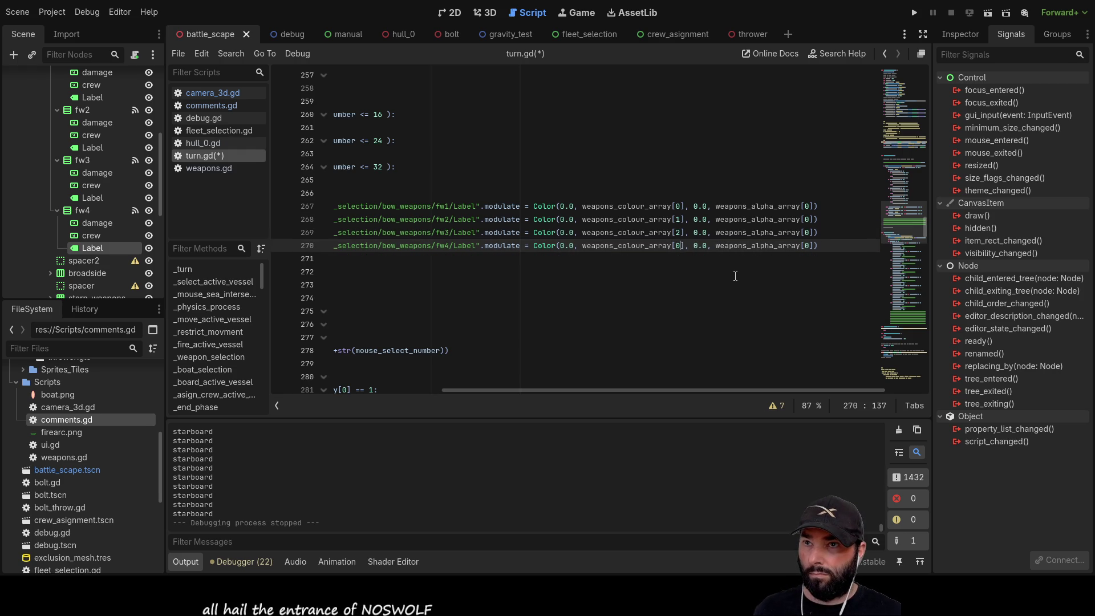
Set the weapons_alpha_array indices on lines 268, 269 and 270 to 1, 2 and 3
key(Up)
key(Up)
key(Up)
key(Down)
key(Right)
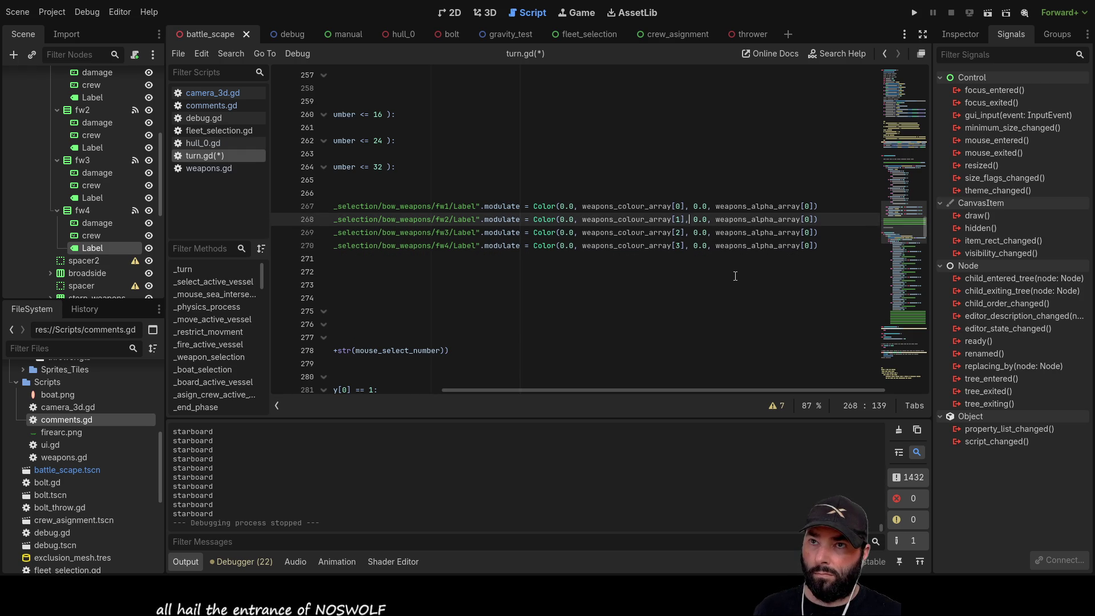
key(BackSpace)
text(1)
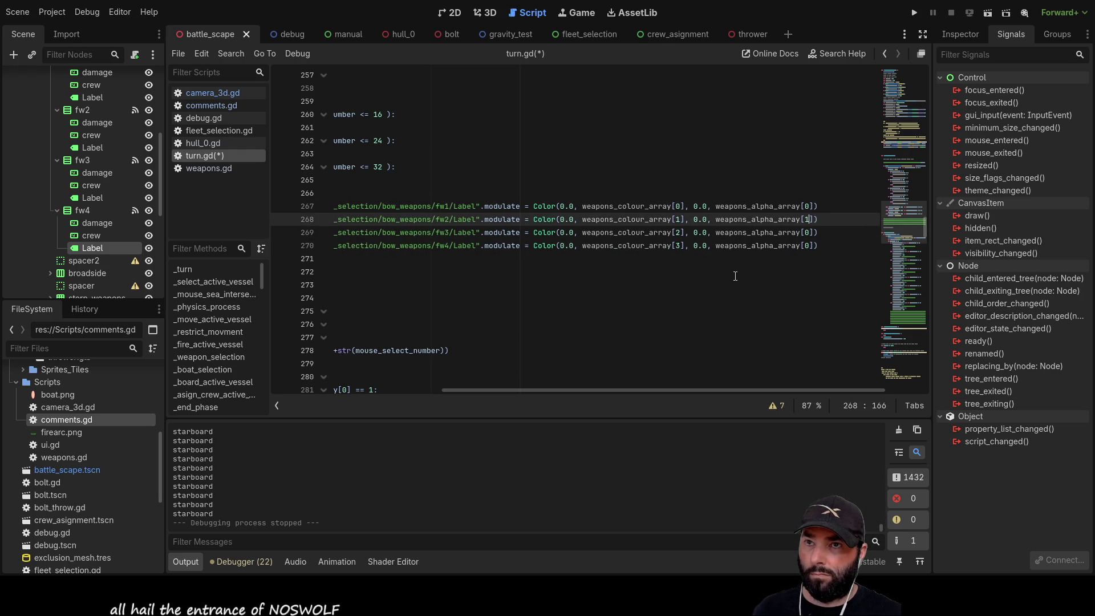
key(Down)
key(BackSpace)
text(2)
key(Down)
key(BackSpace)
text(3)
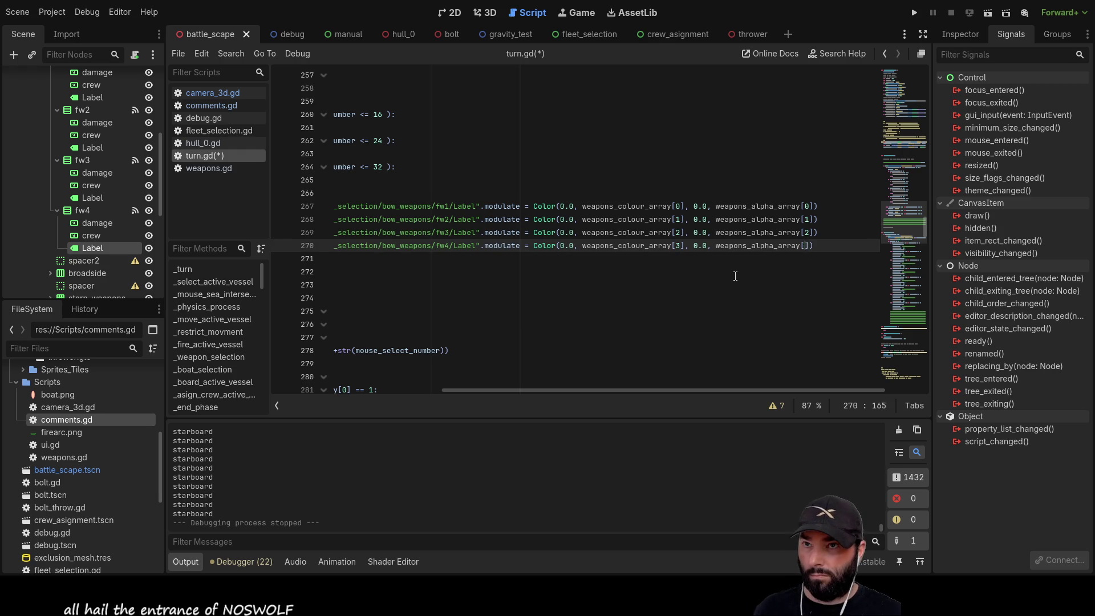
drag(679, 393, 471, 389)
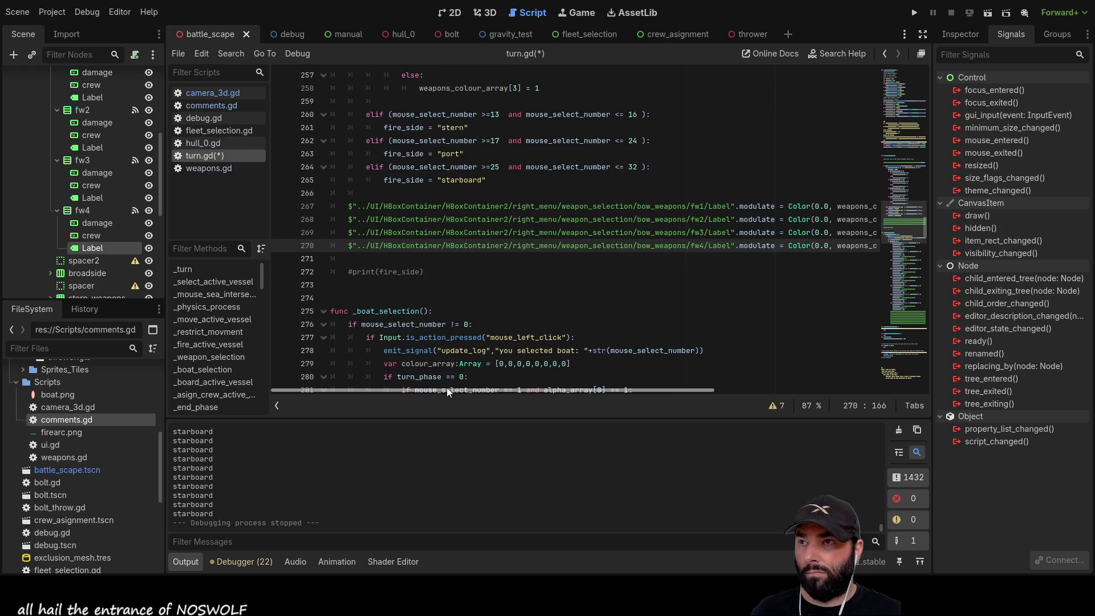
Run the project and switch on the four bow weapon f1 labels
click(915, 13)
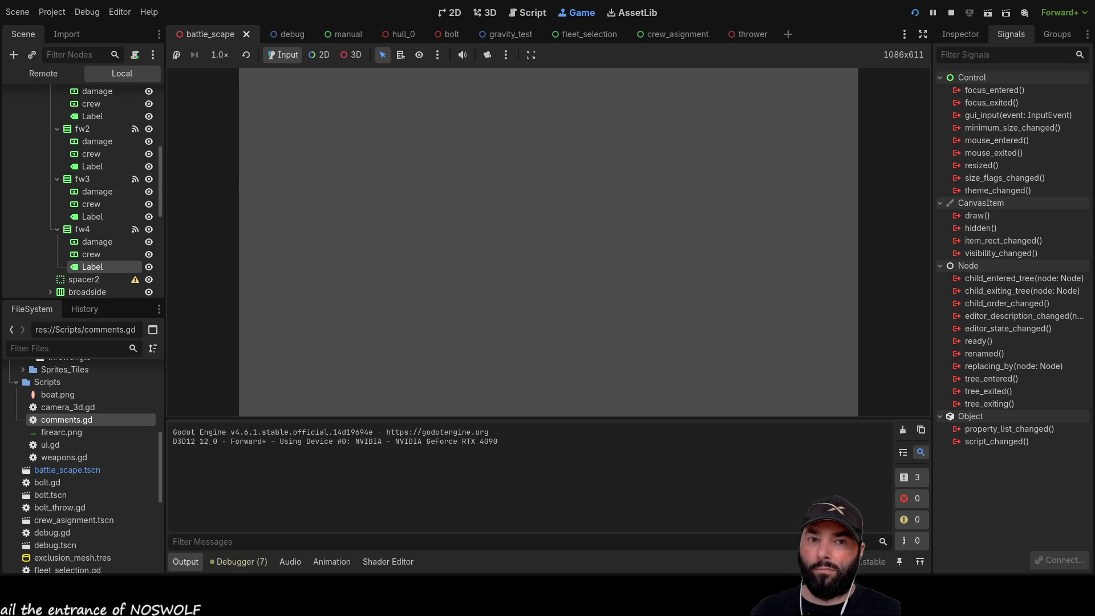
click(827, 141)
click(848, 141)
click(869, 141)
click(889, 141)
Toggle the bow weapon labels off and on again to check the green/white switching
click(893, 135)
click(870, 138)
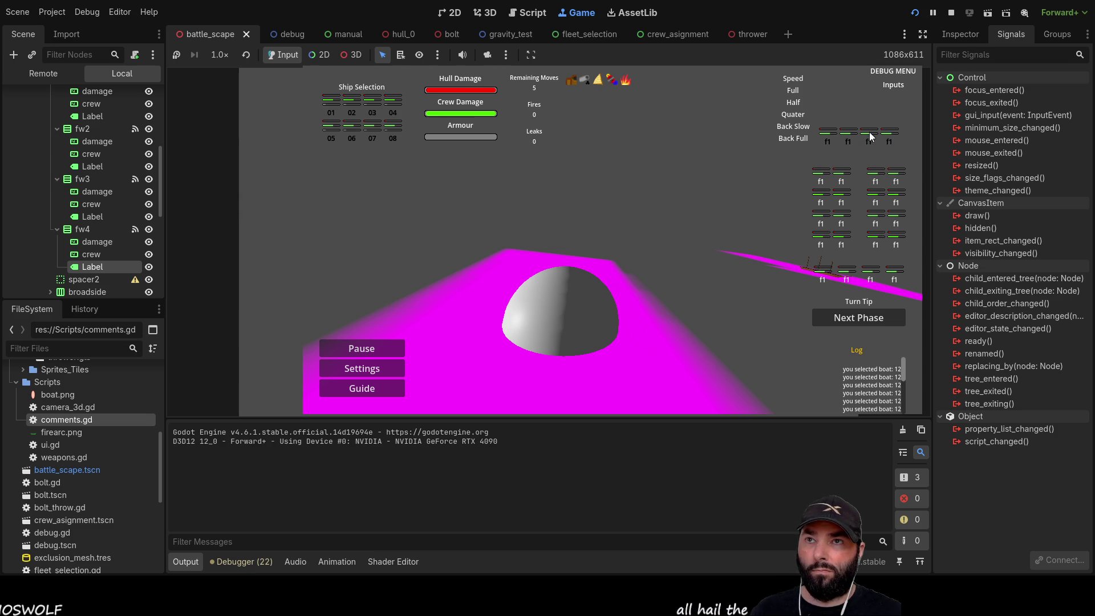
click(889, 141)
click(849, 141)
click(828, 141)
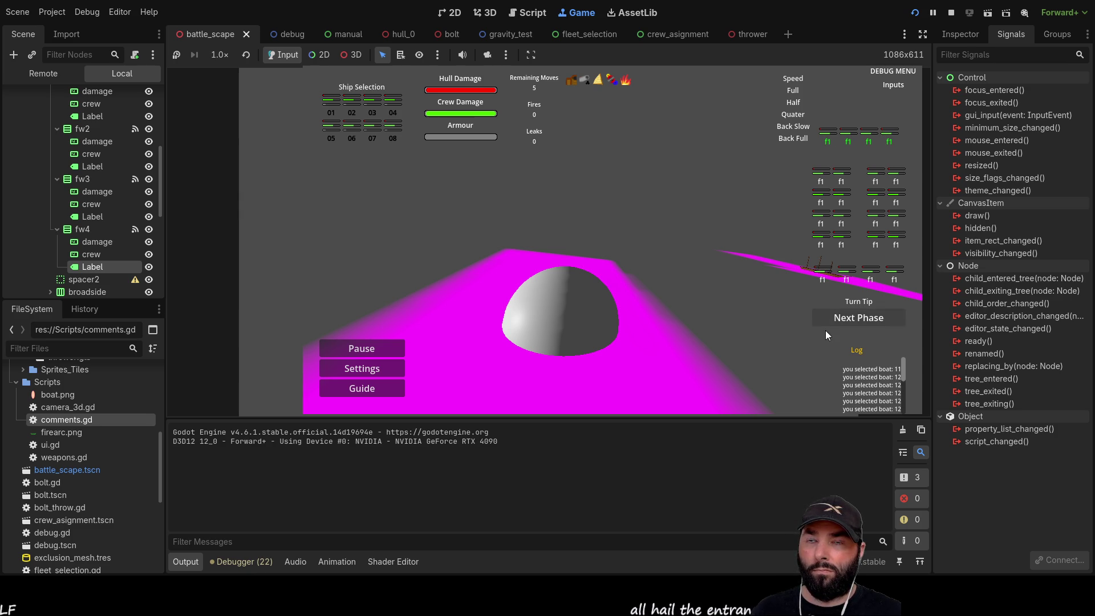
click(854, 133)
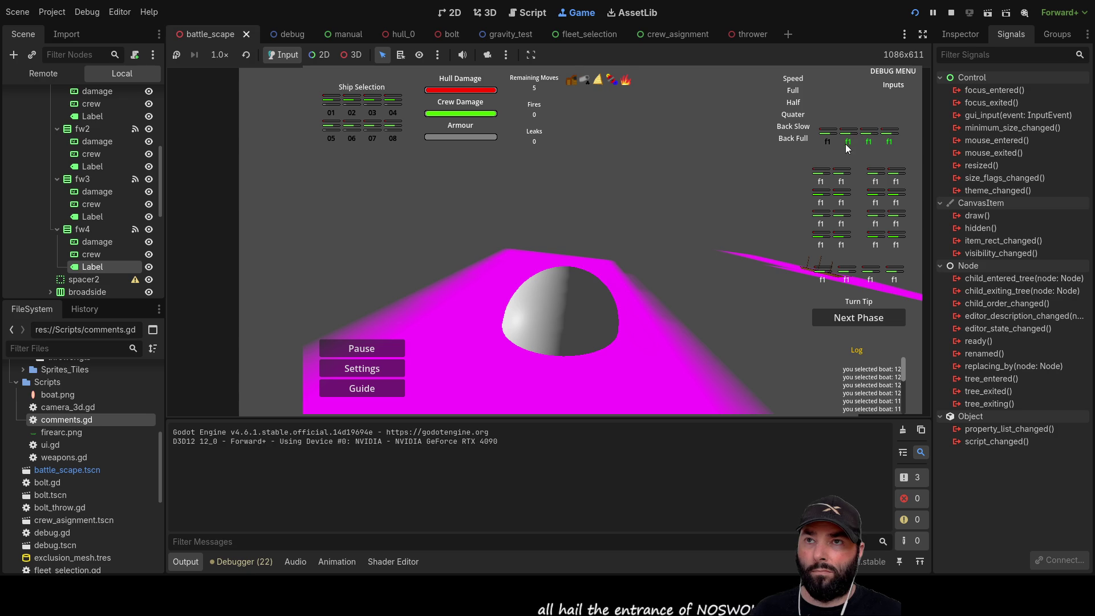
click(834, 140)
click(872, 139)
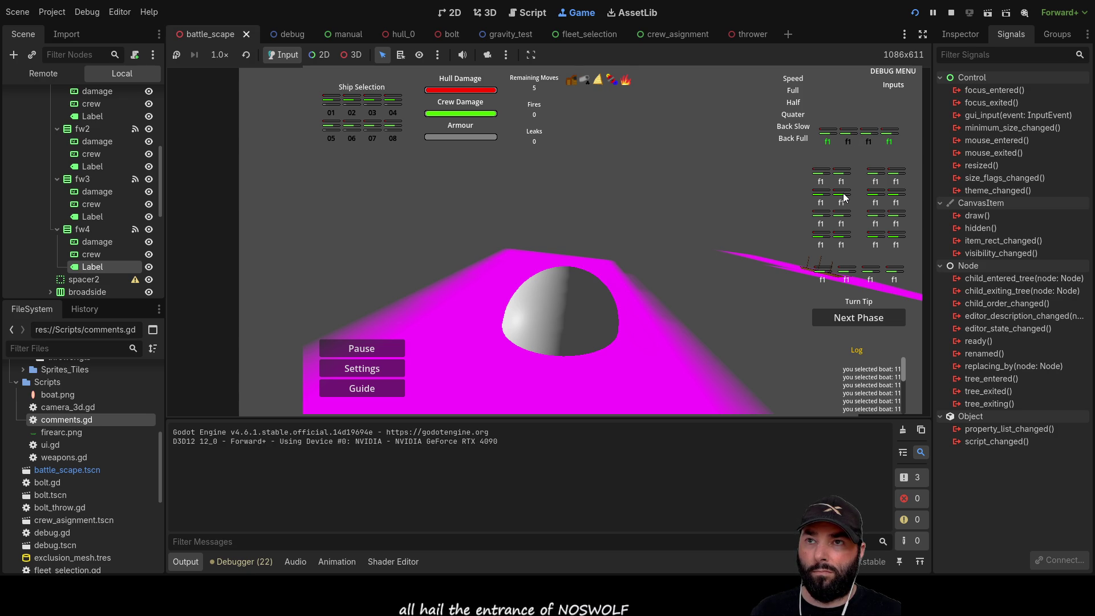
Test the port and starboard weapon slots, then stop the game with F8
click(875, 179)
click(877, 224)
click(791, 271)
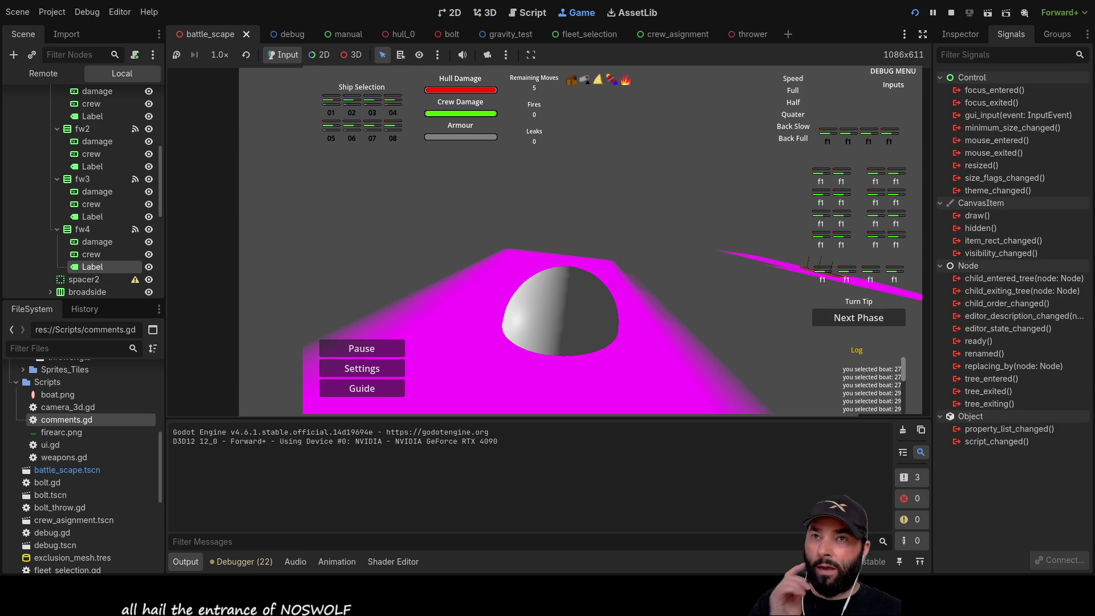
key(F8)
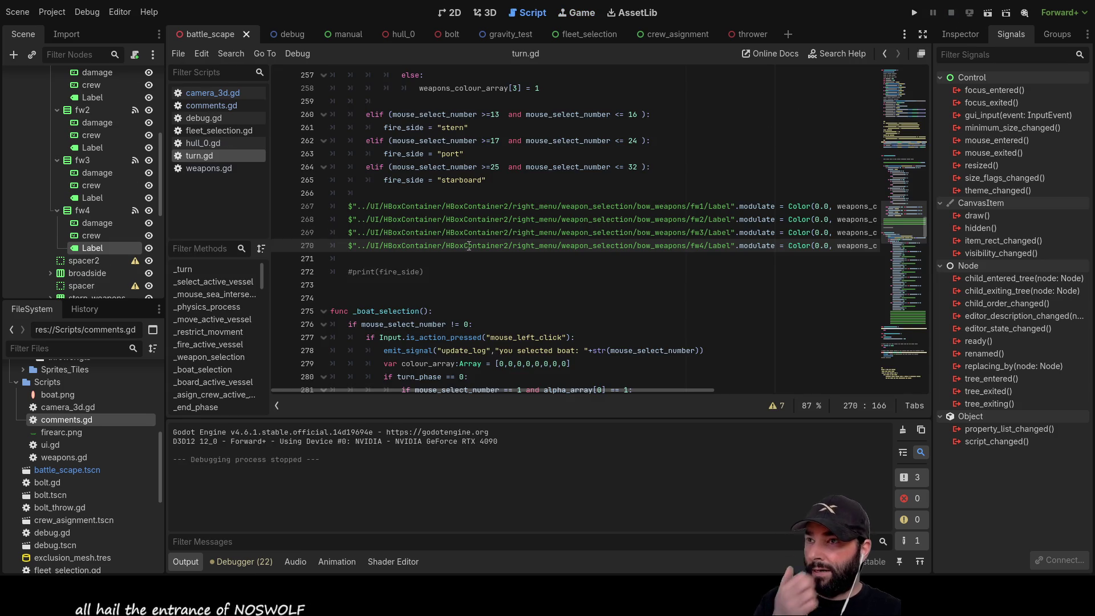
In _weapon_selection, insert an empty line below fire_side = "bow"
scroll(468, 249, up, 4)
scroll(485, 271, up, 4)
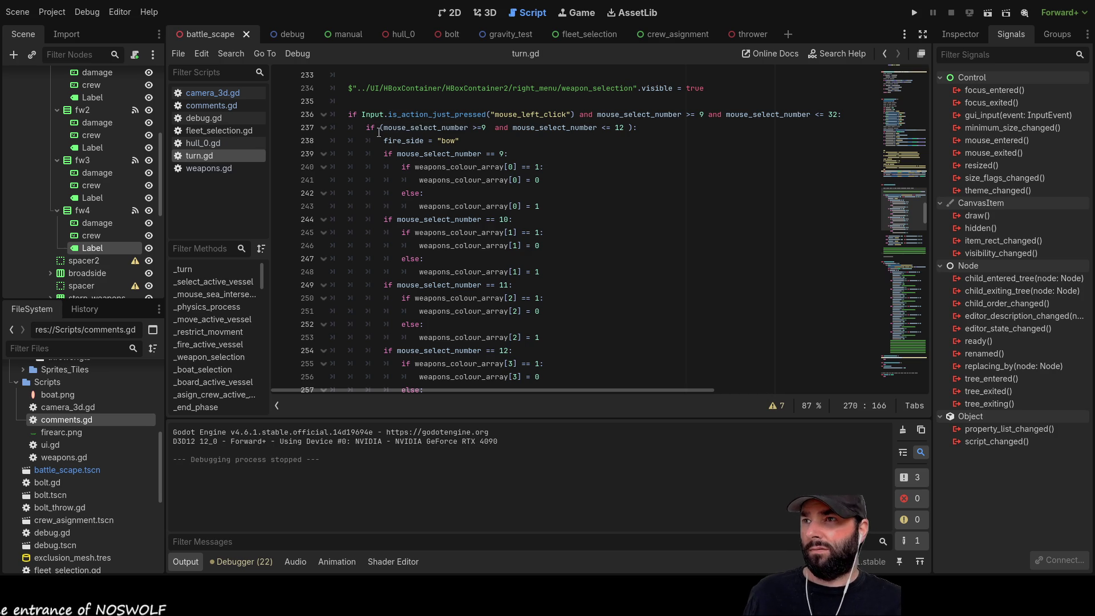
scroll(380, 165, down, 5)
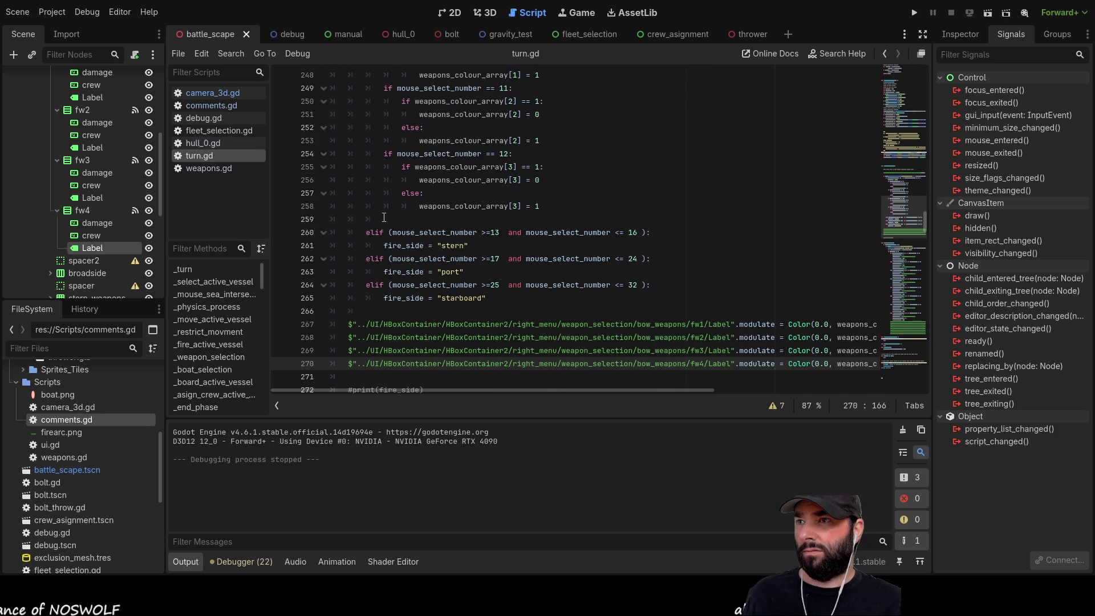
scroll(379, 218, up, 6)
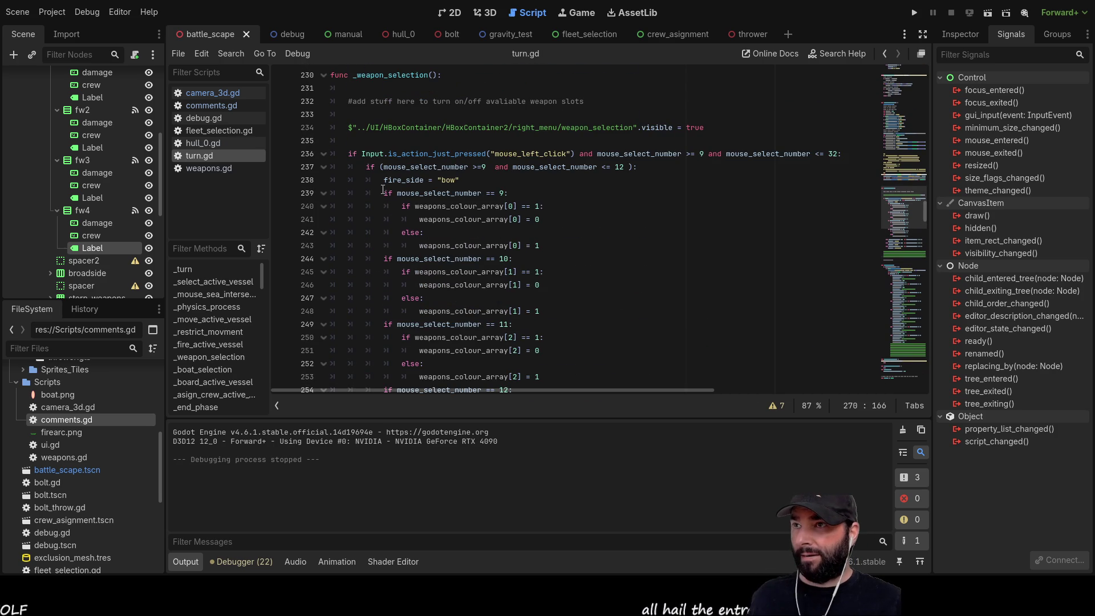
click(383, 193)
key(Return)
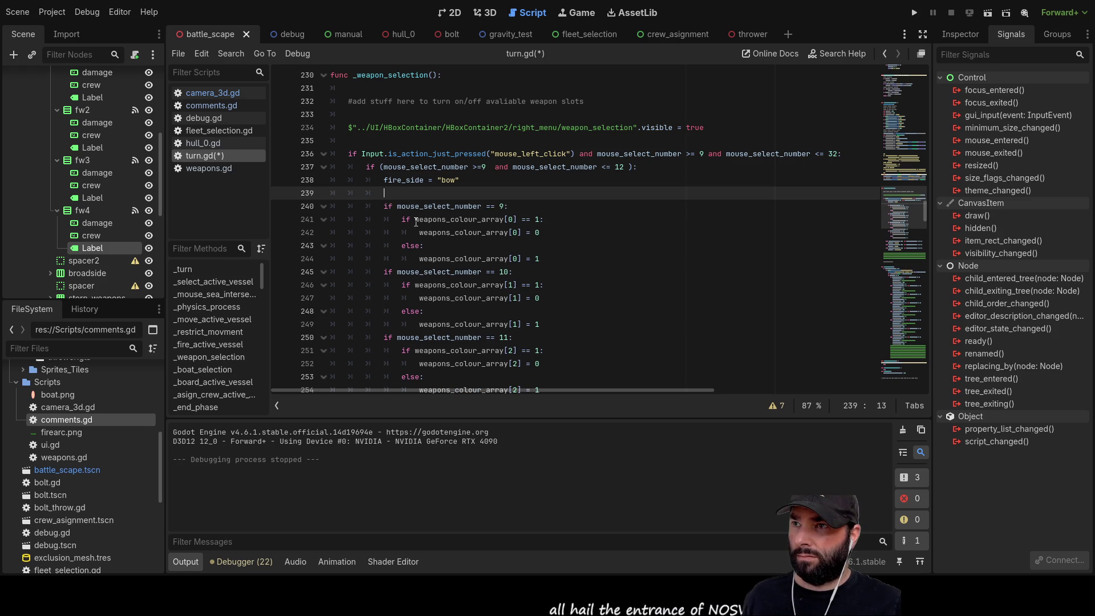
drag(415, 220, 517, 220)
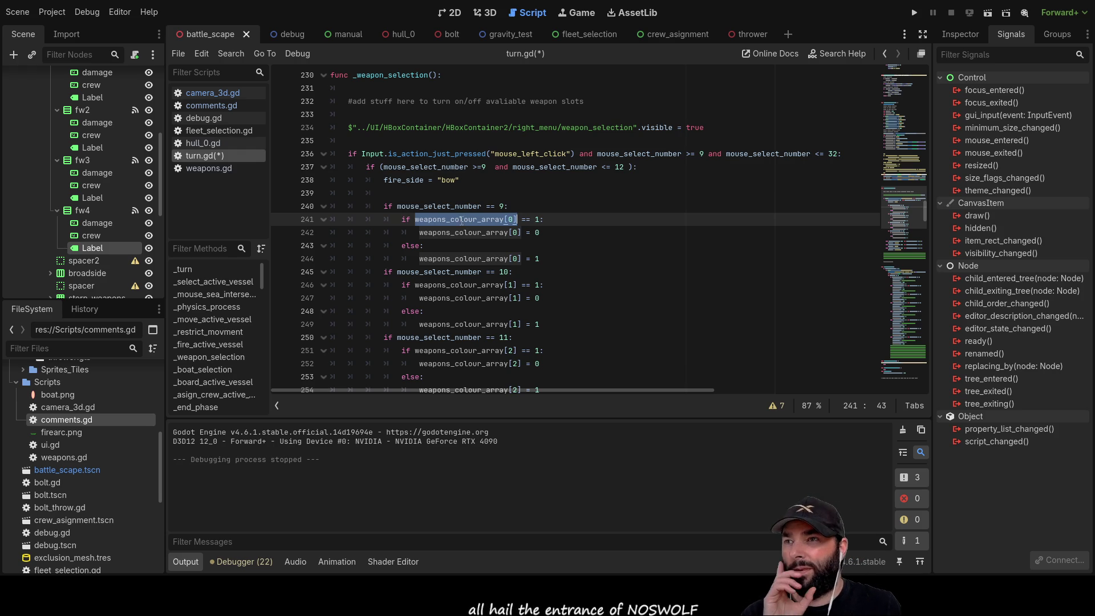
Add another blank line beneath it and start typing 'for x in' on line 239
click(437, 181)
click(423, 193)
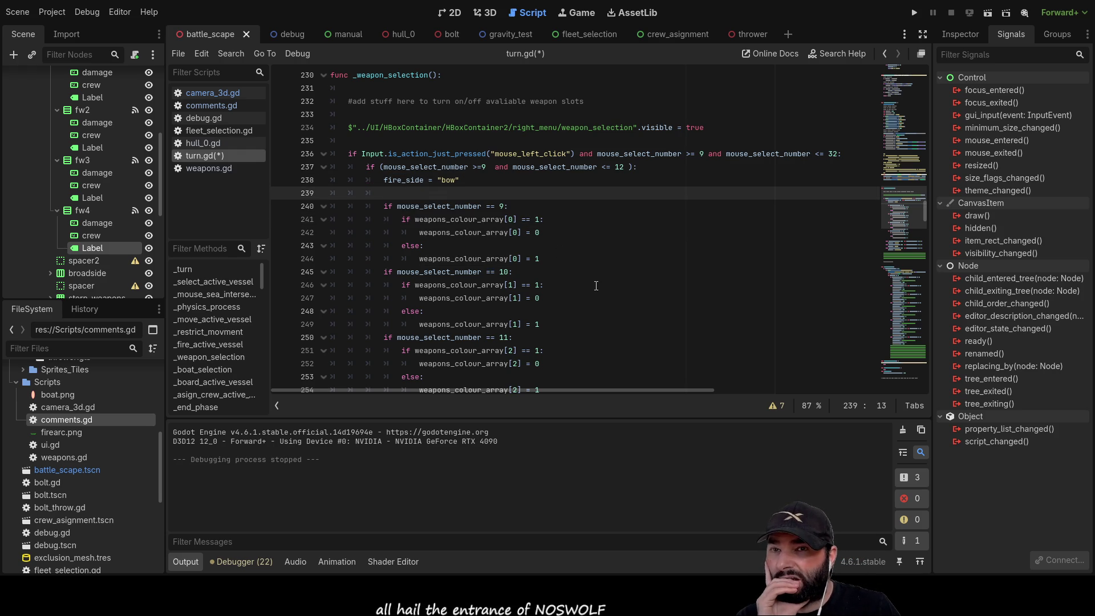
key(Return)
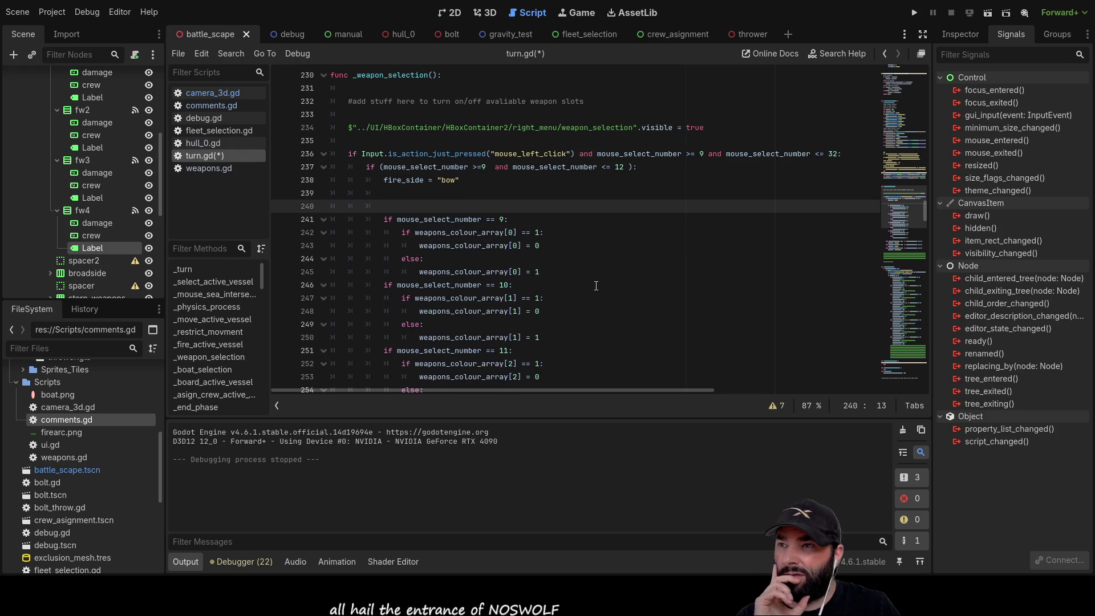
key(Up)
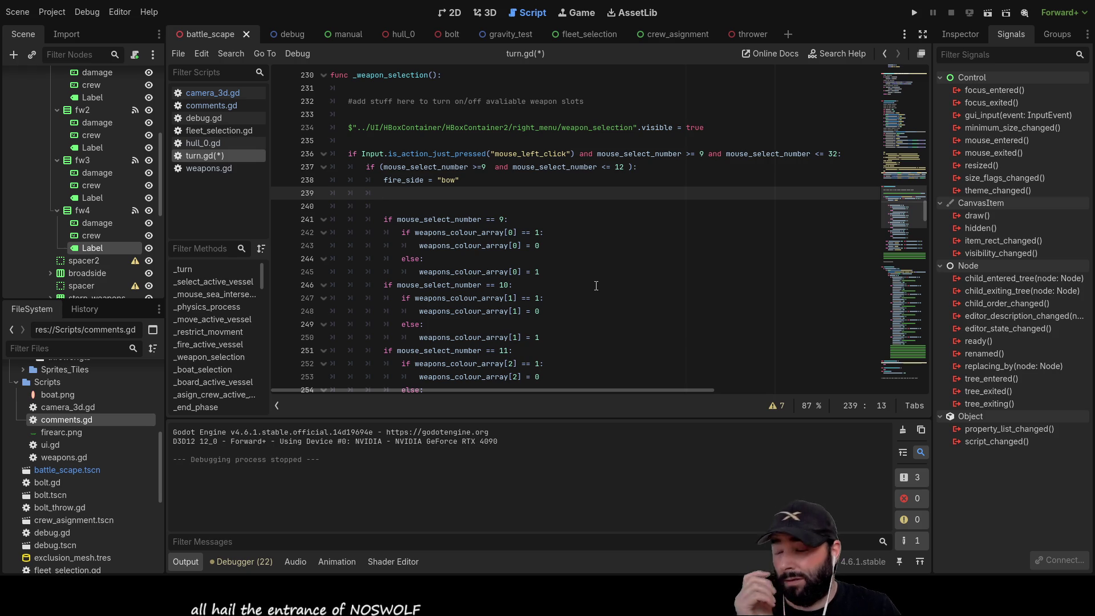
key(Down)
key(Up)
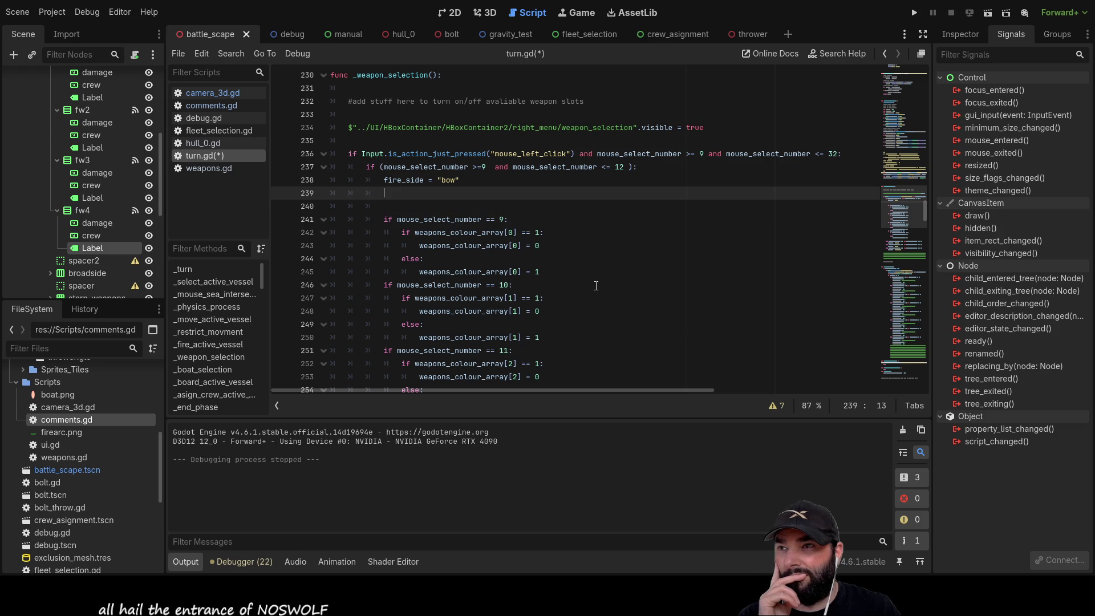
text(fo)
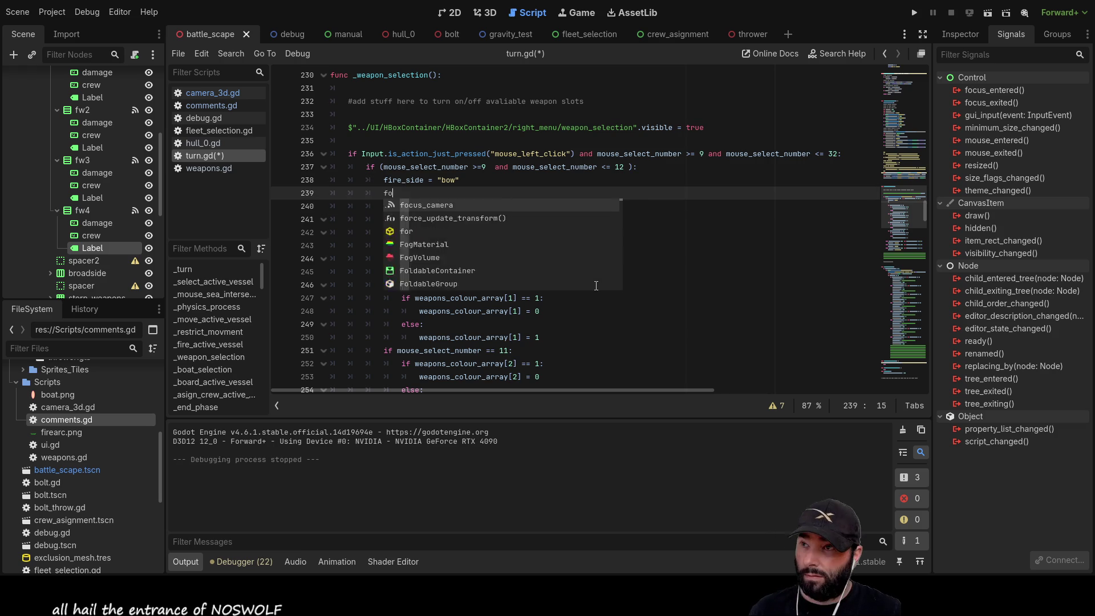
text(r x )
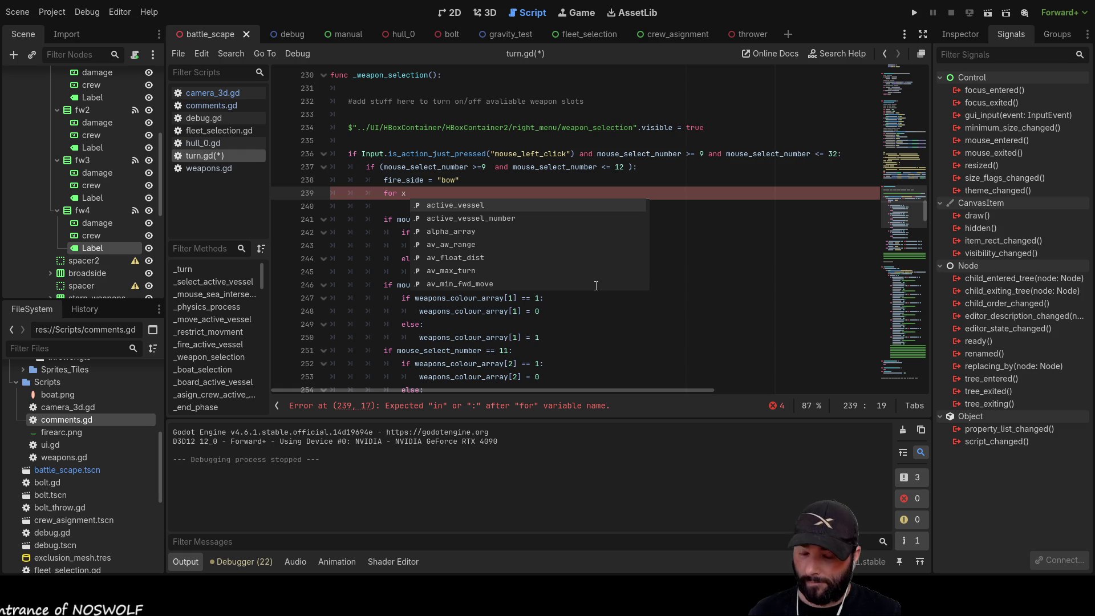
text(in)
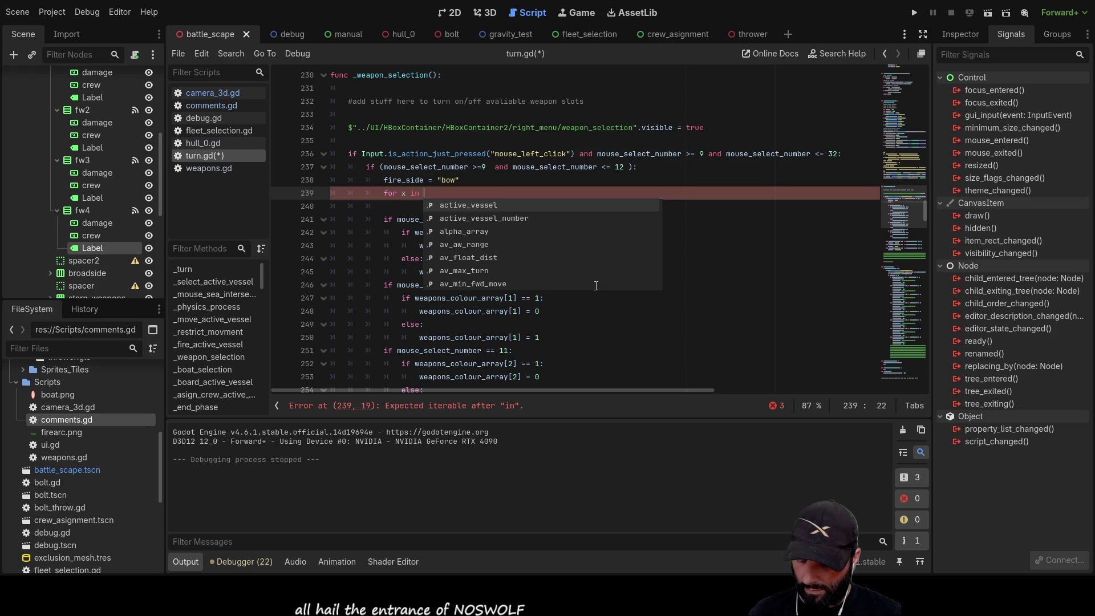
Complete the loop header as for x in (1,3): with print("hello") on line 240
text(())
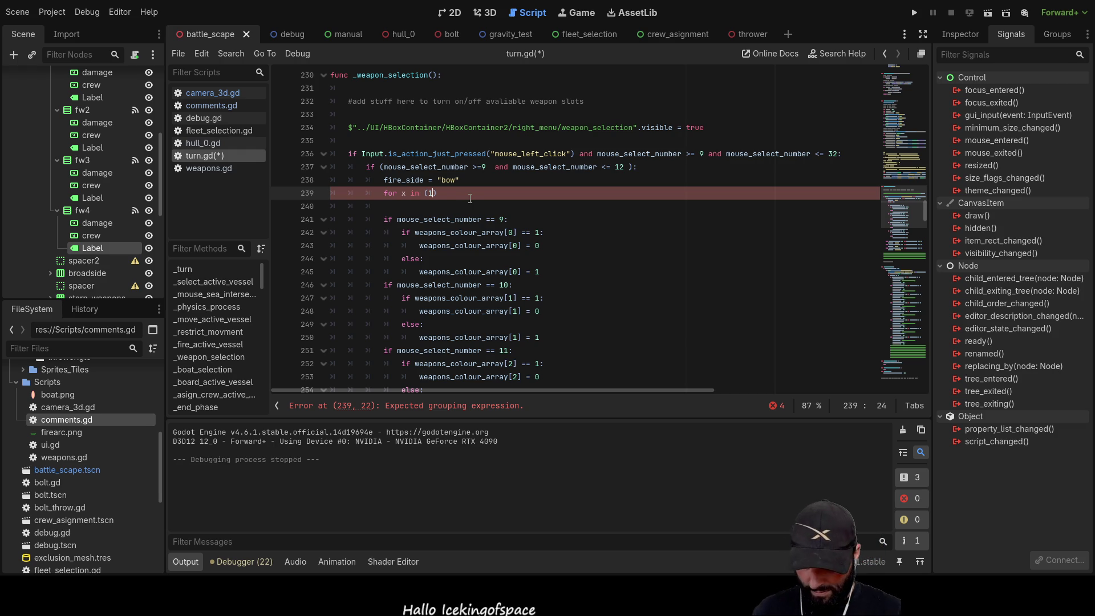
text(,3)
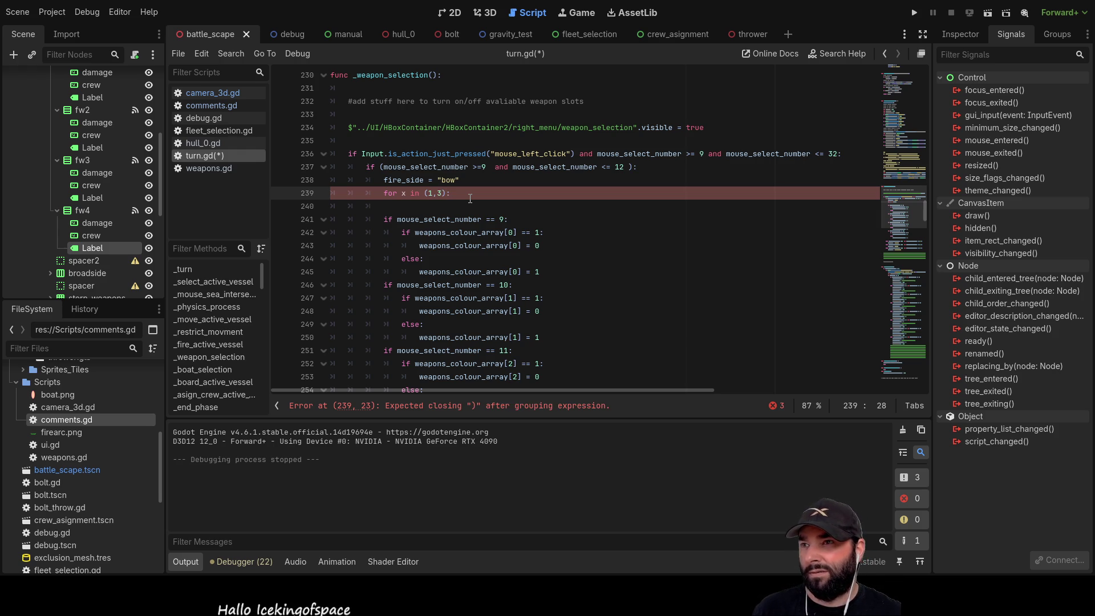
key(Down)
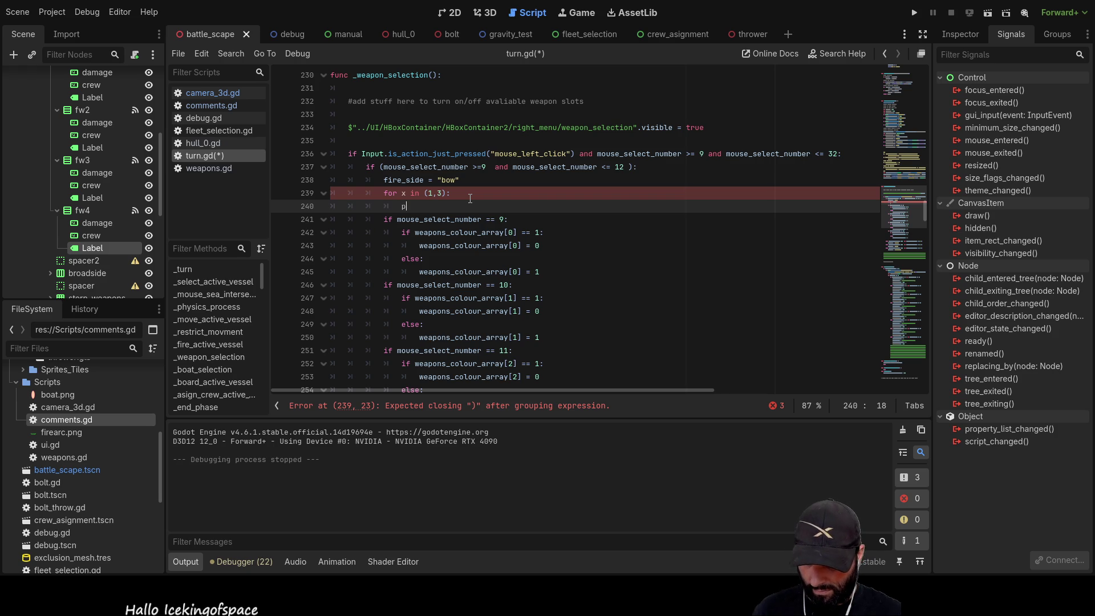
text())
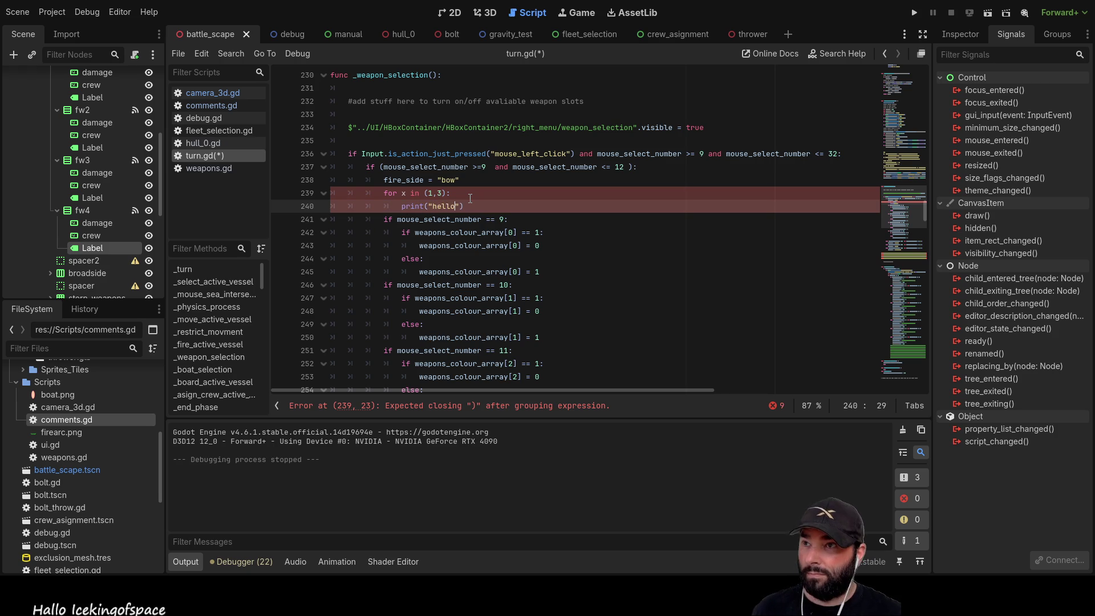
click(470, 200)
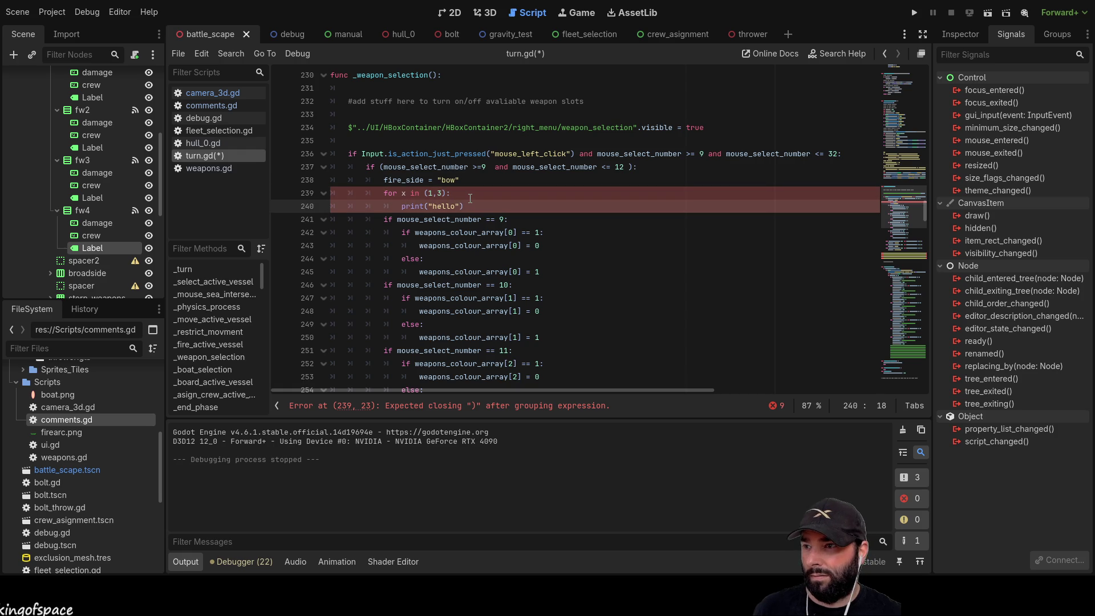
key(Up)
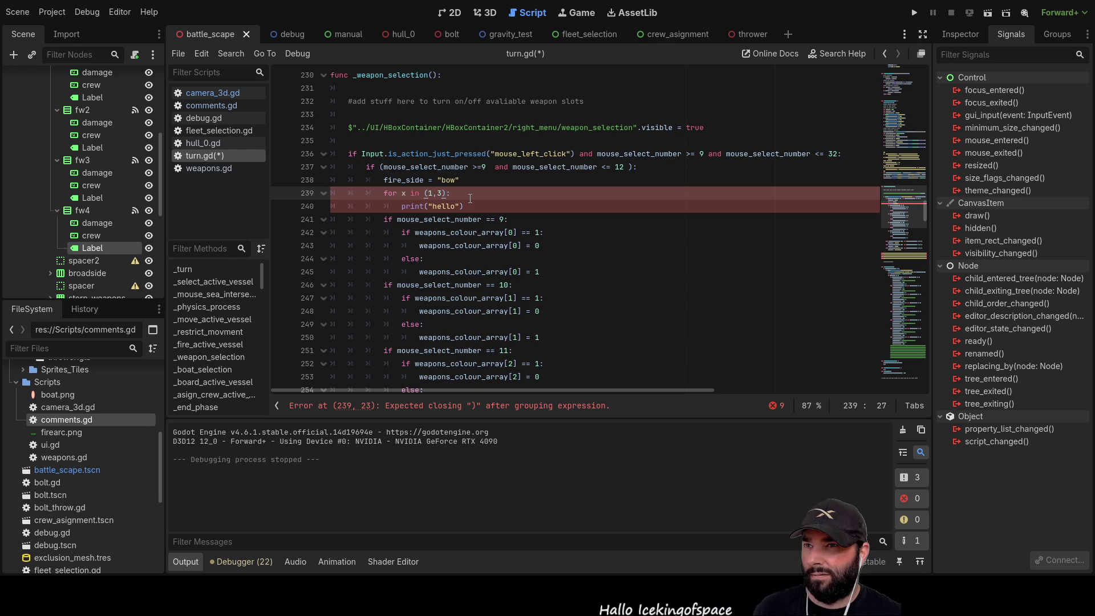
key(Up)
key(Down)
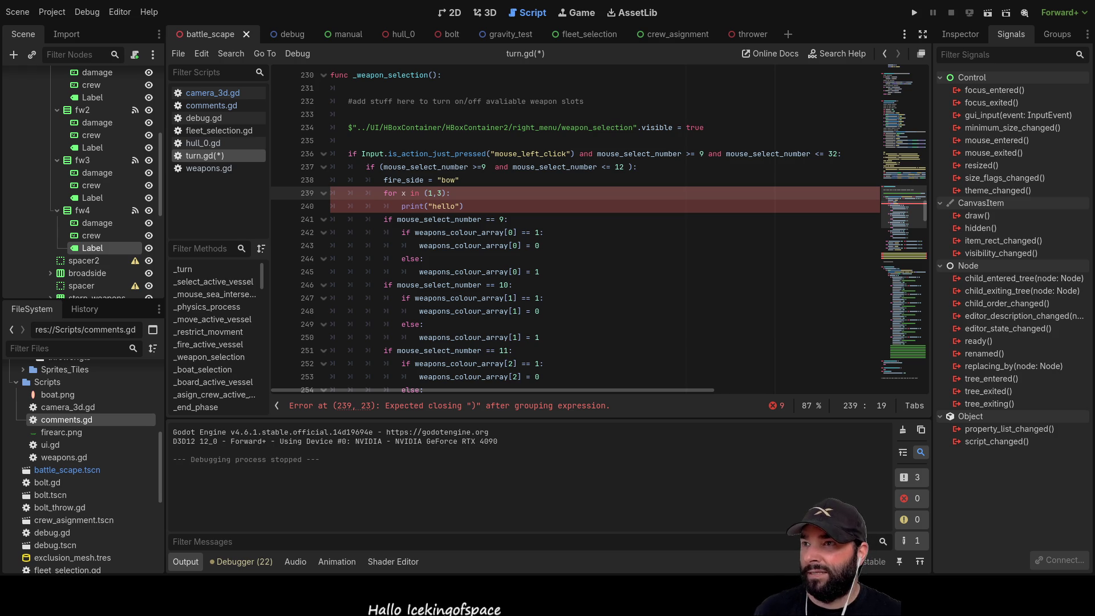
Insert 'range' before (1,3) in the line 239 loop header
click(425, 193)
text(range)
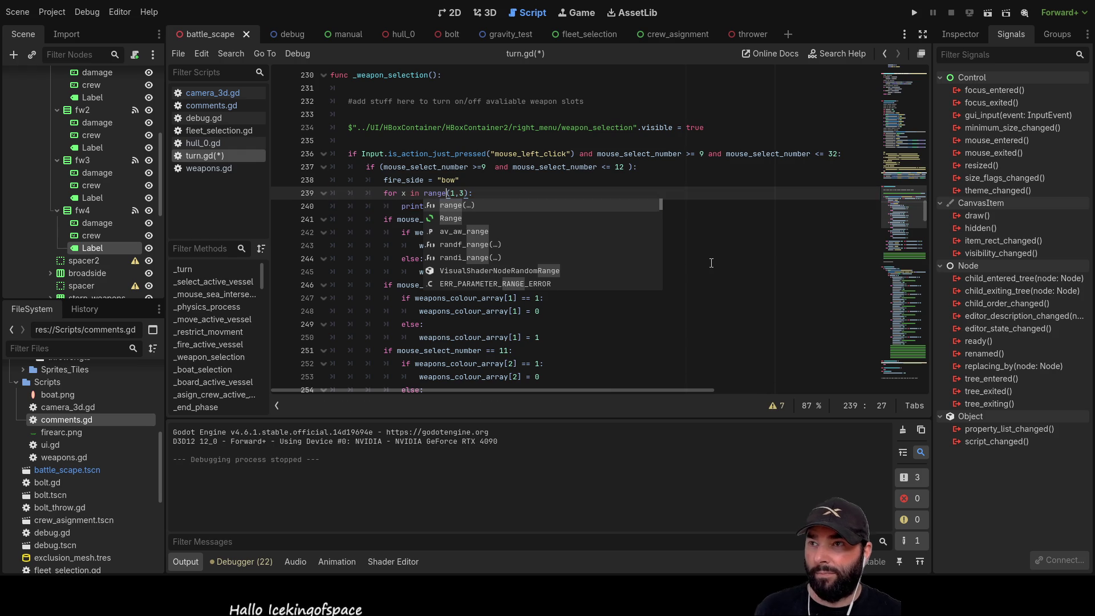
click(611, 272)
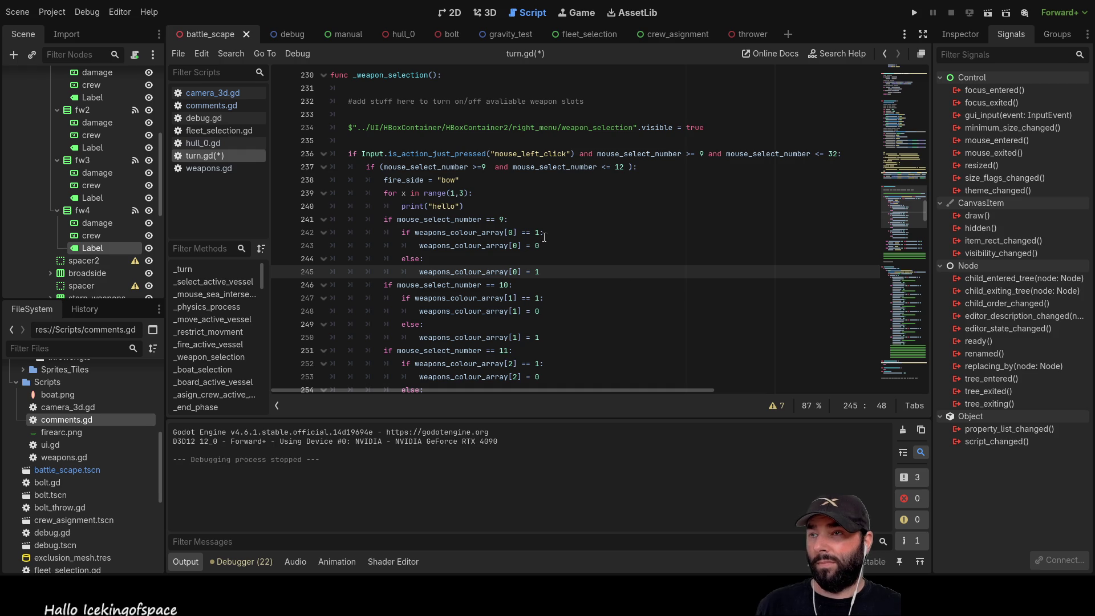
click(506, 194)
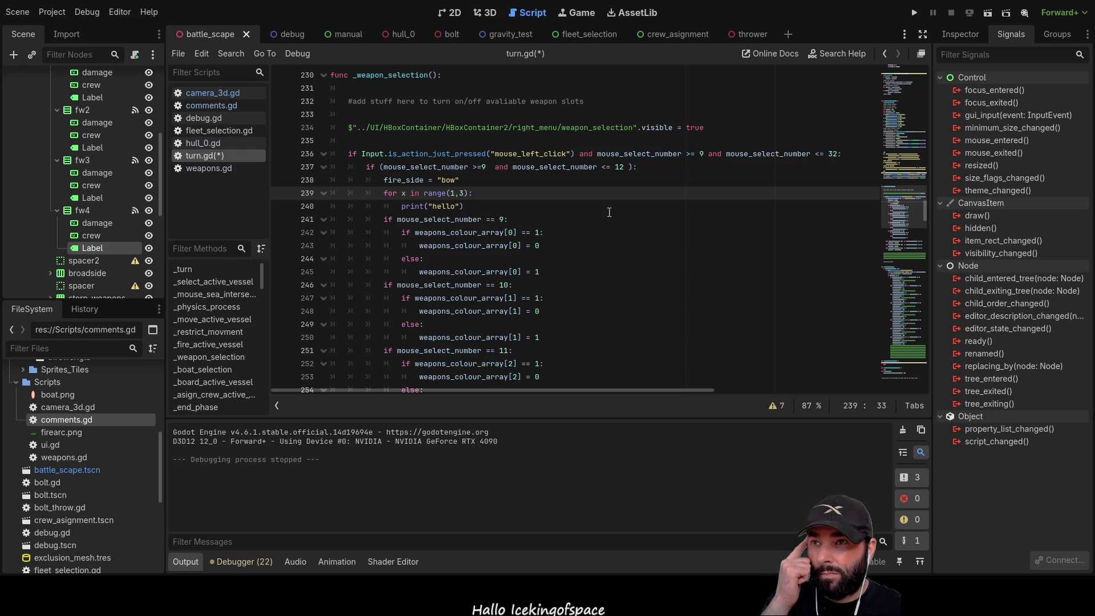
Edit the range arguments so the loop reads range(13,32)
click(452, 192)
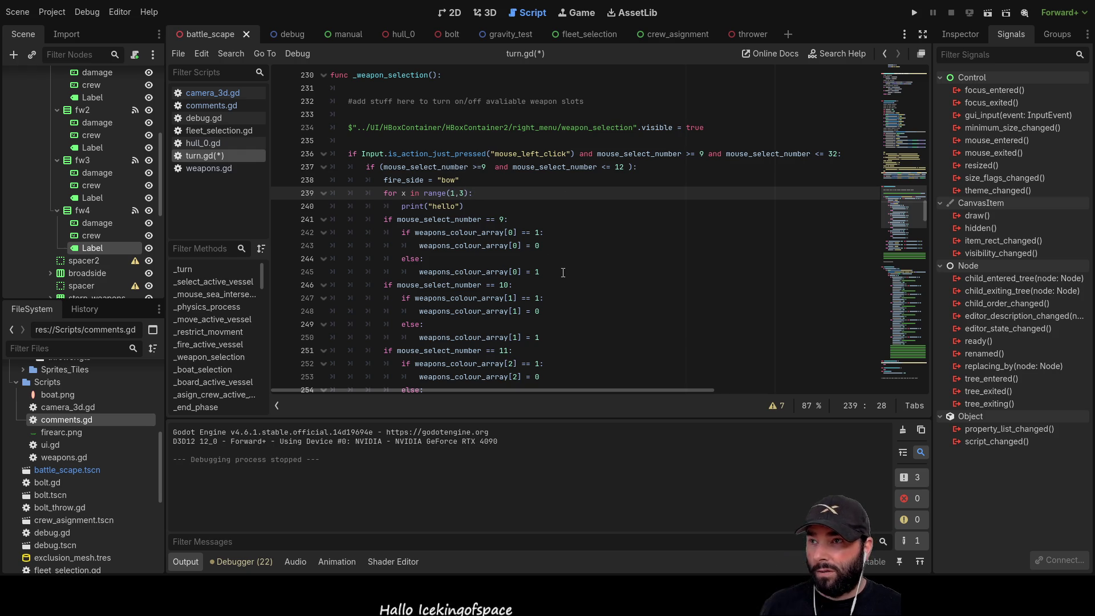
key(Right)
text(3)
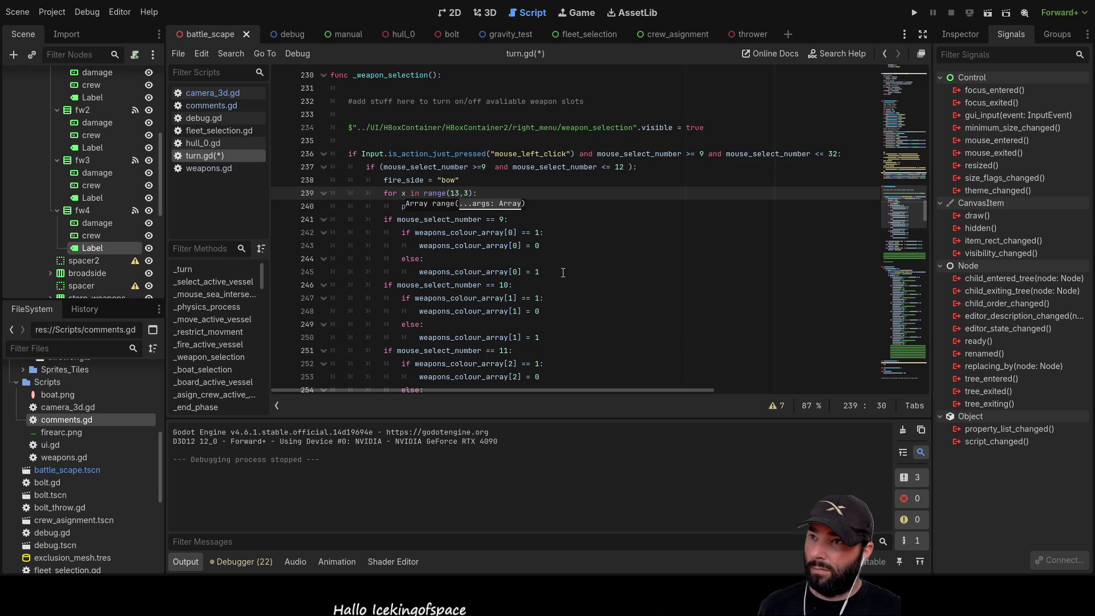
key(Right)
key(Delete)
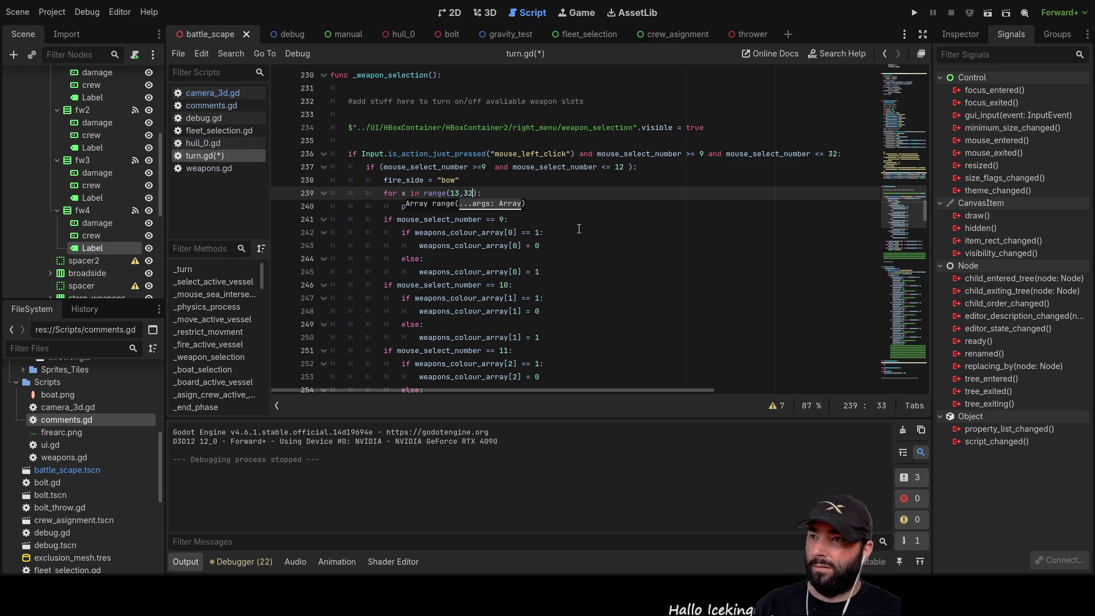
scroll(577, 229, down, 2)
scroll(513, 234, up, 2)
click(456, 258)
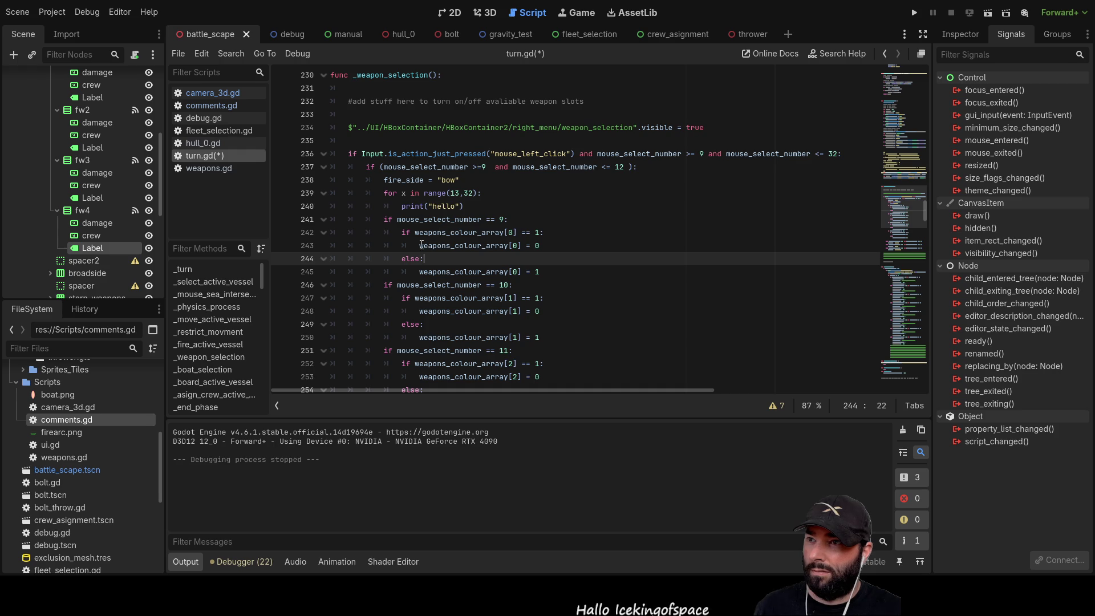
Replace print("hello") with weapons_colour_array[x] = 0 on line 240
drag(419, 245, 509, 244)
key(ctrl+c)
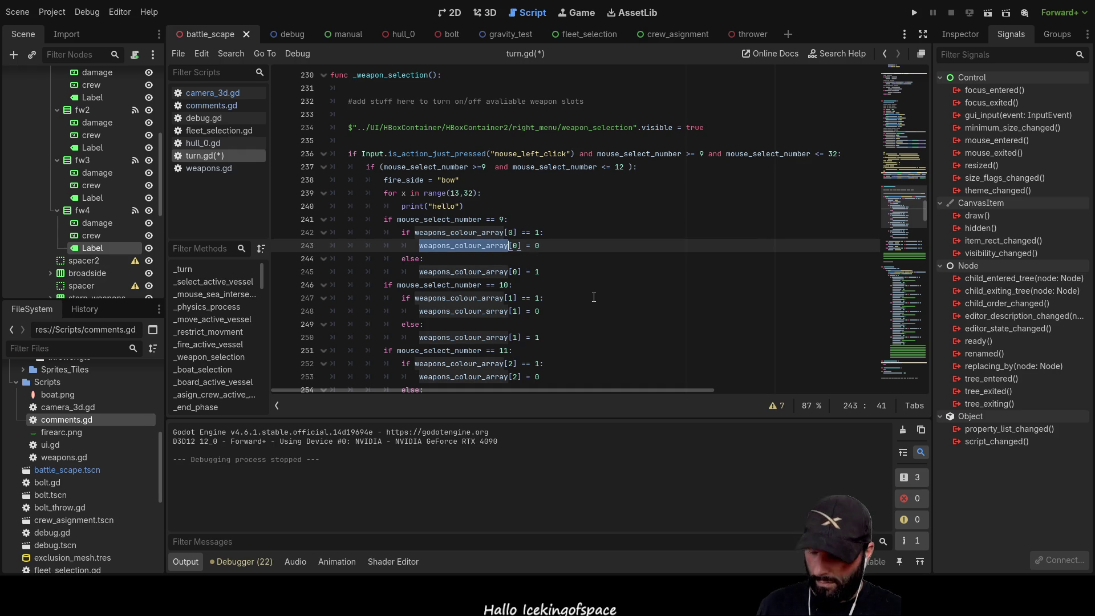
drag(402, 208, 467, 206)
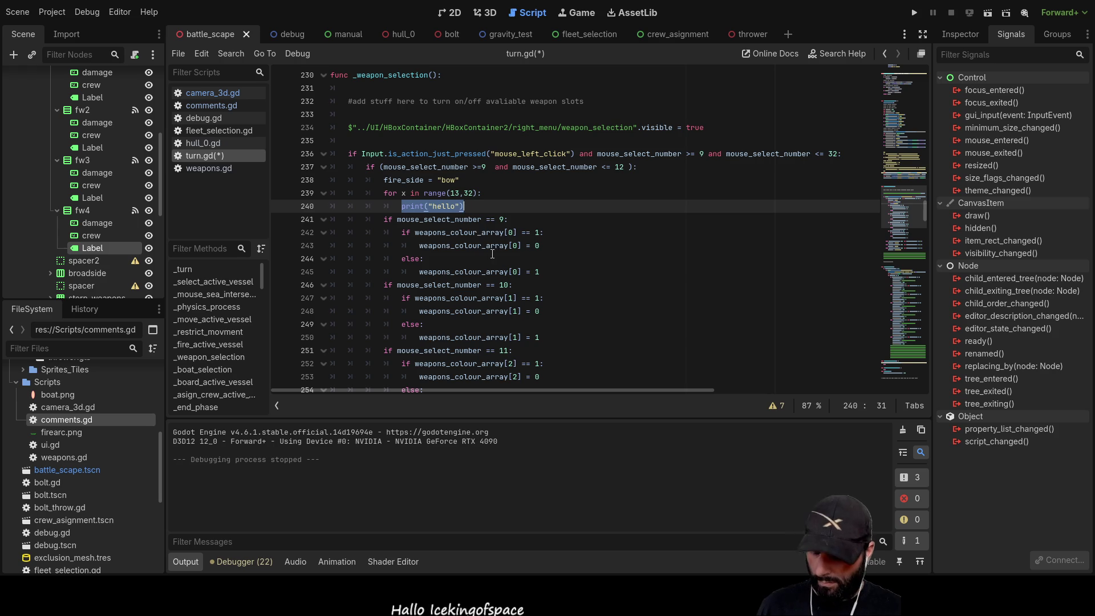
key(ctrl+v)
text([x] = 0)
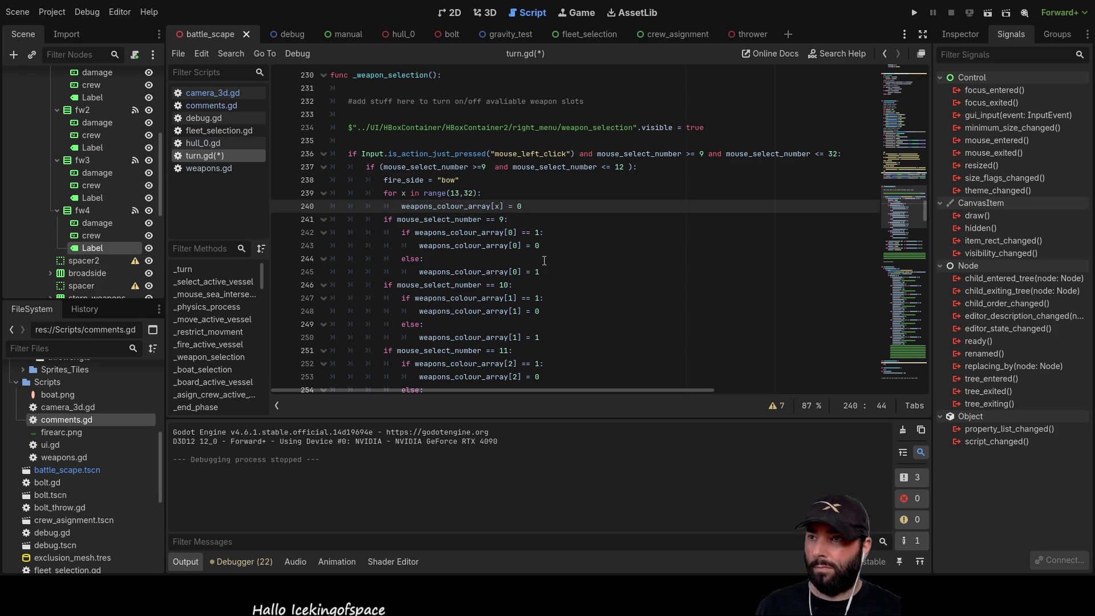
Select the for loop and its reset line, then scroll down to the stern branch
key(Up)
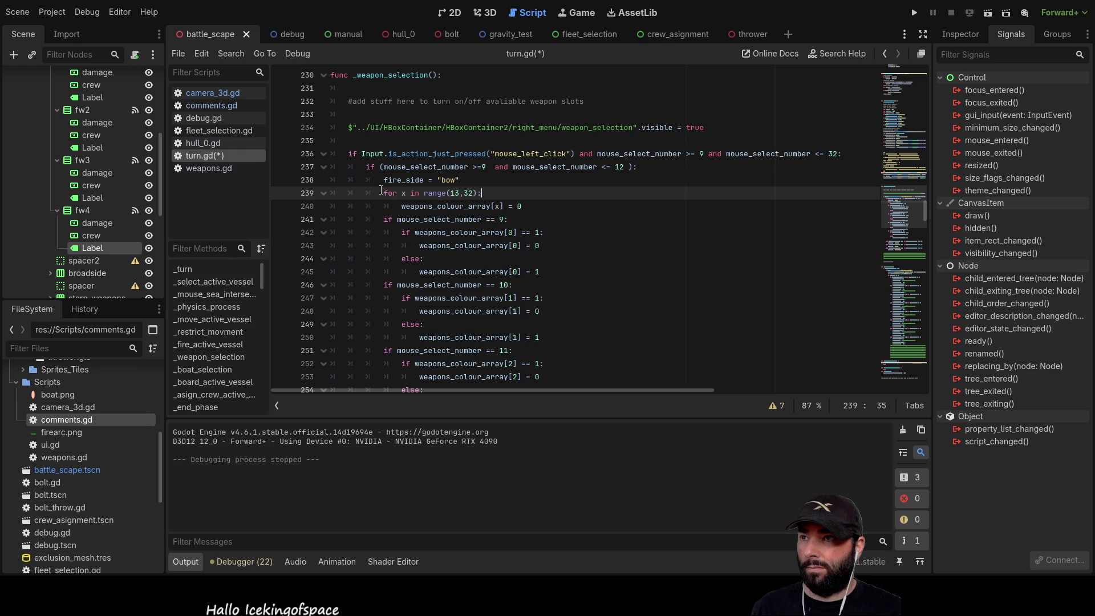
drag(383, 193, 522, 206)
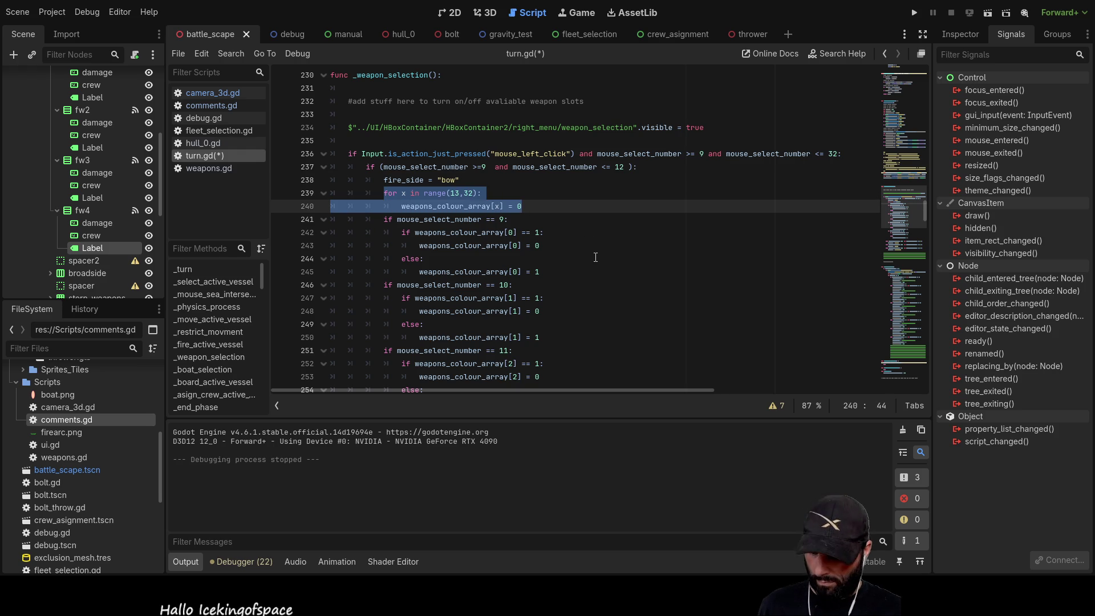
scroll(508, 234, down, 2)
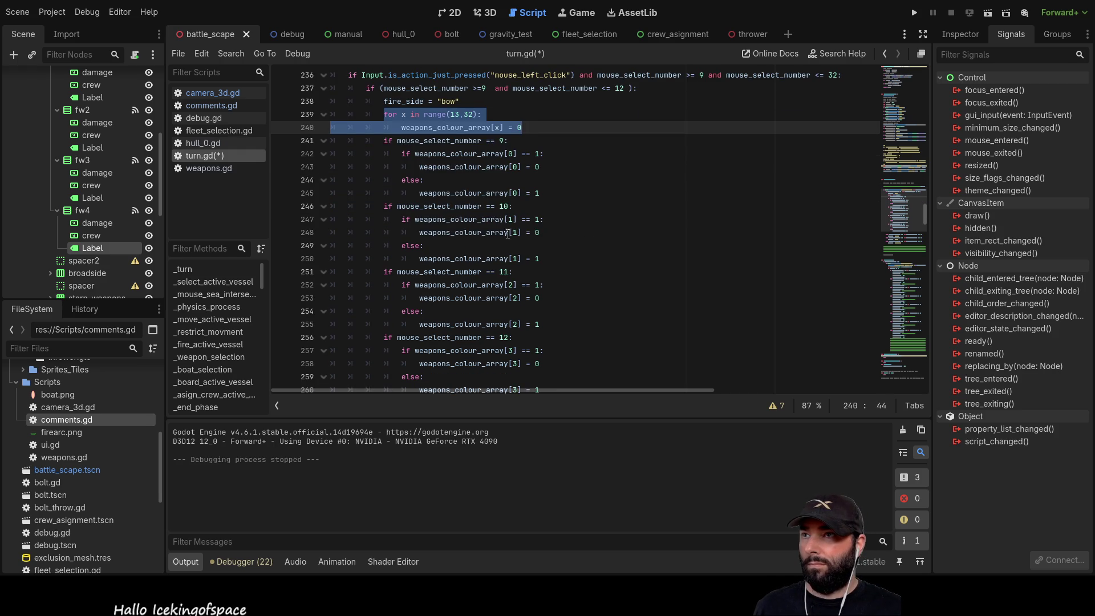
scroll(421, 239, down, 5)
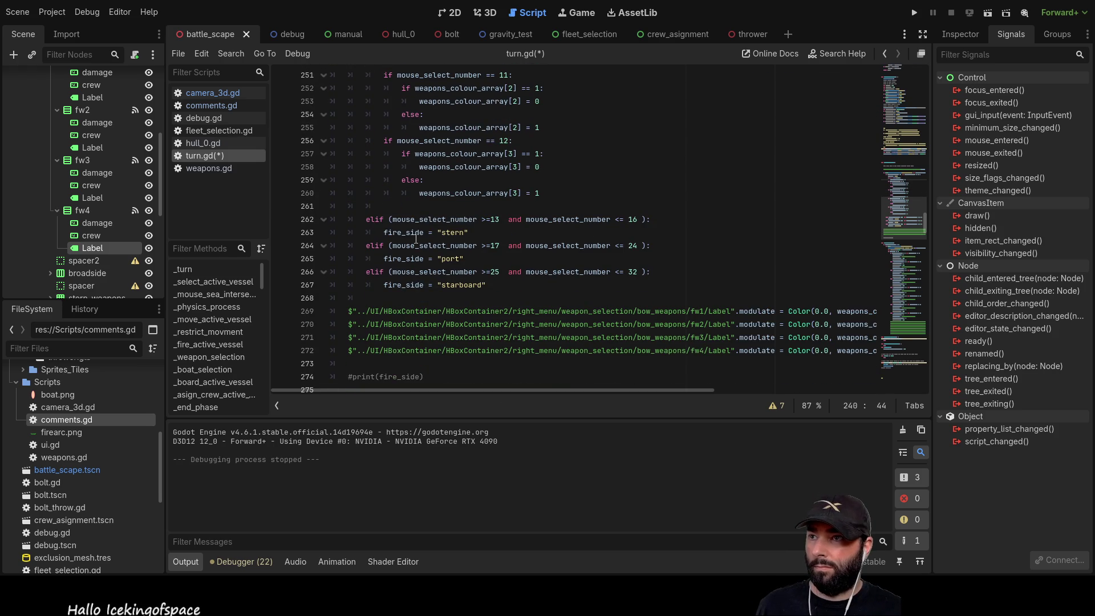
Paste the reset loop under fire_side = "stern" and change its first range start to 9
click(366, 245)
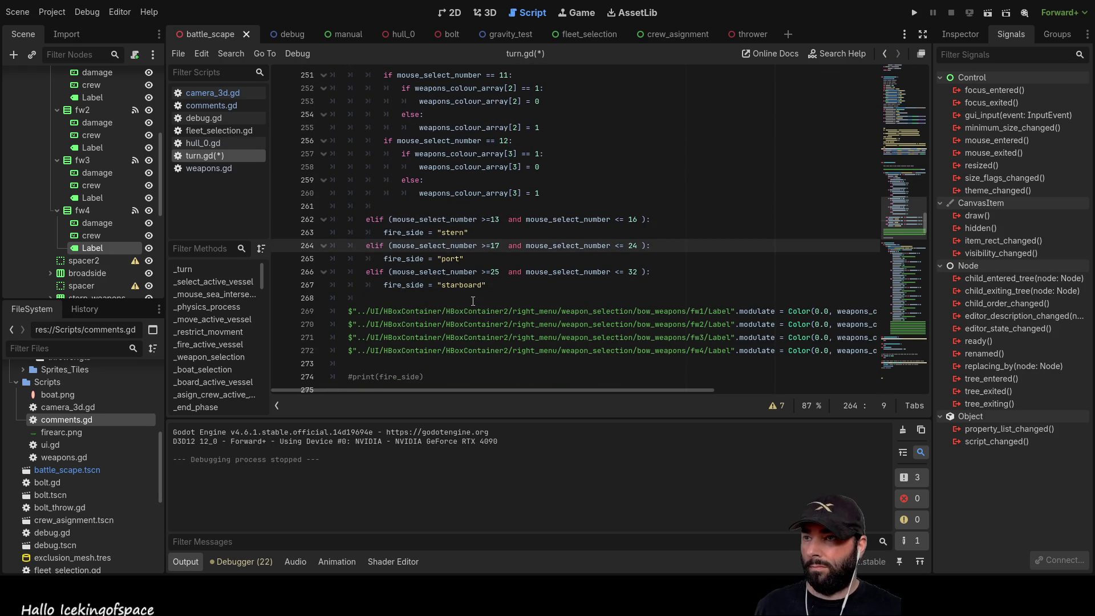
key(ctrl+v)
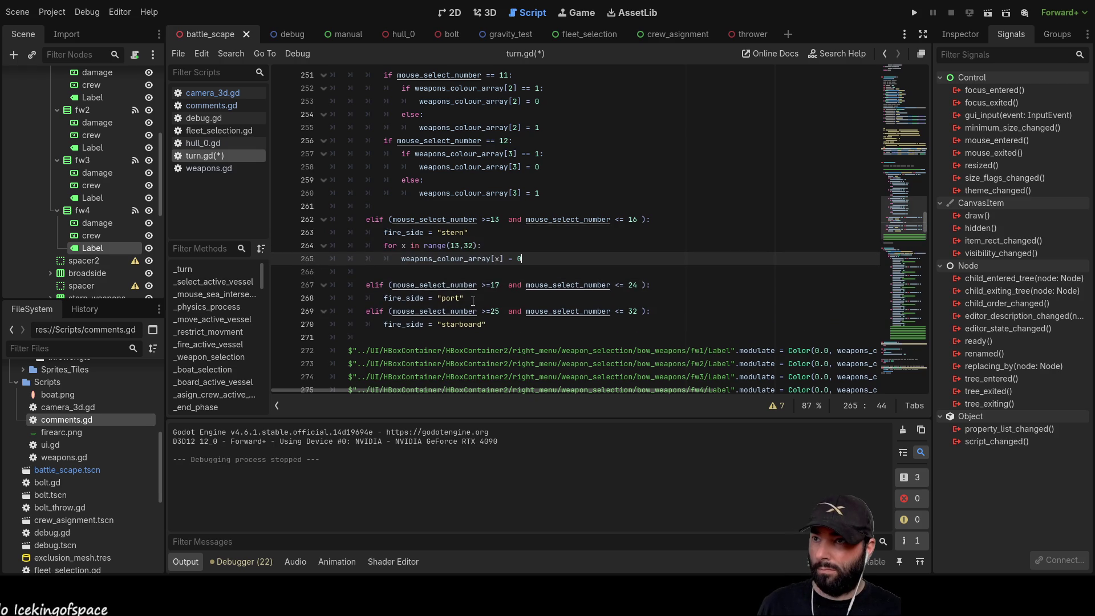
key(Up)
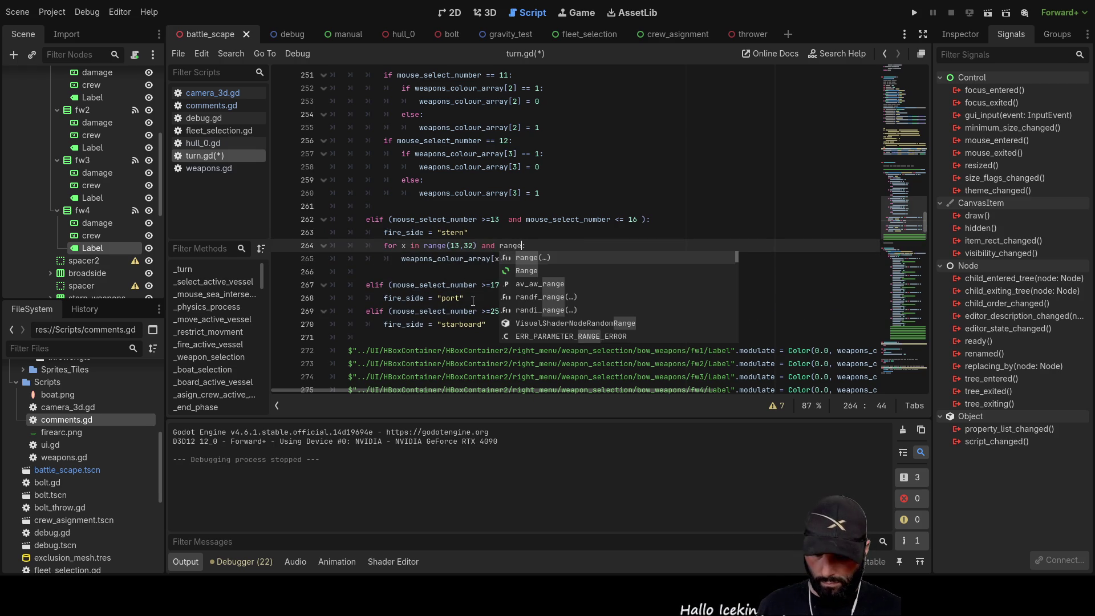
text(()
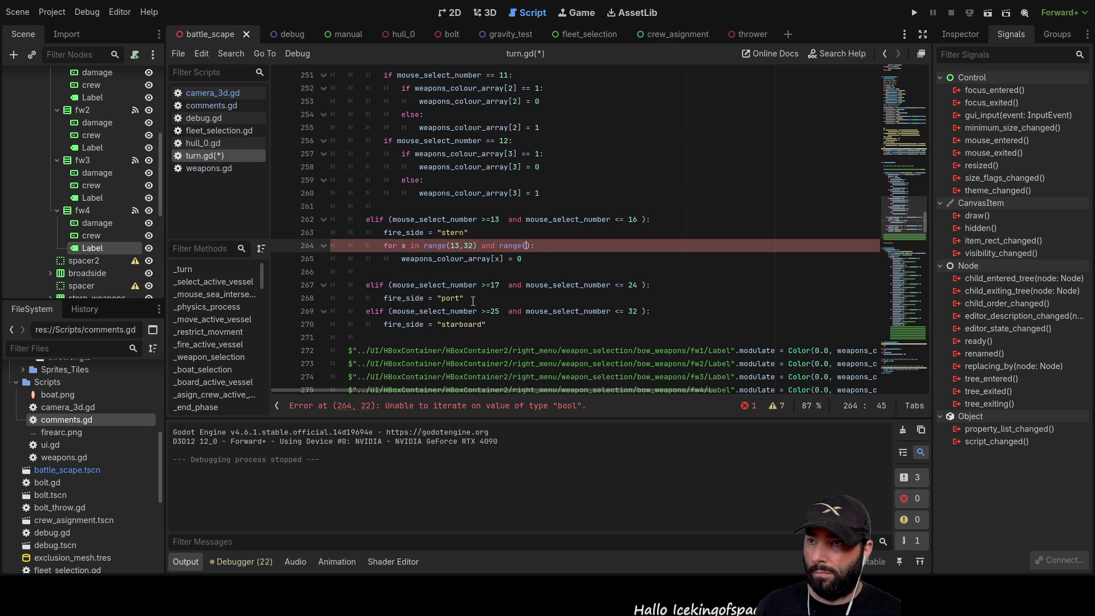
key(Left)
key(Left)
key(Left)
key(BackSpace)
key(BackSpace)
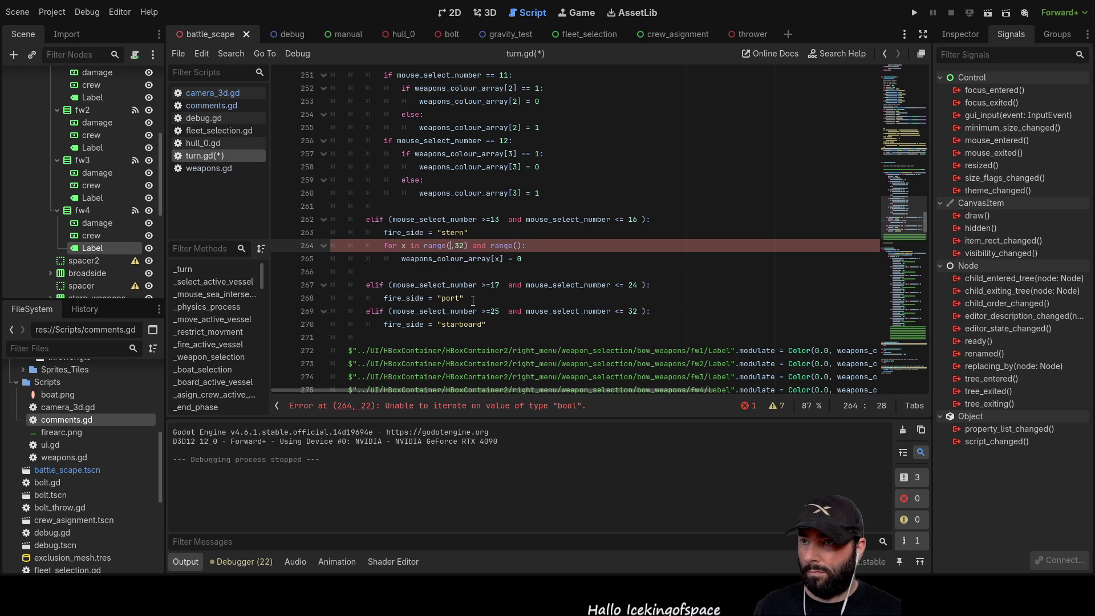
text(9)
Change the first range end to 12 and add a second range(17,32)
key(Right)
key(Right)
key(BackSpace)
text(1)
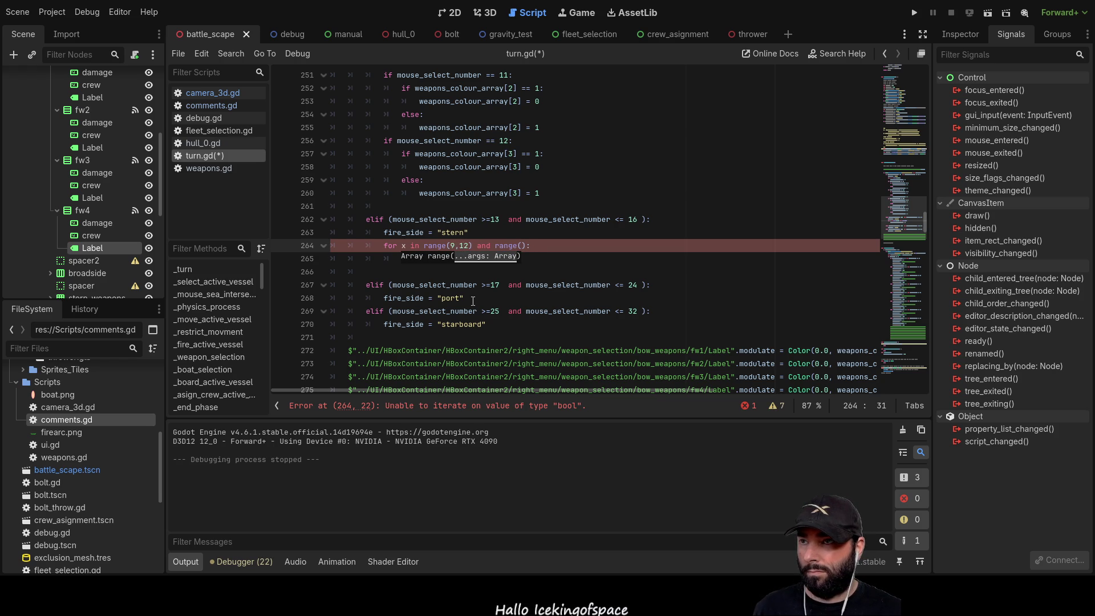
key(Right)
key(Right)
key(Right)
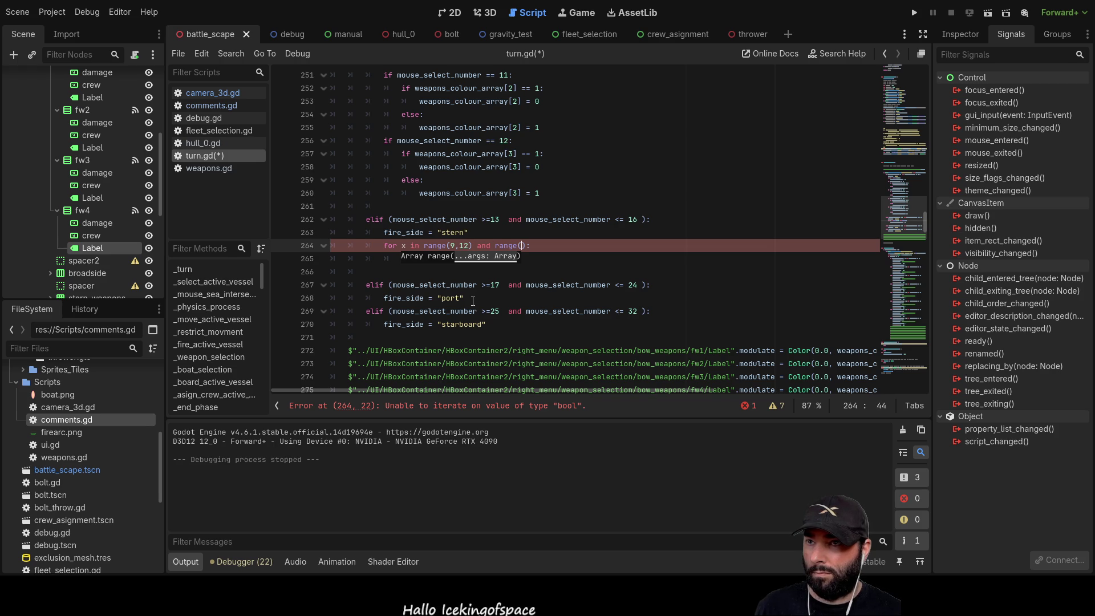
text(1)
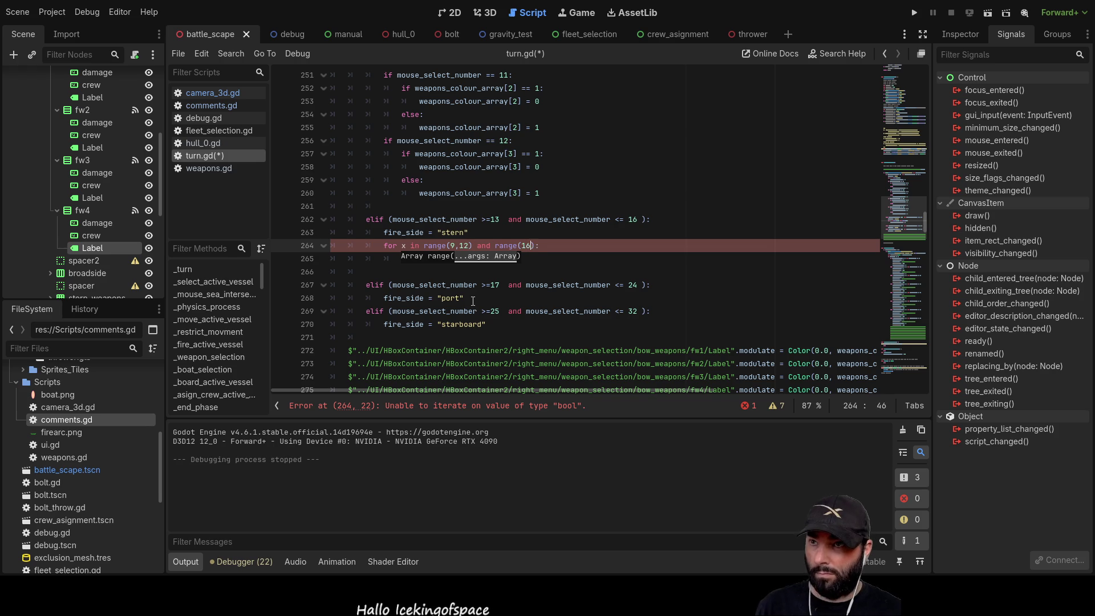
text(7,32)
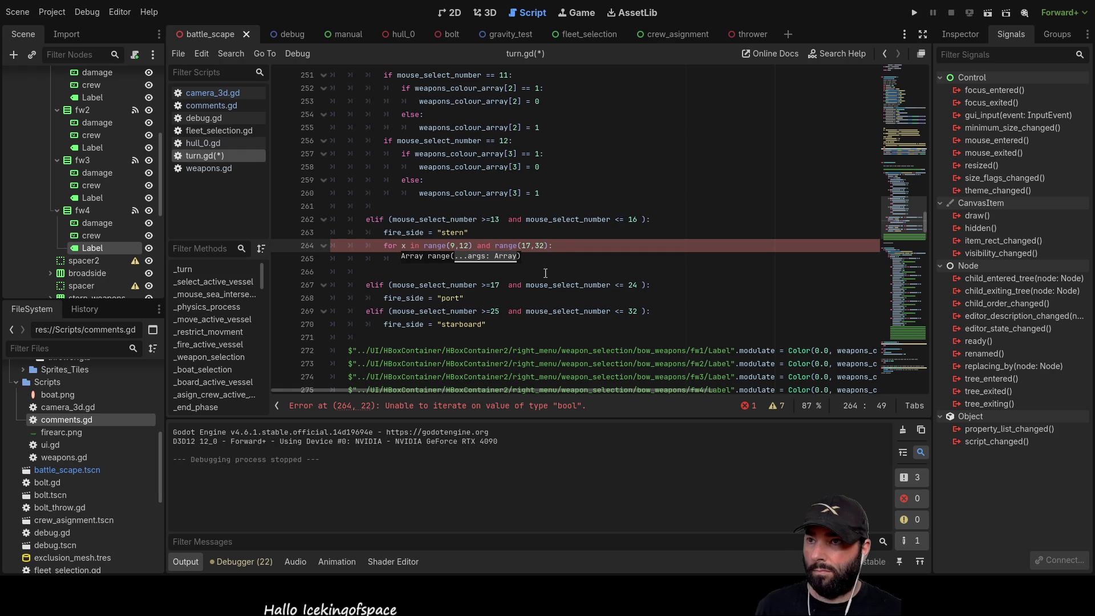
key(End)
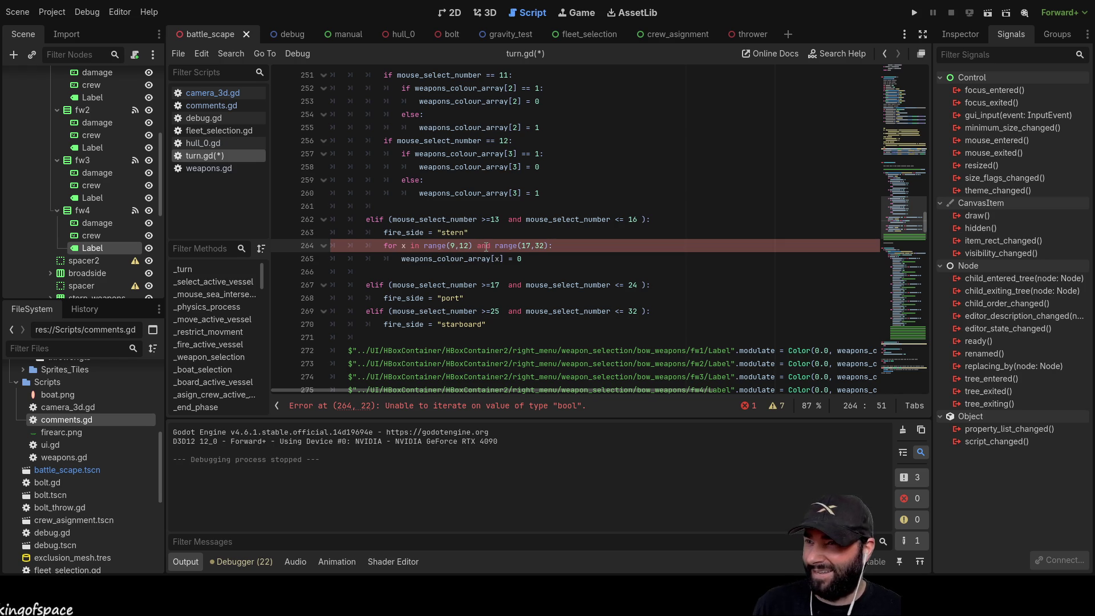
Insert 'x in' before the second range and remove the stray x after 'and'
double_click(486, 246)
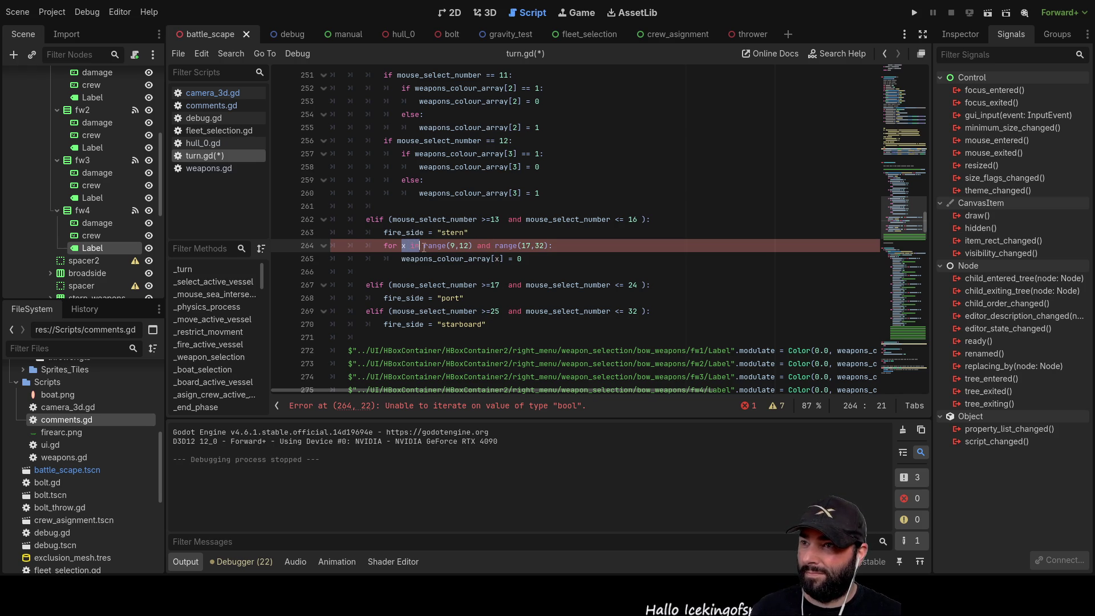
click(495, 245)
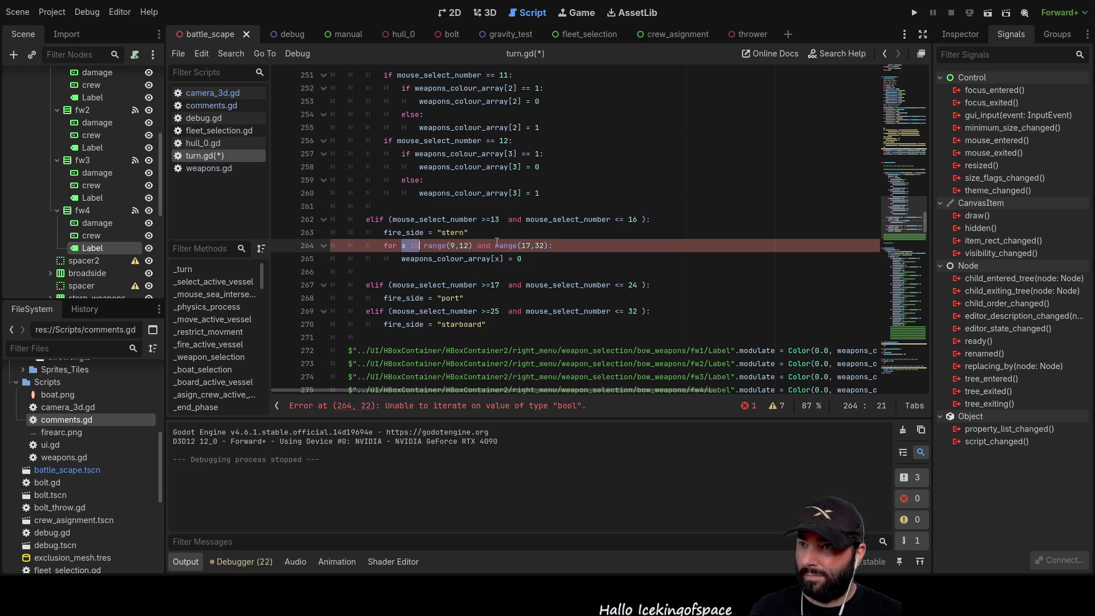
text(x in)
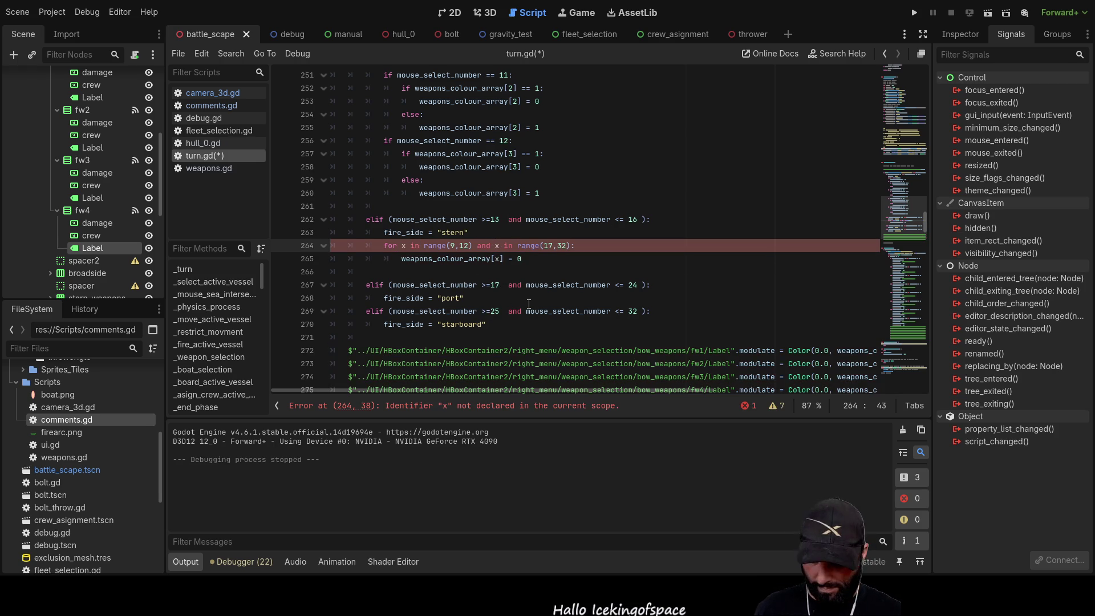
click(537, 271)
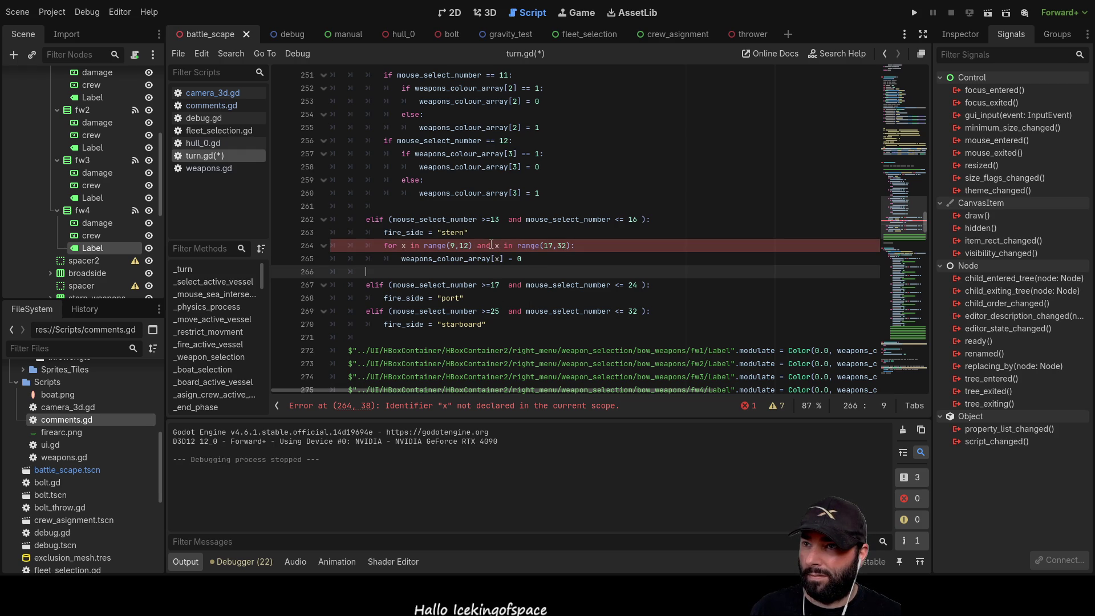
click(496, 245)
key(Delete)
key(Delete)
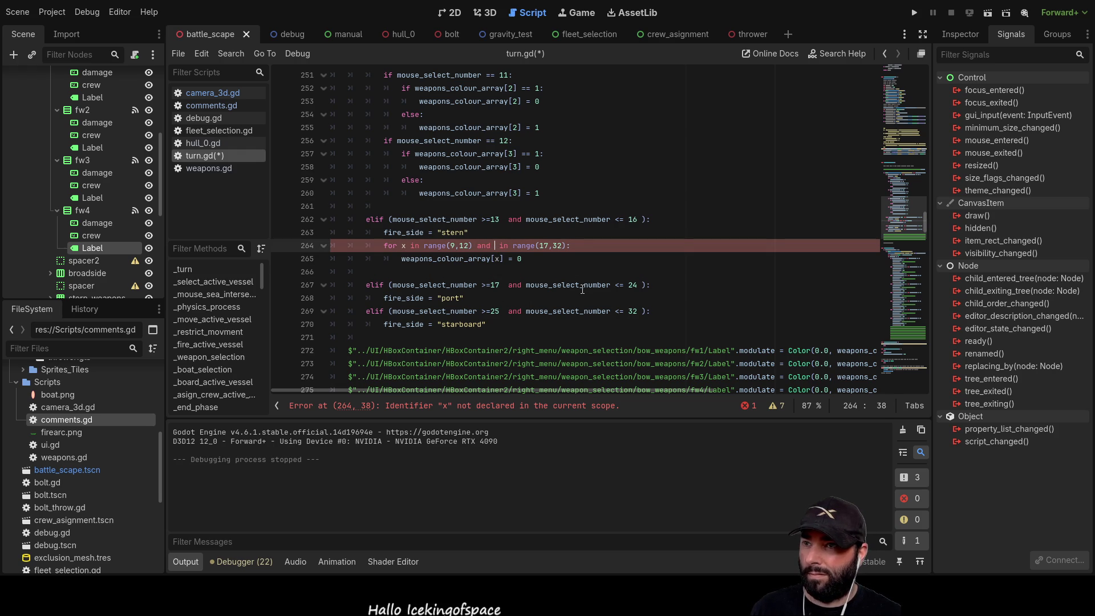
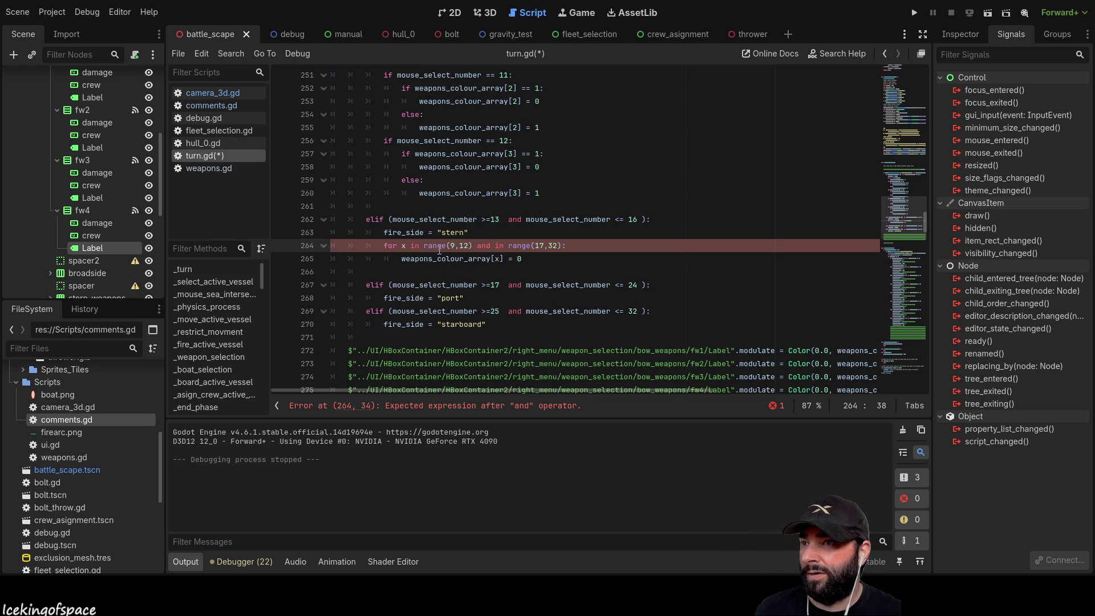
ctrl+click(435, 246)
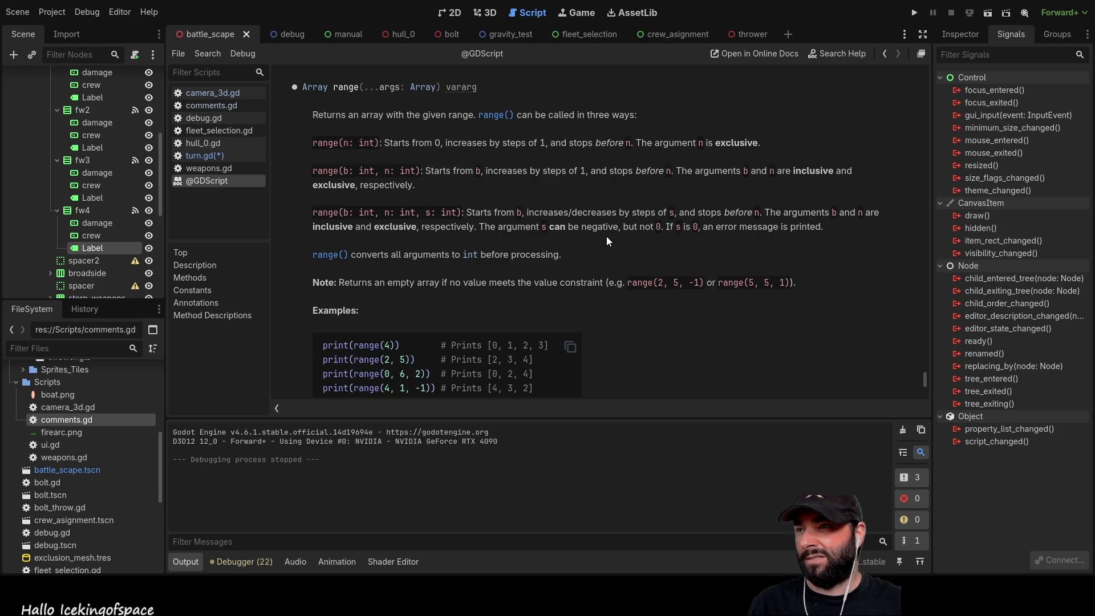
Read through the range() call forms and examples, then return to turn.gd
scroll(469, 236, down, 3)
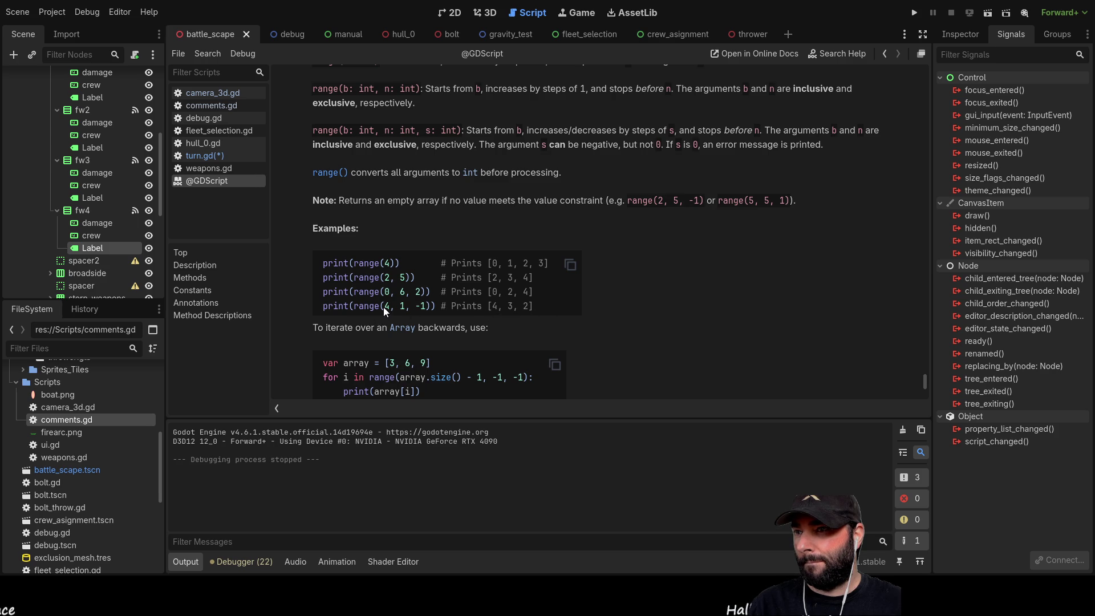
scroll(495, 308, down, 3)
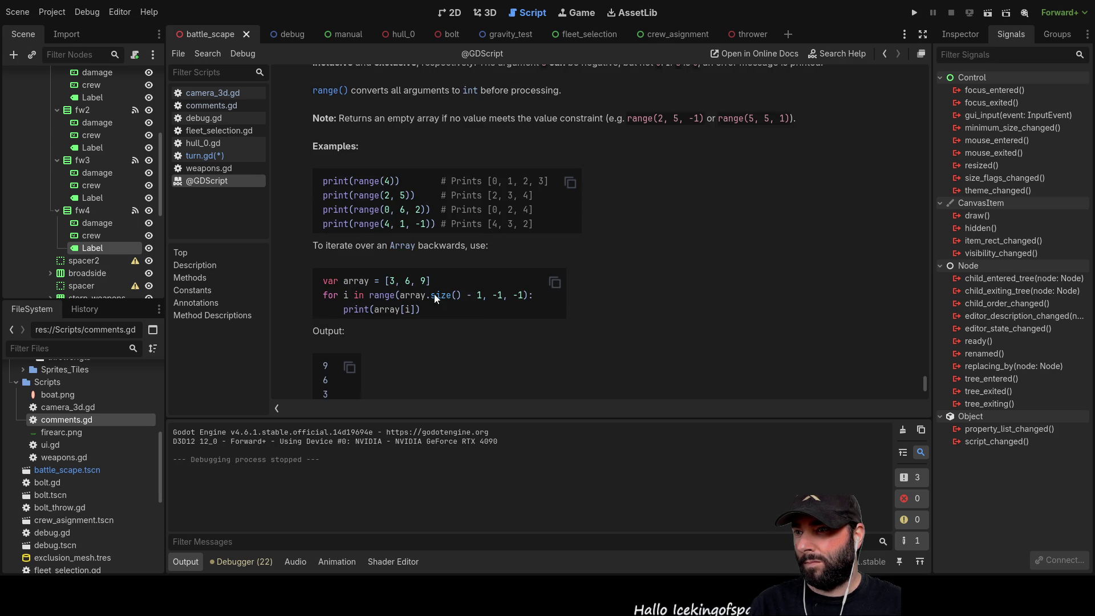
scroll(426, 313, down, 4)
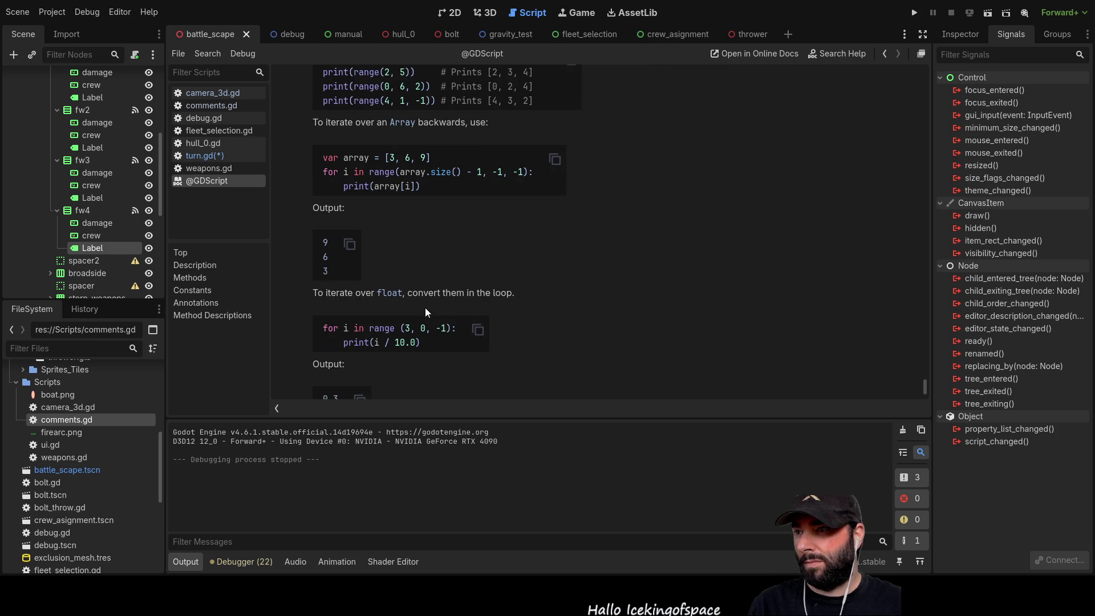
scroll(428, 306, down, 6)
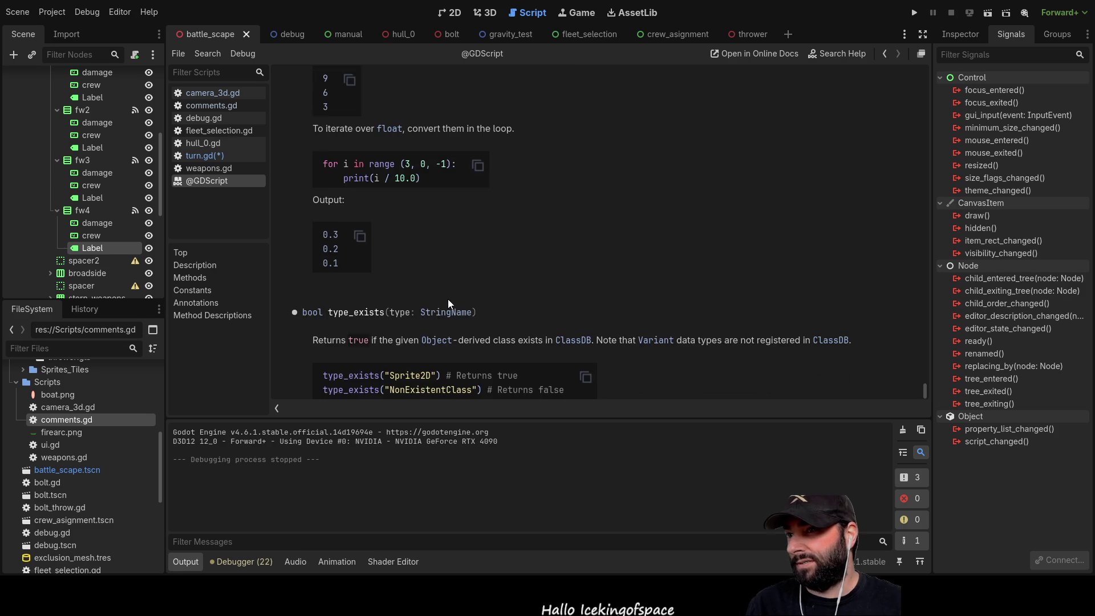
scroll(488, 324, up, 4)
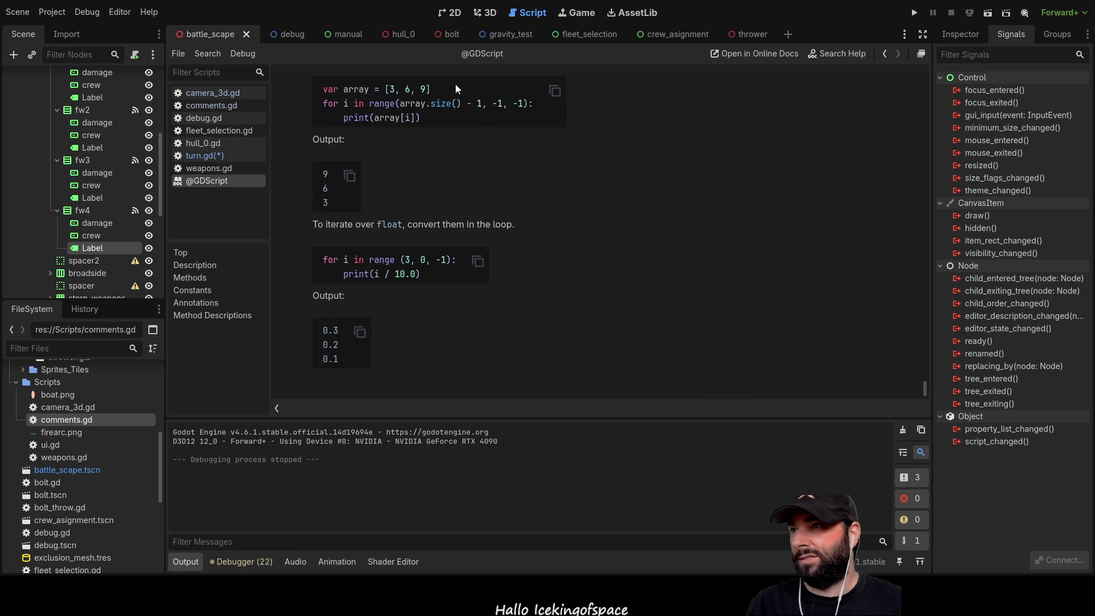
click(214, 155)
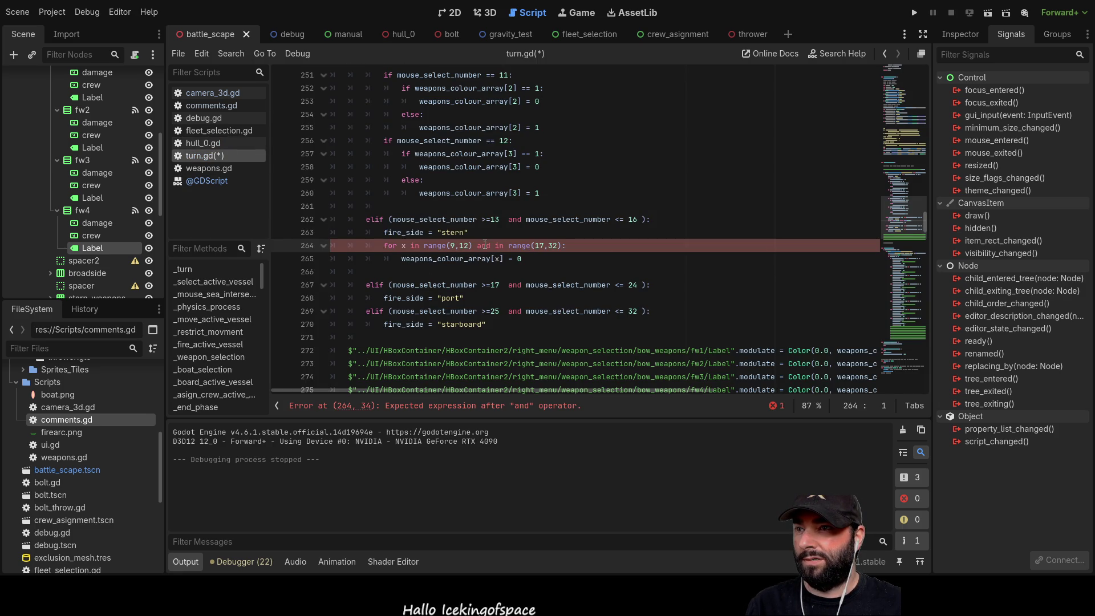
Remove the misplaced 'and' and the second range(17,32) clause from the stern loop on line 264
double_click(476, 245)
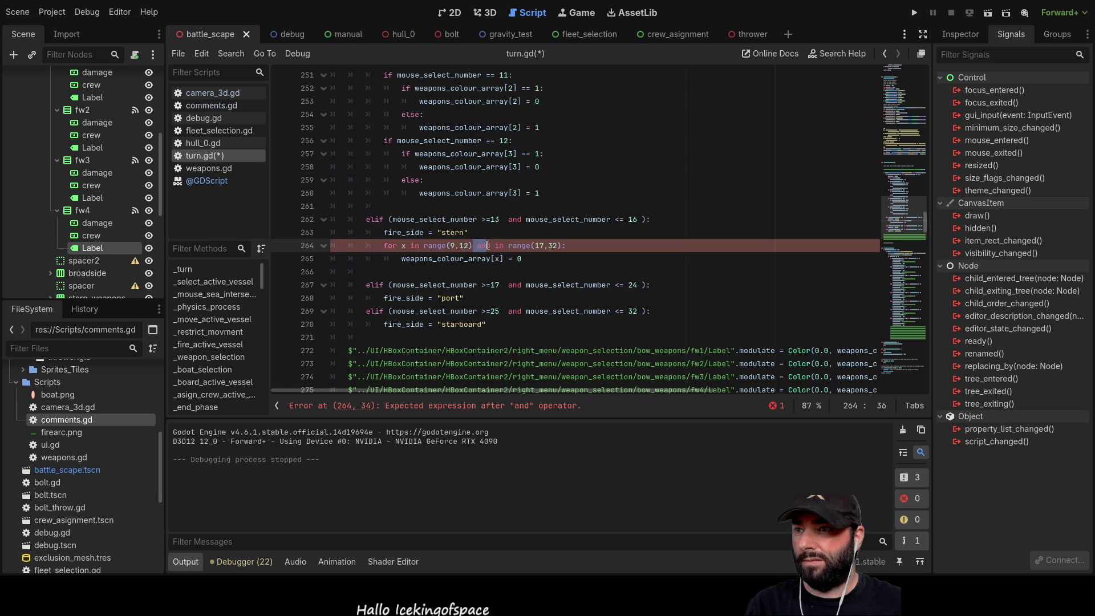
key(BackSpace)
key(BackSpace)
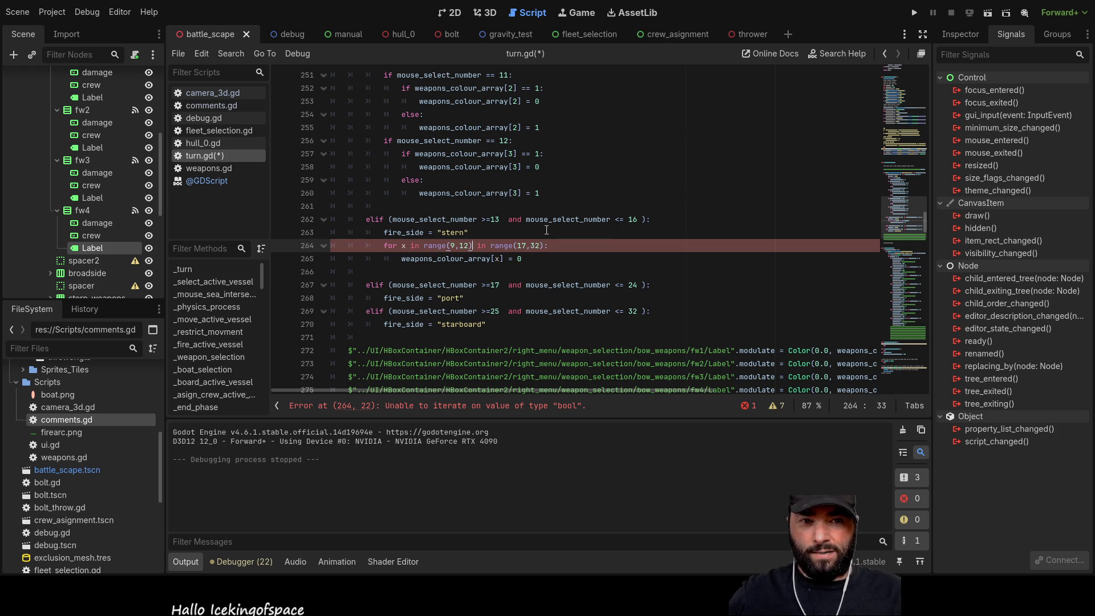
drag(479, 246, 549, 246)
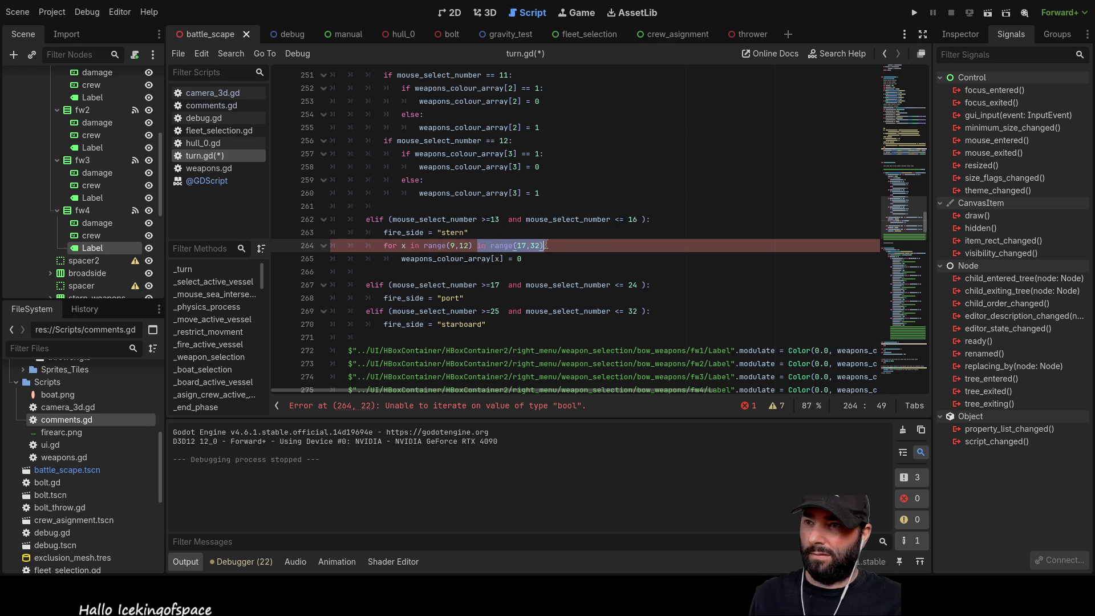
key(BackSpace)
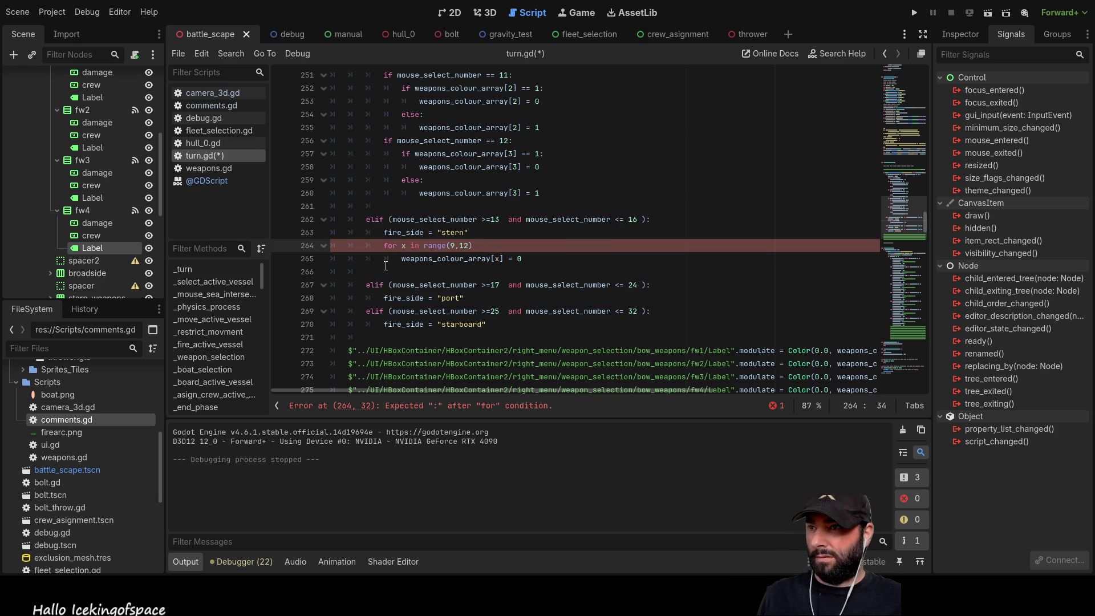
Add a second stern loop over range(17,32) that repeats the weapons_colour_array clearing statement
click(384, 258)
key(Down)
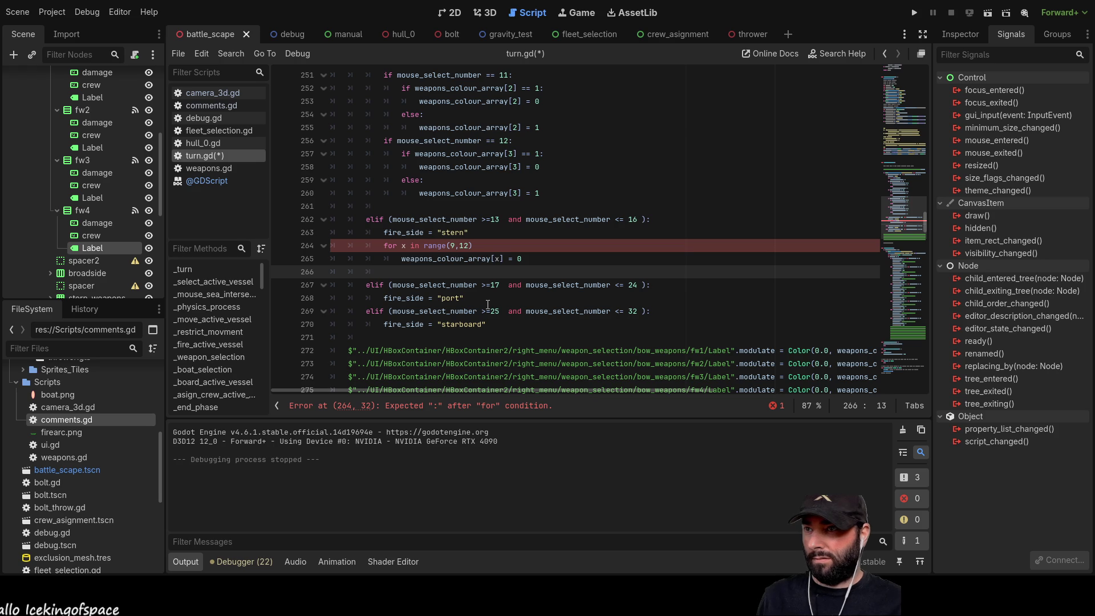
text(for)
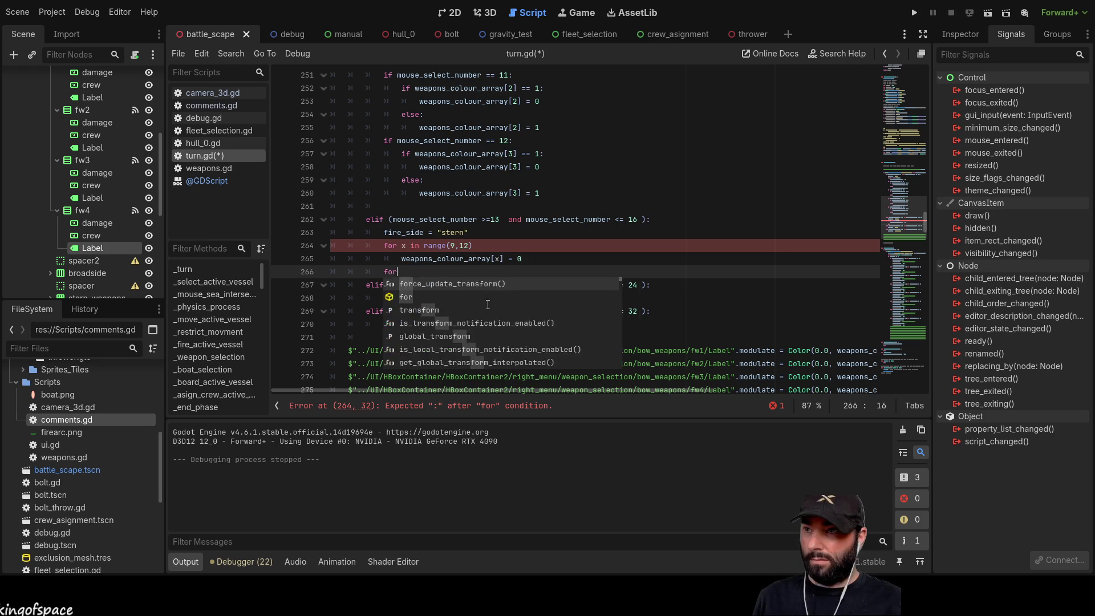
text( x in )
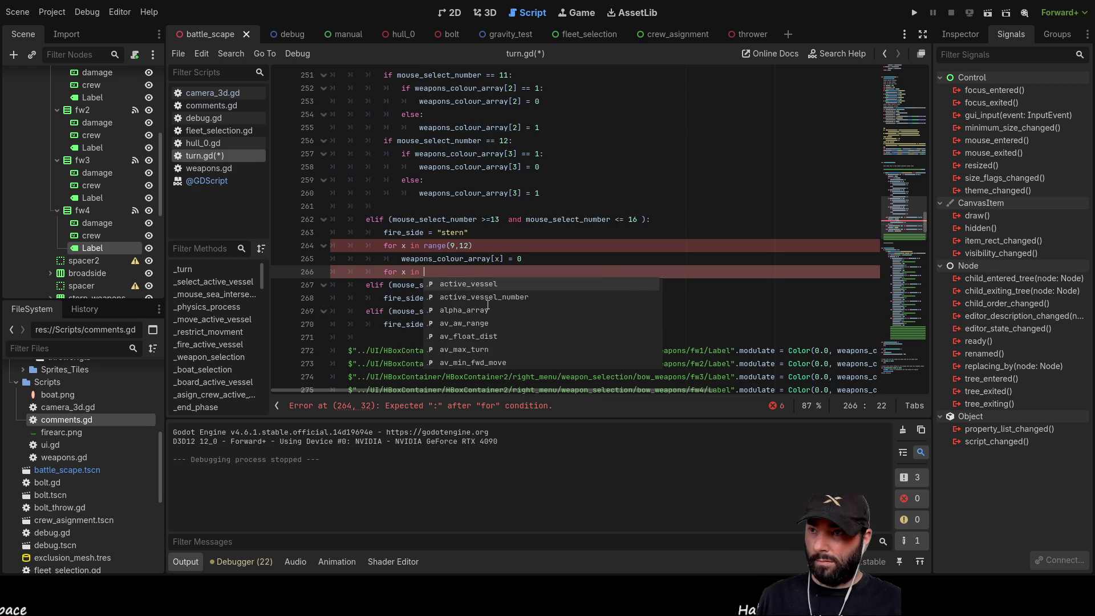
text(in range(17,32):)
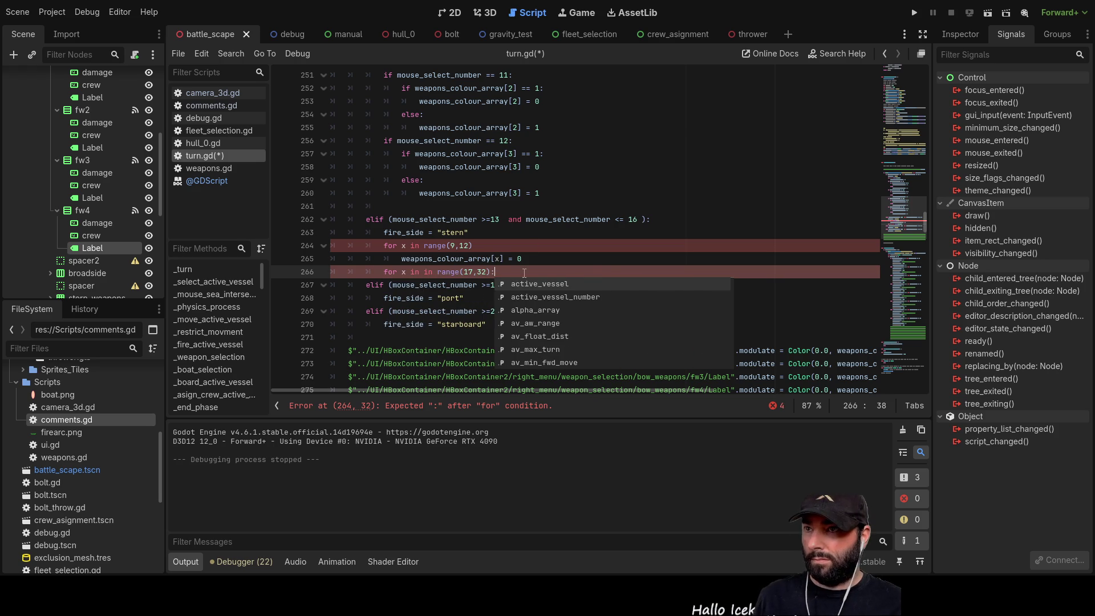
key(Return)
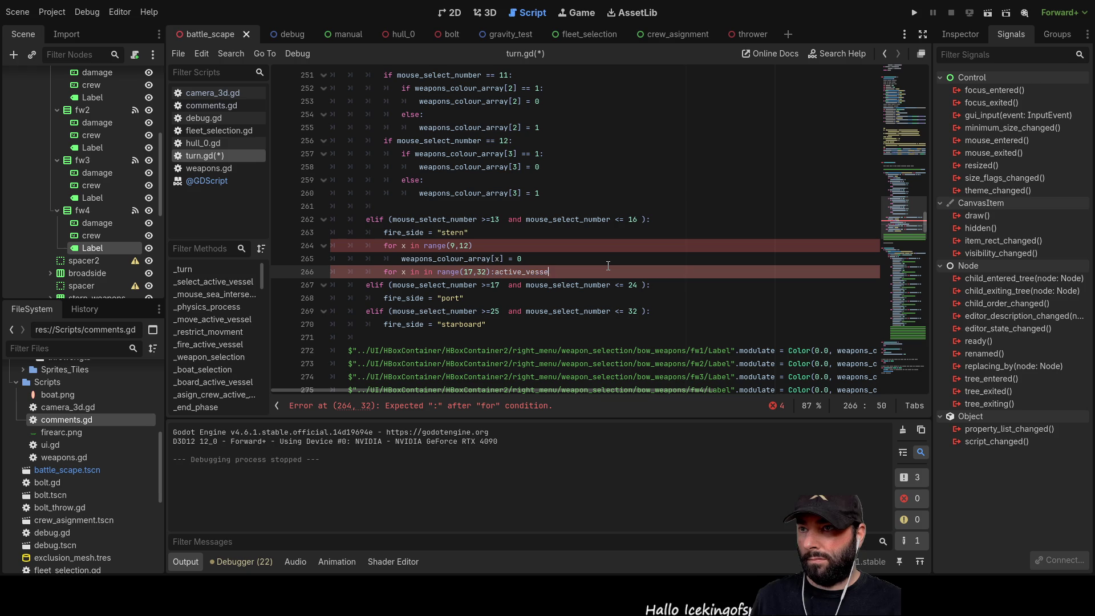
key(BackSpace)
key(BackSpace)
key(BackSpace)
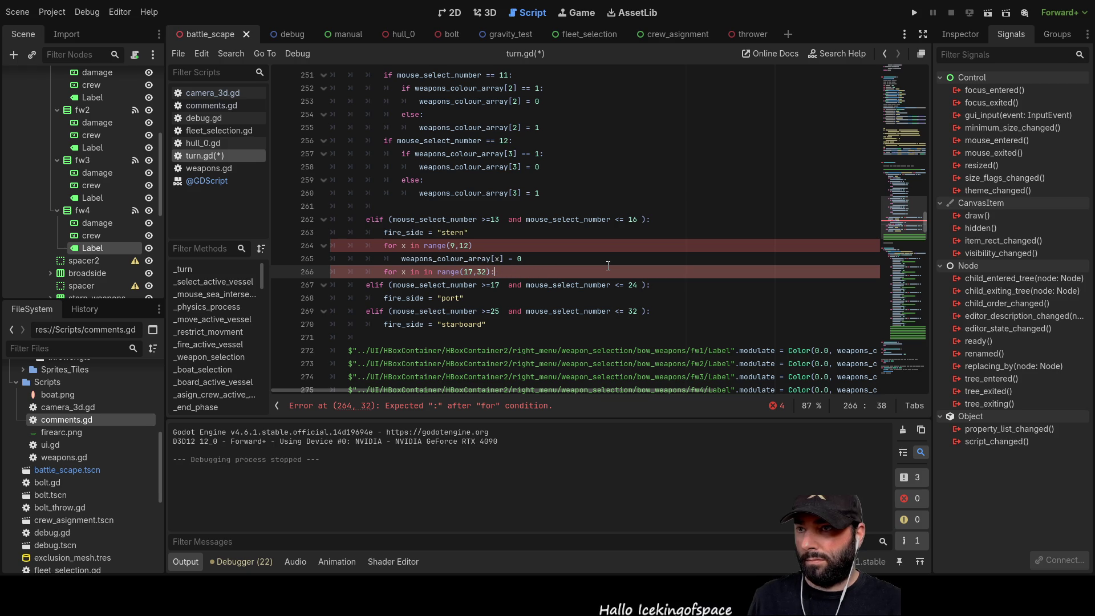
key(Return)
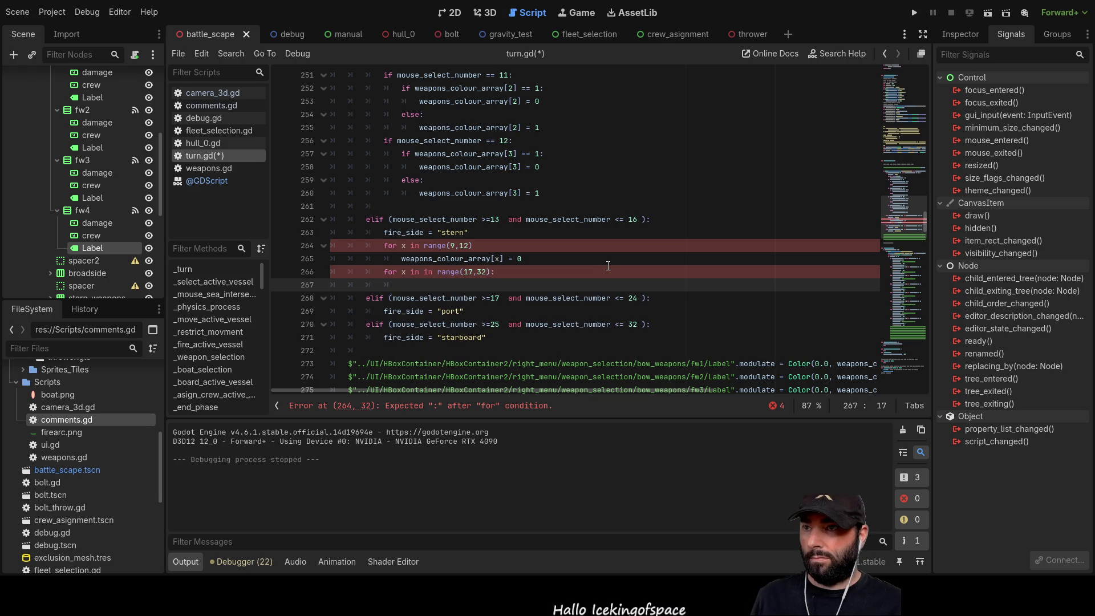
drag(401, 258, 522, 258)
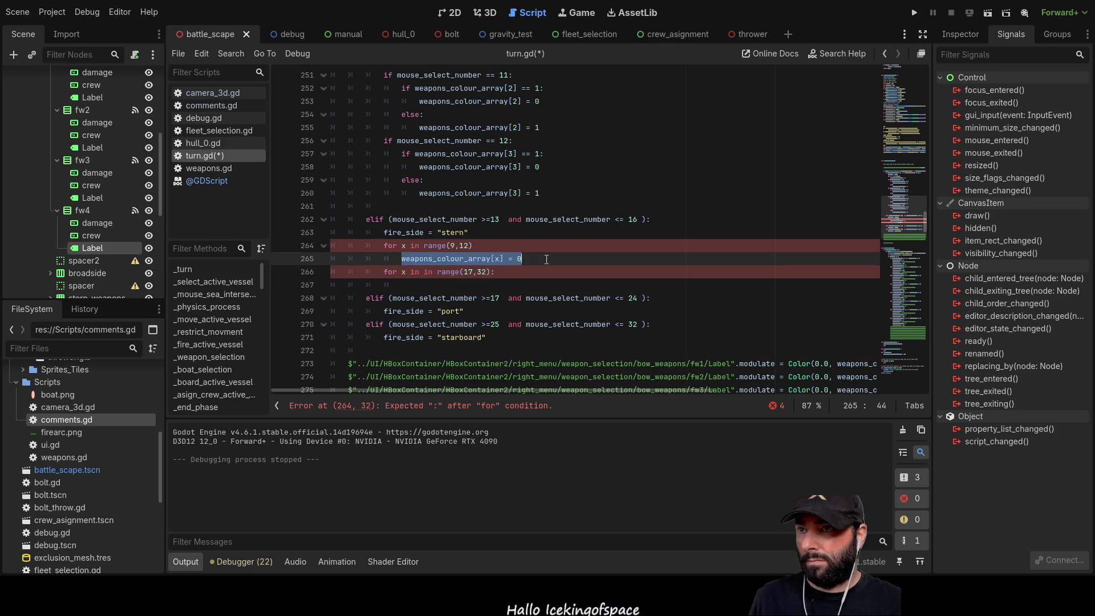
key(ctrl+c)
click(432, 283)
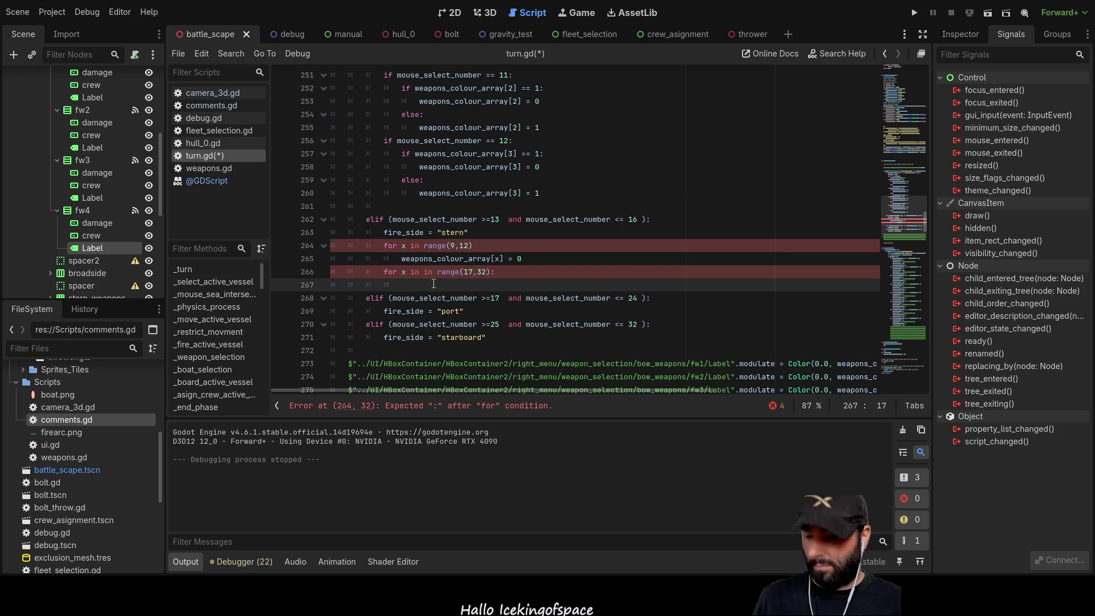
key(ctrl+v)
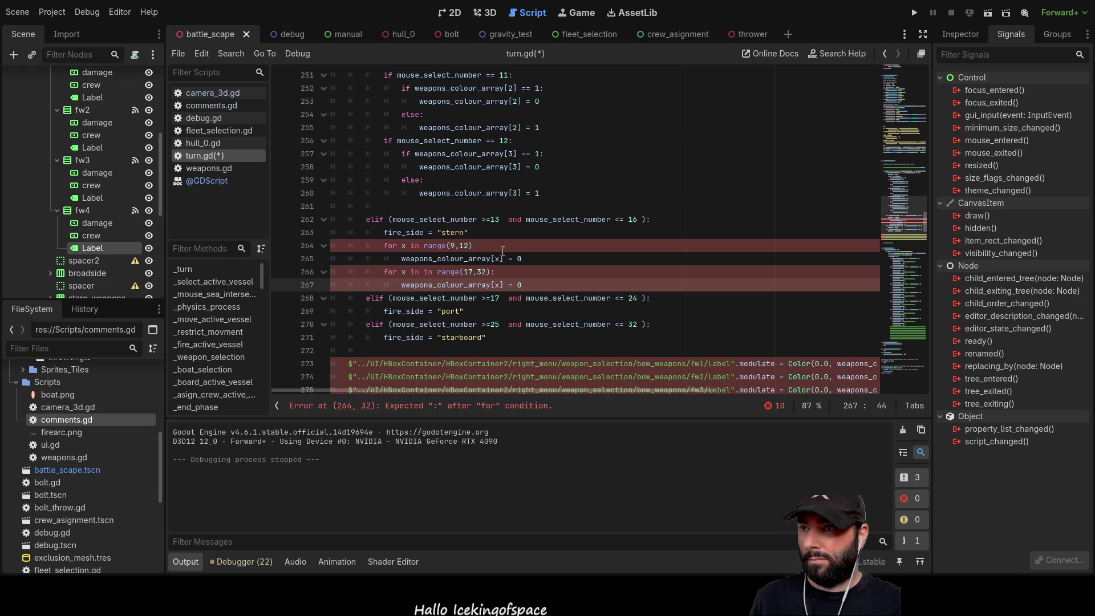
Add the missing colon to the first loop header and delete the duplicate 'in' on line 266
click(500, 246)
text(:)
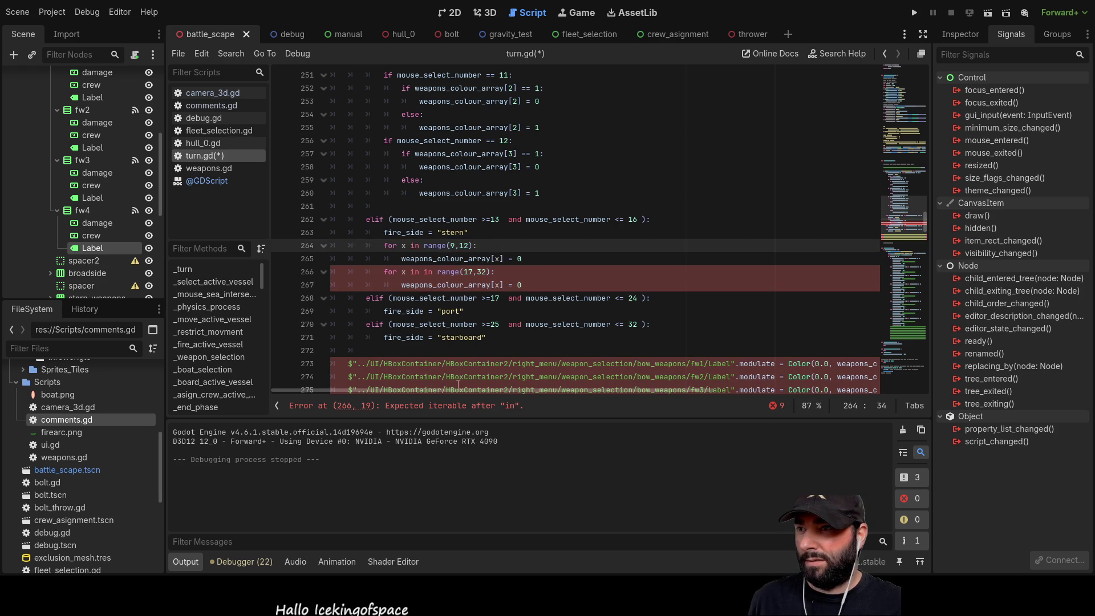
click(431, 273)
key(BackSpace)
key(BackSpace)
key(BackSpace)
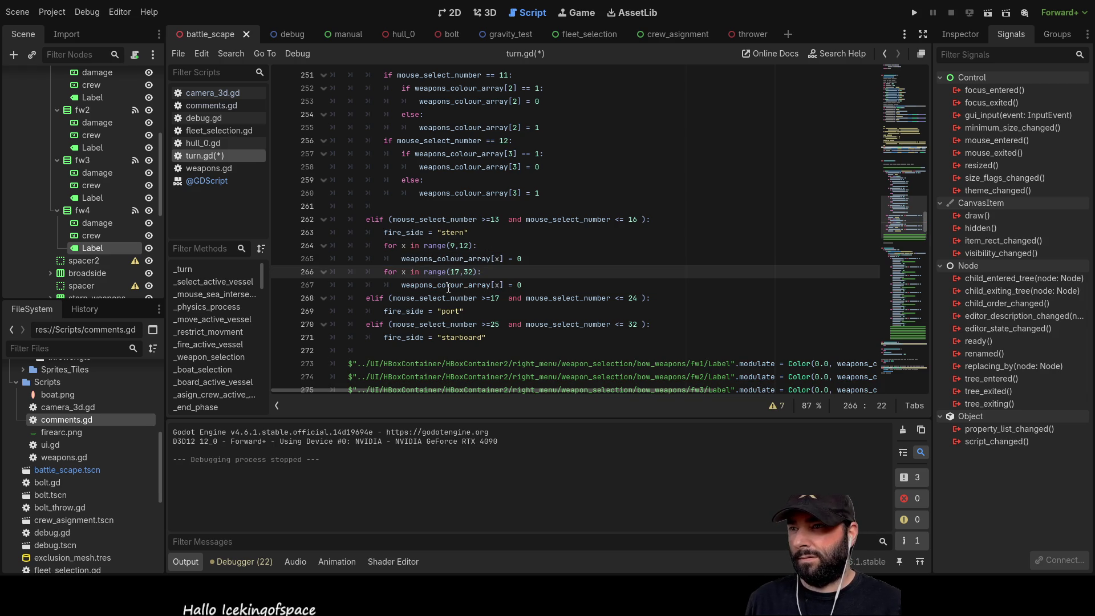
scroll(474, 268, down, 1)
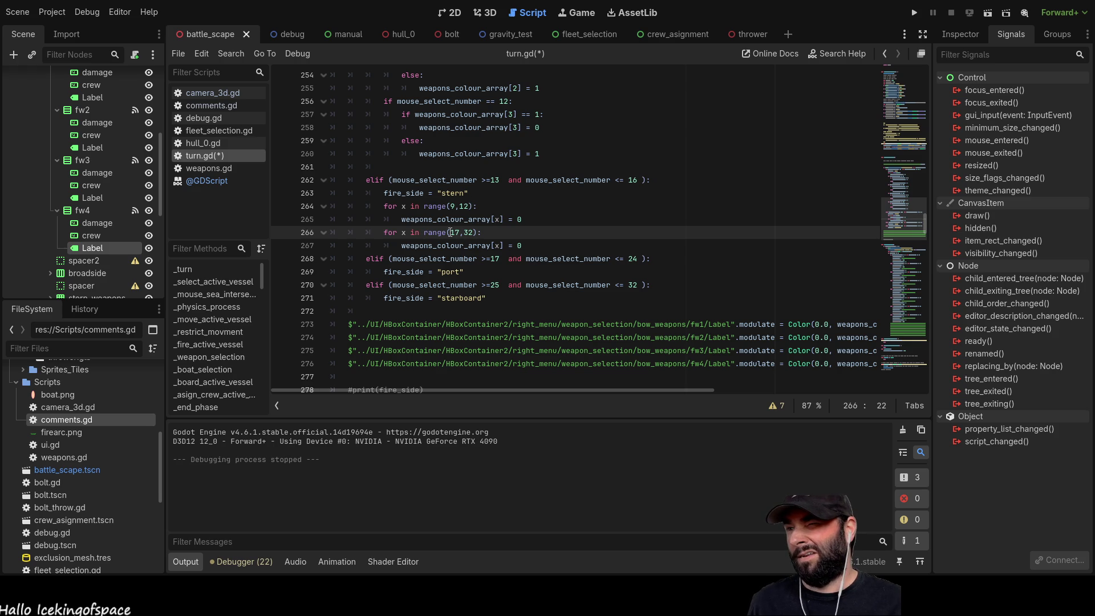
Copy both stern clearing loops into the port branch under its fire_side line
drag(535, 247, 346, 211)
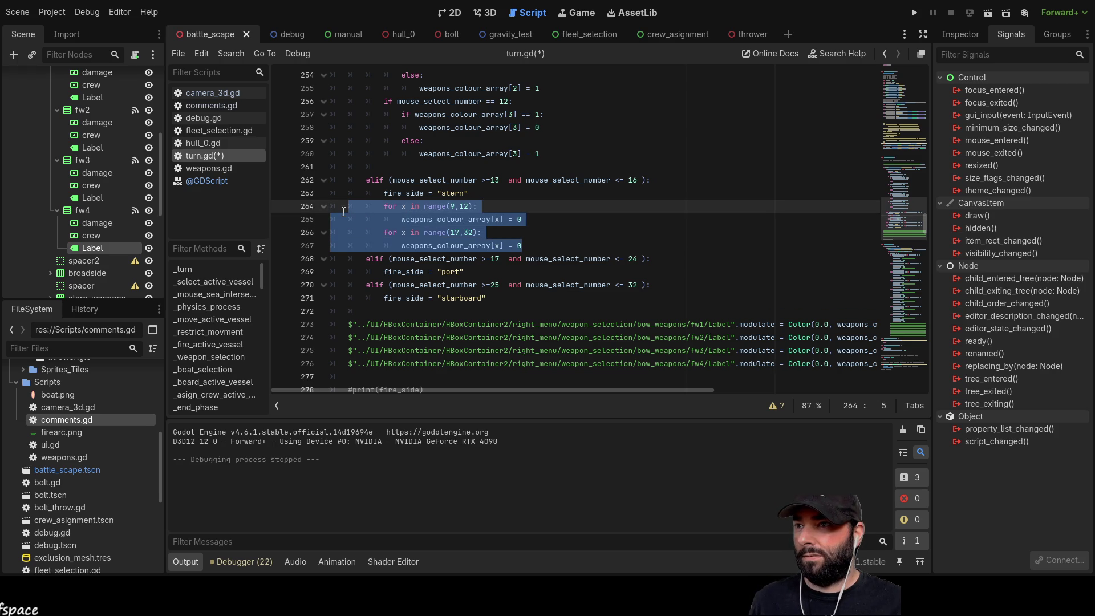
drag(539, 245, 247, 211)
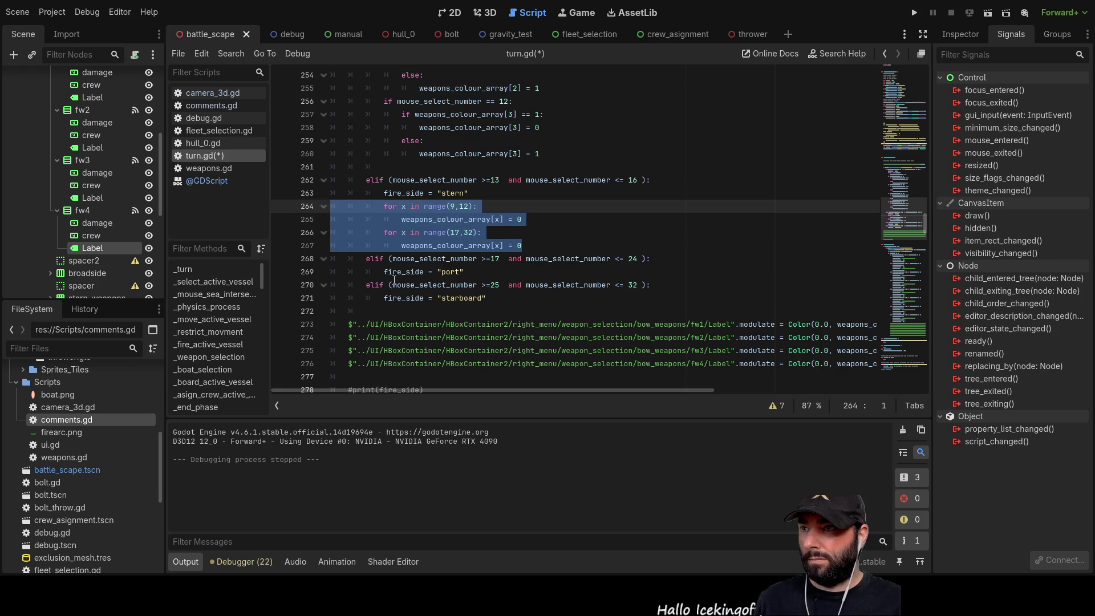
click(477, 278)
key(Return)
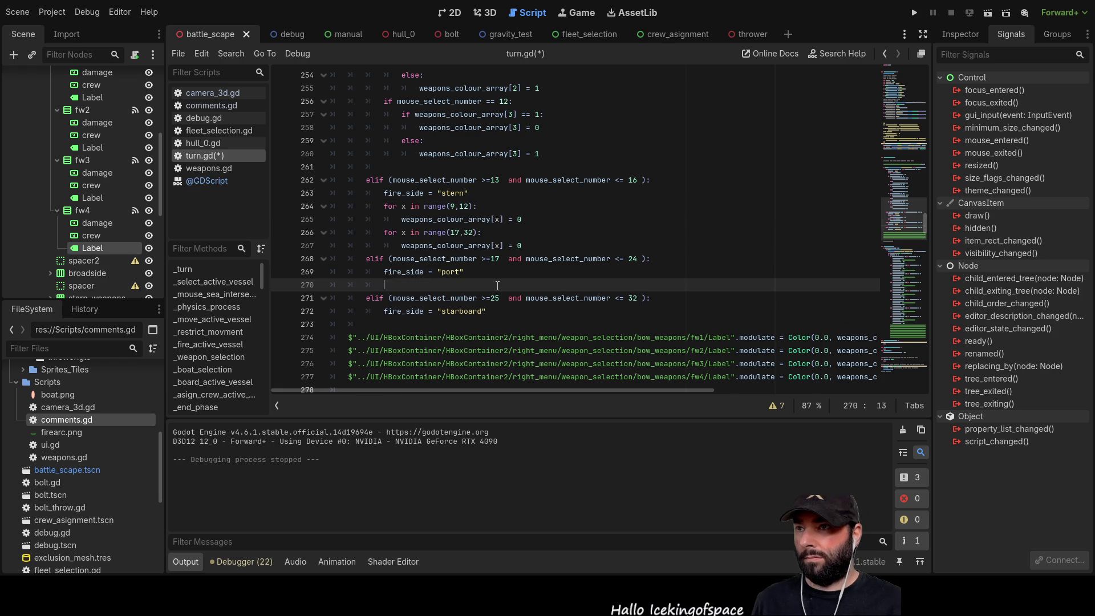
key(ctrl+v)
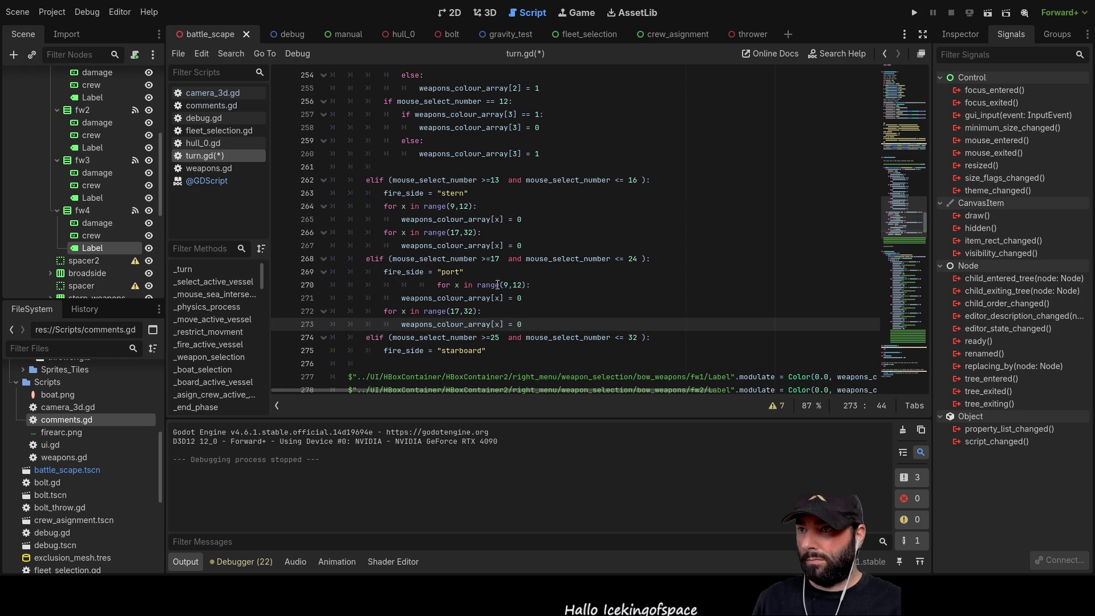
click(396, 284)
key(Delete)
key(Delete)
key(Delete)
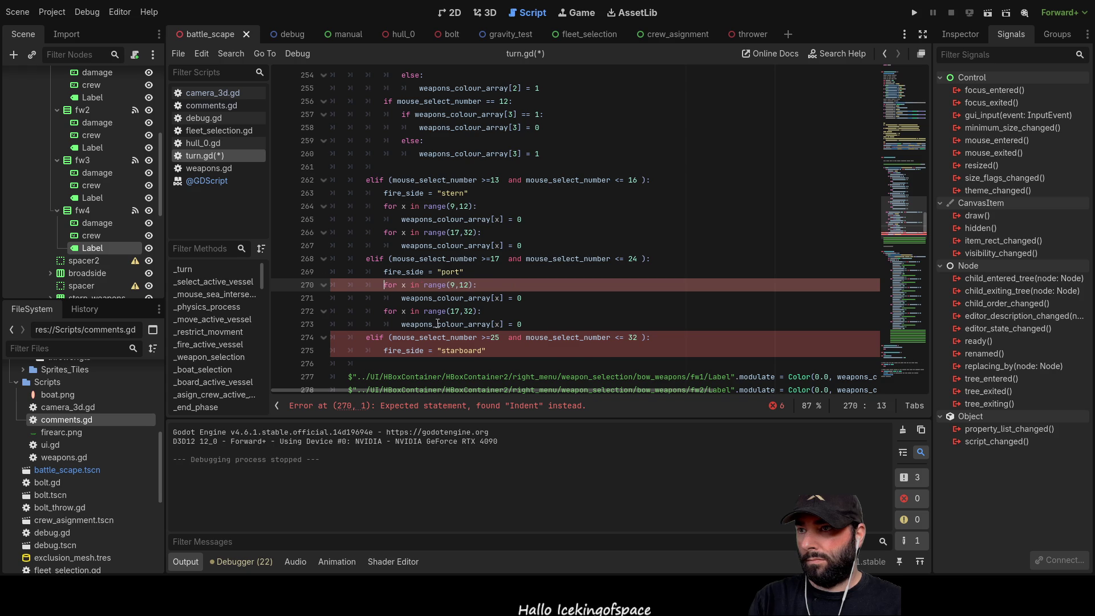
Change the port branch loops to range(9,16) and range(25,32)
click(456, 285)
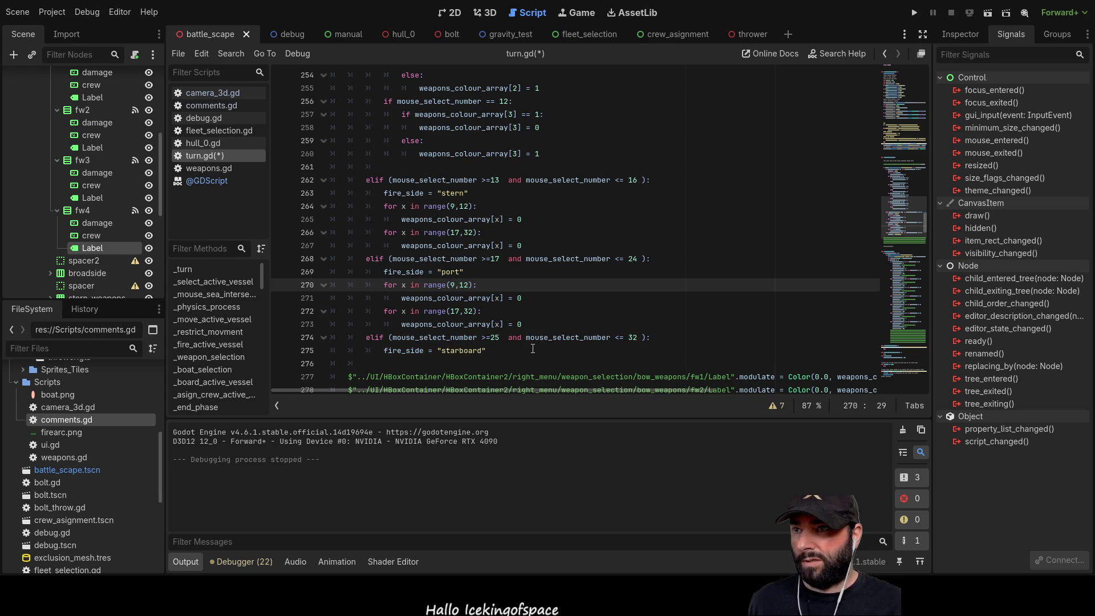
key(Right)
key(Right)
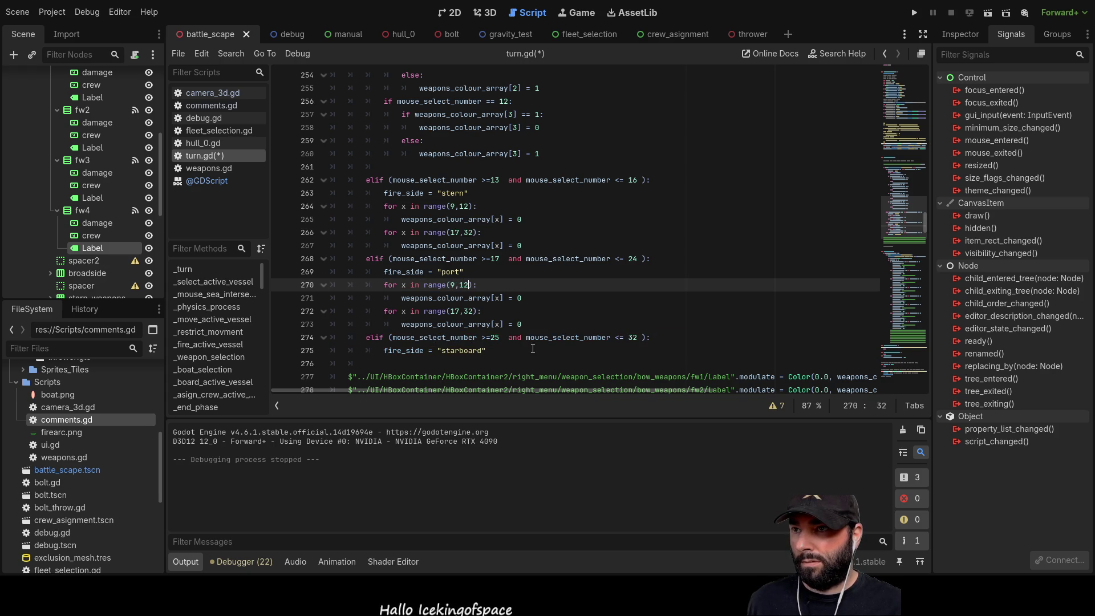
key(Right)
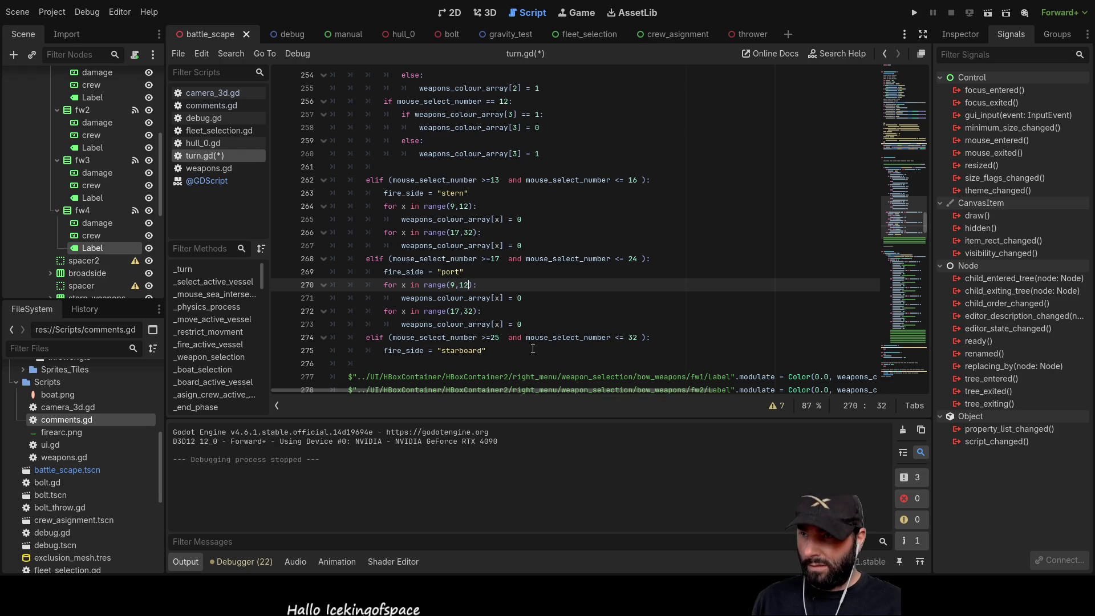
key(BackSpace)
text(6)
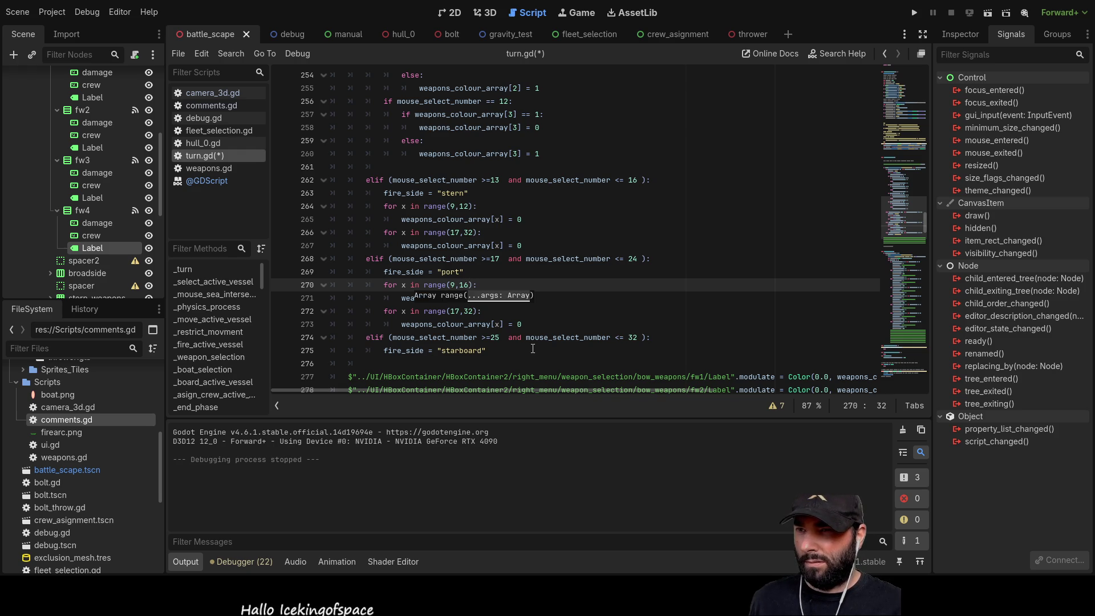
click(605, 316)
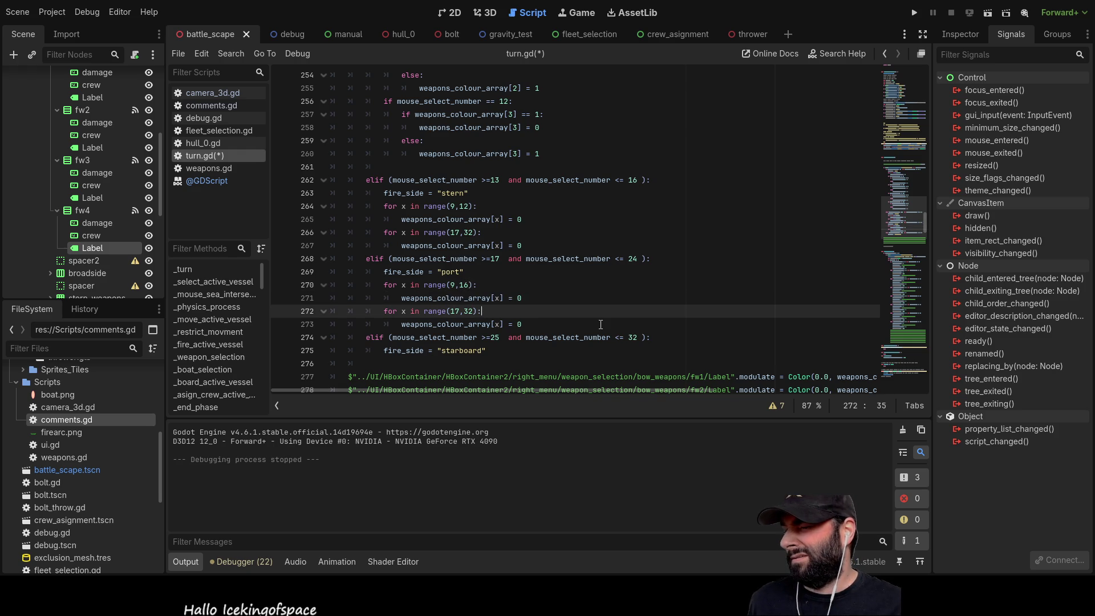
click(460, 312)
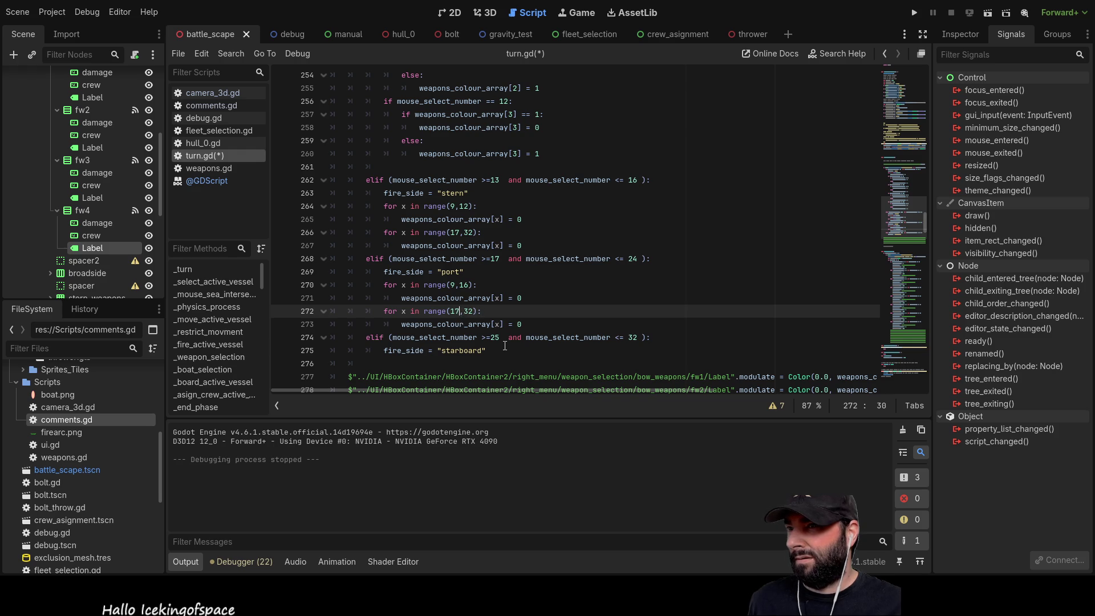
key(BackSpace)
key(BackSpace)
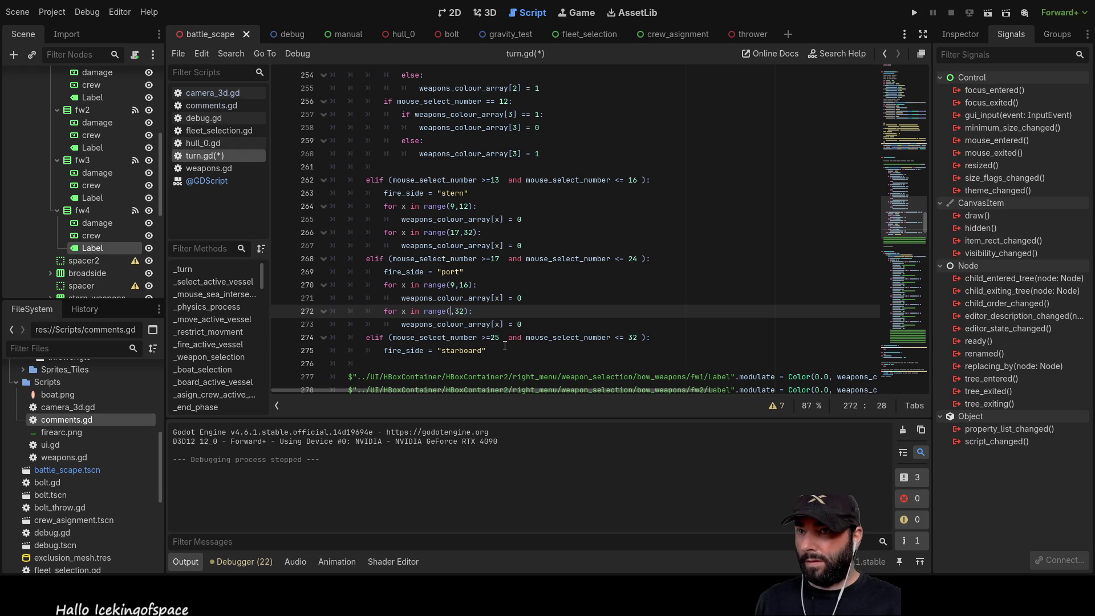
text(25)
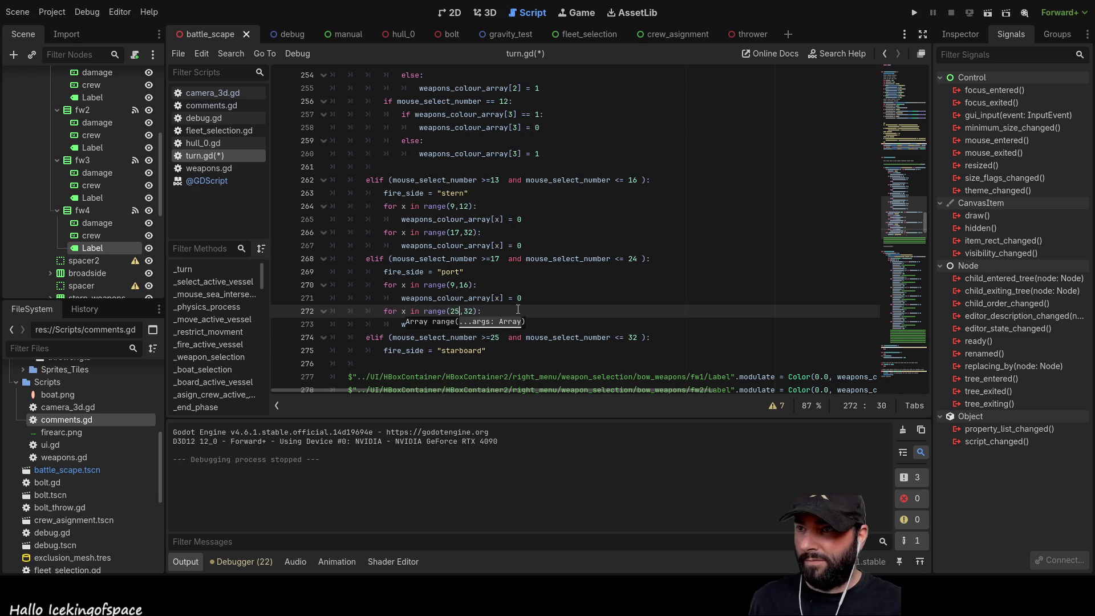
click(559, 279)
scroll(535, 309, down, 1)
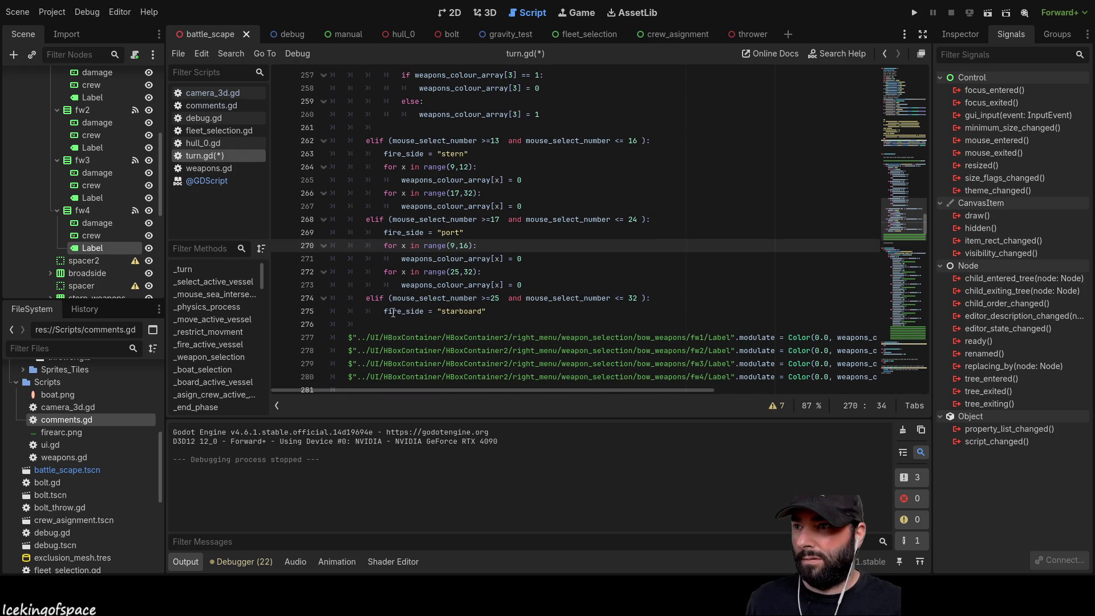
Paste the port range(25,32) loop under the starboard line and change its end value to 24
click(504, 314)
key(Return)
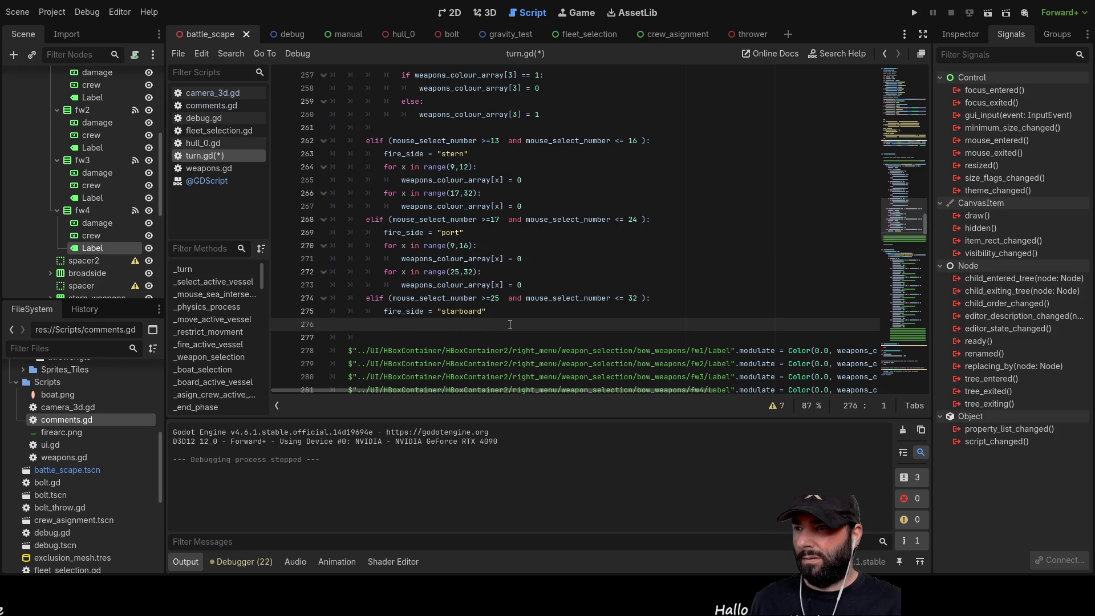
mouse_move(531, 283)
mouse_down()
mouse_move(346, 285)
mouse_move(304, 270)
mouse_up()
key(ctrl+c)
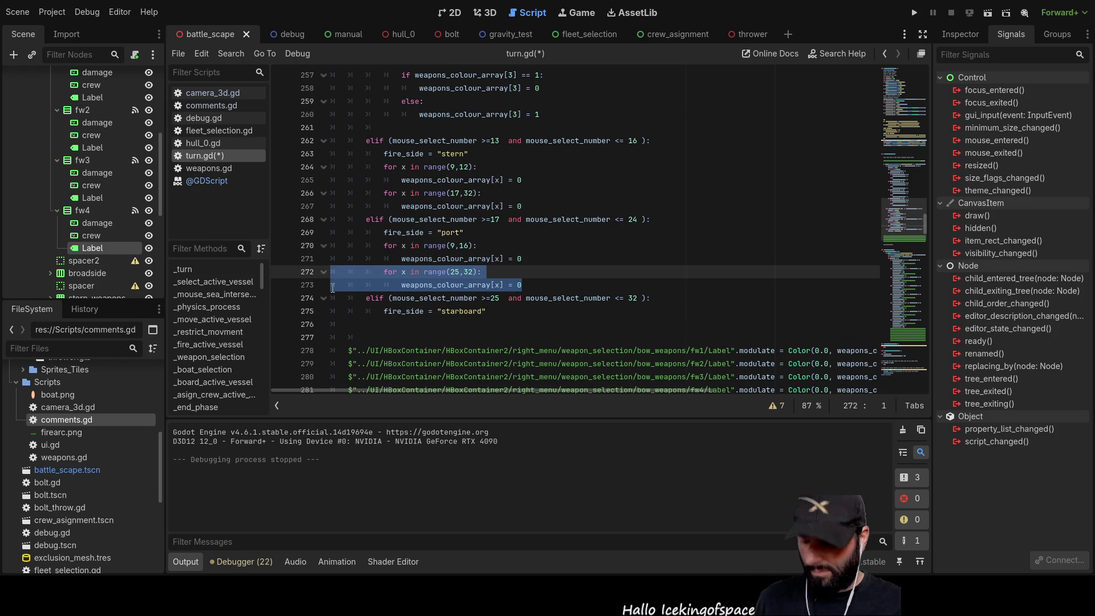
click(354, 326)
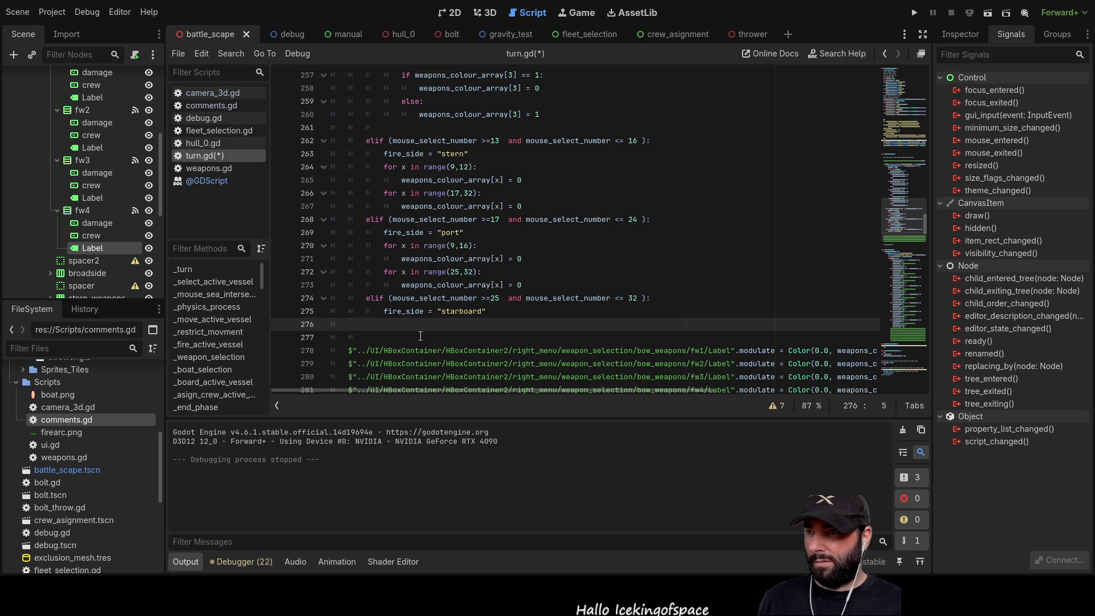
key(ctrl+v)
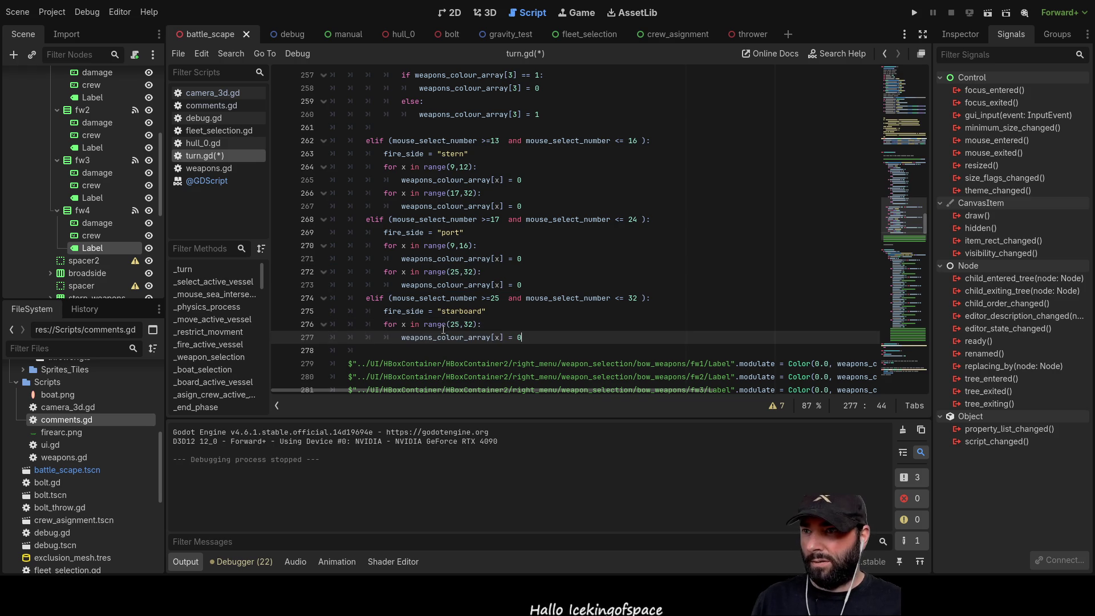
click(460, 324)
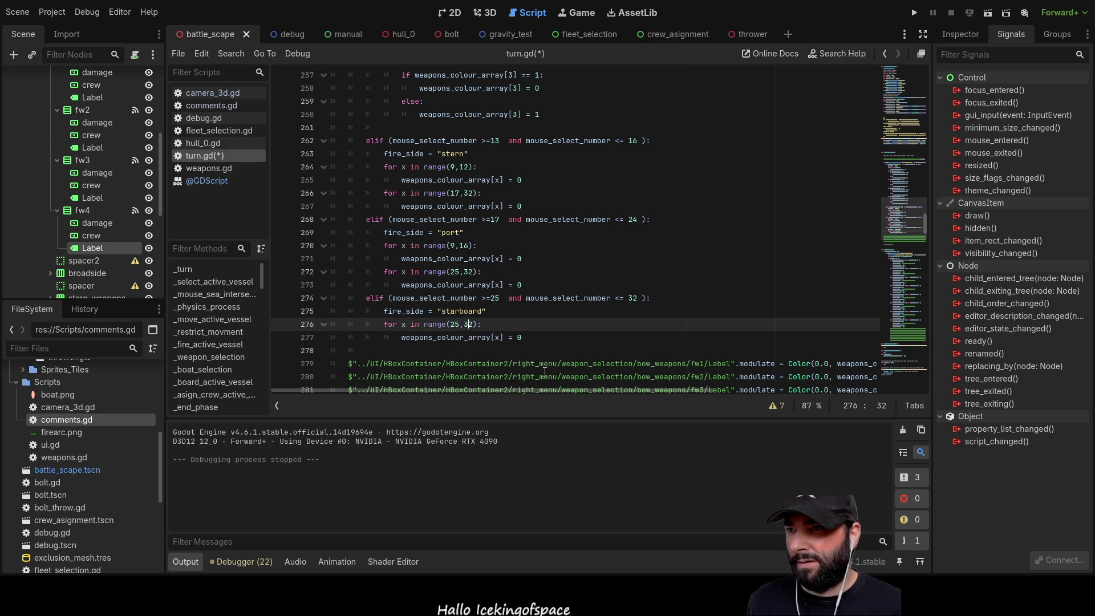
key(Delete)
key(BackSpace)
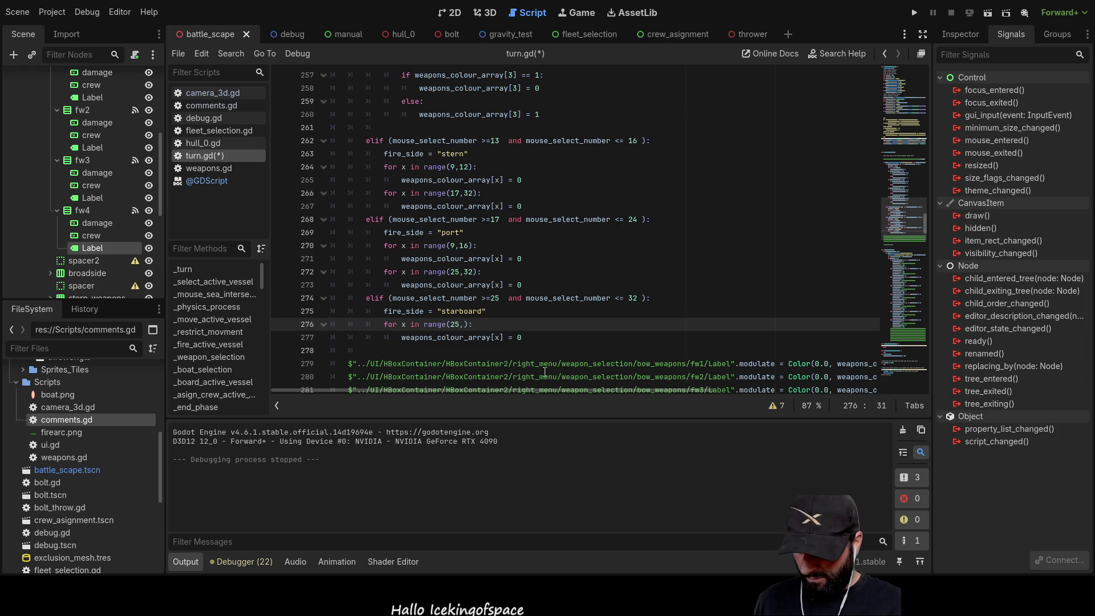
text(24)
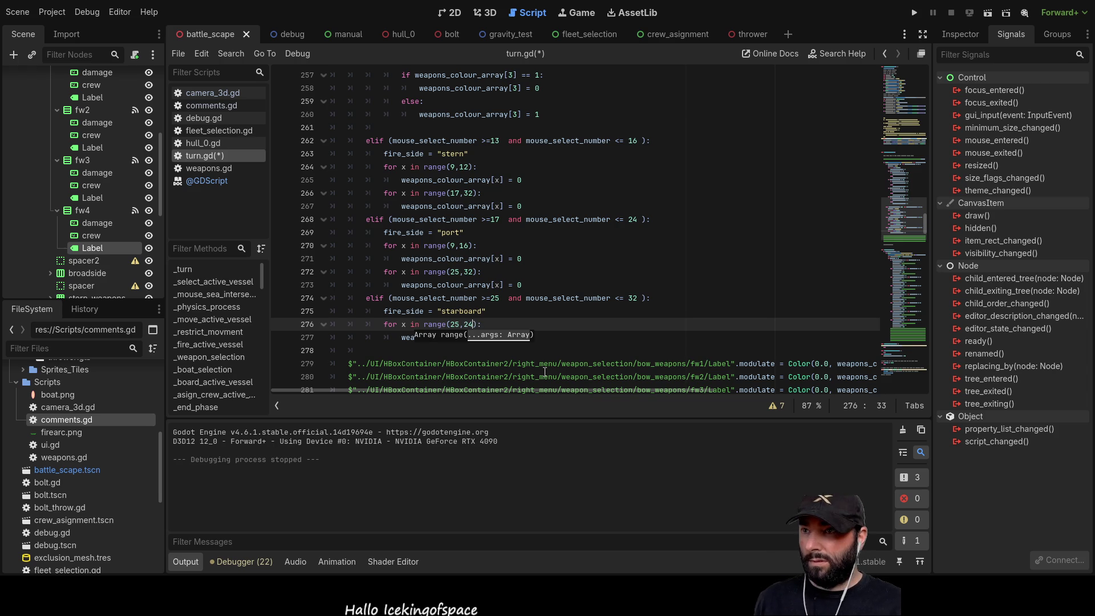
key(Left)
key(Left)
key(Left)
key(BackSpace)
key(BackSpace)
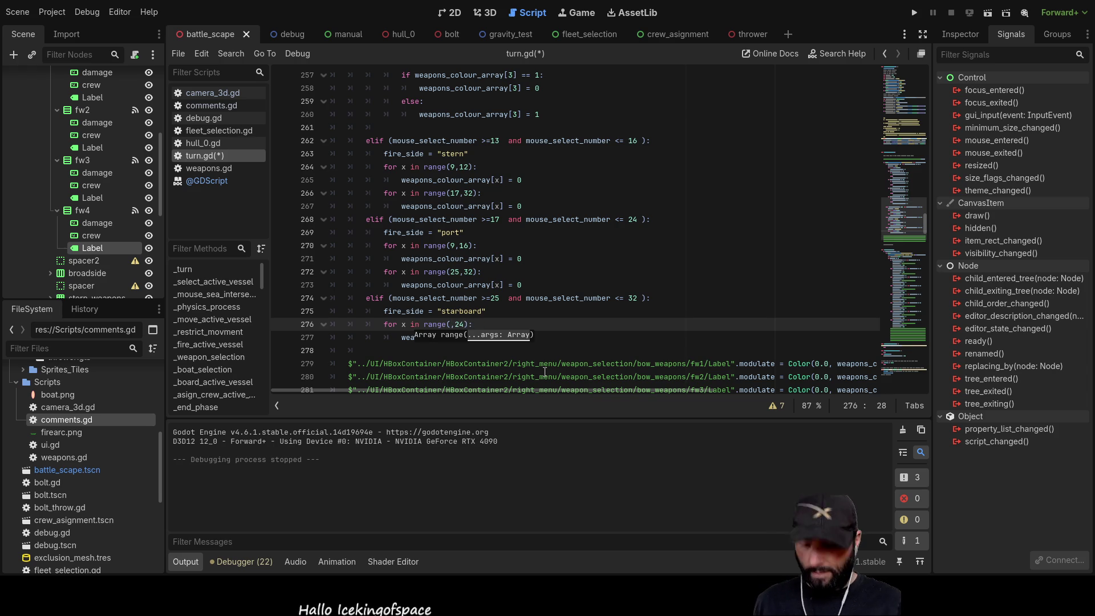
click(651, 337)
scroll(651, 242, up, 4)
Run and restart the game, toggle a weapon slot, hit the invalid index '24' error, then stop
key(F5)
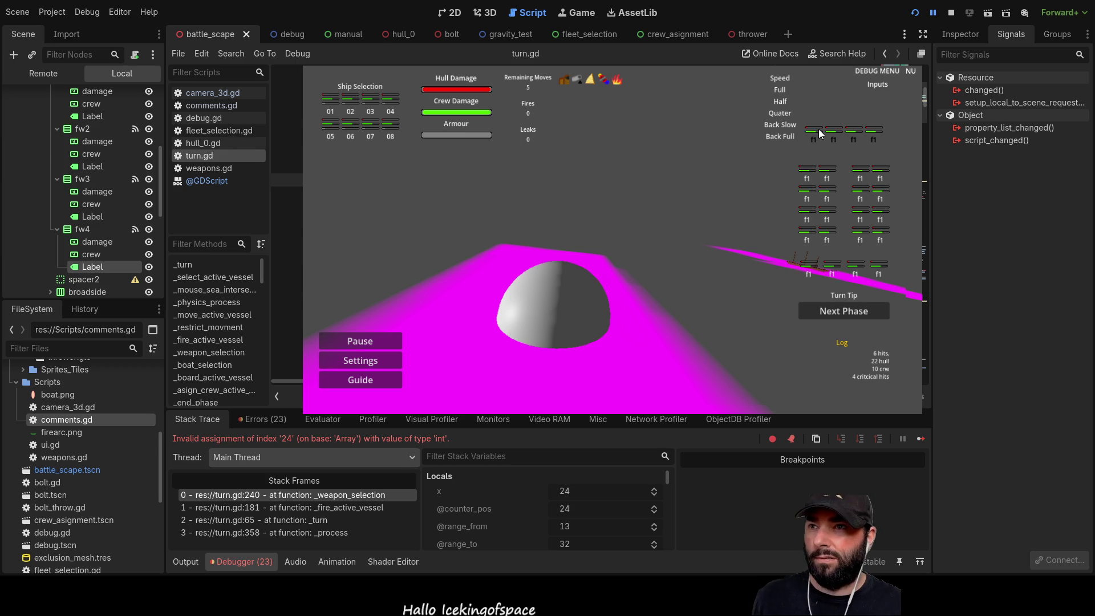
click(956, 13)
click(916, 15)
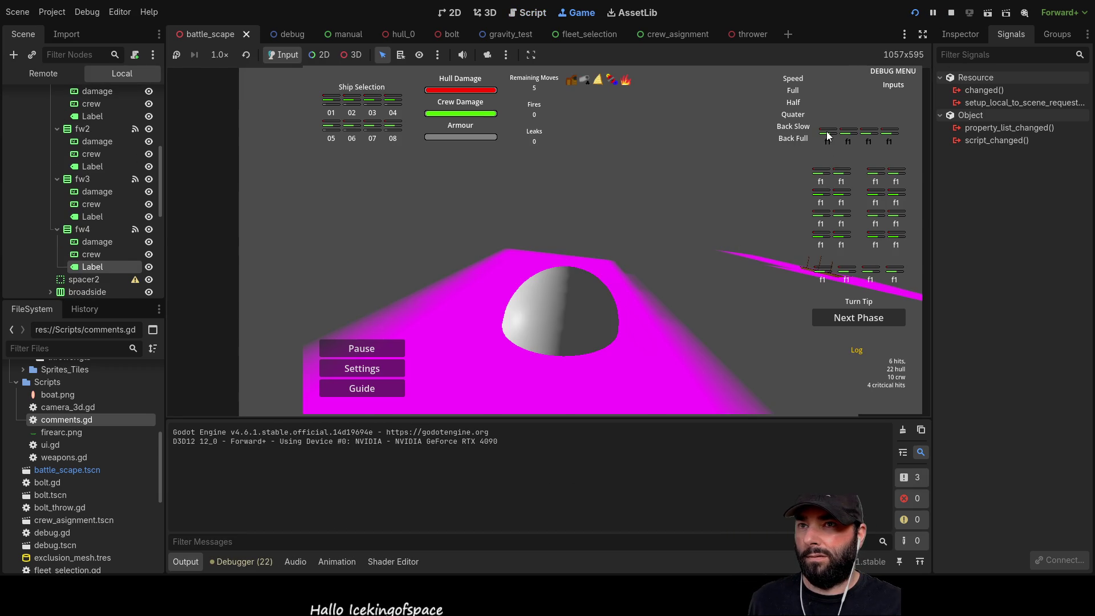
click(829, 137)
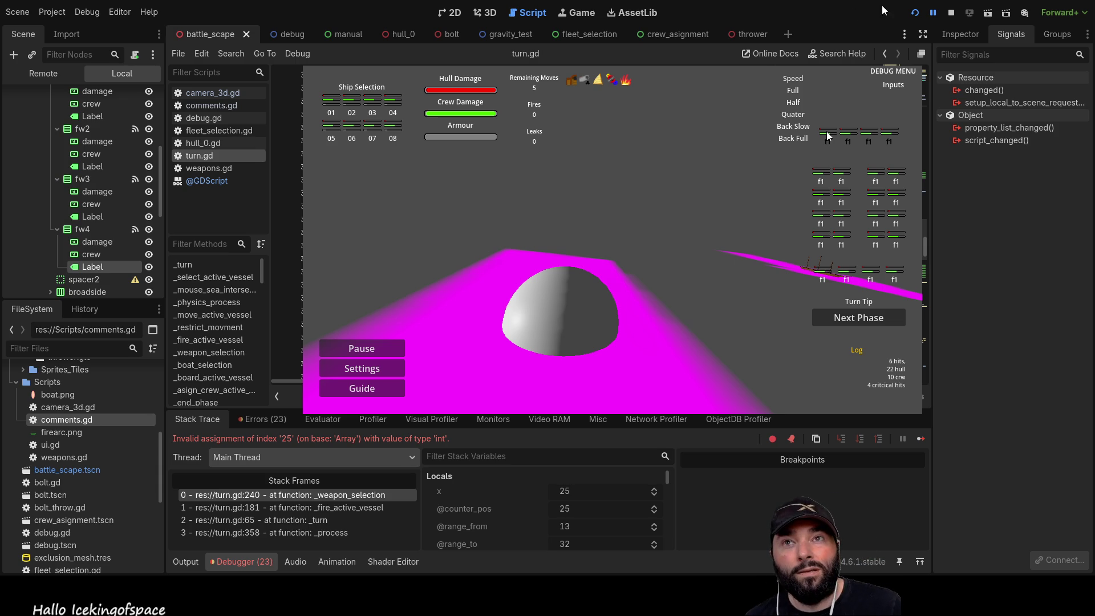
click(951, 12)
scroll(613, 267, down, 14)
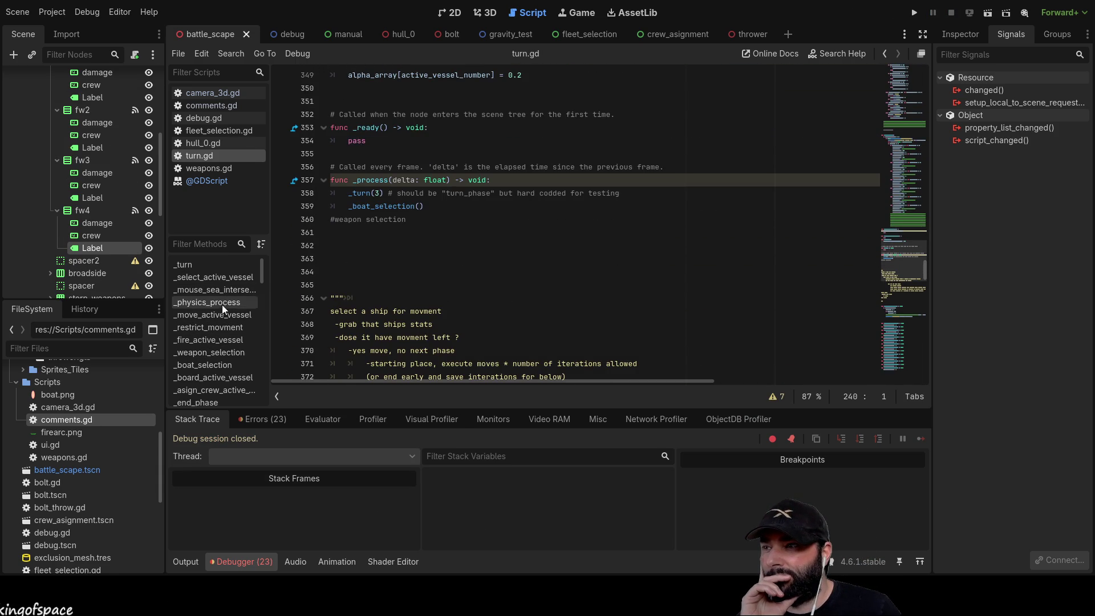
Jump to _weapon_selection and scroll to the bow branch's range(13,32) clearing loop
click(213, 340)
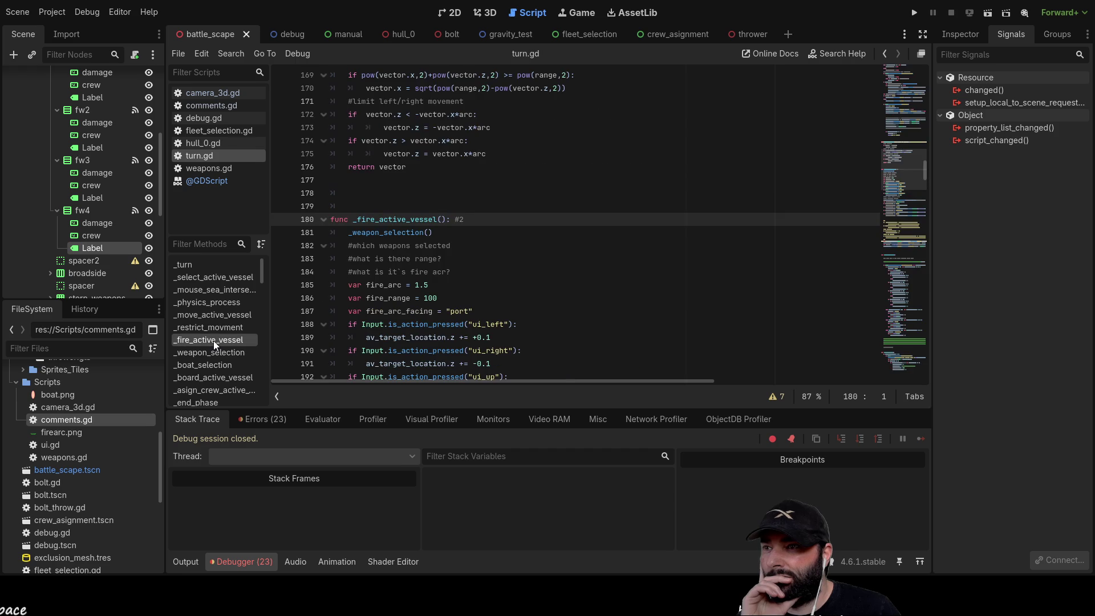
scroll(588, 299, down, 5)
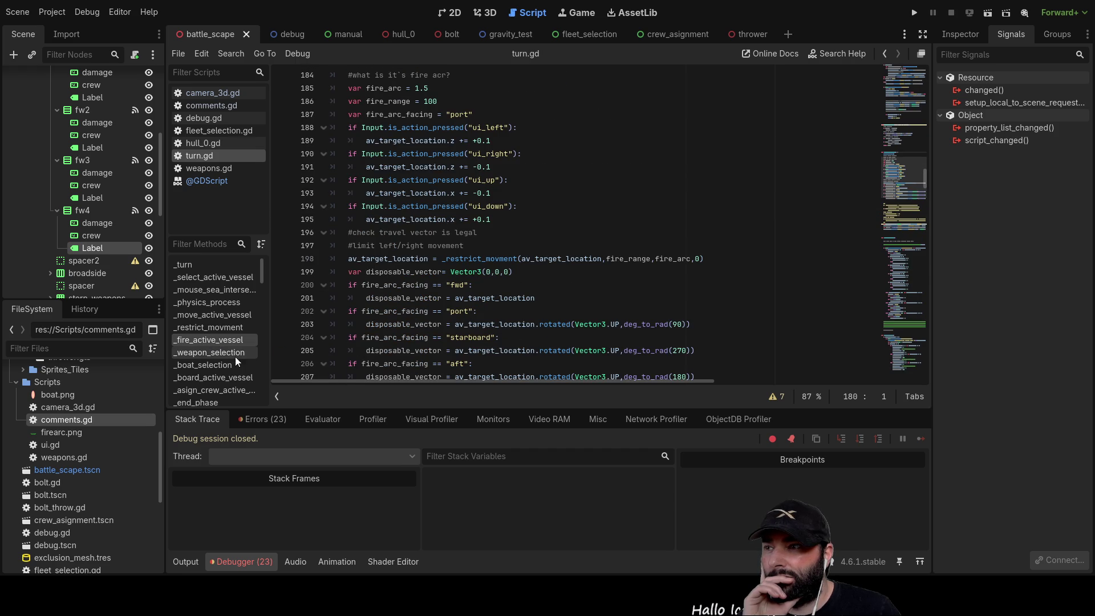
click(220, 353)
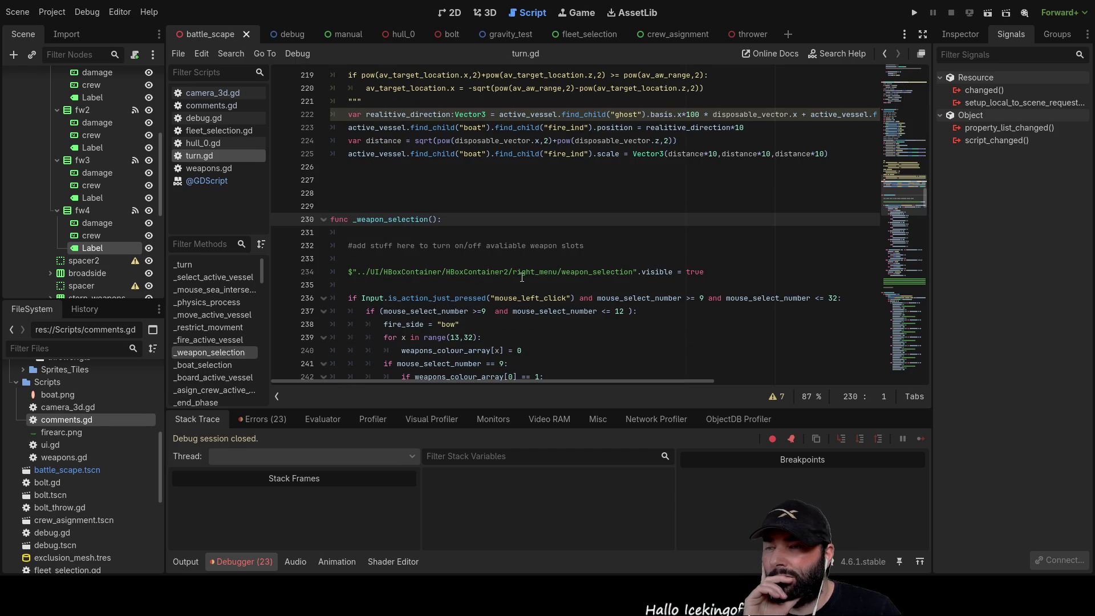
scroll(528, 277, up, 4)
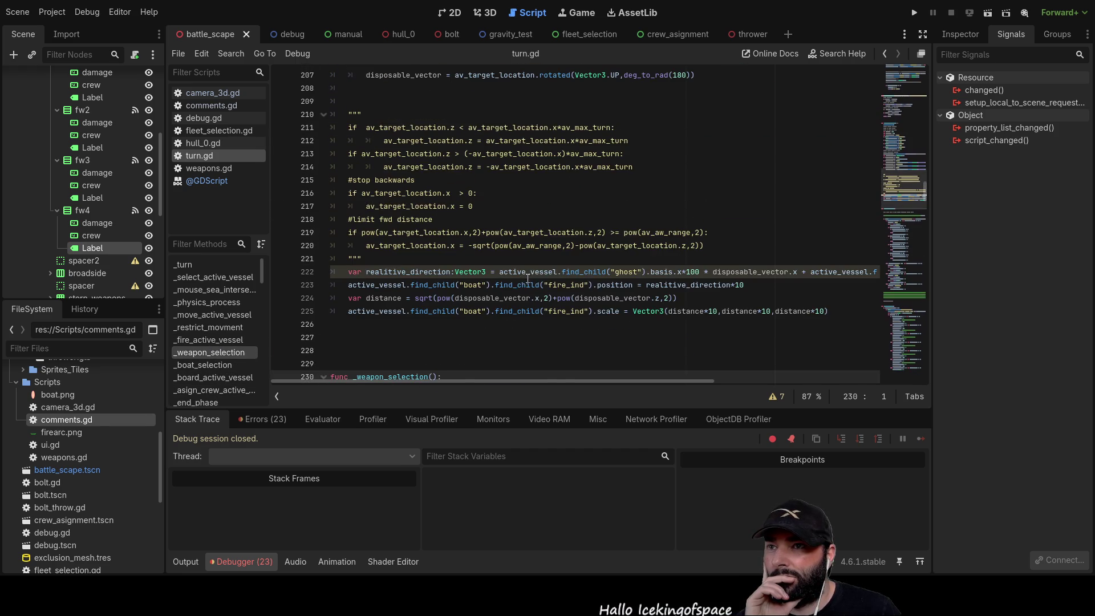
scroll(486, 303, up, 6)
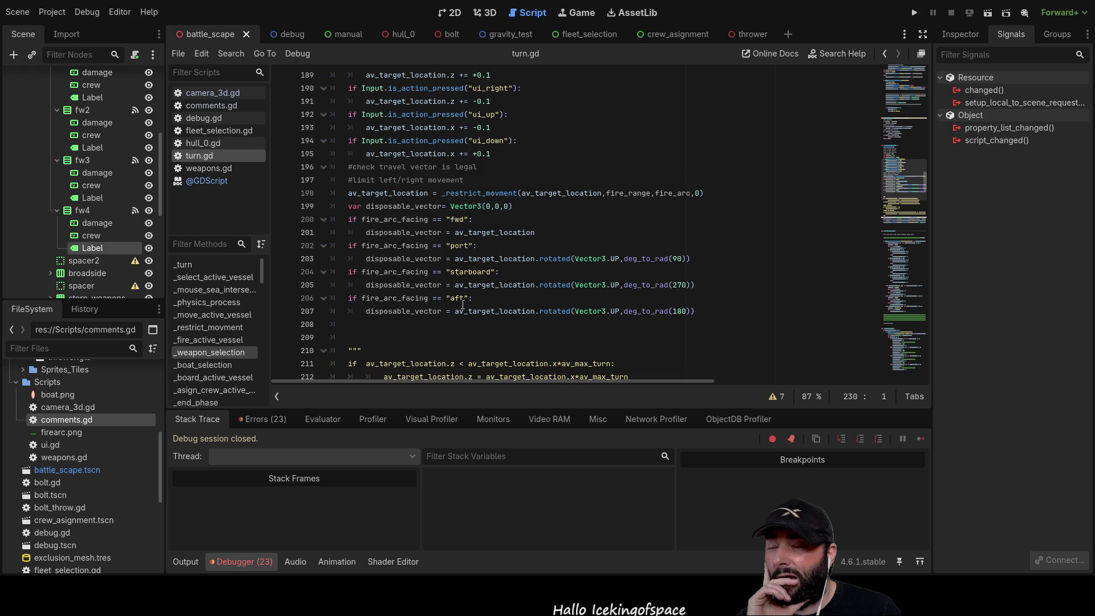
scroll(463, 304, up, 10)
scroll(468, 300, down, 13)
scroll(468, 301, down, 12)
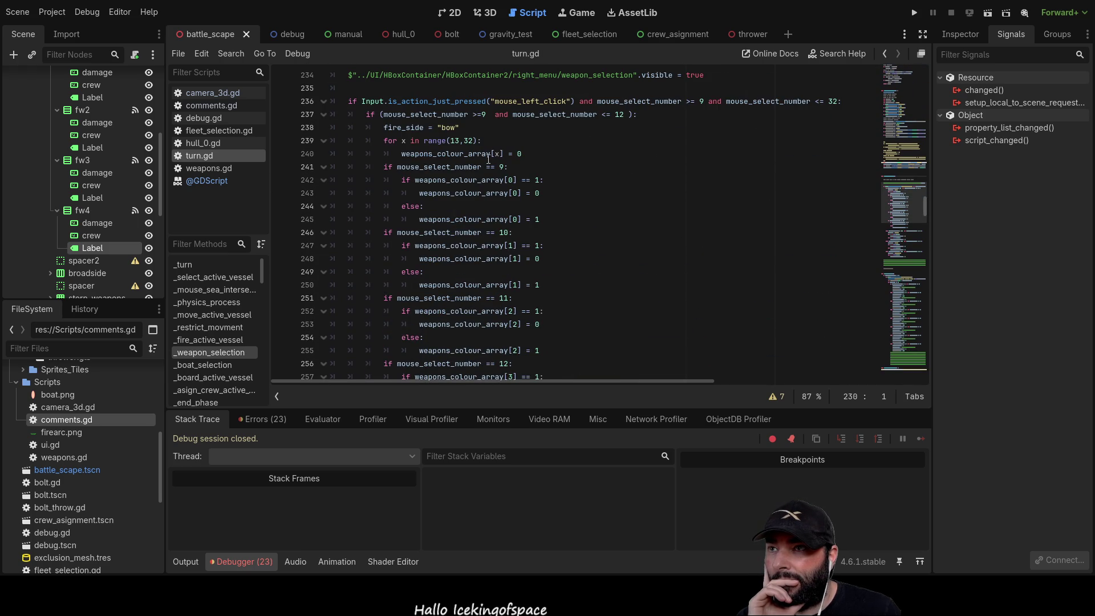
Change the bow branch's clearing loop to range(9,24)
double_click(455, 141)
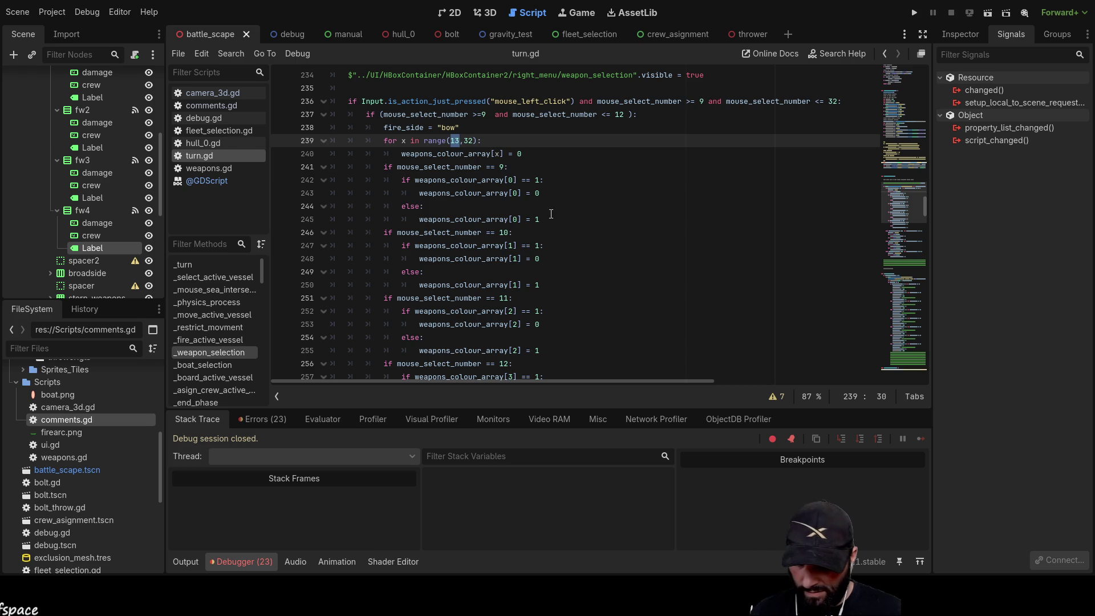
text(9)
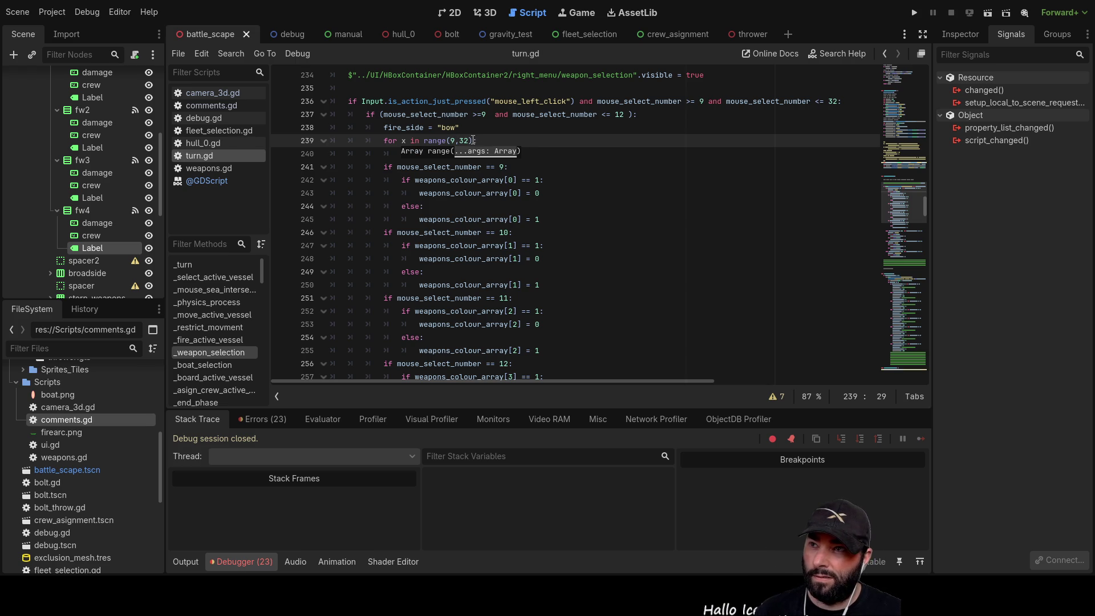
double_click(465, 141)
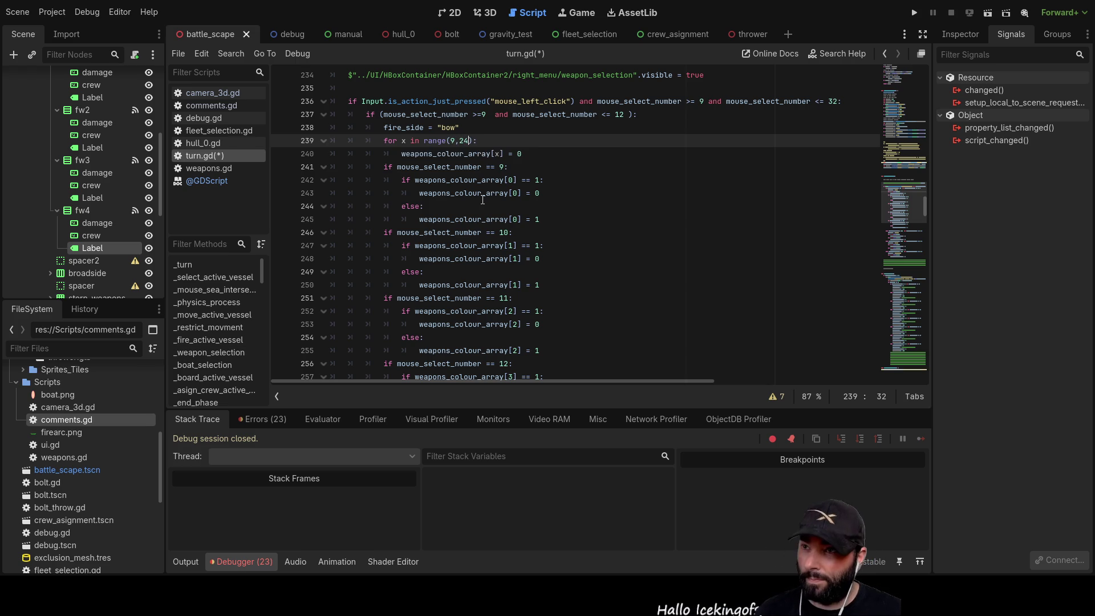
click(587, 207)
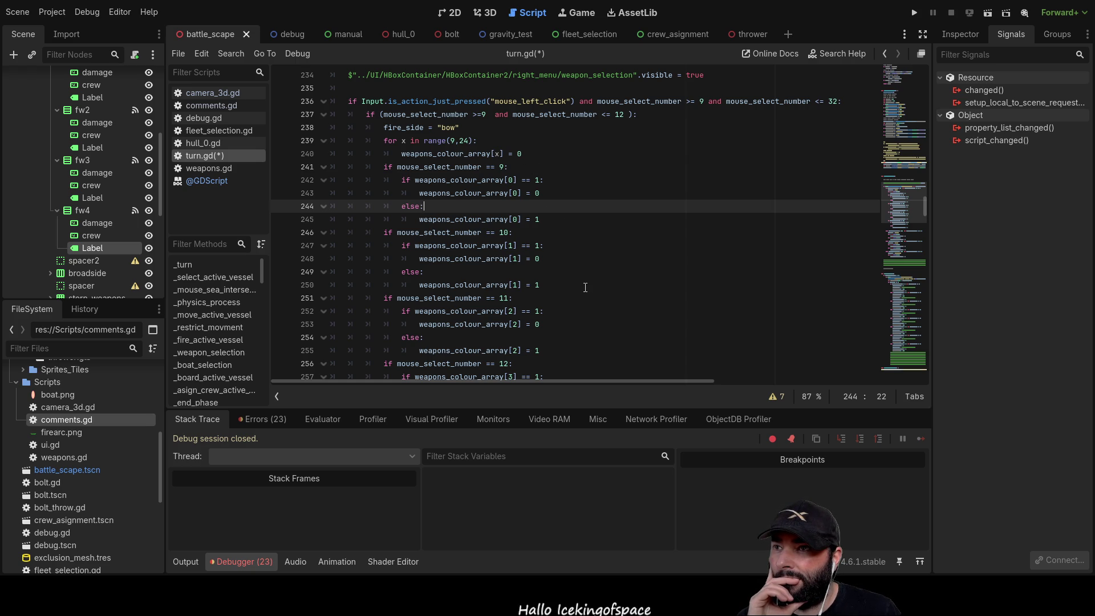
scroll(543, 236, down, 5)
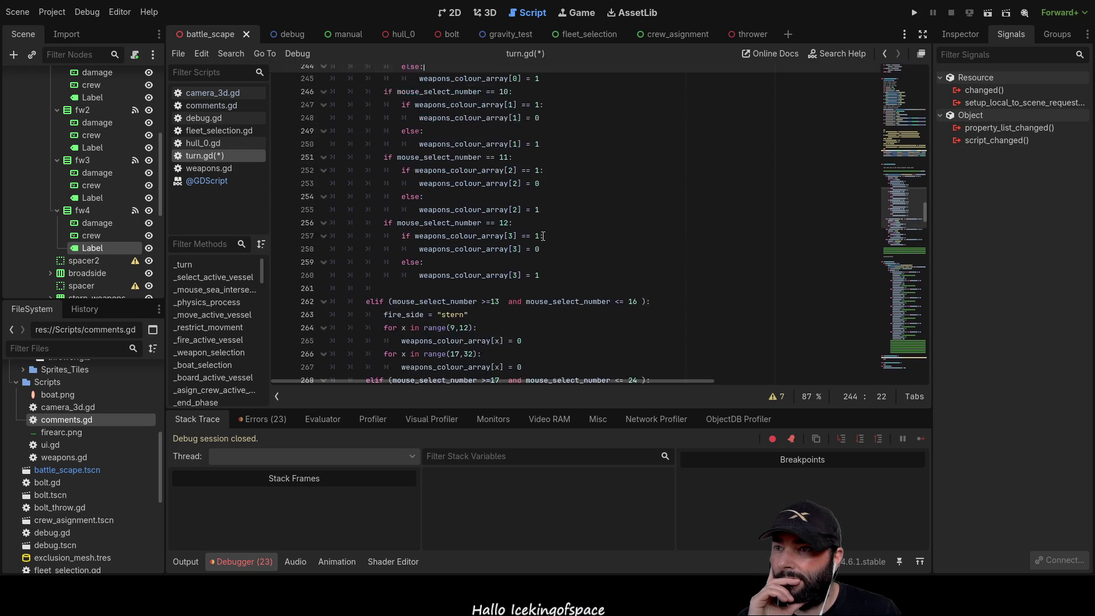
scroll(543, 235, down, 1)
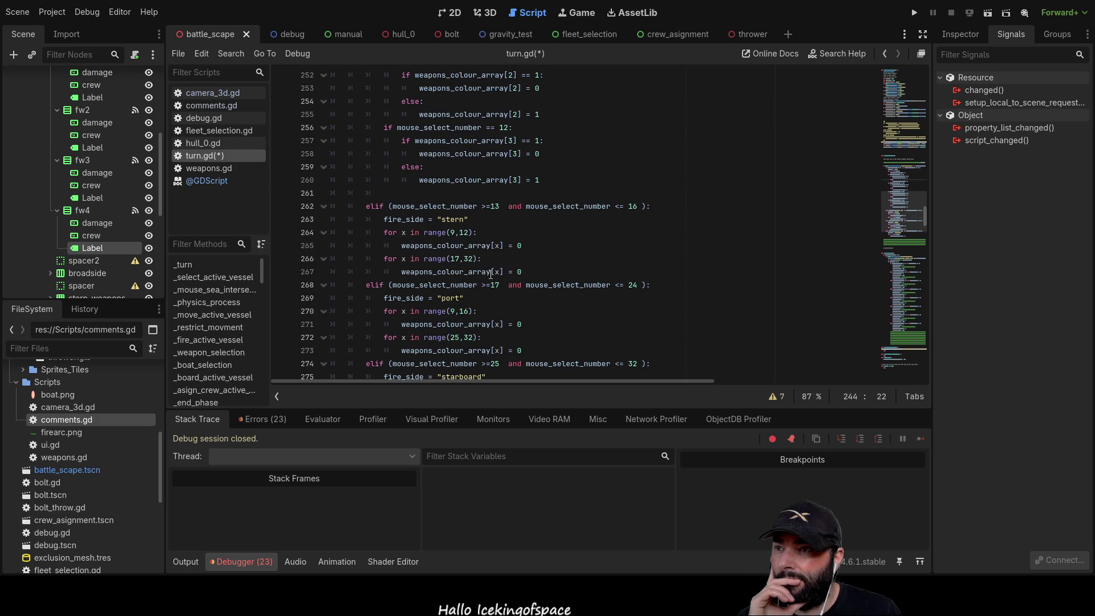
Set the stern loops to range(0,8) on line 264 and range(12,24) on line 266
click(452, 232)
key(BackSpace)
text(0)
key(Right)
key(Right)
key(Right)
key(BackSpace)
key(BackSpace)
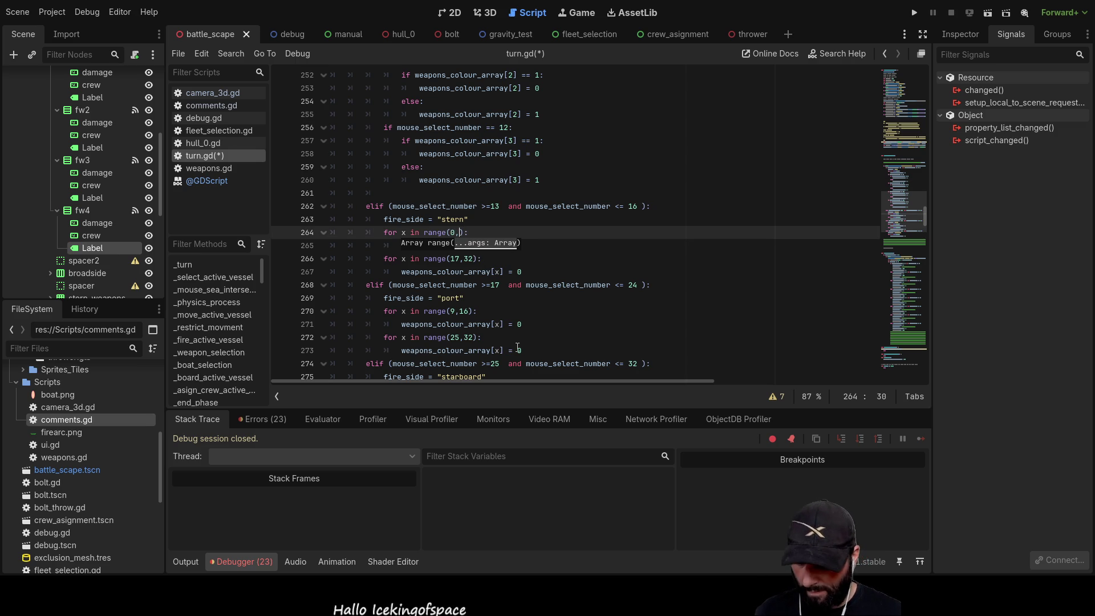
text(8)
scroll(460, 220, down, 1)
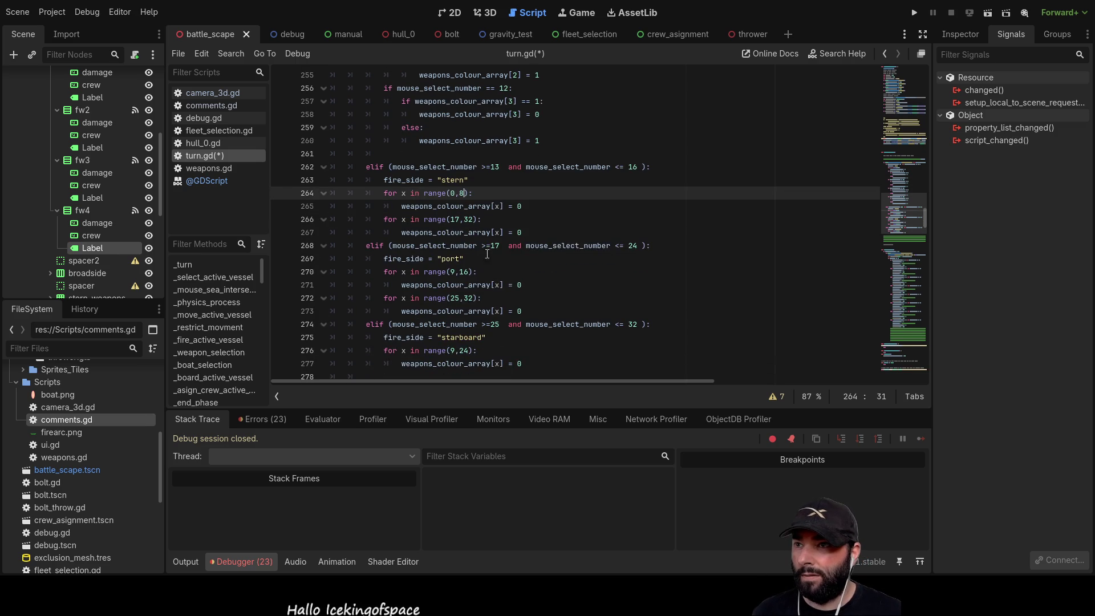
double_click(460, 220)
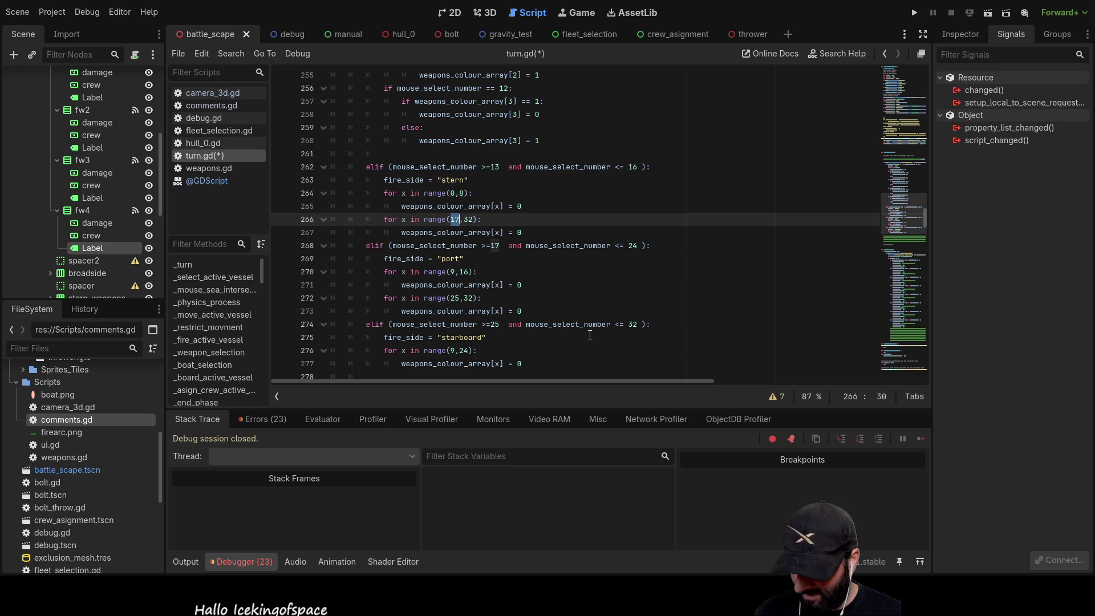
text(12)
key(Right)
key(Delete)
key(Delete)
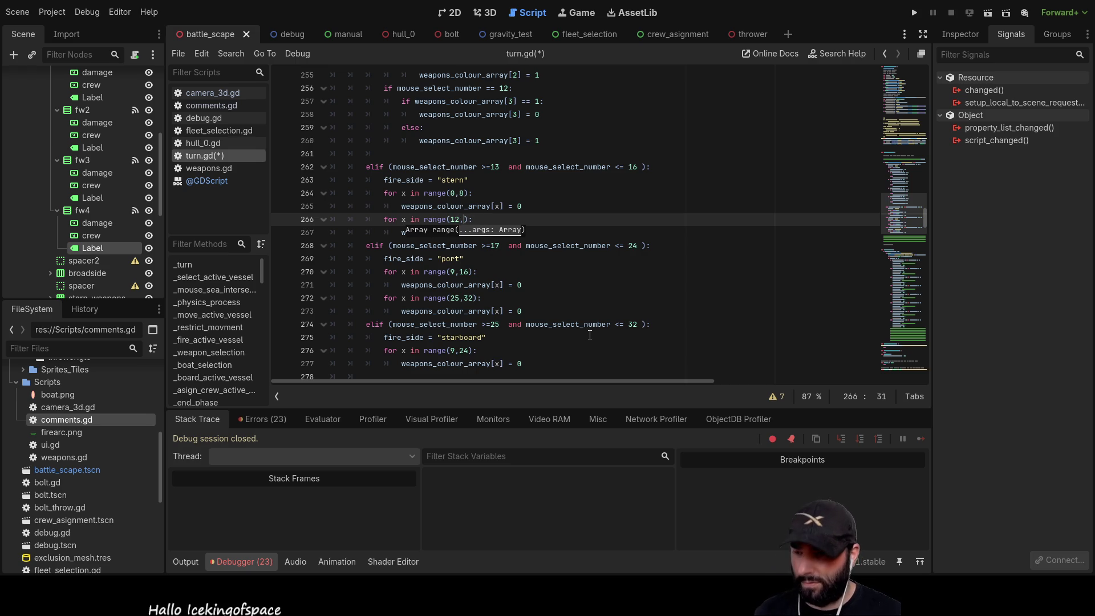
text(24)
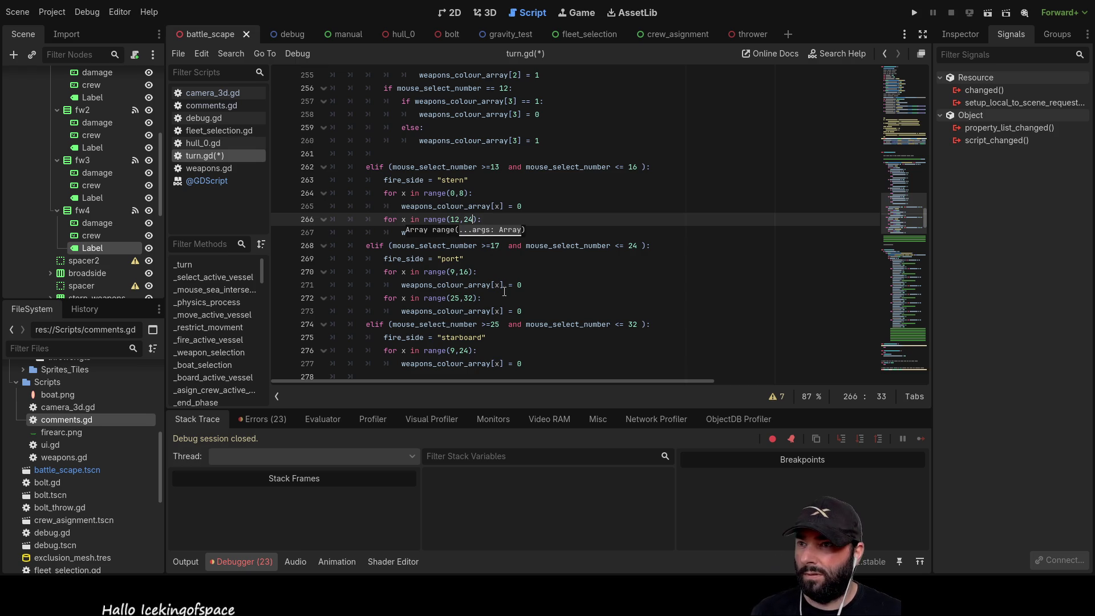
Change the port branch's first clearing loop to range(0,8)
double_click(454, 272)
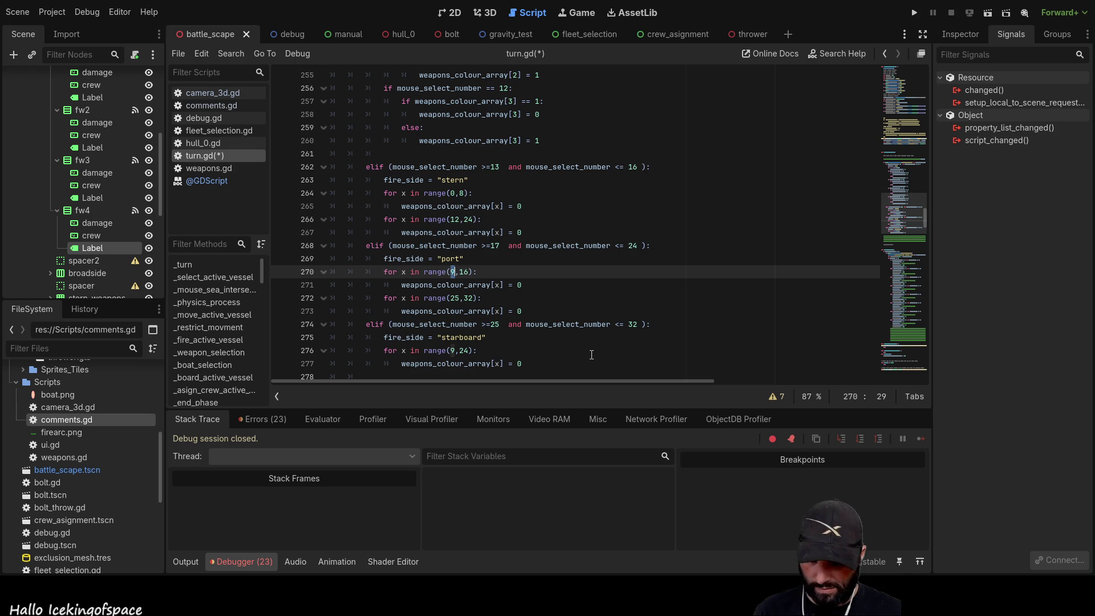
text(0)
key(Right)
key(Right)
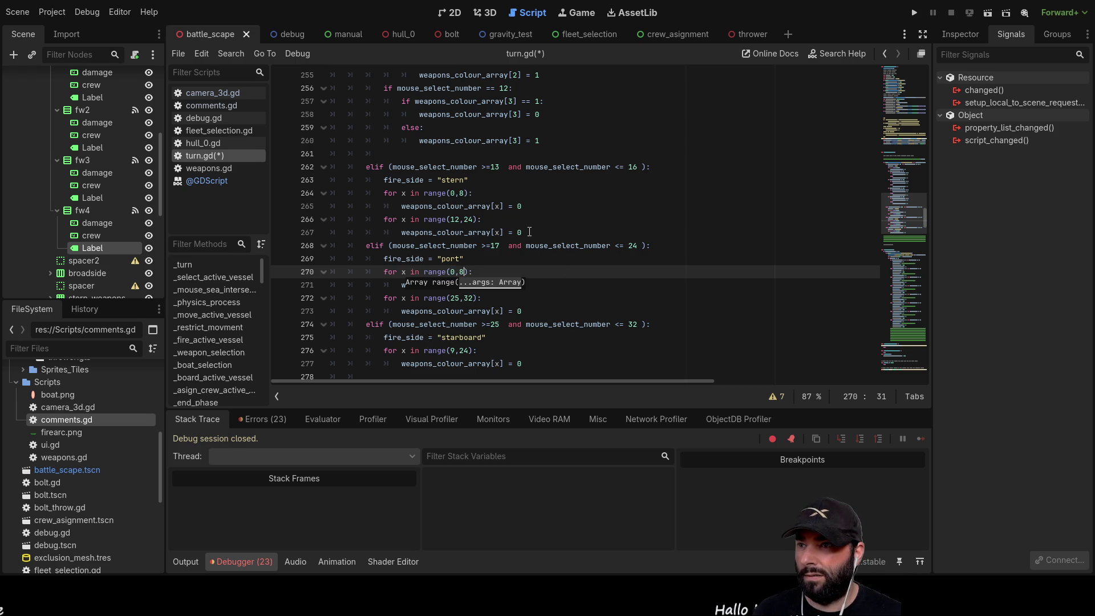
click(577, 280)
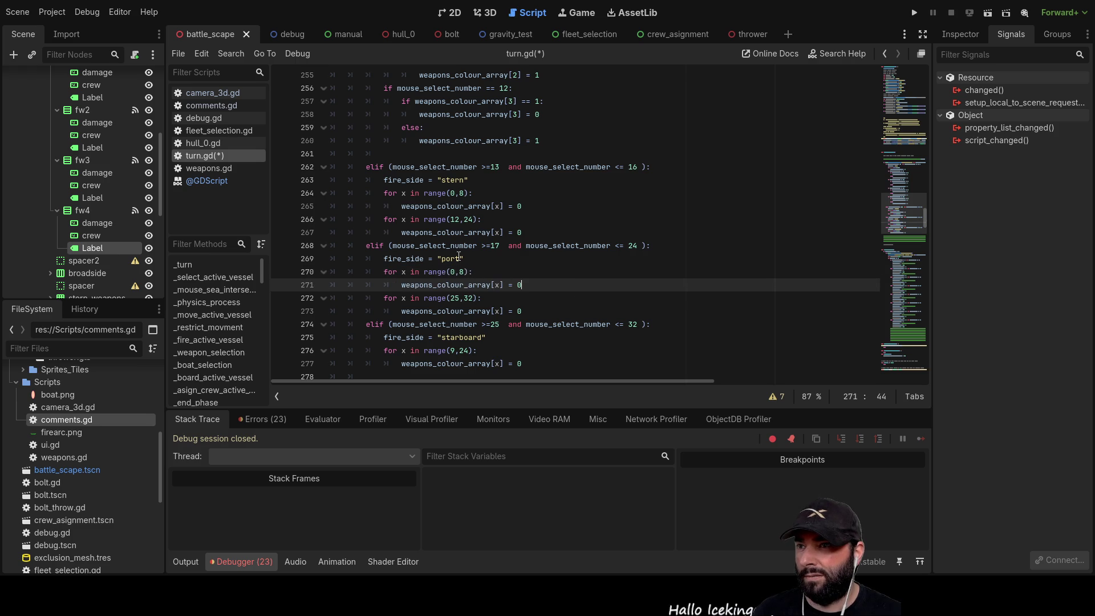
click(464, 273)
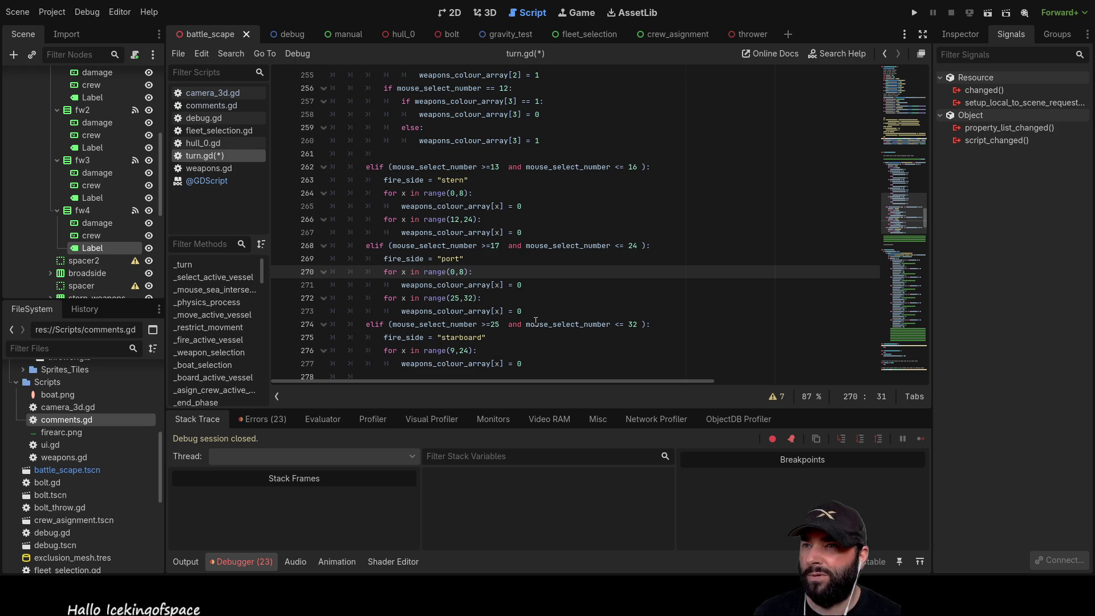
Move the caret up to the end of the stern branch's elif condition on line 262
key(Up)
key(Up)
key(Up)
key(Up)
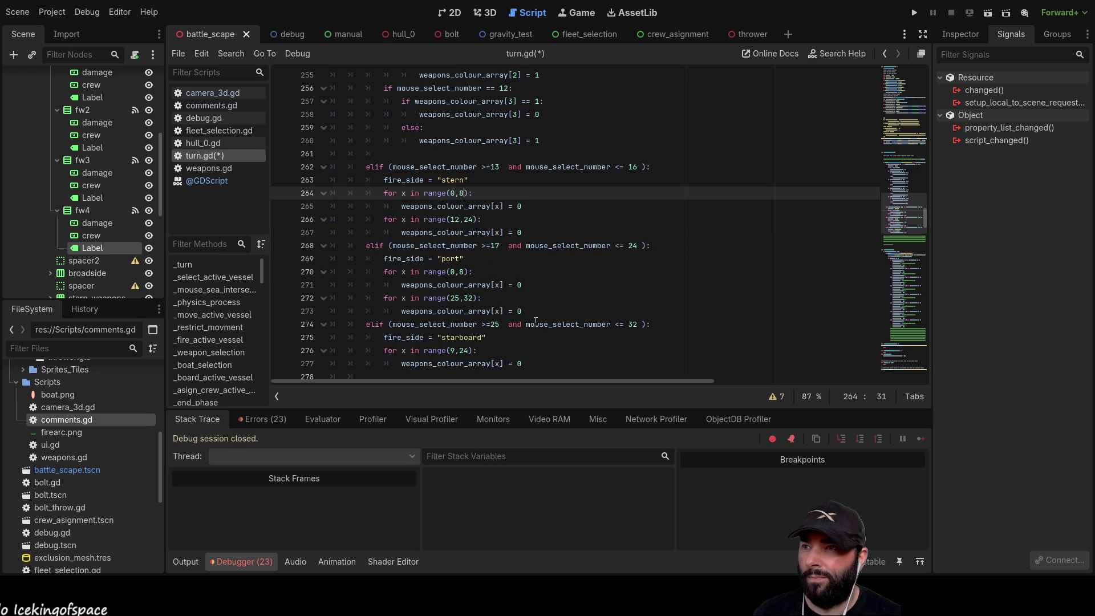
key(Up)
key(Up)
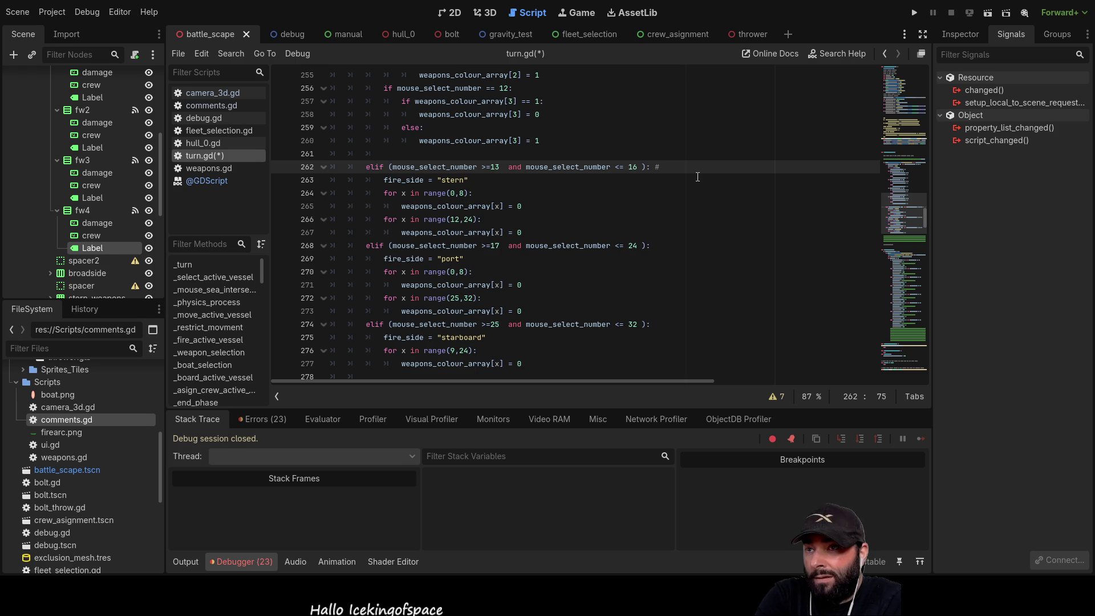
scroll(681, 228, down, 5)
Append the comment '#bow weapons' to the bow branch's condition line
scroll(681, 228, up, 13)
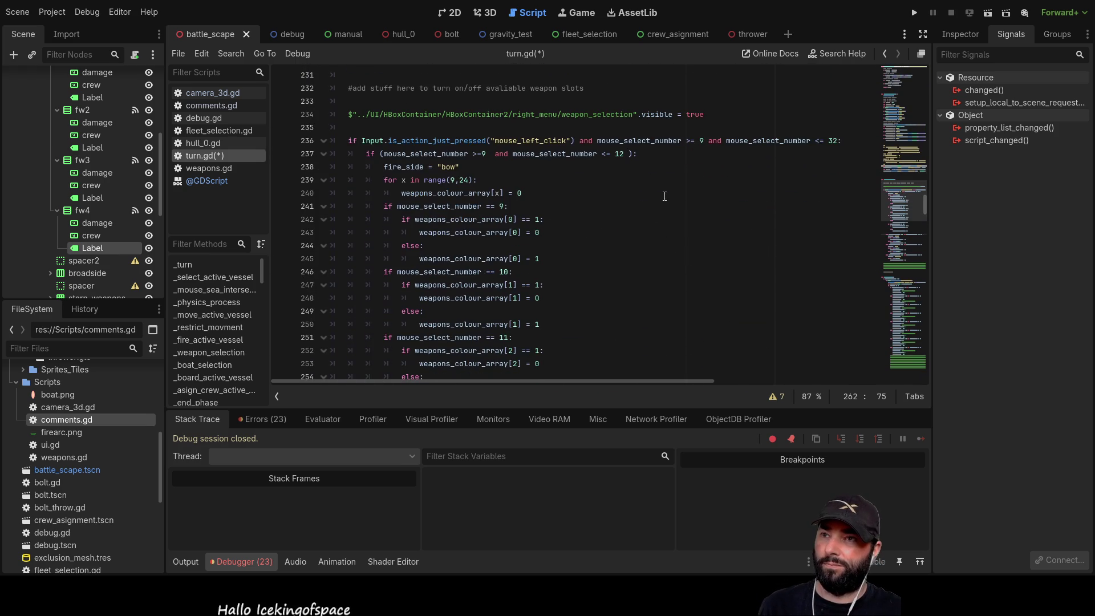
click(668, 167)
key(Up)
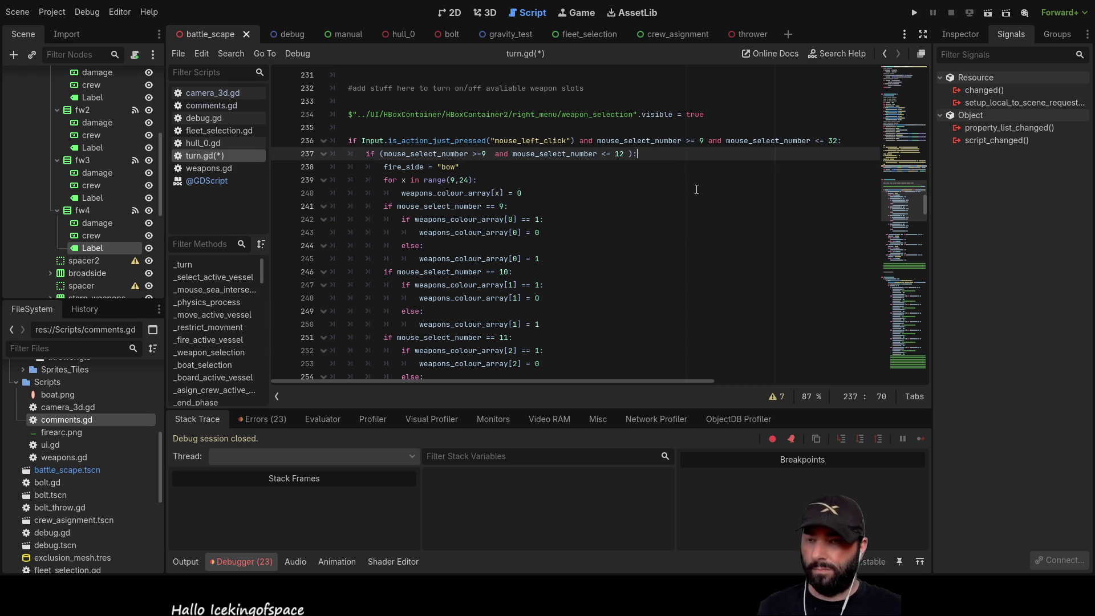
text(#bow we)
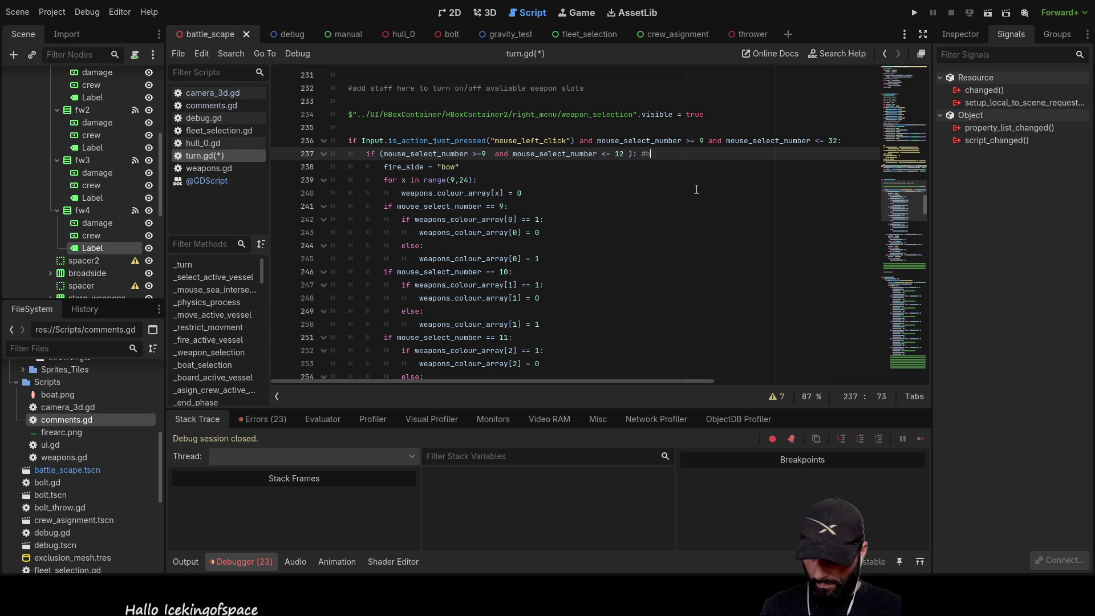
text(apons)
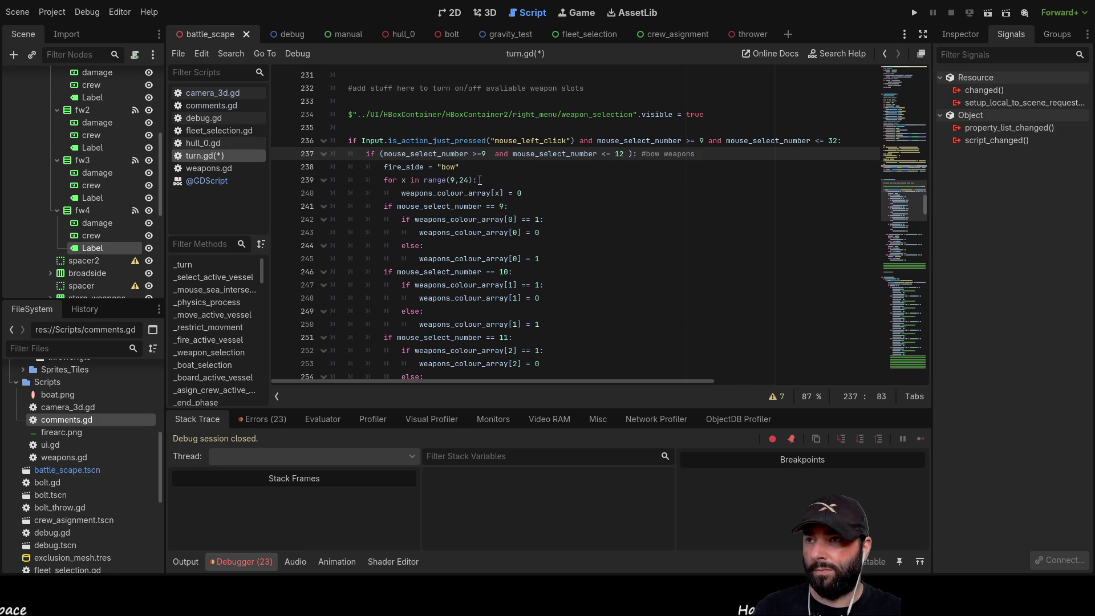
drag(478, 180, 387, 180)
Finish the '#stern weapons' comment and remove the 8 from the first stern loop's range
scroll(607, 190, down, 7)
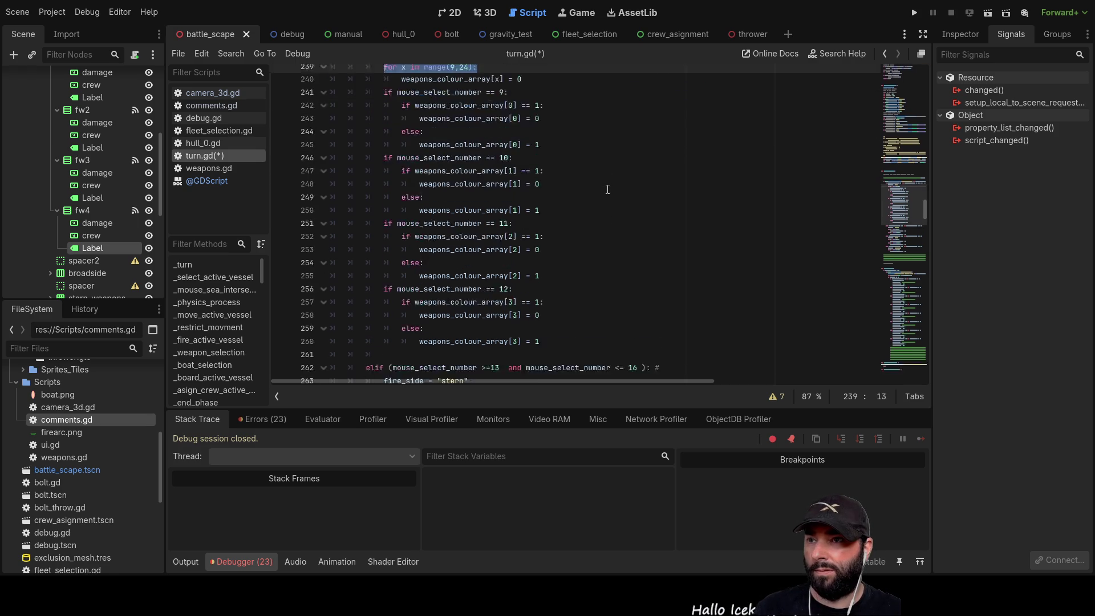
click(676, 204)
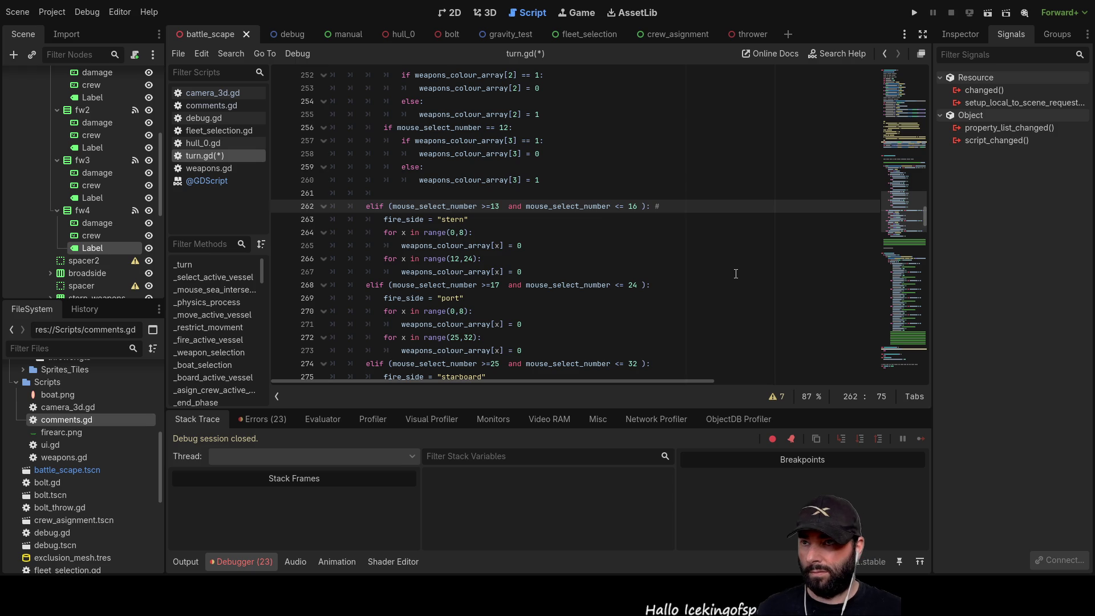
text(stern weapons)
key(Down)
key(Down)
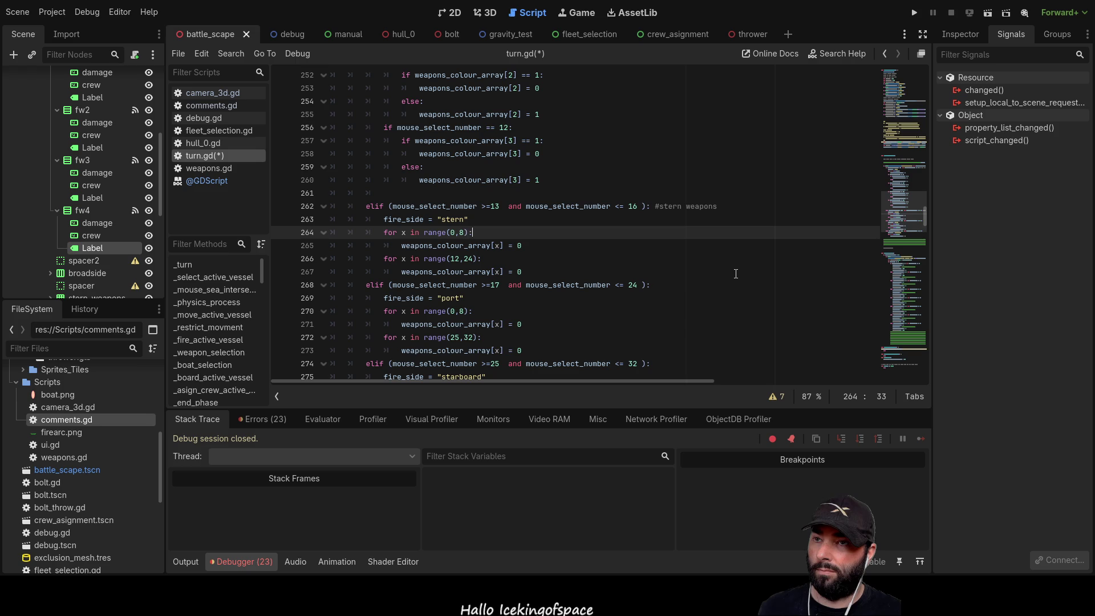
key(Left)
key(Left)
key(Left)
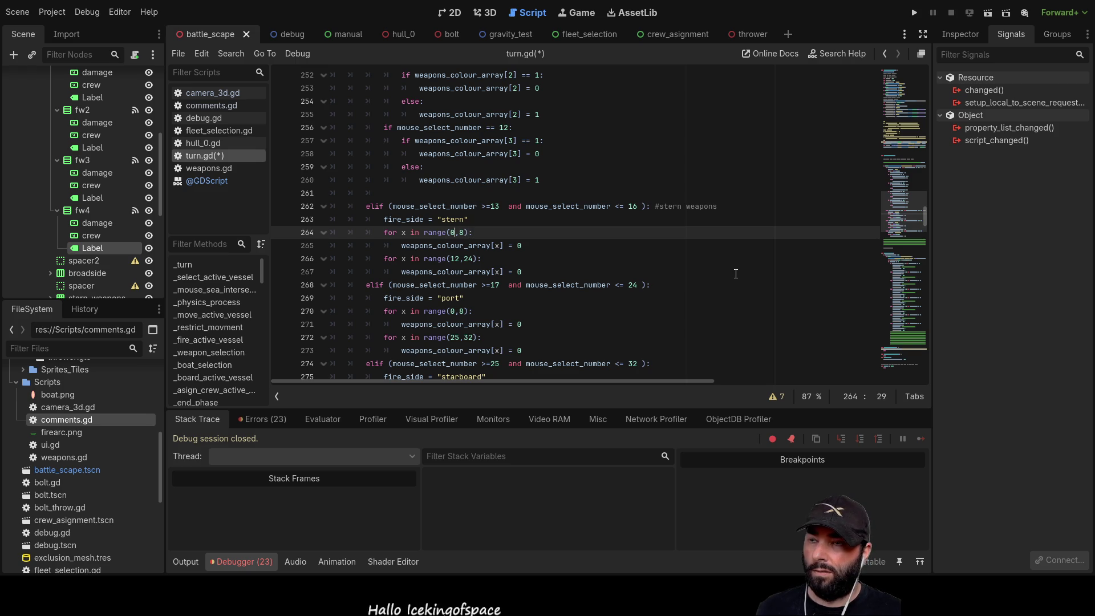
key(Right)
key(Right)
key(BackSpace)
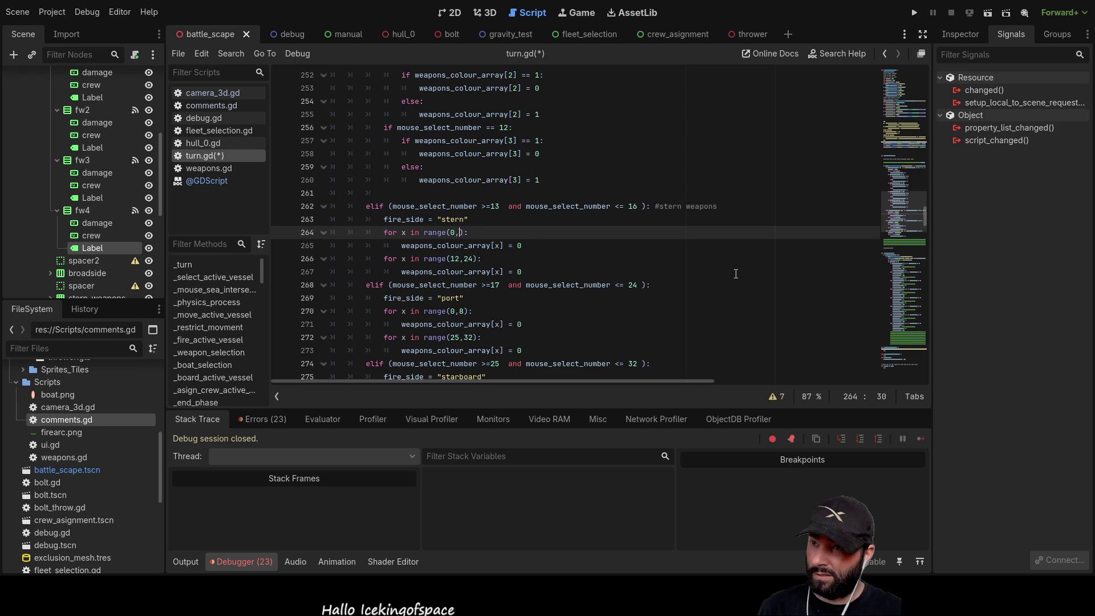
Set line 264's loop to range(0,7) and line 266's loop to range(13,23)
text(7)
key(Down)
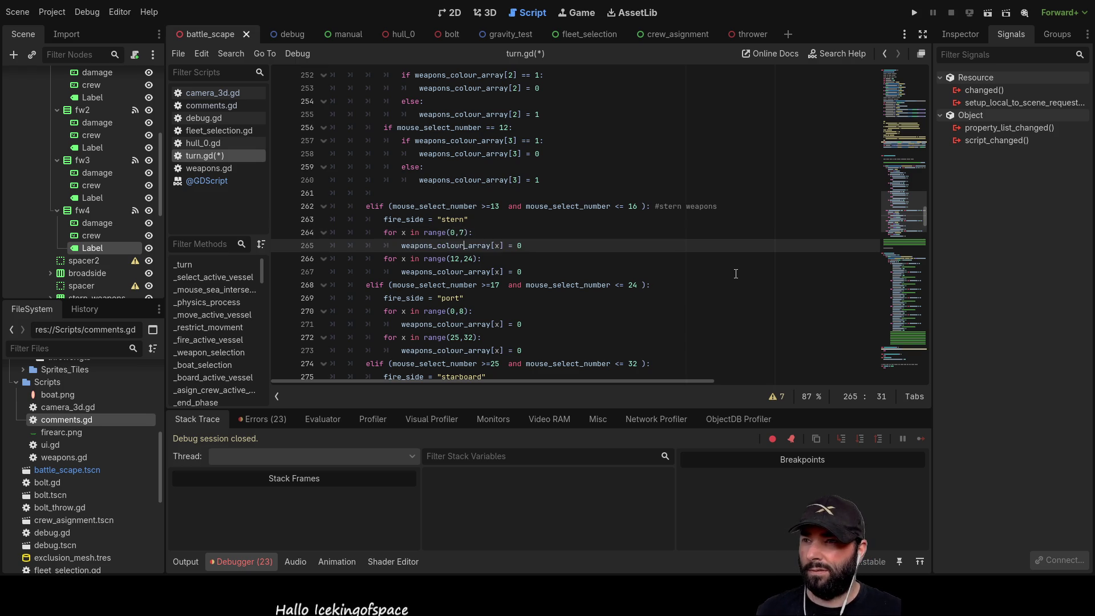
key(Down)
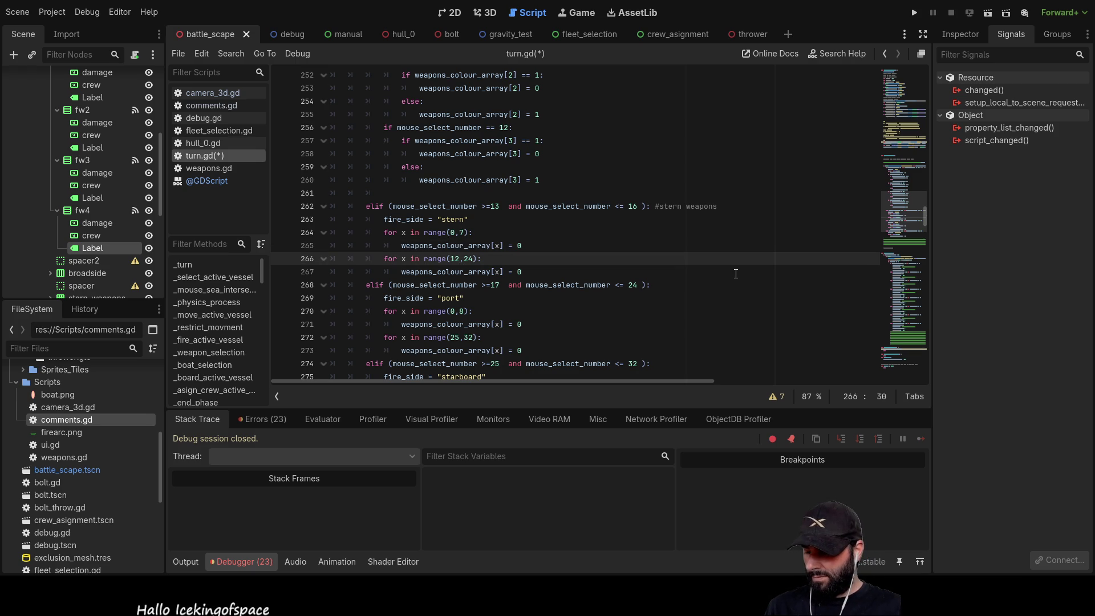
key(BackSpace)
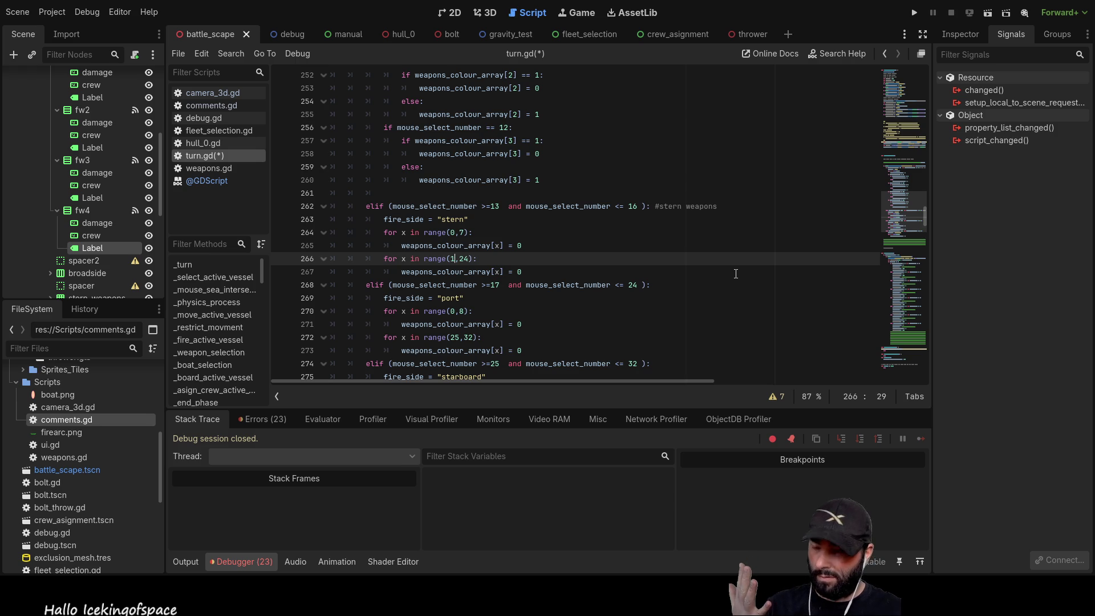
text(3)
key(Right)
key(Right)
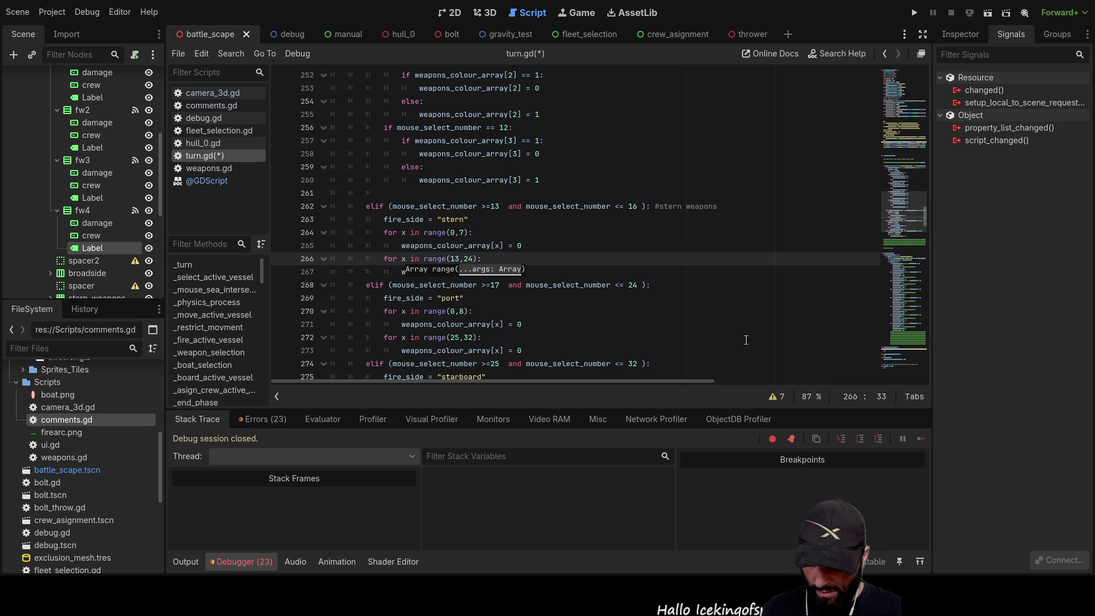
key(BackSpace)
text(3)
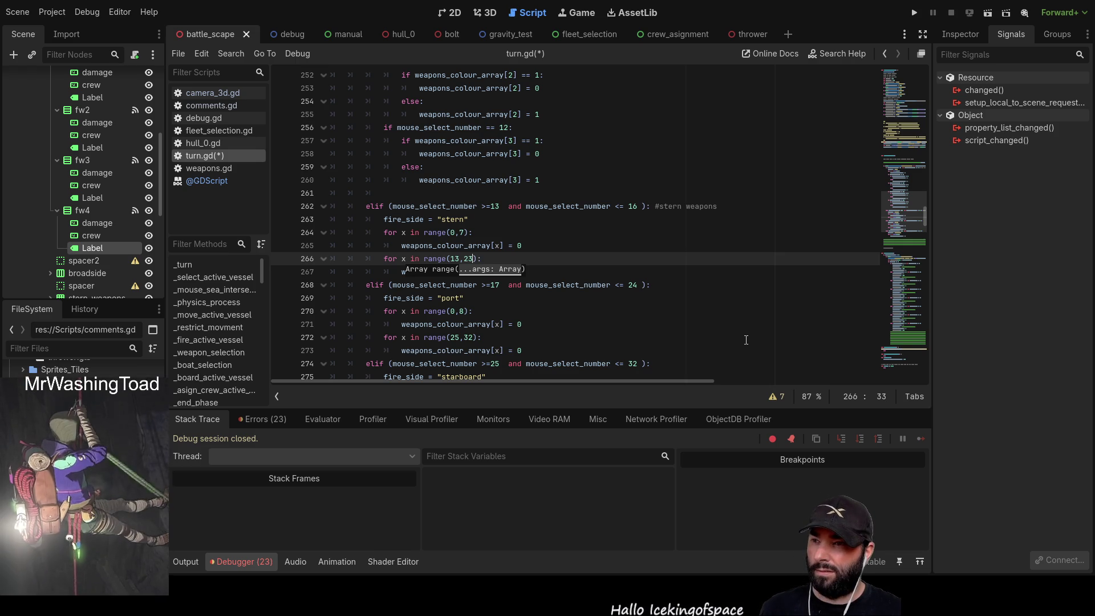
click(656, 314)
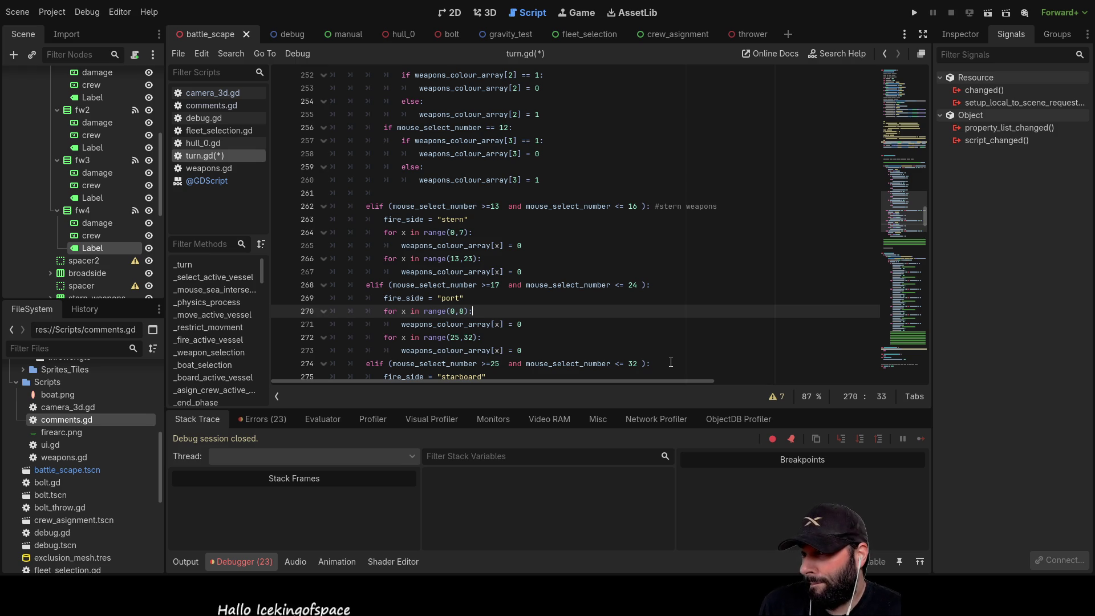
Add a '#port weapons' comment to the end of the port elif line
click(665, 284)
text(#)
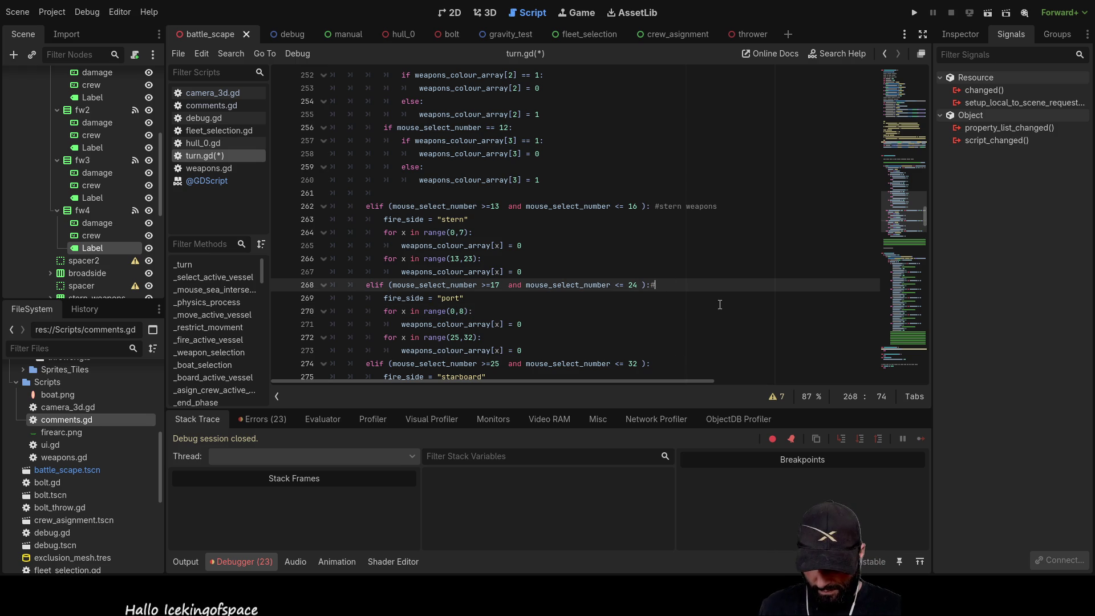
text(port weapons)
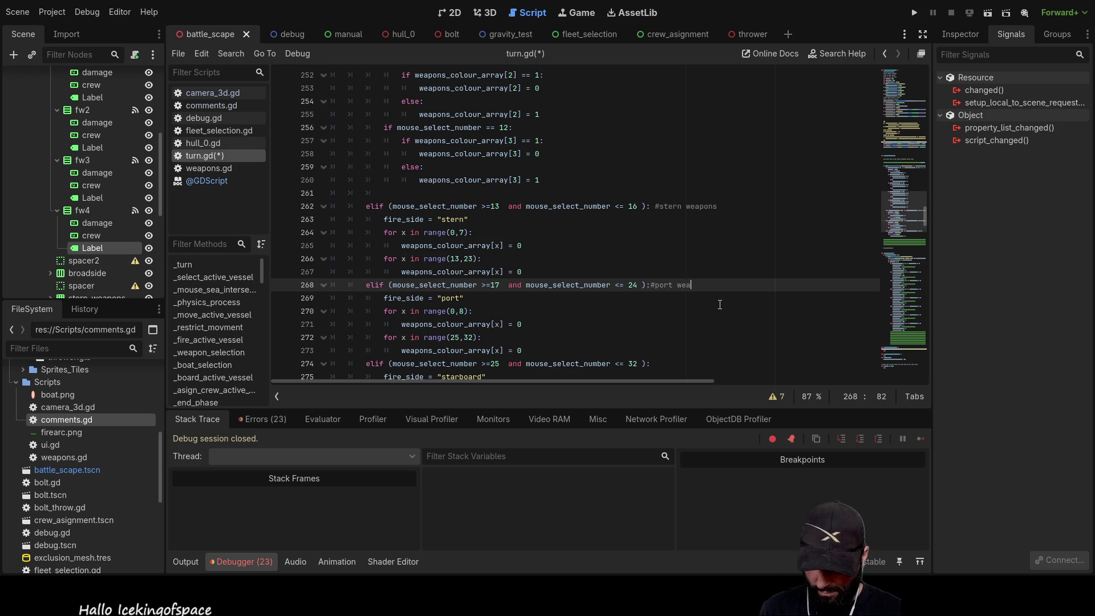
key(Down)
key(Down)
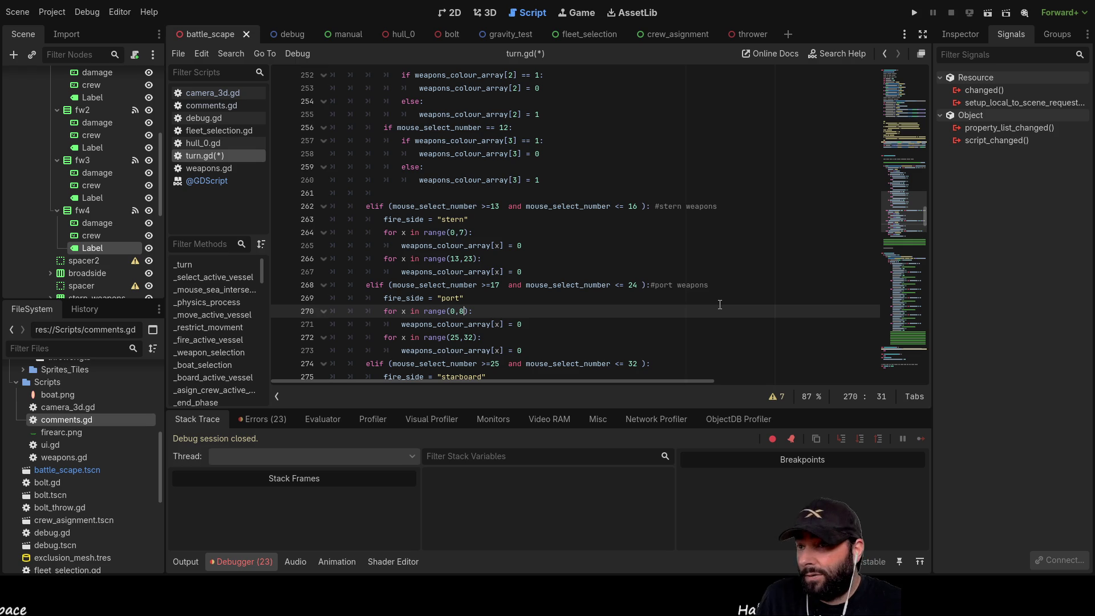
Change the bow branch's clearing loop from range(9,24) to range(5,24)
scroll(720, 305, up, 8)
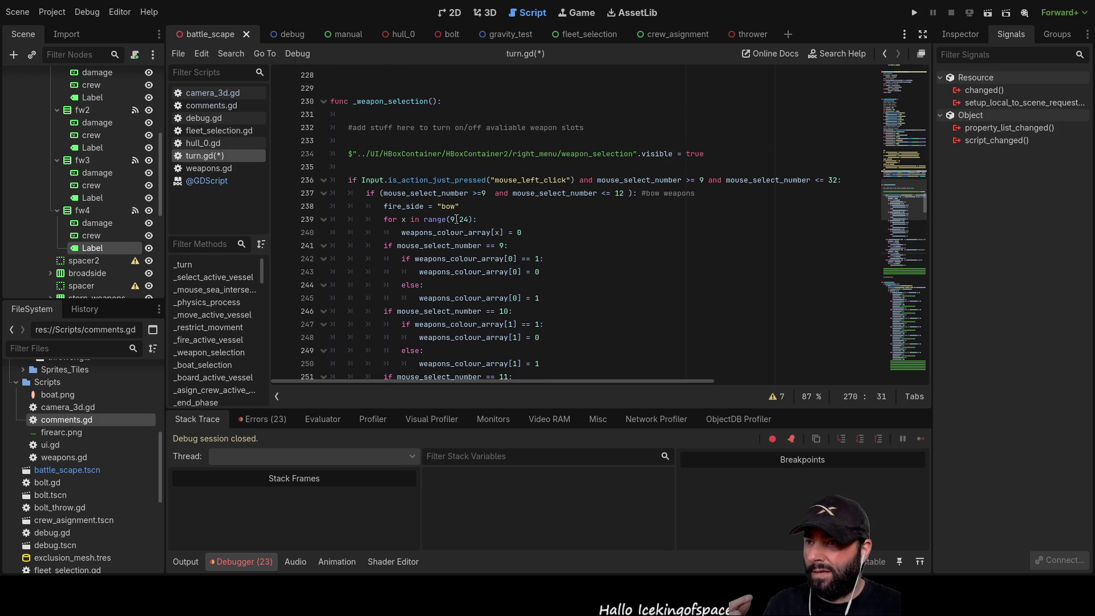
click(455, 220)
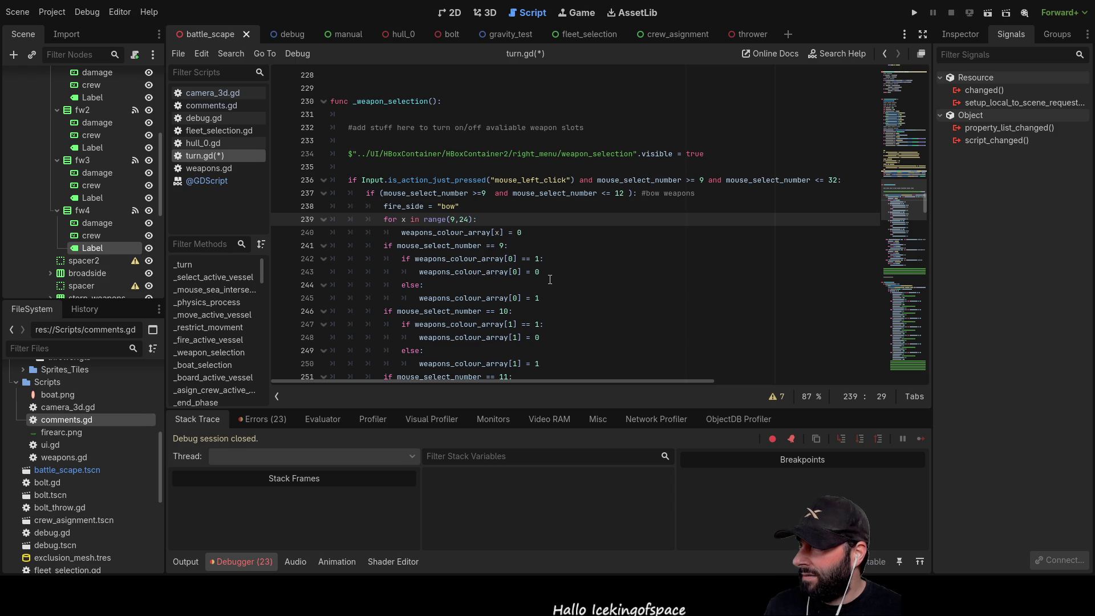
key(BackSpace)
text(5)
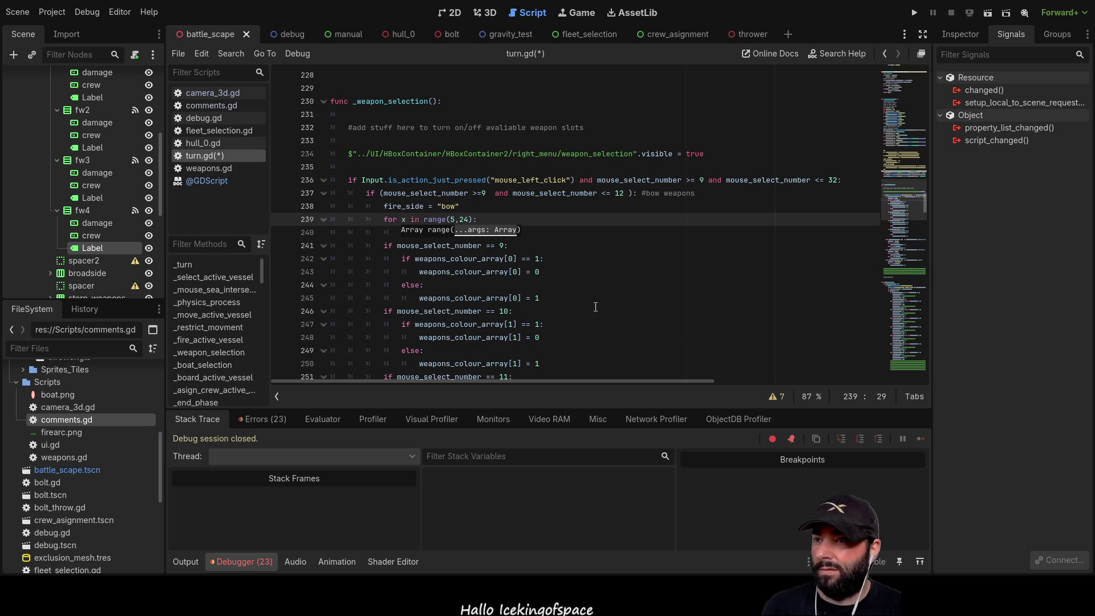
click(607, 310)
scroll(613, 298, down, 5)
scroll(604, 256, down, 2)
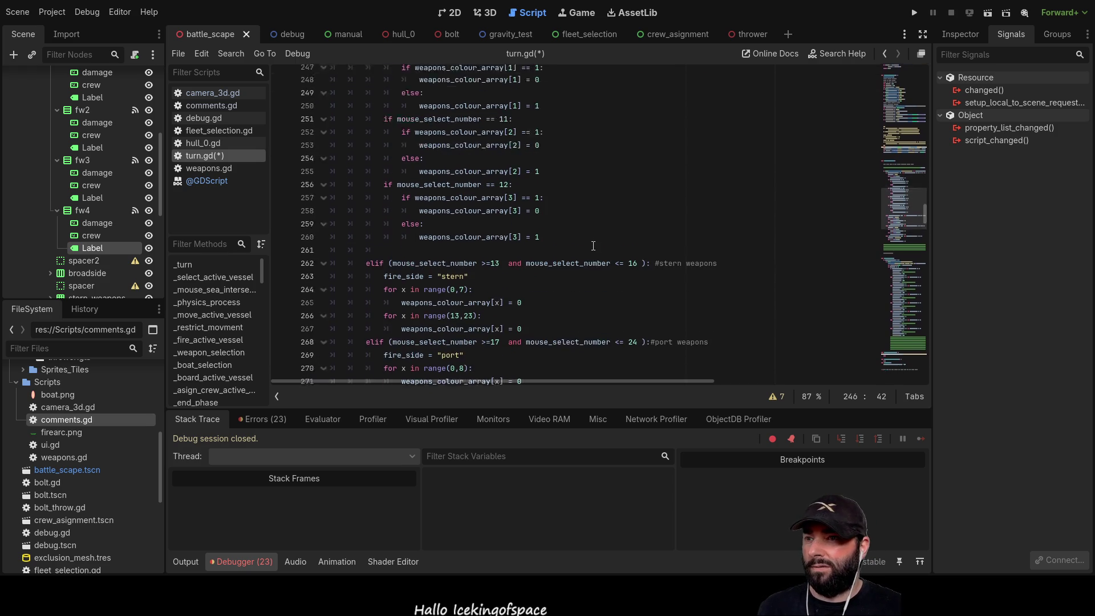
scroll(502, 268, down, 1)
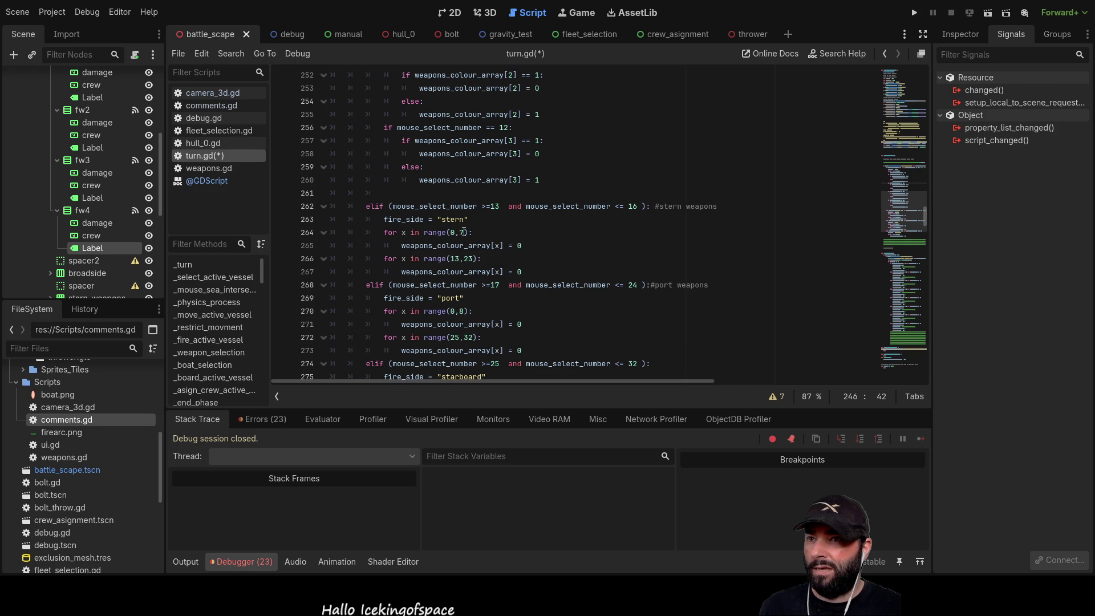
click(460, 233)
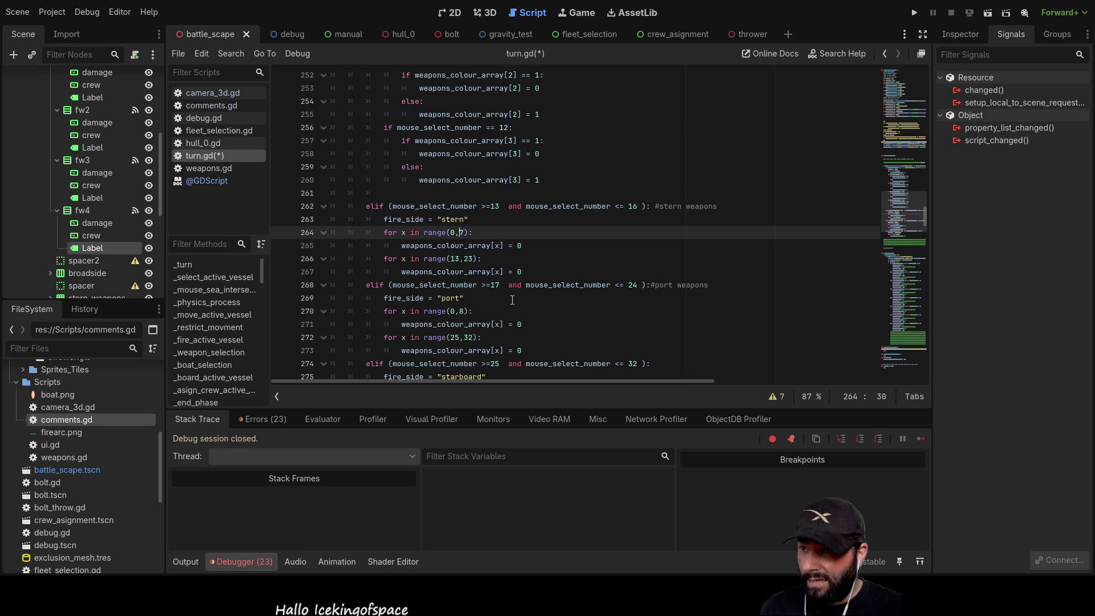
Change the first stern clearing loop's end from 7 to 3, making it range(0,3)
key(Delete)
text(5)
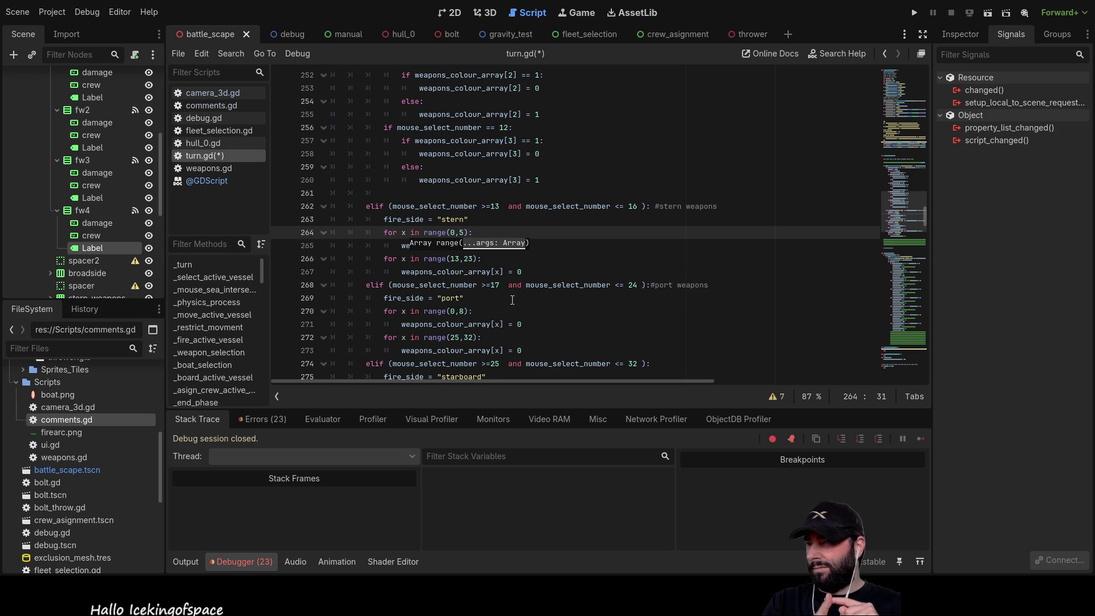
key(BackSpace)
text(3)
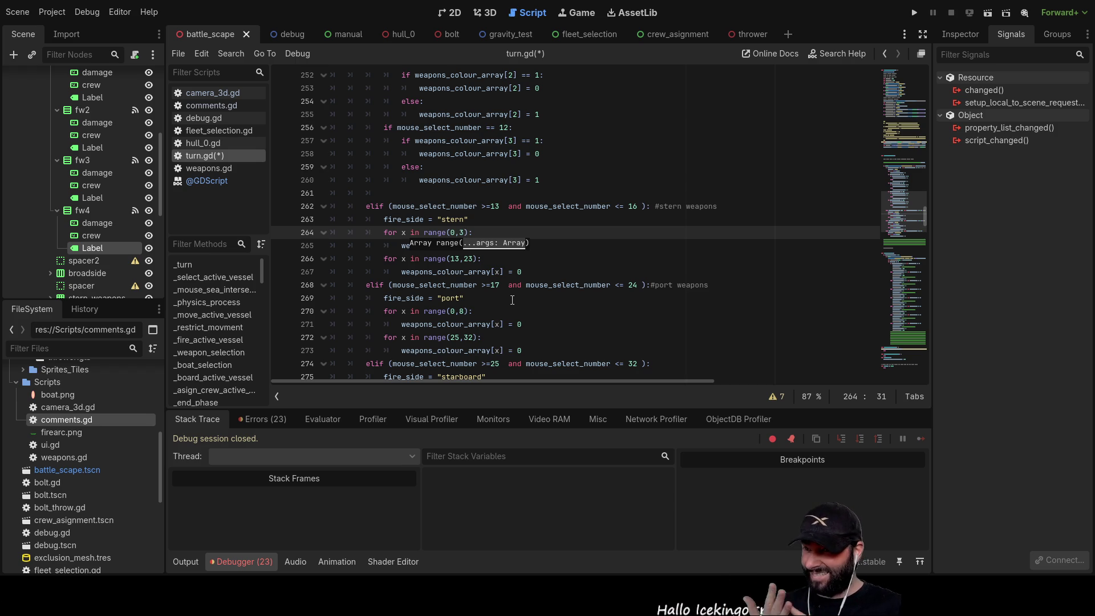
Change the second stern clearing loop to range(8,24)
double_click(456, 259)
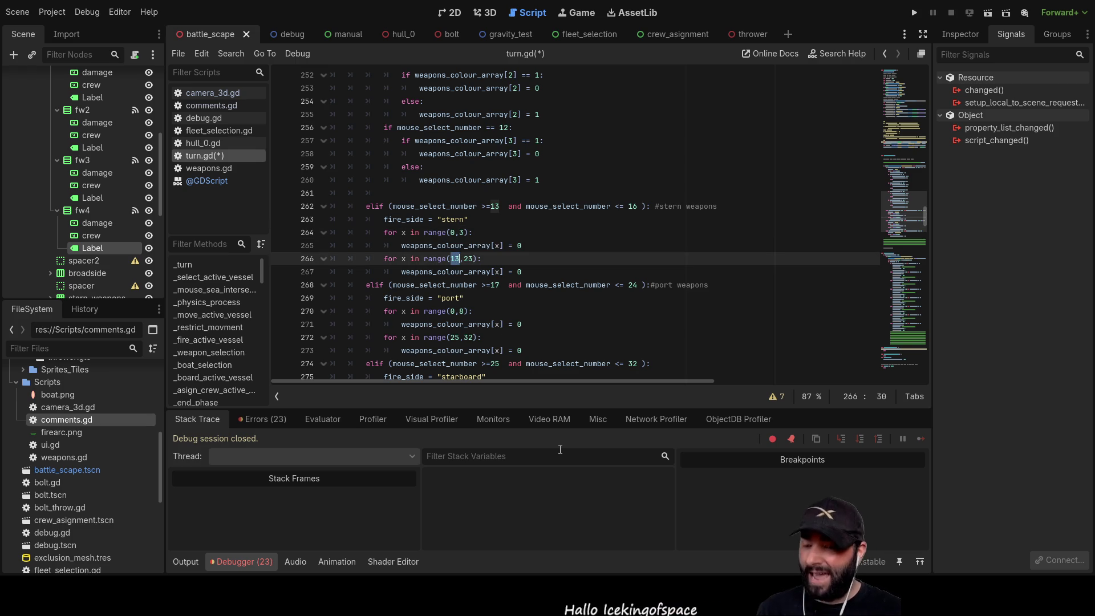
text(8)
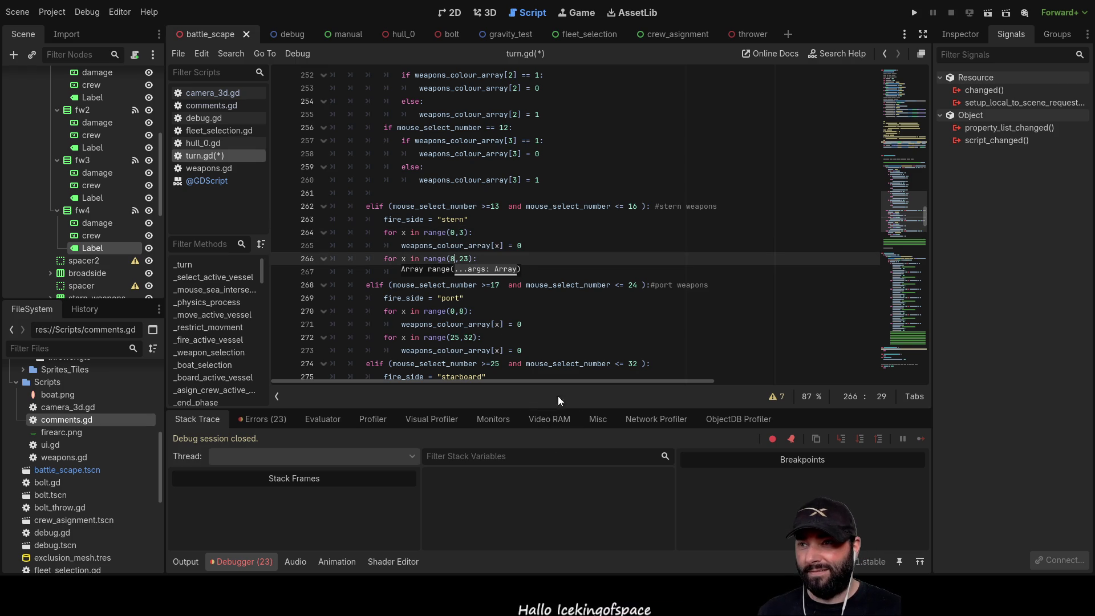
key(Up)
key(End)
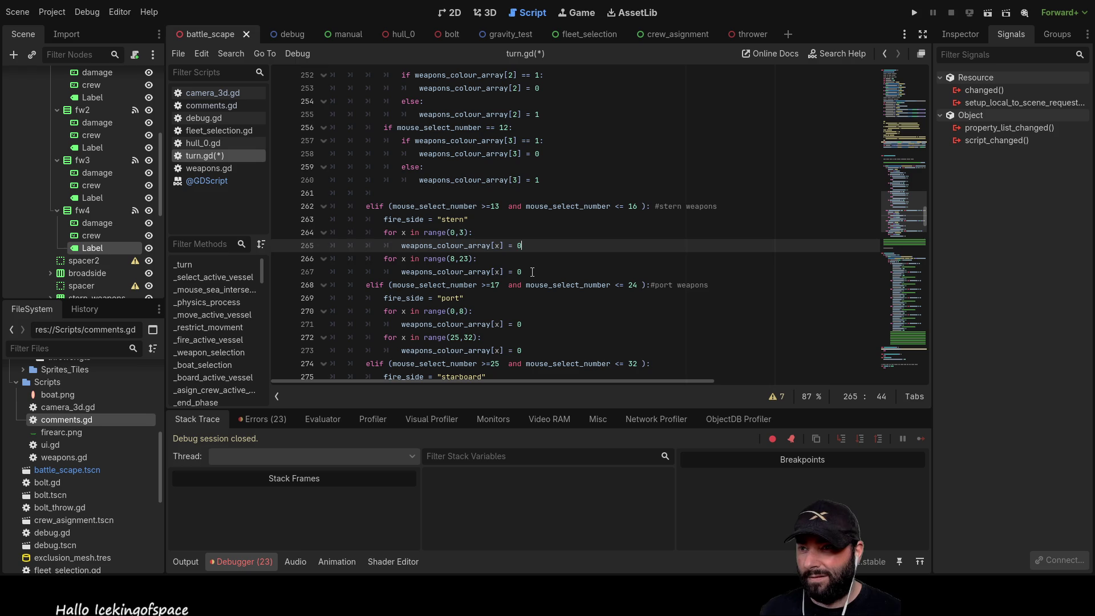
key(Down)
key(Left)
key(Left)
key(BackSpace)
text(4)
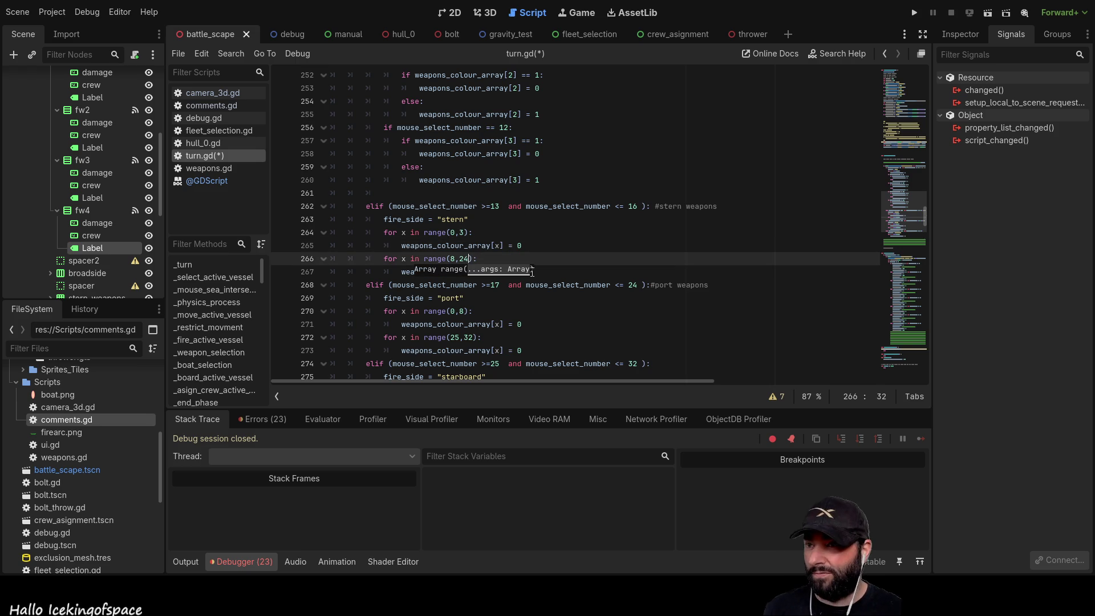
click(574, 255)
scroll(579, 305, down, 2)
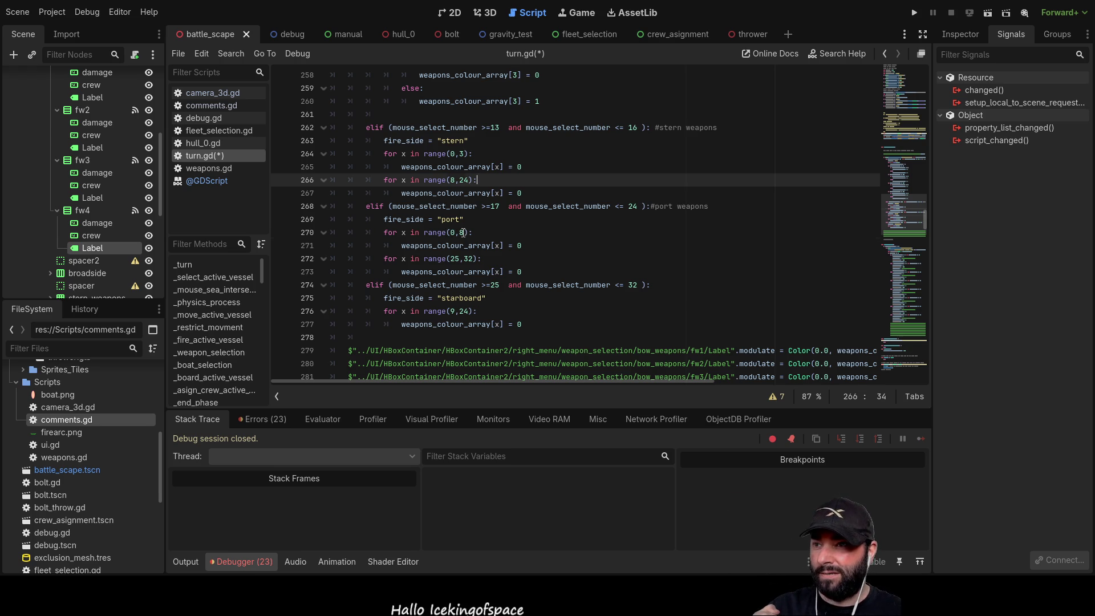
Change the first port clearing loop from range(0,8) to range(0,7)
click(466, 233)
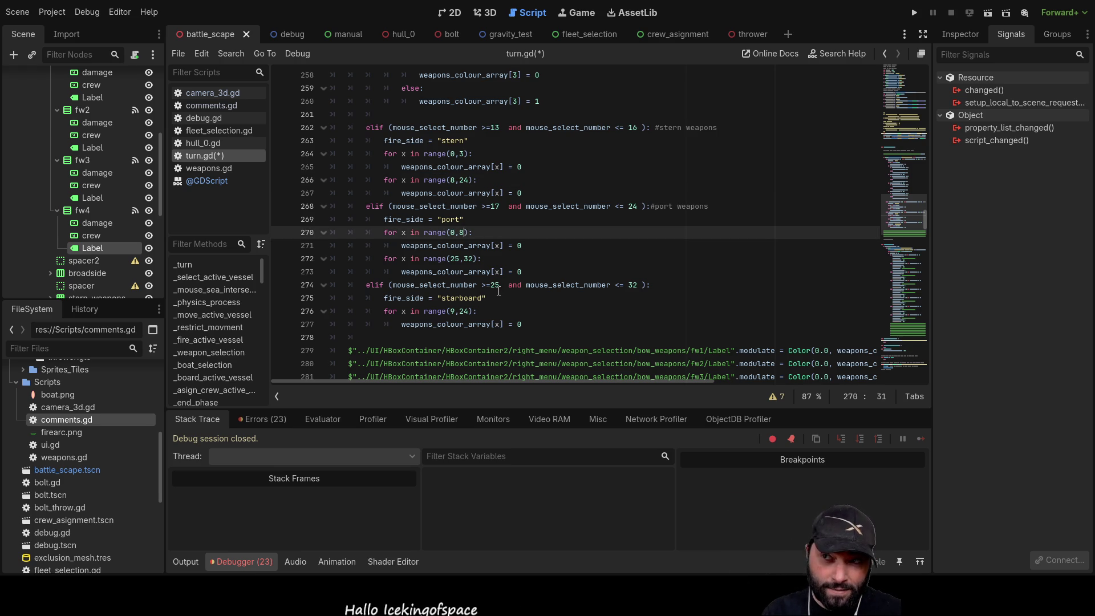
key(BackSpace)
text(7)
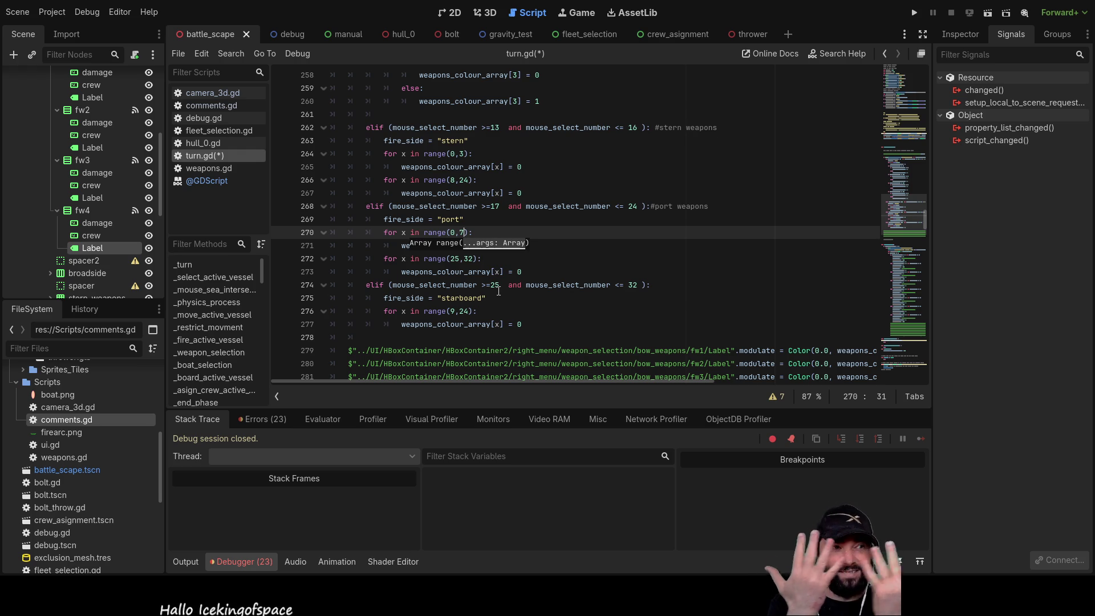
click(571, 275)
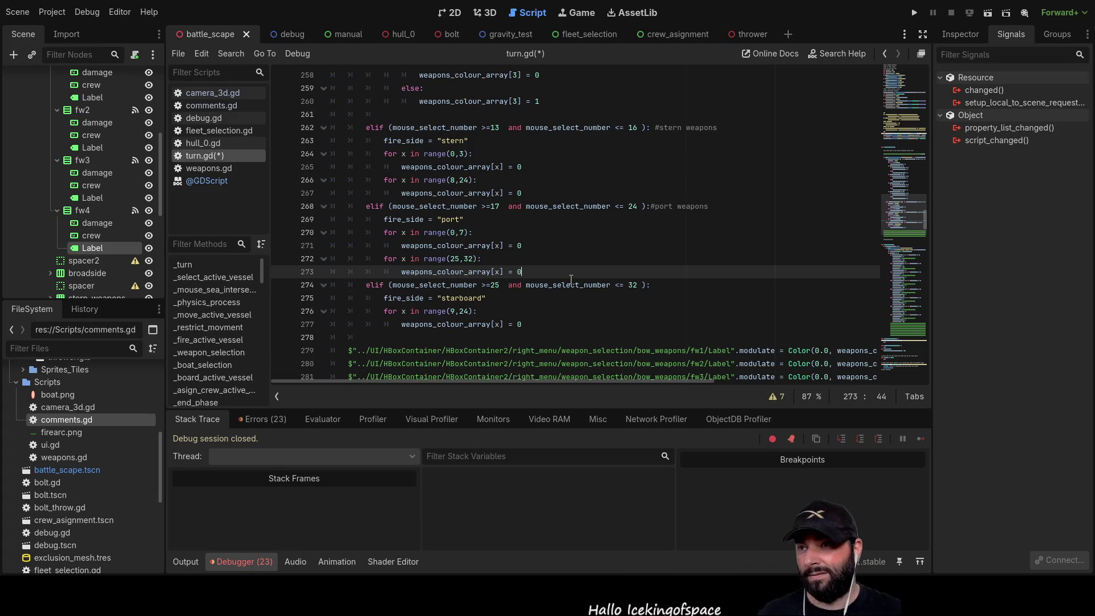
Change the second port clearing loop from range(25,32) to range(16,24)
click(460, 259)
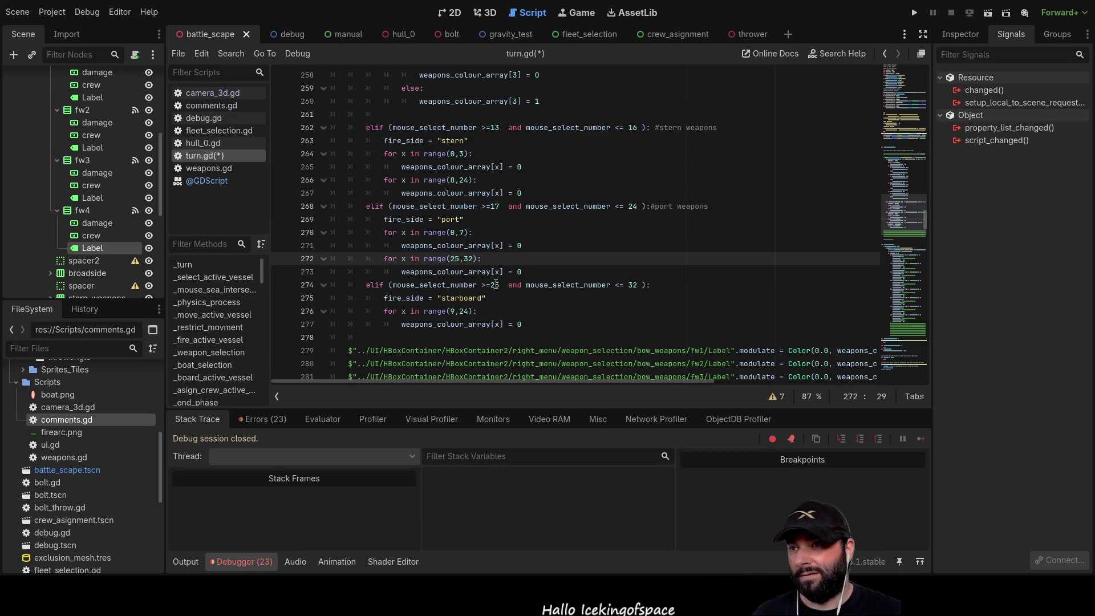
key(BackSpace)
key(BackSpace)
text(16)
key(Right)
key(Right)
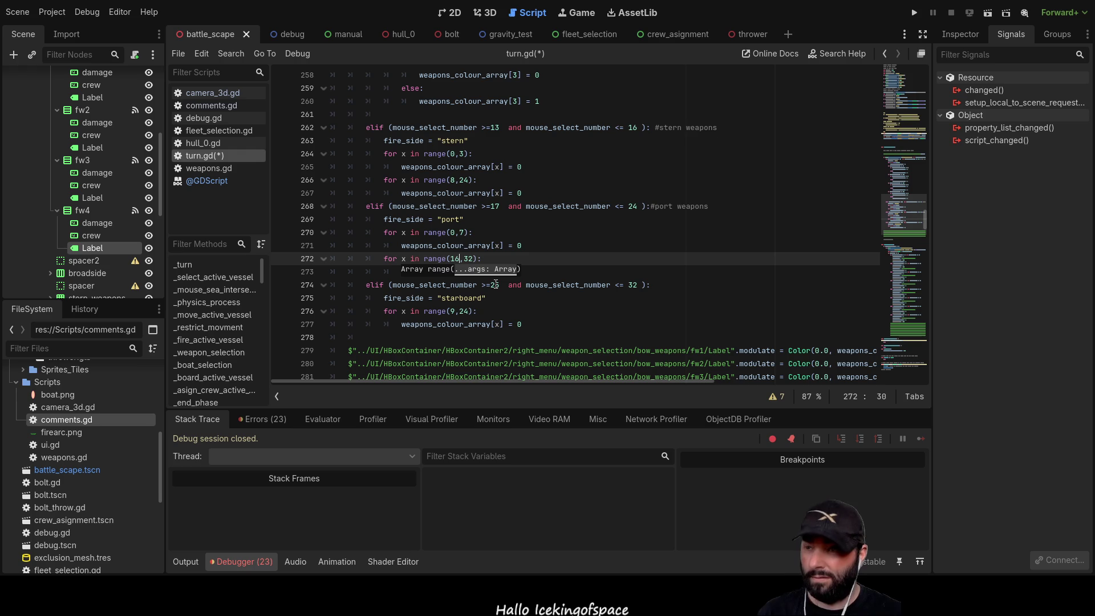
key(Delete)
key(BackSpace)
text(24)
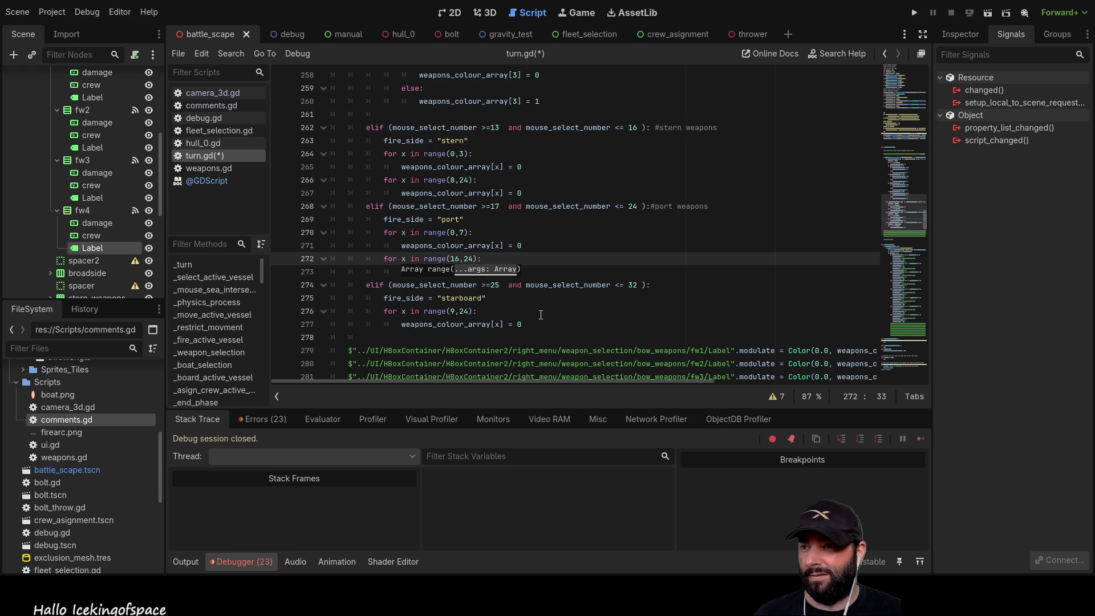
click(460, 312)
click(455, 312)
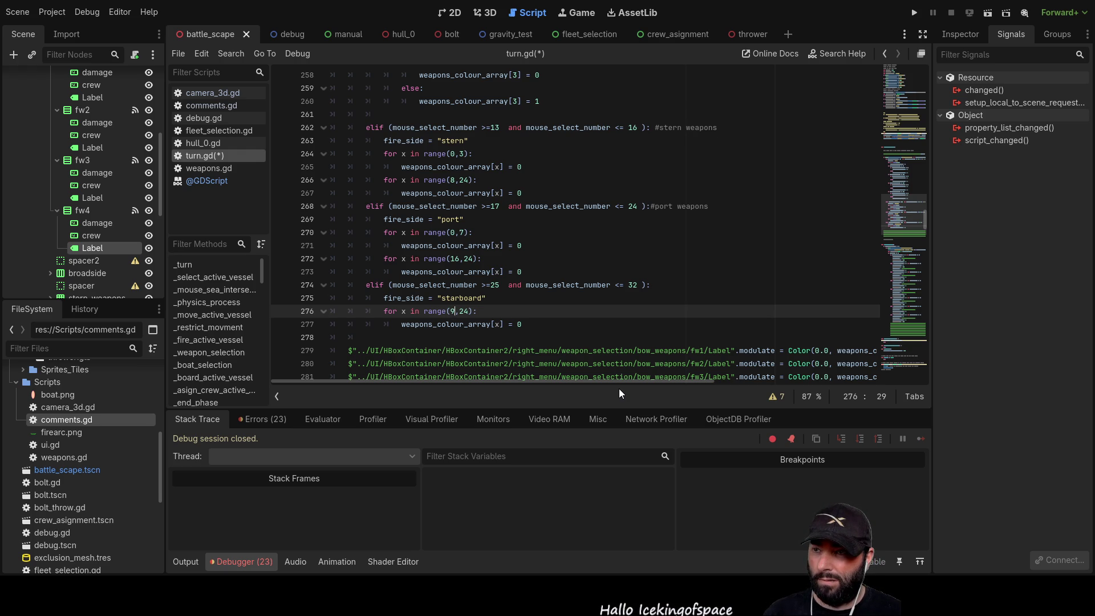
key(Right)
key(Right)
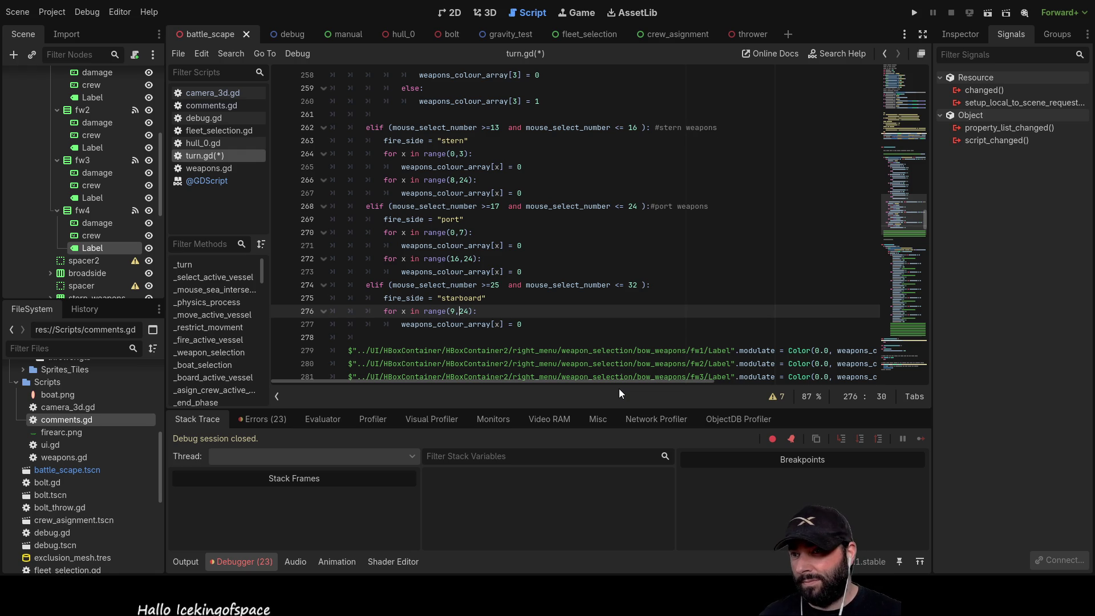
Rewrite the starboard loop's range(9,24) as range(0,15) and run the project
key(Left)
key(BackSpace)
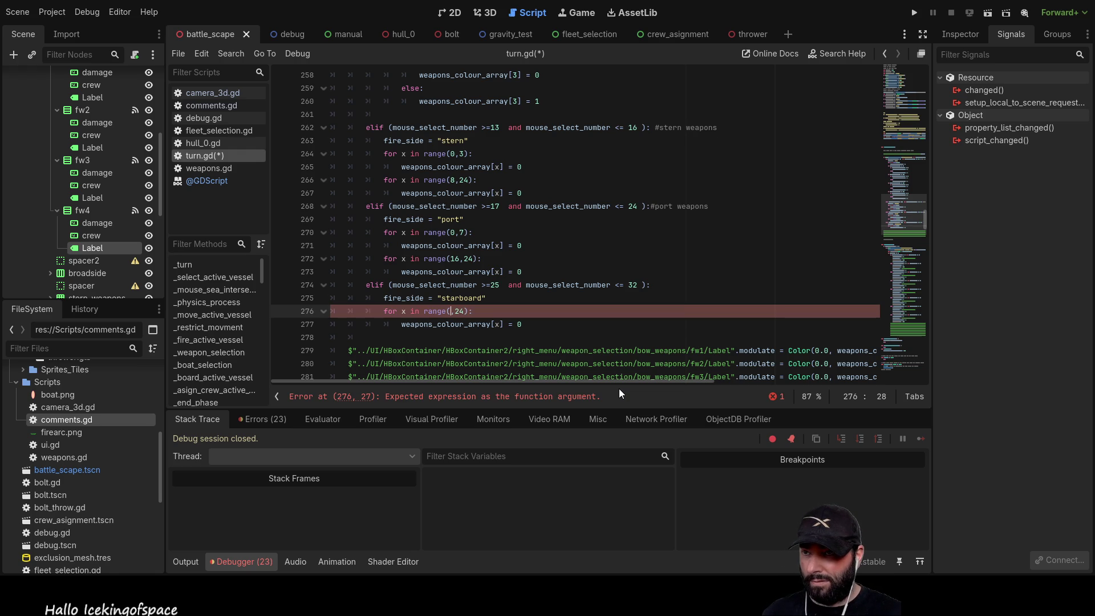
text(15)
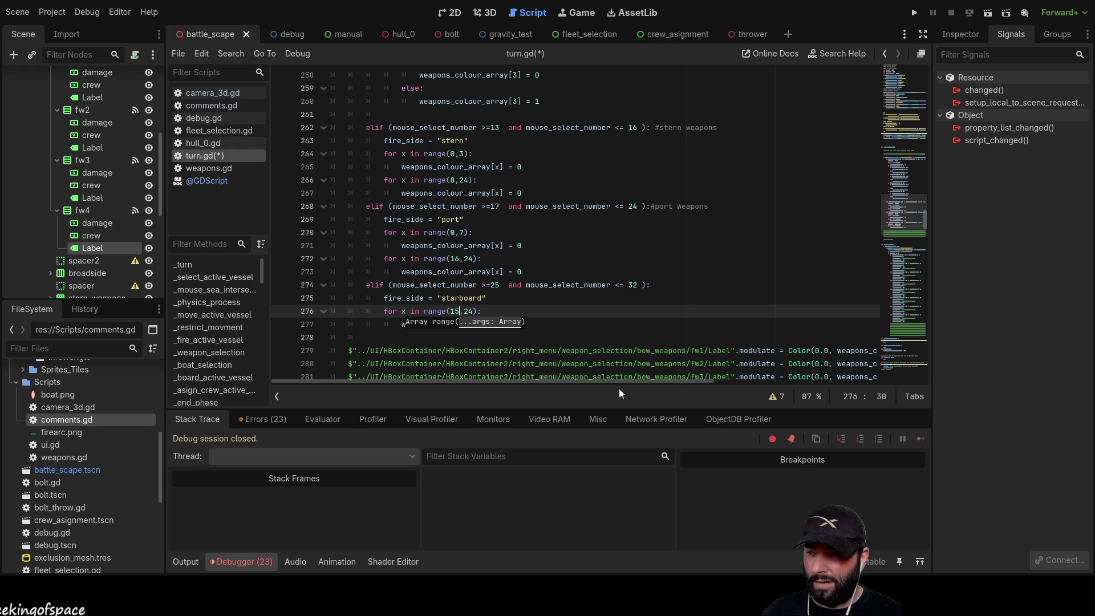
key(ctrl+shift+Right)
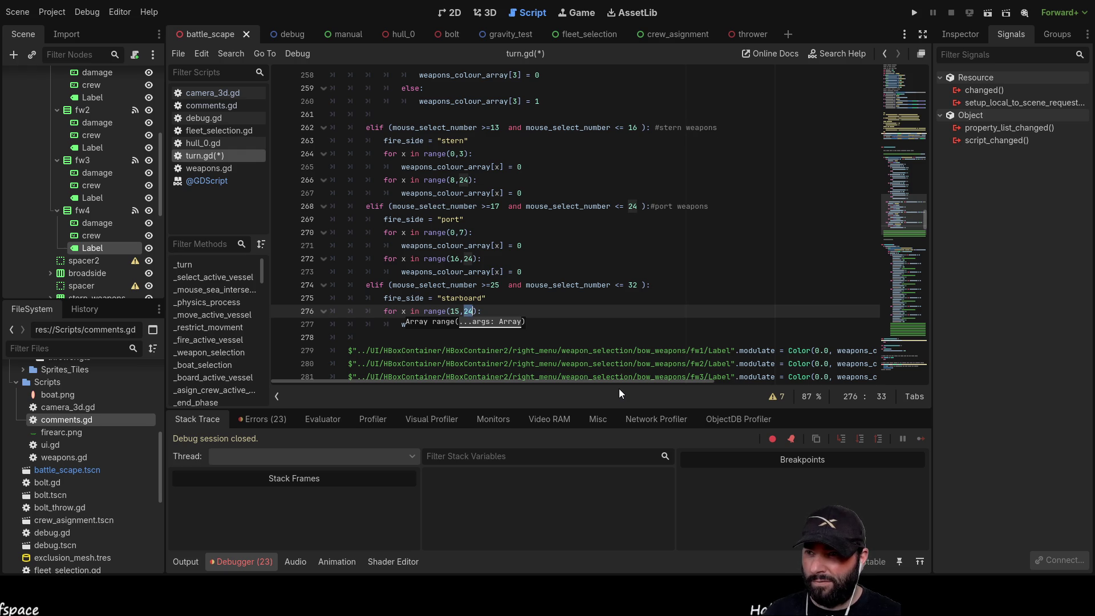
text(15)
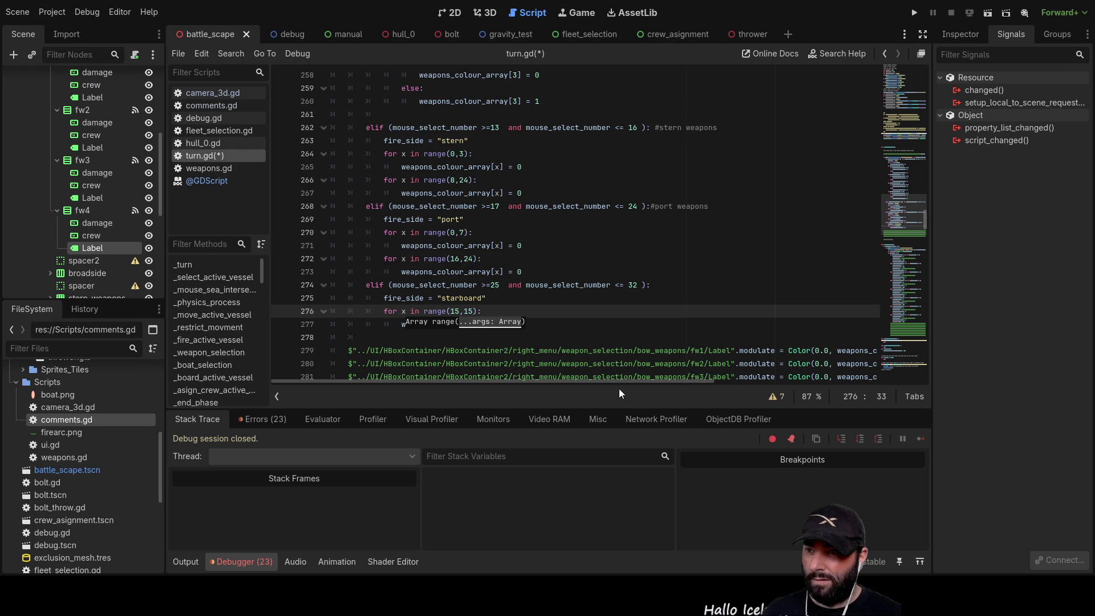
key(BackSpace)
key(BackSpace)
text(0)
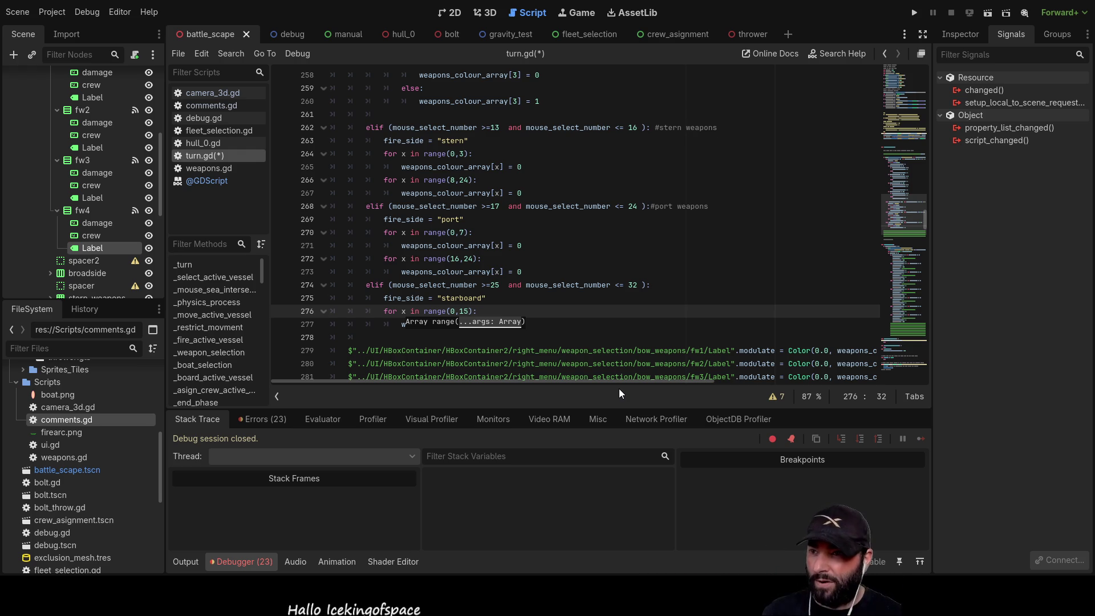
click(915, 13)
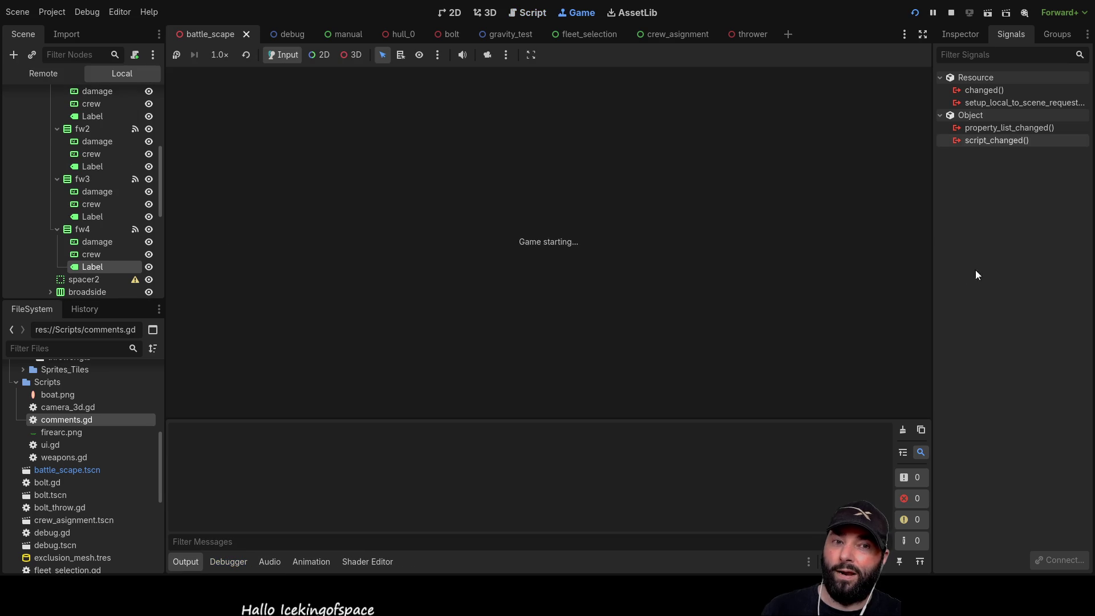
Toggle the four bow weapon slots on, then back off, in the running game
click(828, 141)
click(848, 140)
click(868, 141)
click(890, 141)
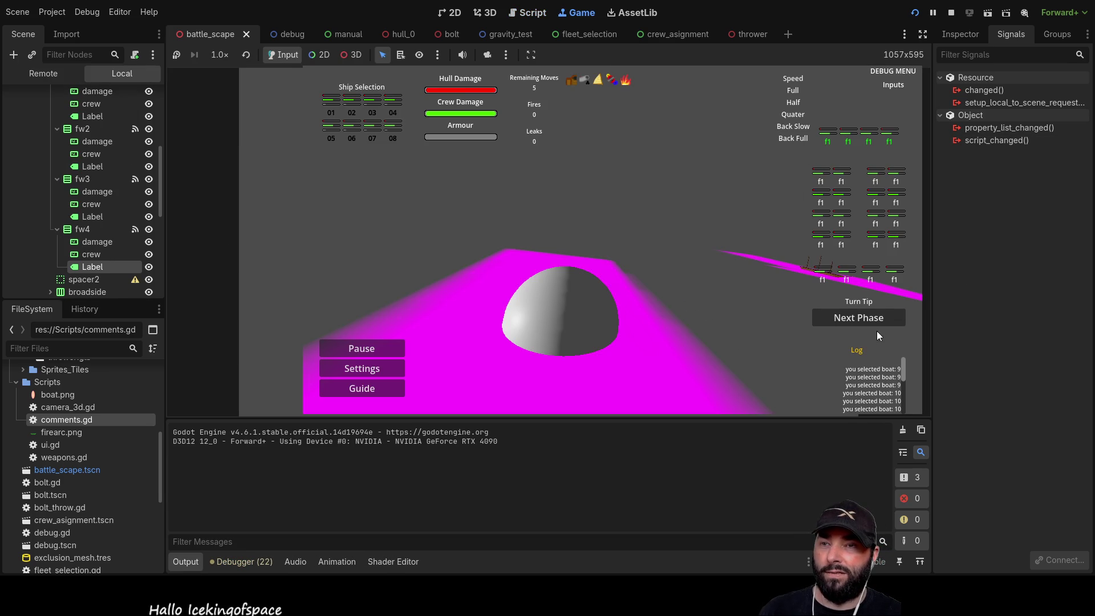
click(866, 305)
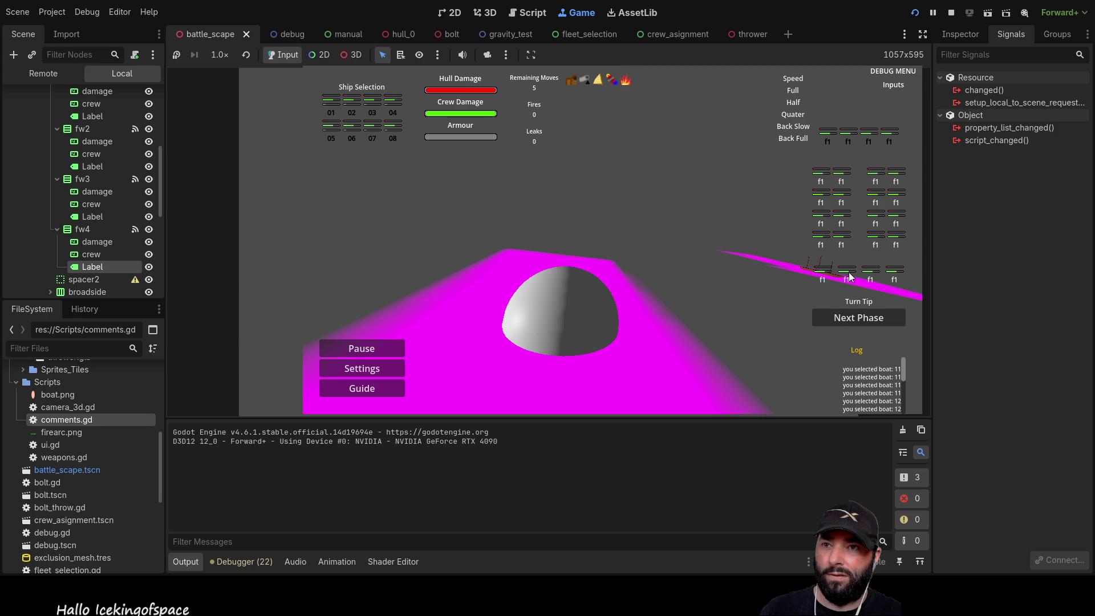
click(869, 140)
click(849, 140)
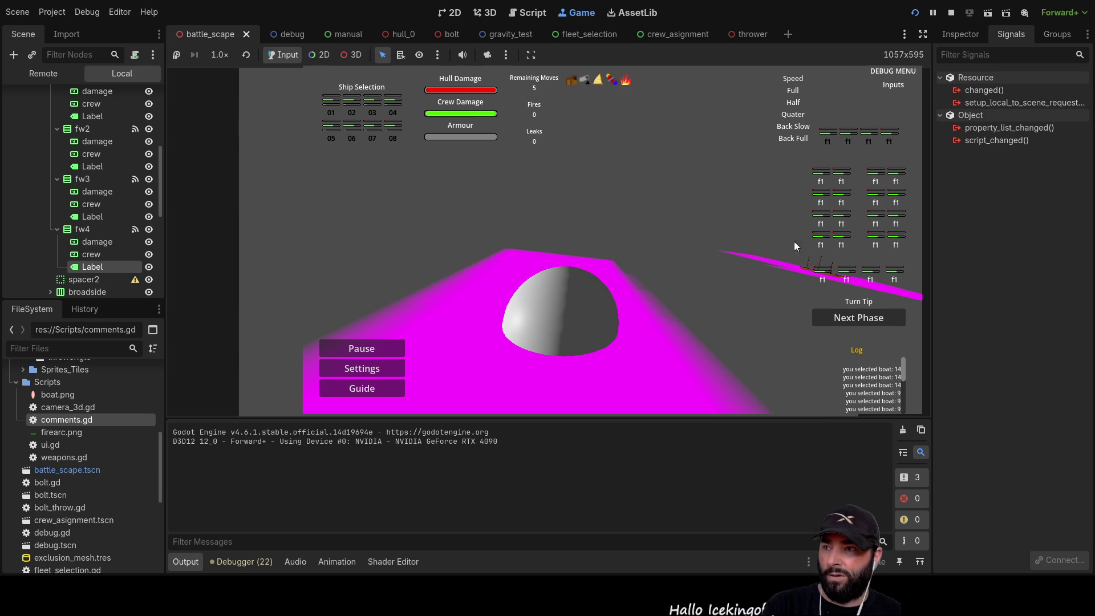
Toggle another row of weapon slots, including slot 10, to check colour clearing
click(828, 132)
click(848, 132)
click(869, 132)
click(893, 135)
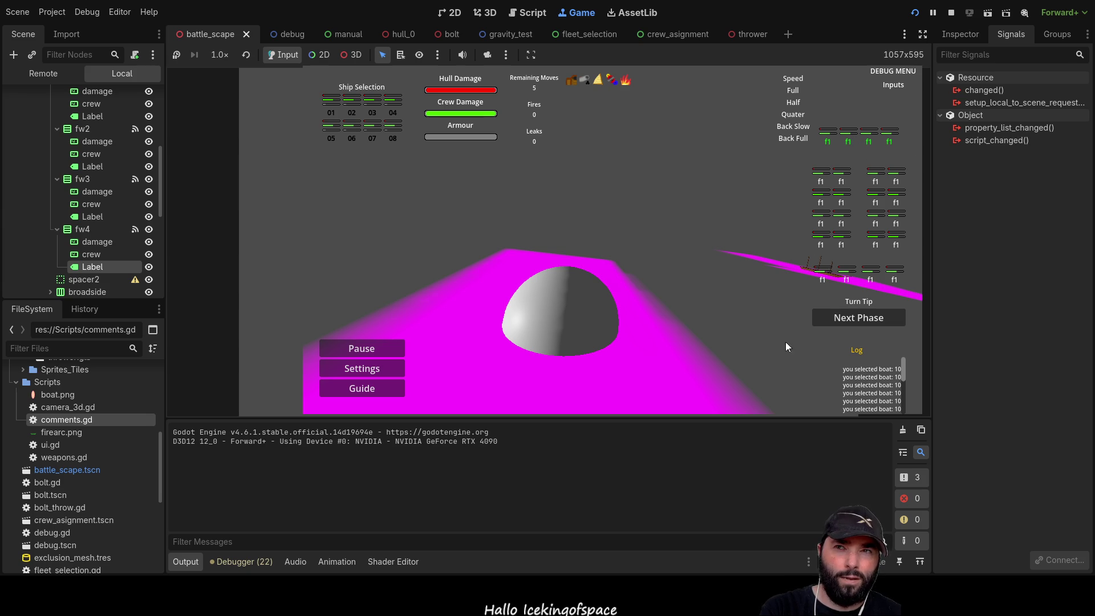
click(832, 136)
click(890, 136)
click(848, 137)
Toggle the bow slots on and off repeatedly, switch them off, and stop the game
click(849, 135)
click(832, 136)
click(890, 136)
click(869, 135)
click(849, 136)
click(828, 136)
click(890, 136)
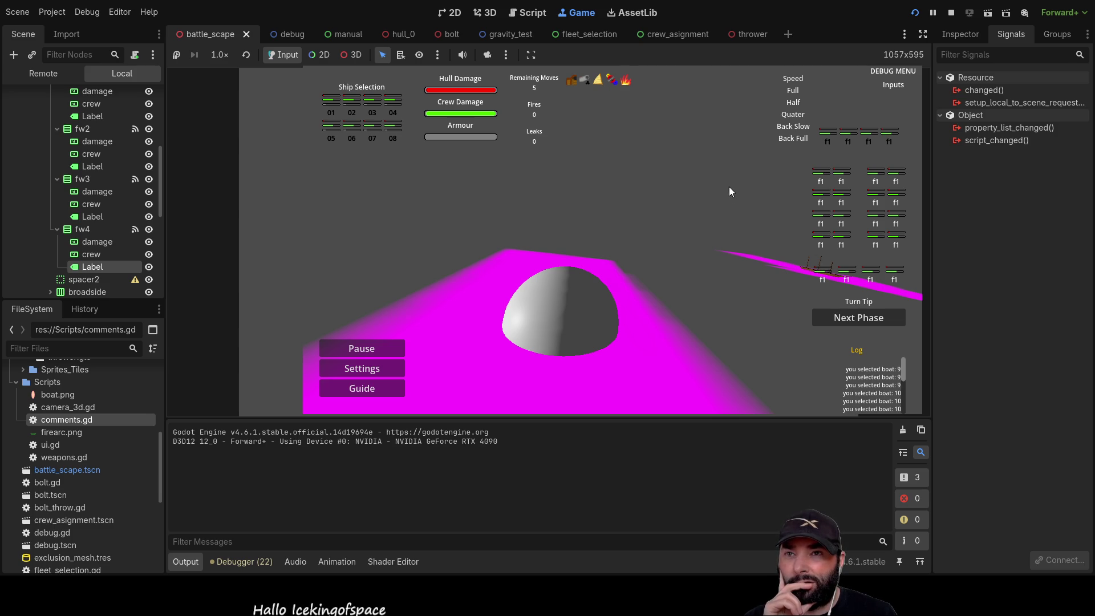
click(951, 12)
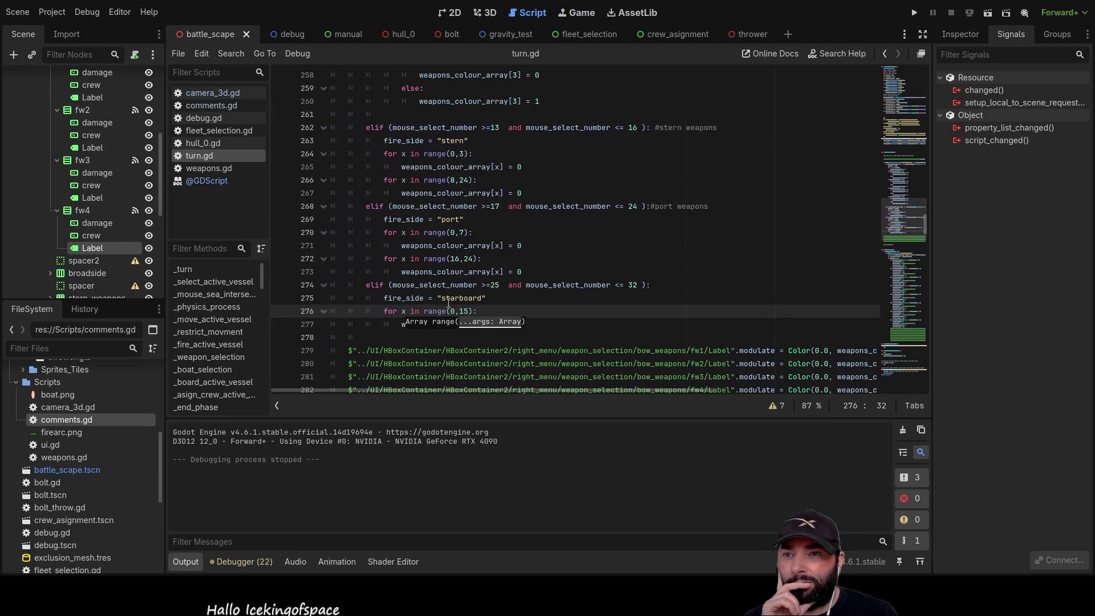
Add and then remove an 'and' on the slot 9 condition, leaving it unchanged
scroll(472, 301, down, 3)
scroll(523, 309, up, 14)
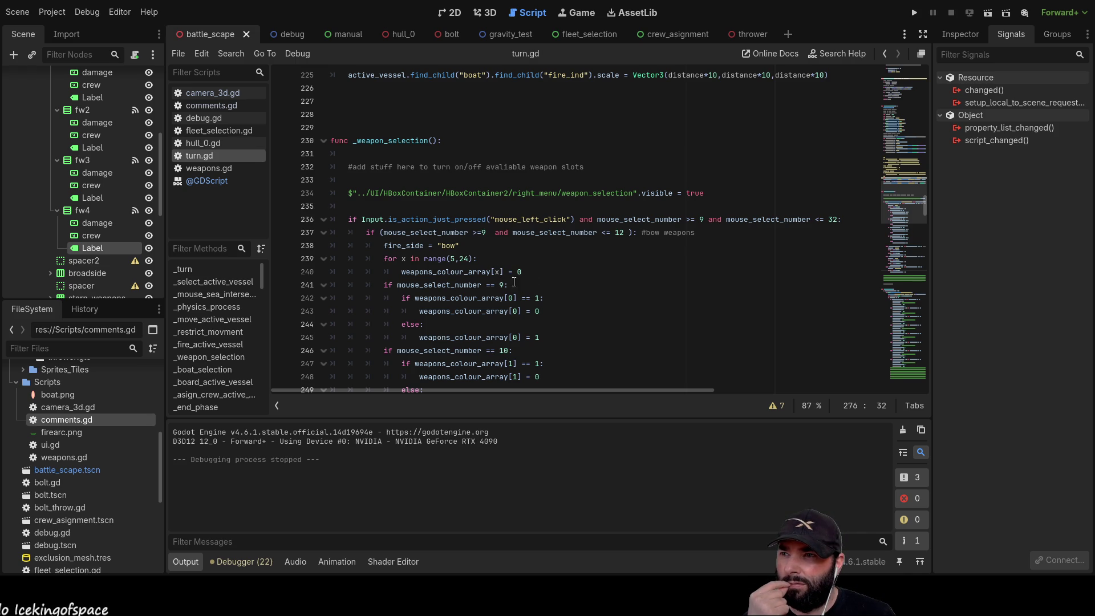
scroll(502, 282, down, 2)
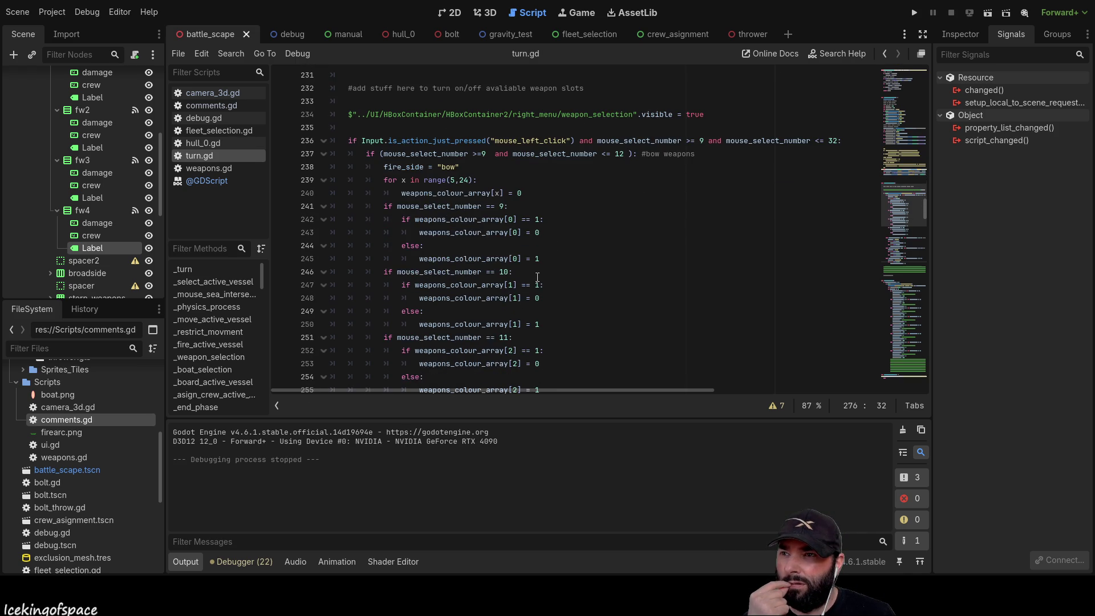
click(530, 207)
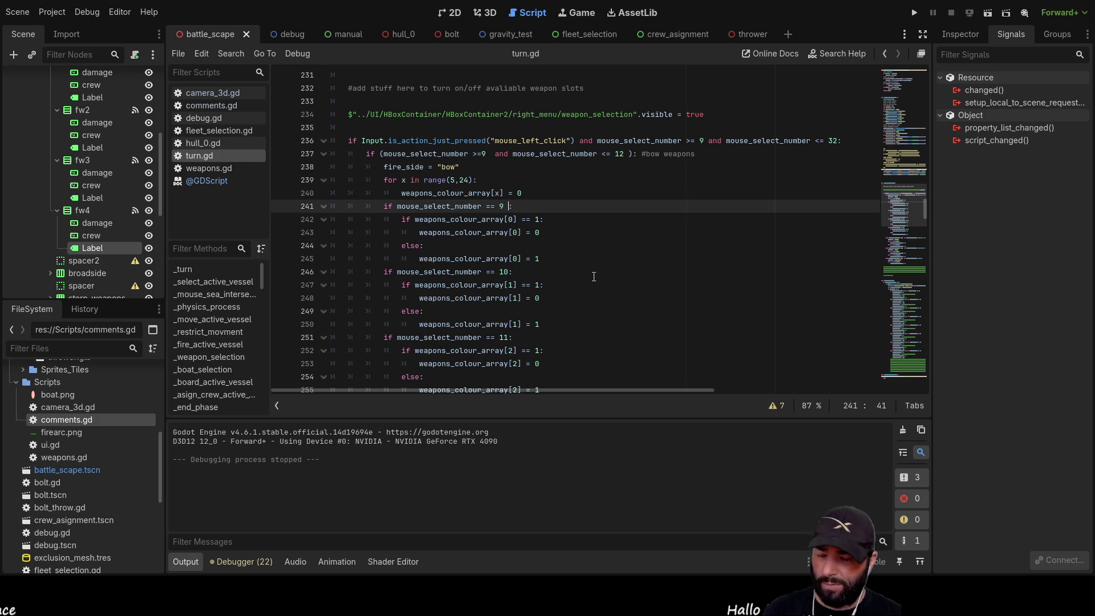
text(and)
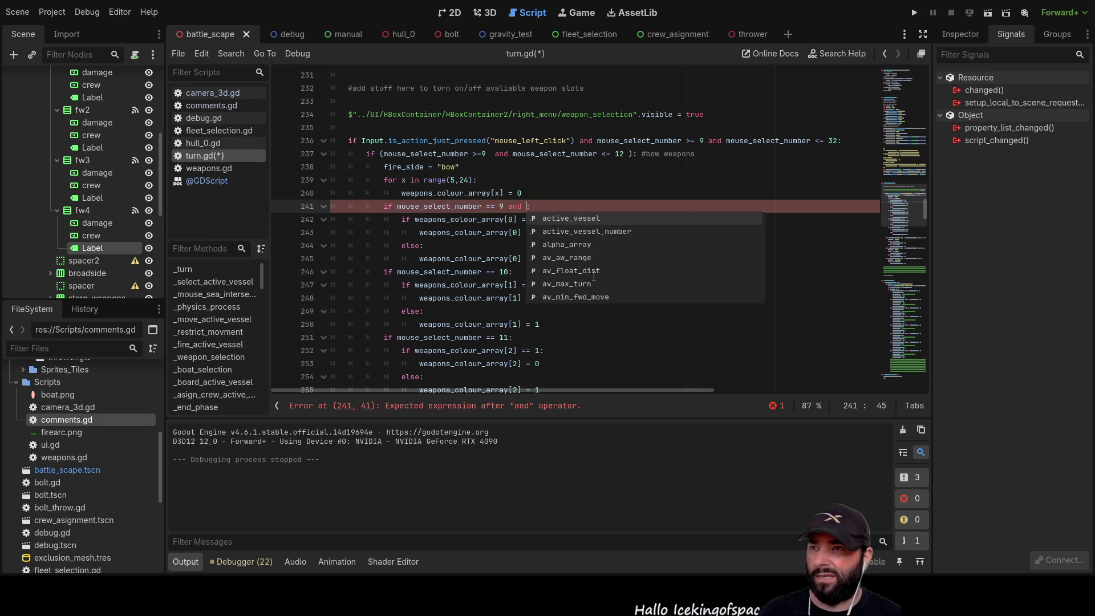
scroll(594, 277, down, 10)
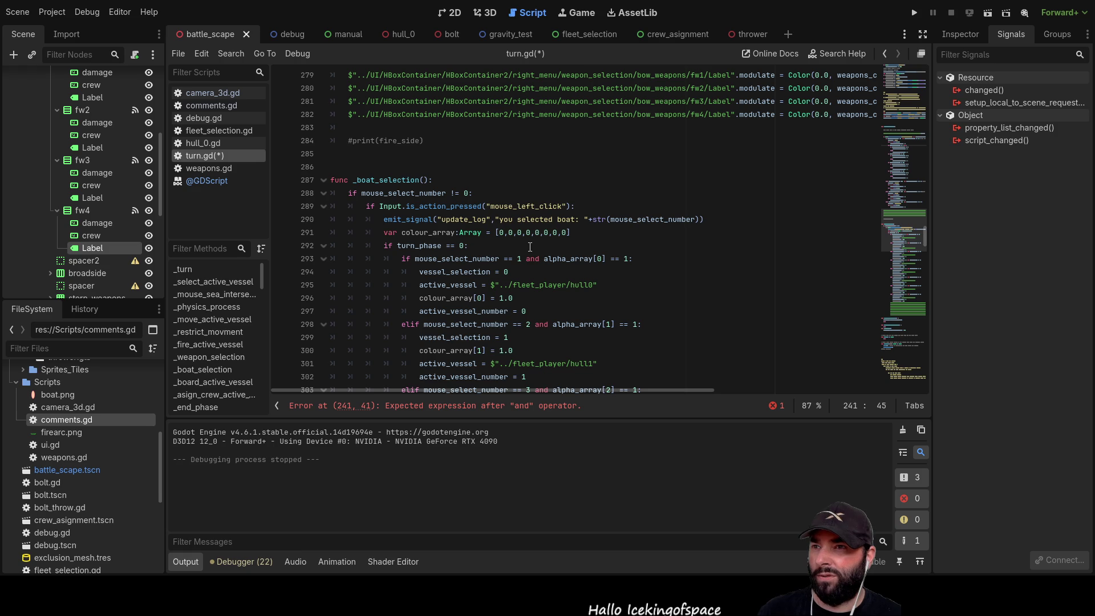
drag(545, 259, 633, 259)
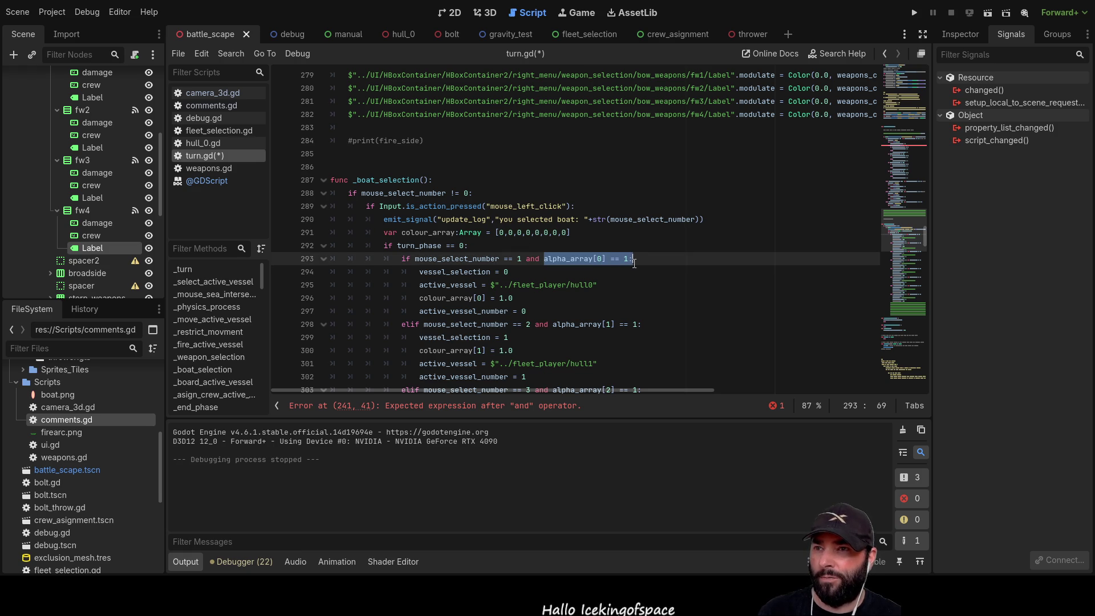
scroll(589, 284, up, 10)
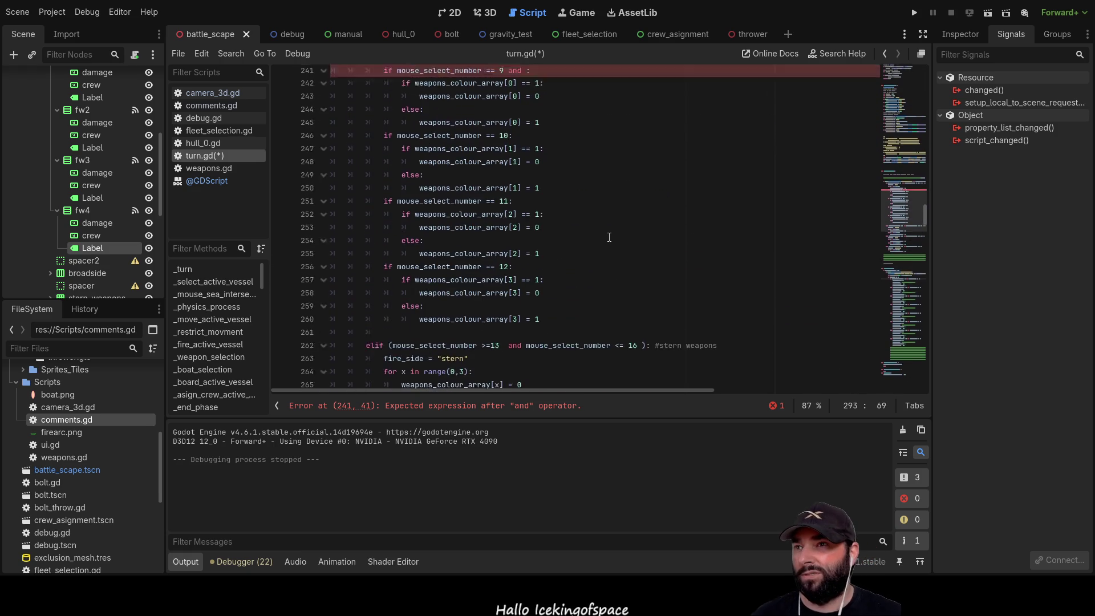
click(527, 246)
key(BackSpace)
key(BackSpace)
key(BackSpace)
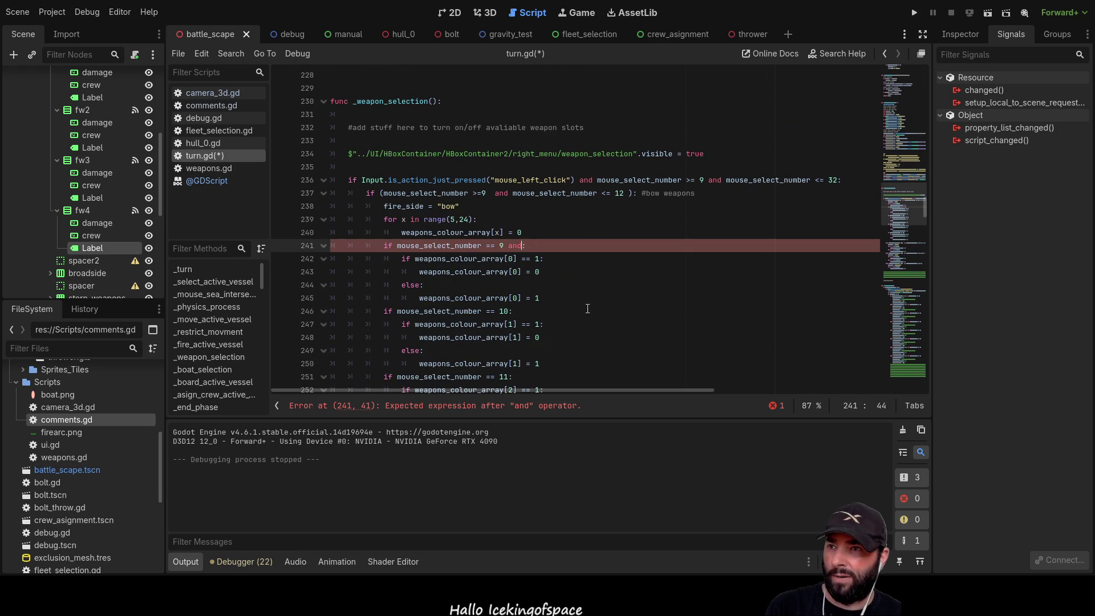
key(BackSpace)
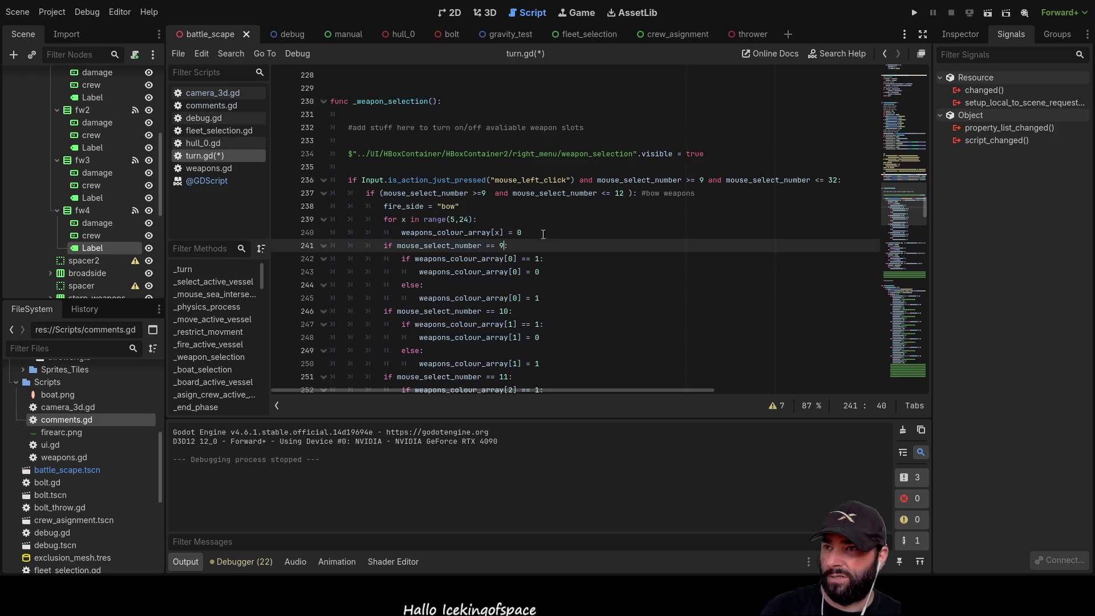
Add blank lines below the stern clearing loop and select the bow slot 9–12 if-blocks
scroll(557, 274, down, 4)
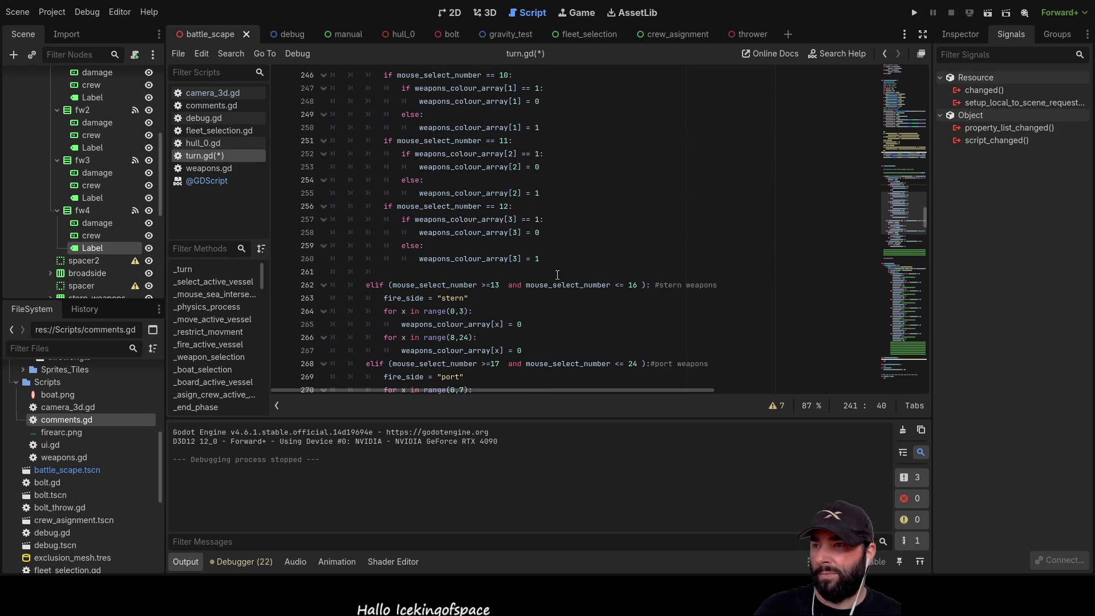
click(524, 348)
key(Return)
key(Return)
key(Return)
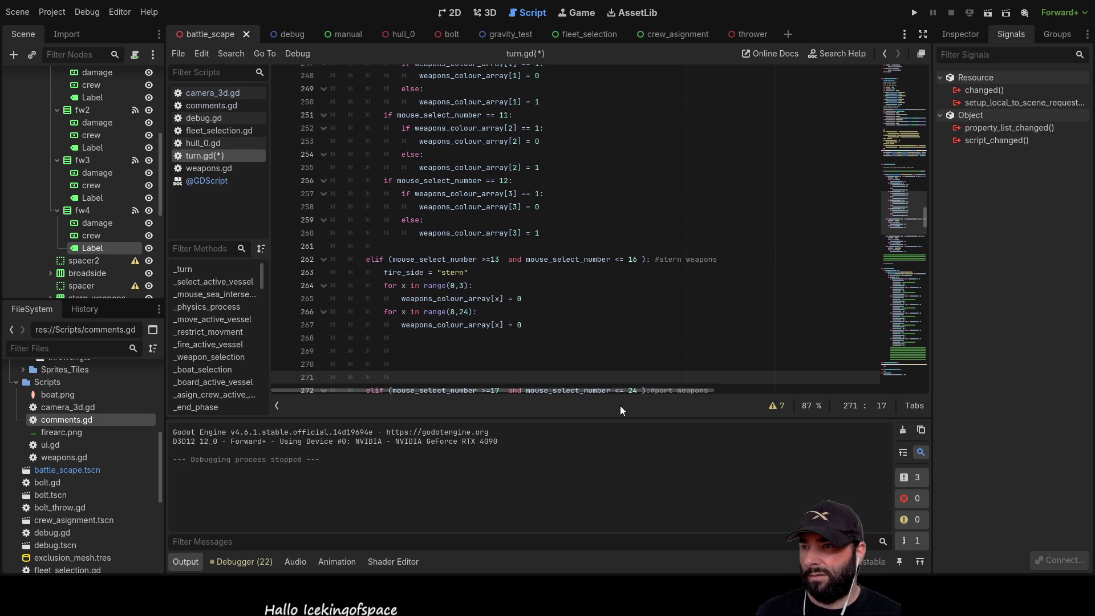
key(Up)
key(Up)
key(Up)
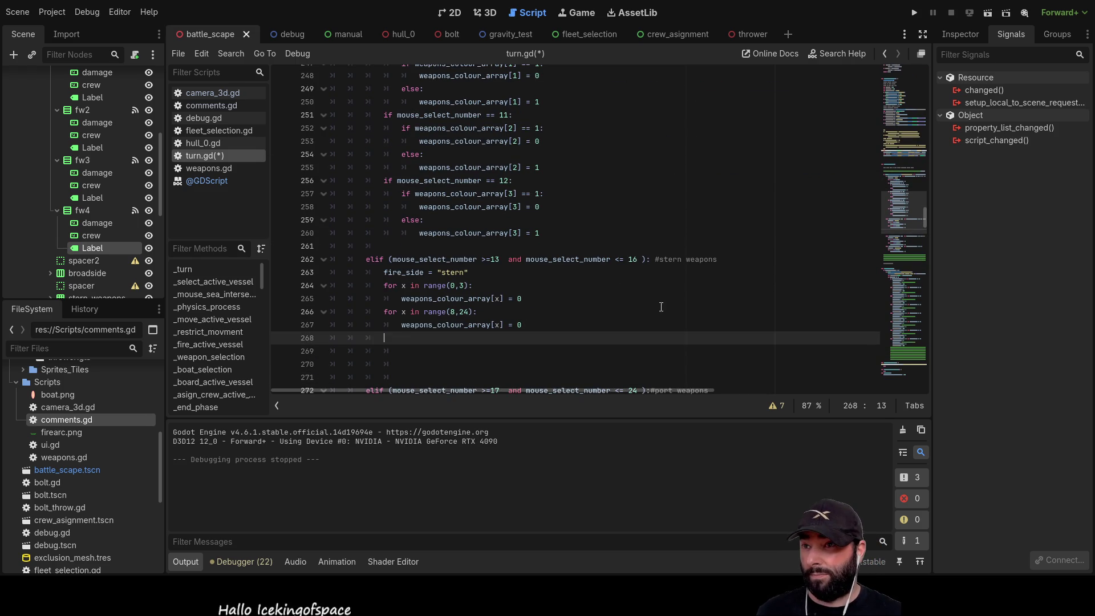
scroll(542, 209, up, 3)
drag(411, 366, 381, 179)
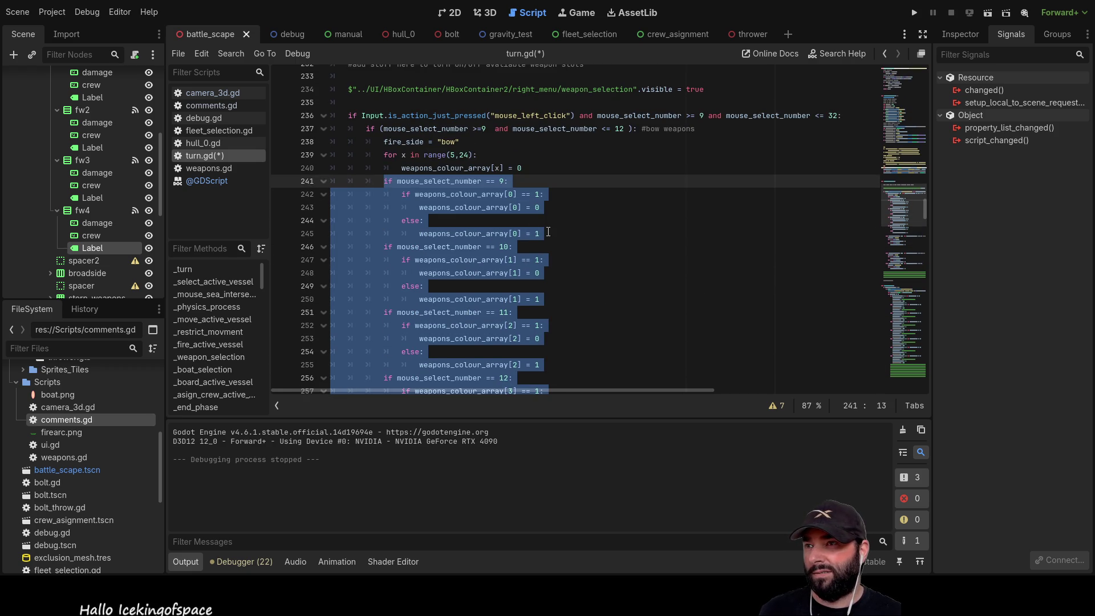
Include the indentation in the bow toggle selection and tidy the blank lines in the stern branch
key(shift+Left)
key(shift+Left)
key(shift+Left)
key(ctrl+c)
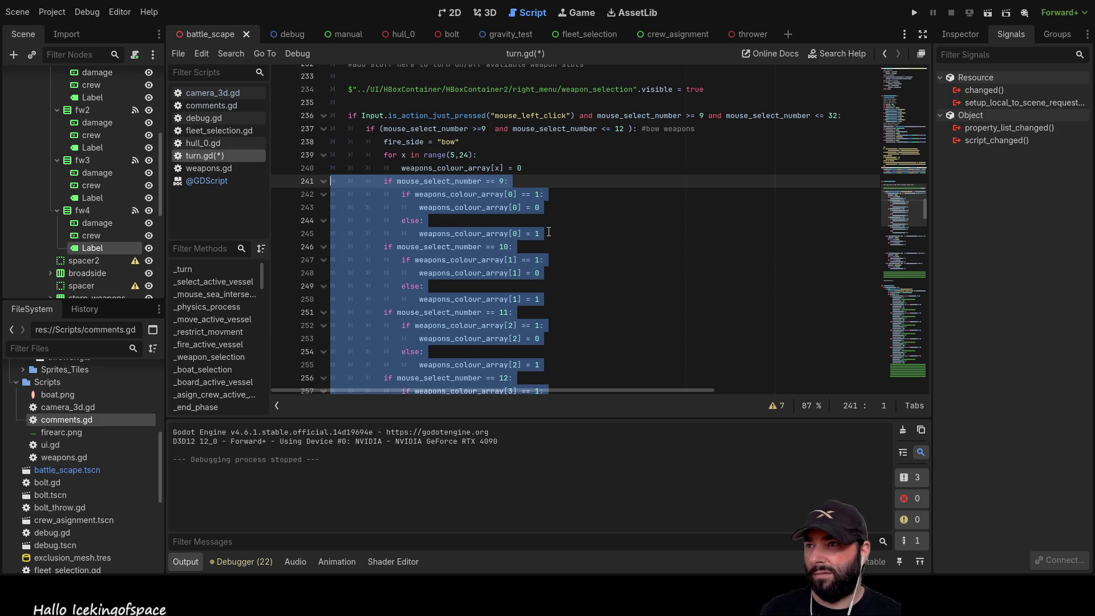
scroll(549, 232, down, 5)
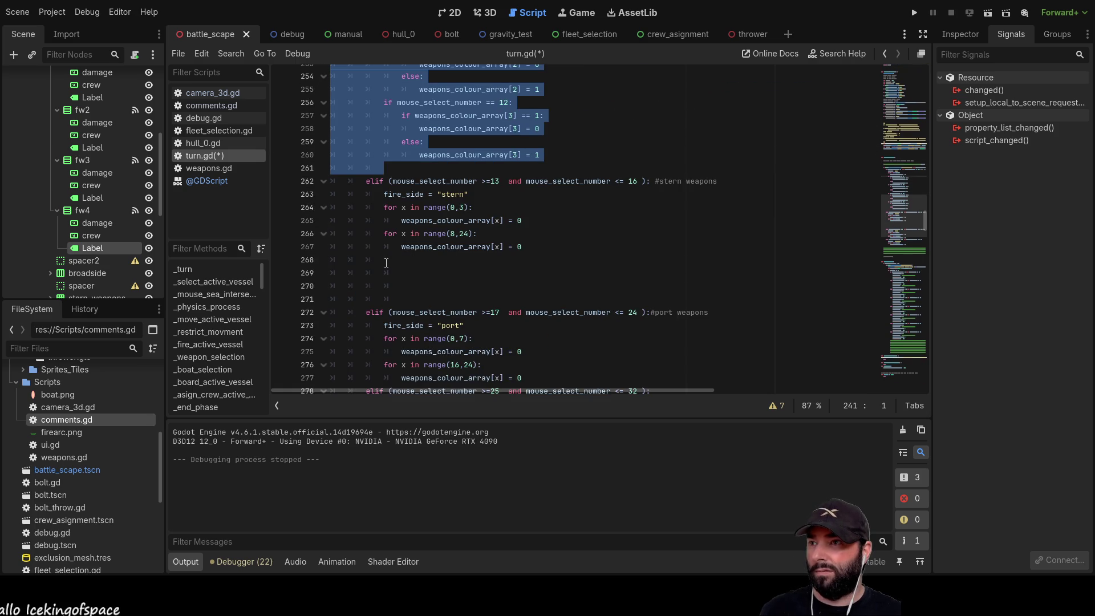
click(392, 258)
key(Down)
key(Down)
key(Return)
key(Return)
key(Return)
key(Up)
key(Up)
key(BackSpace)
key(BackSpace)
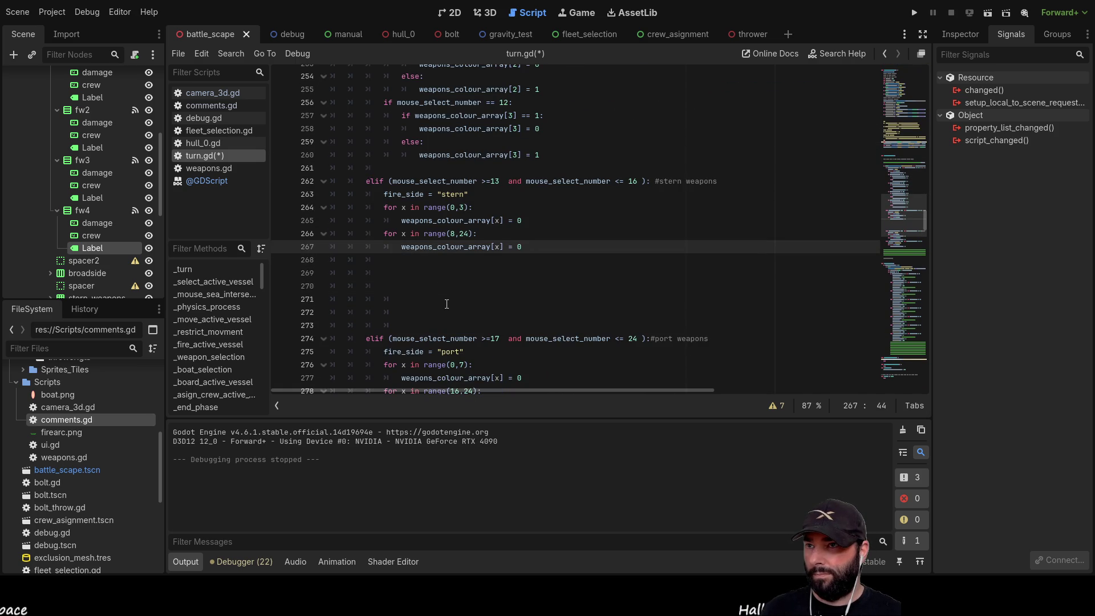
key(Down)
Paste the slot 9–12 toggle checks into the stern branch, undoing the duplicate paste
key(ctrl+v)
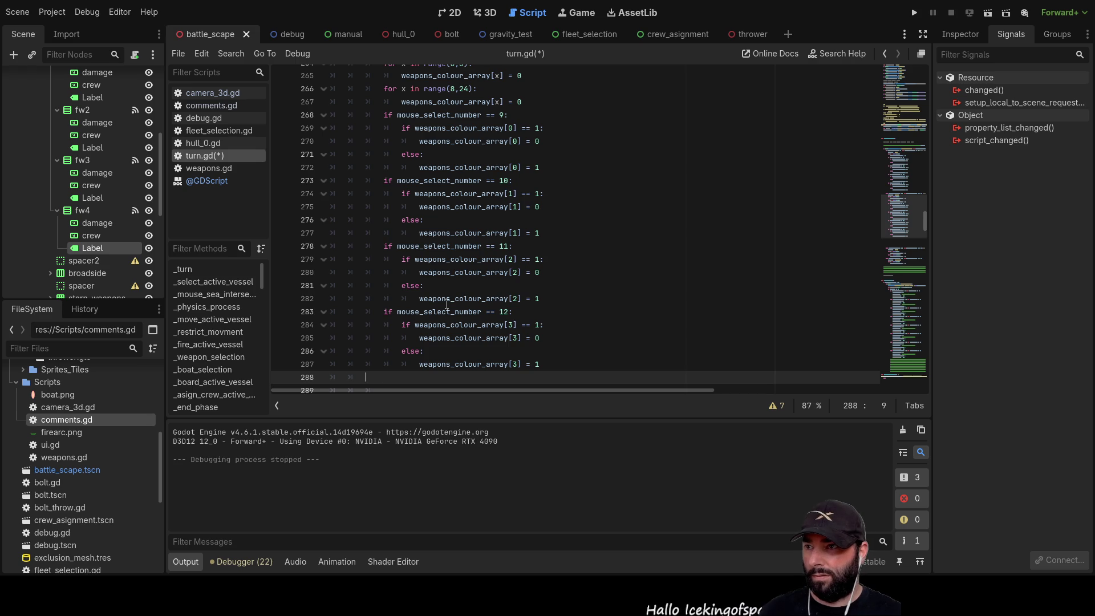
key(Up)
key(End)
key(Return)
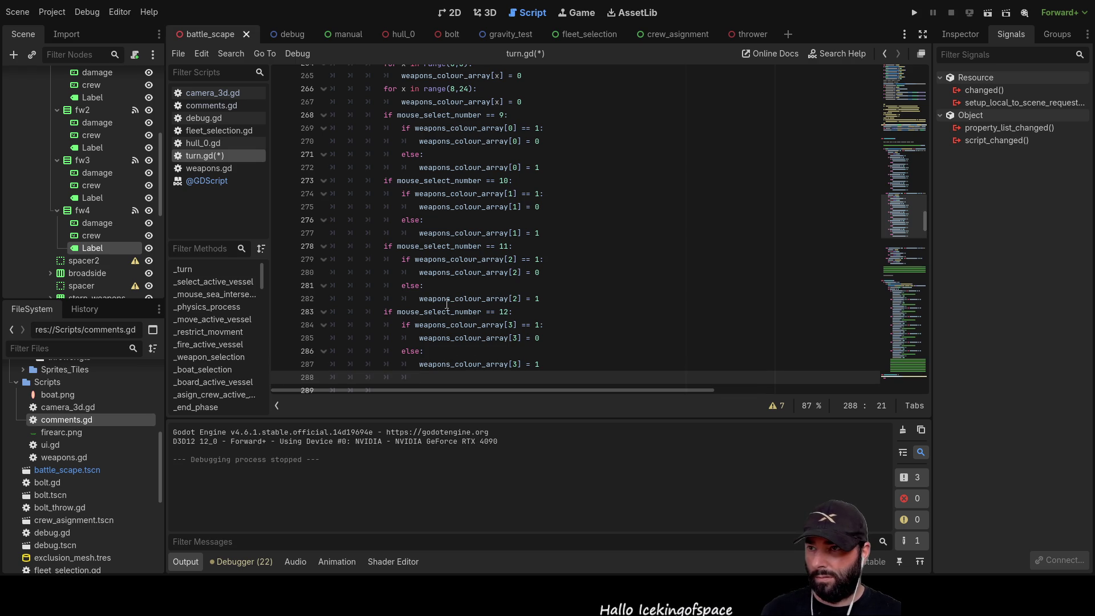
key(BackSpace)
key(BackSpace)
key(ctrl+v)
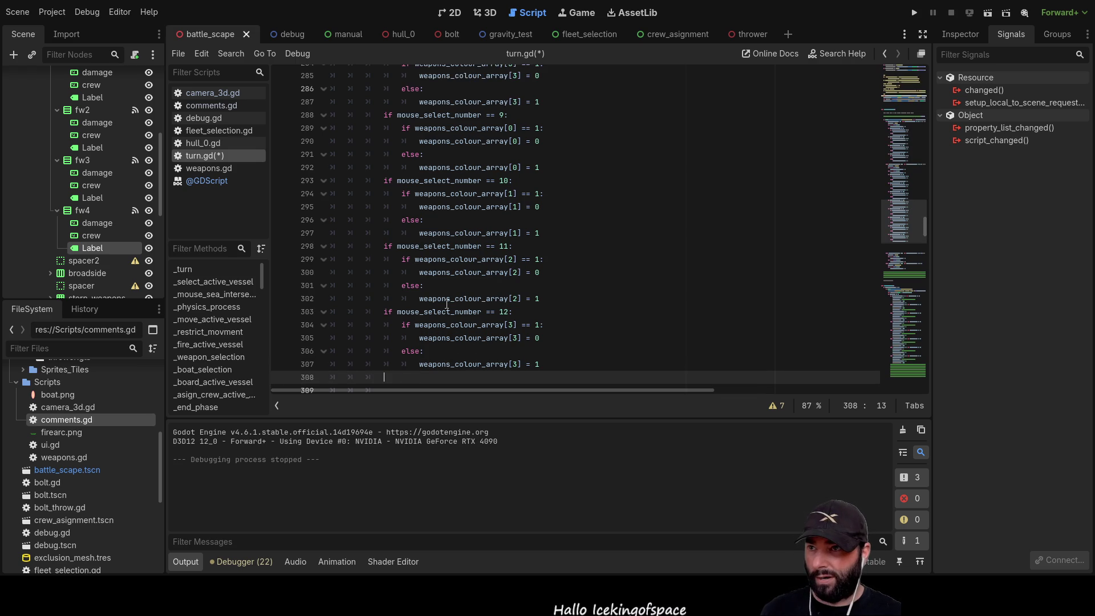
scroll(447, 261, up, 10)
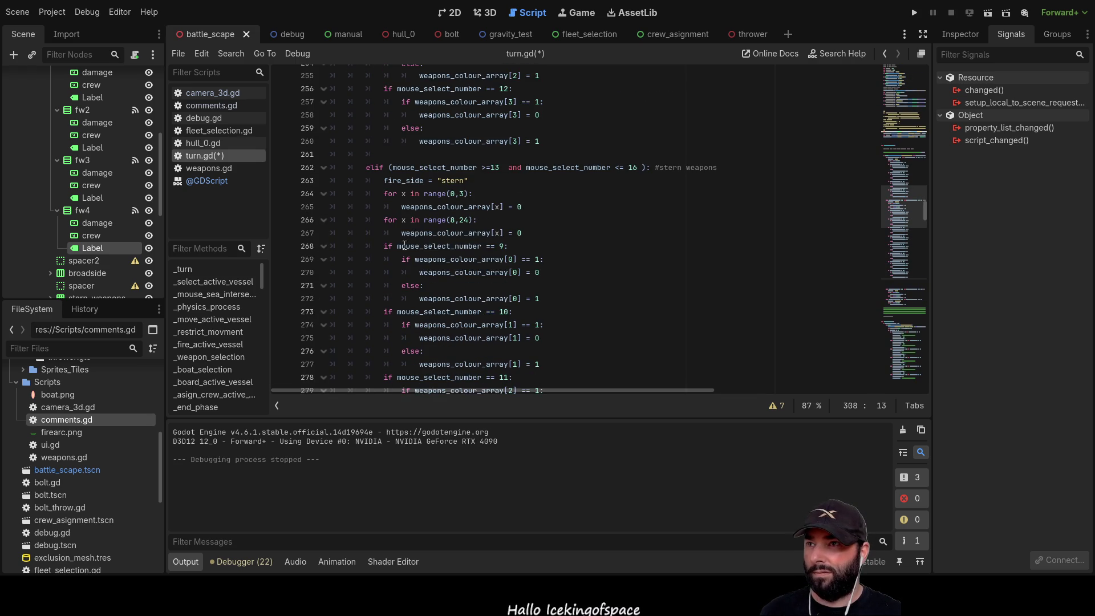
scroll(385, 207, up, 1)
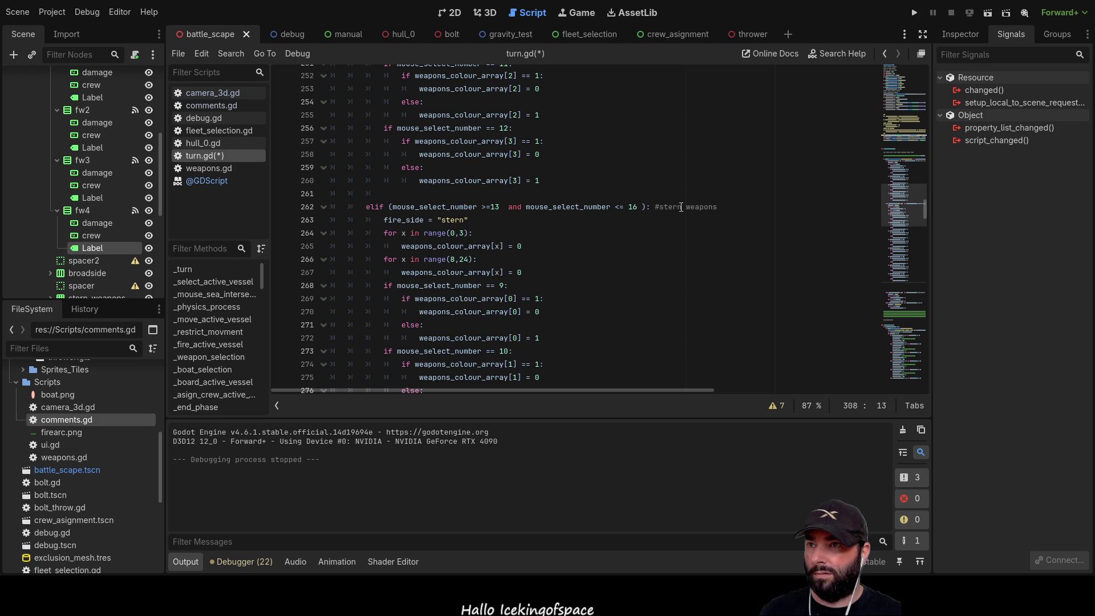
scroll(505, 248, down, 5)
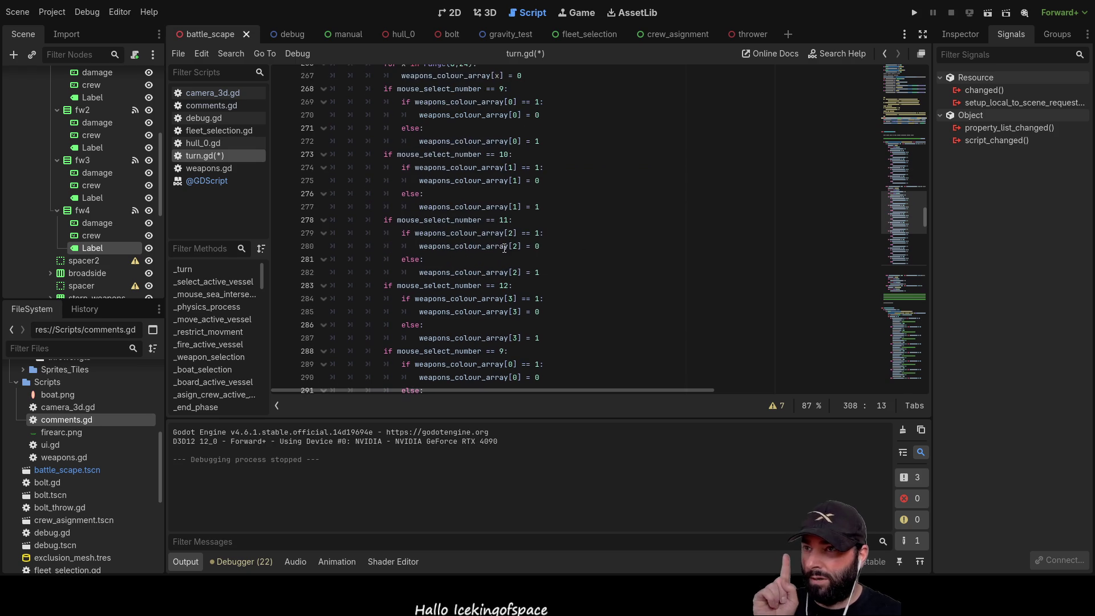
key(ctrl+z)
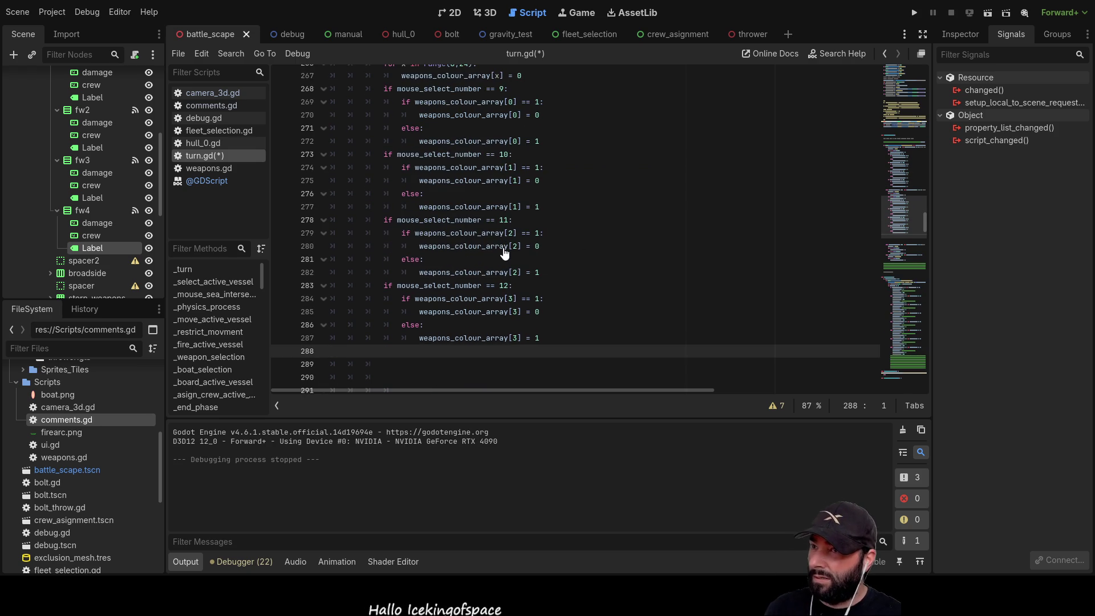
scroll(557, 274, up, 3)
scroll(568, 280, up, 1)
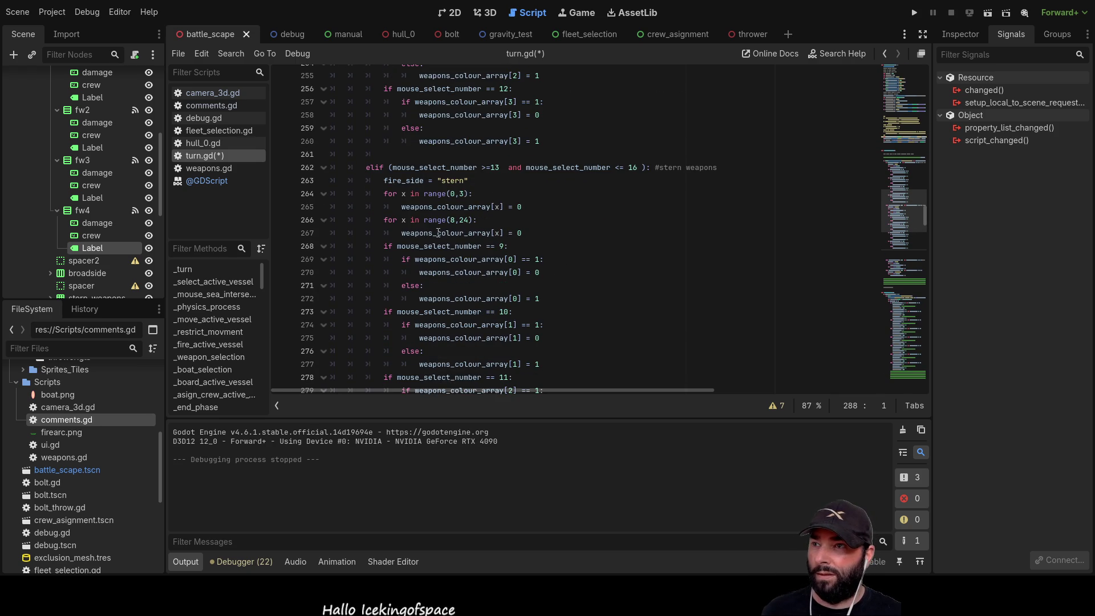
click(504, 246)
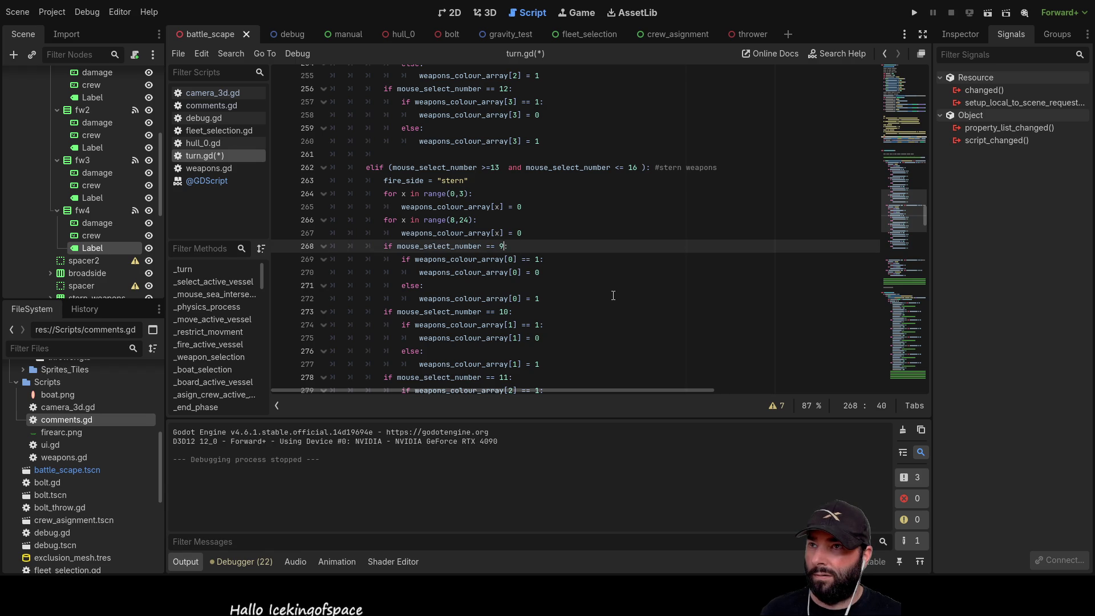
scroll(614, 296, up, 2)
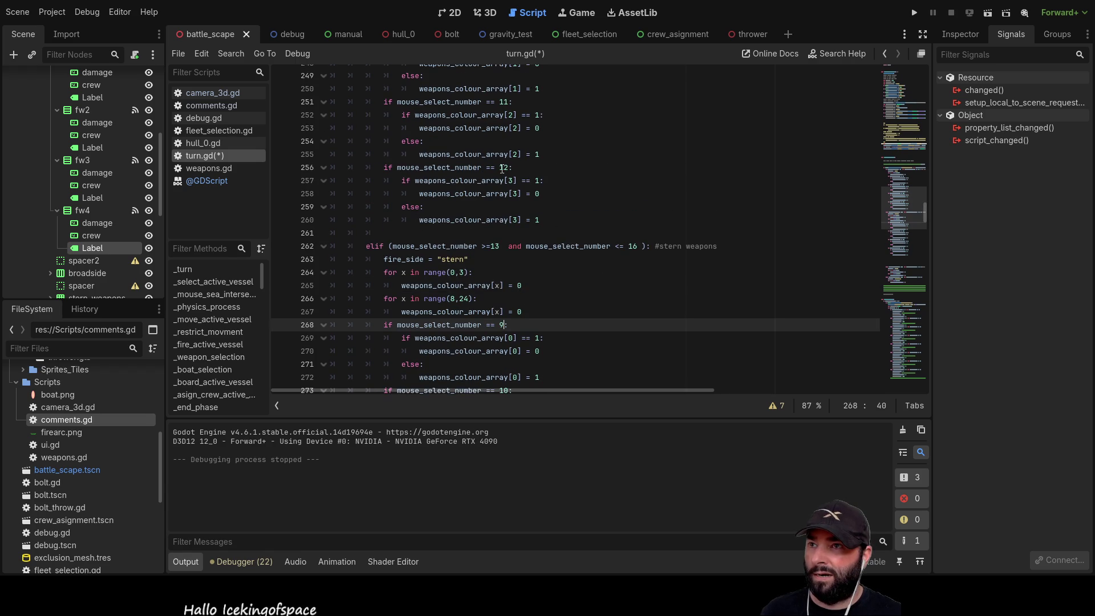
scroll(502, 169, down, 2)
key(BackSpace)
text(13)
scroll(627, 273, down, 2)
click(510, 233)
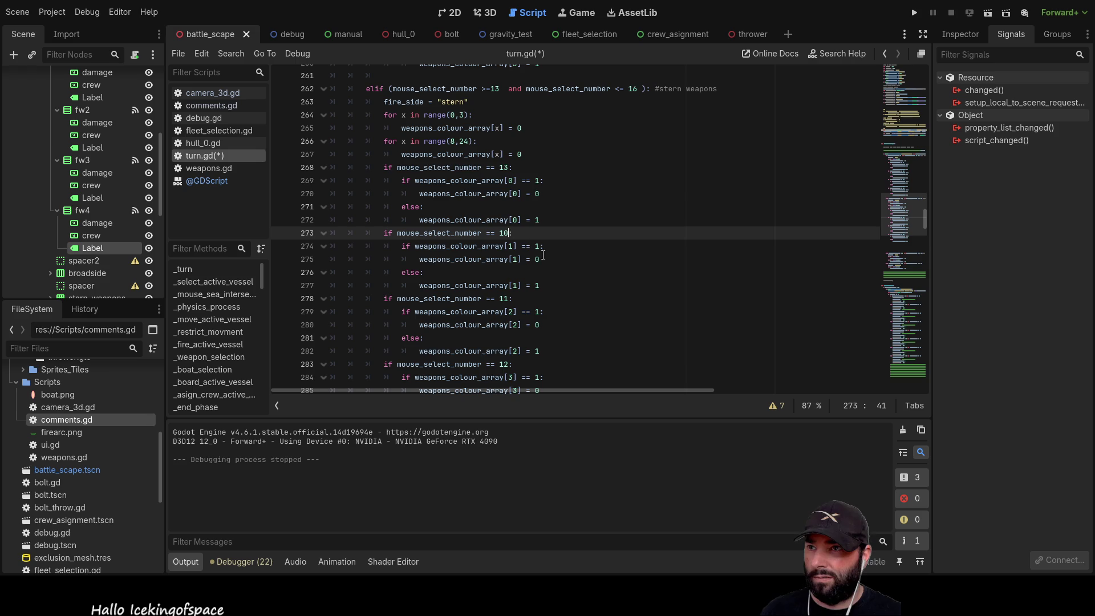
text(4)
key(Down)
key(Down)
key(Down)
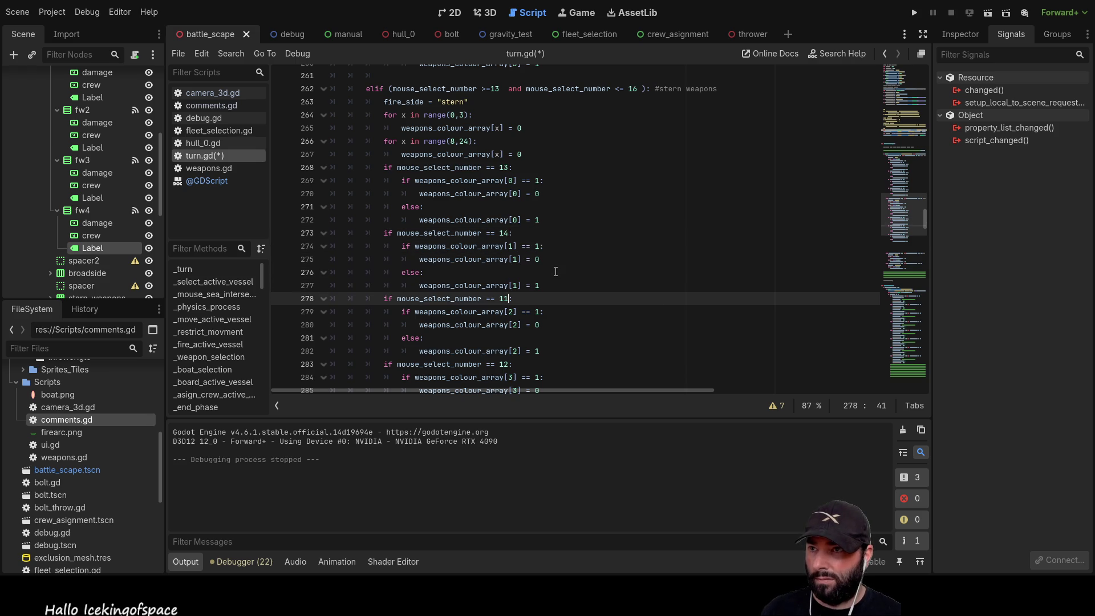
key(BackSpace)
text(5)
key(Down)
key(Down)
key(Down)
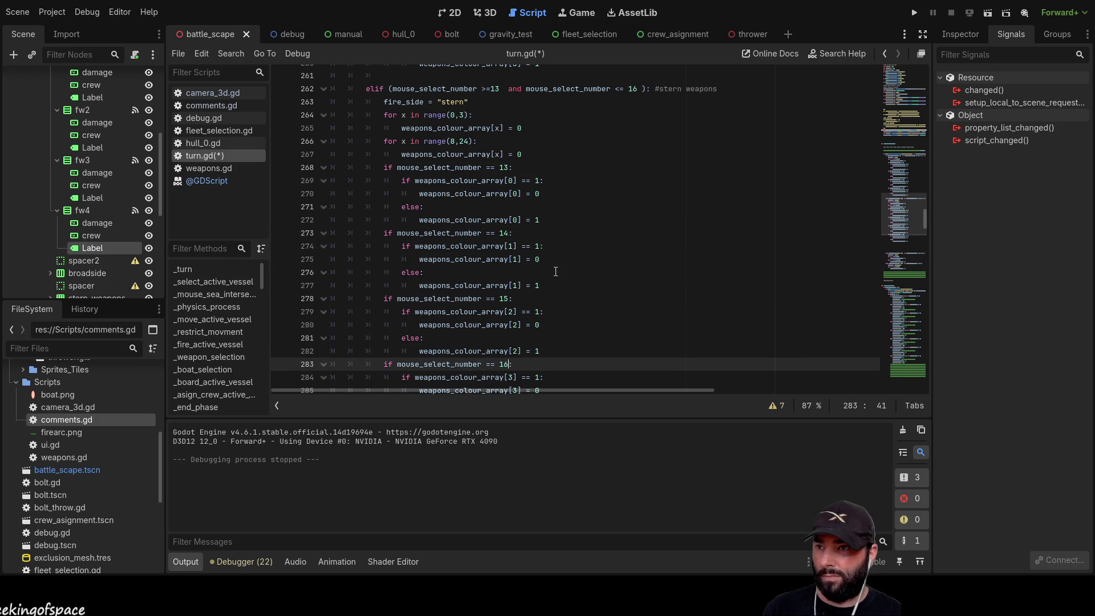
key(Down)
key(Down)
key(Down)
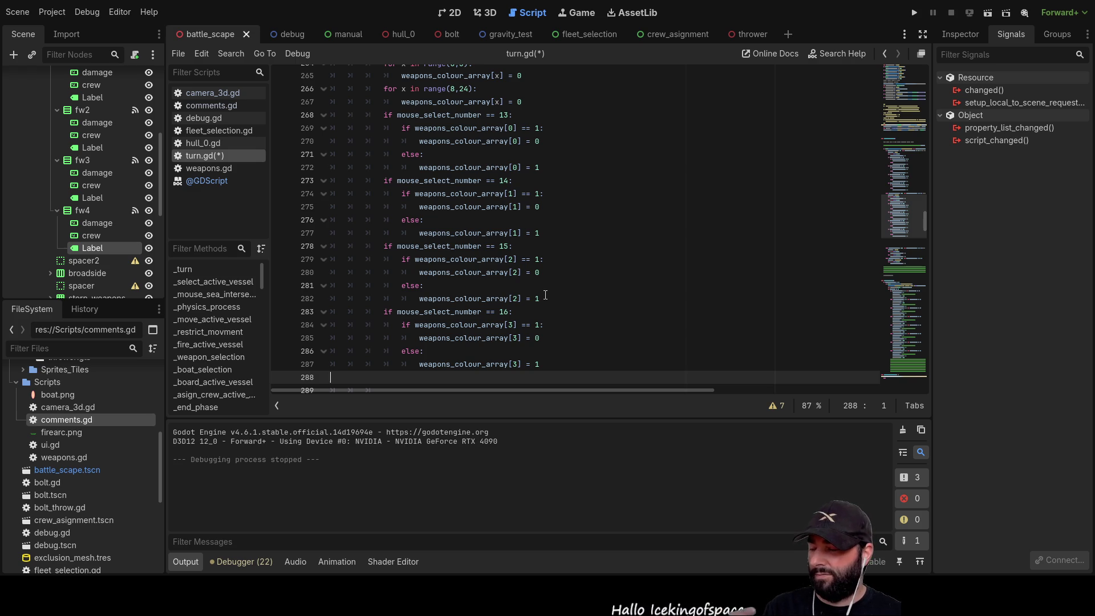
scroll(543, 234, up, 2)
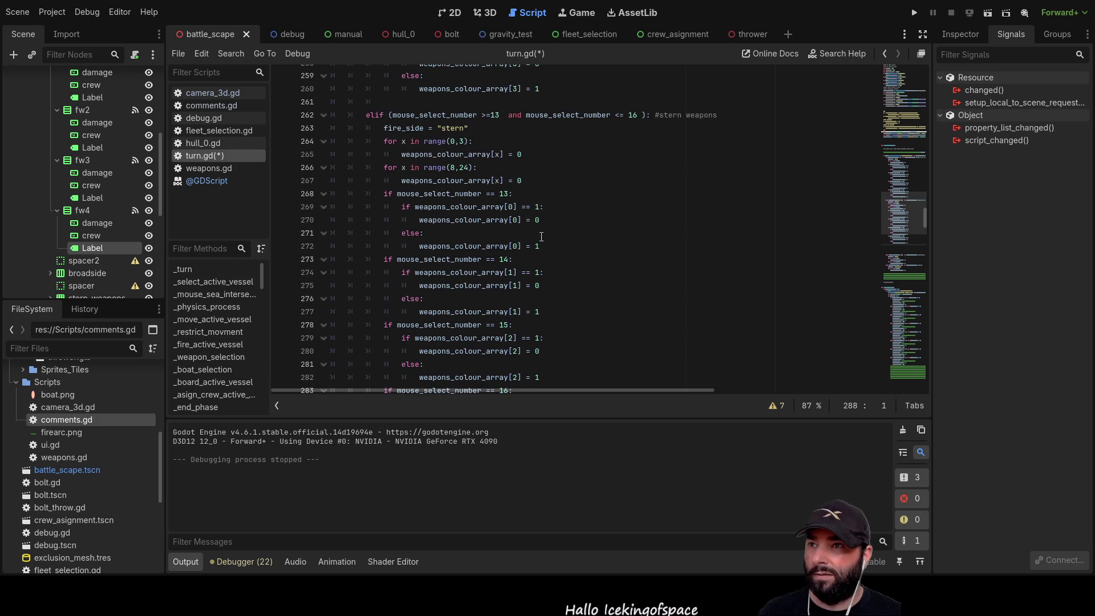
scroll(512, 226, up, 3)
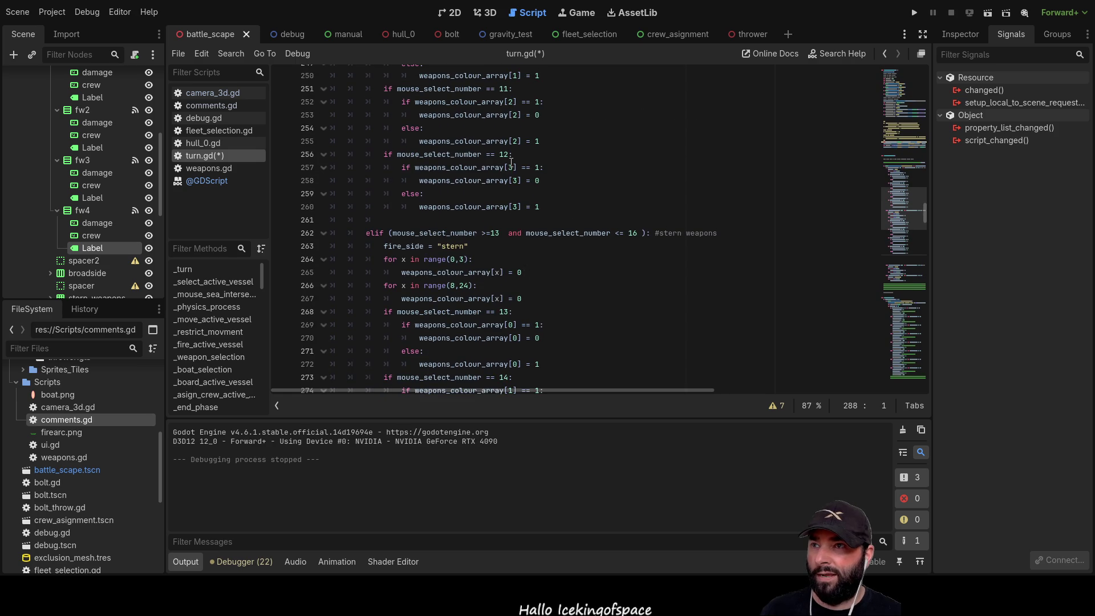
scroll(517, 214, down, 2)
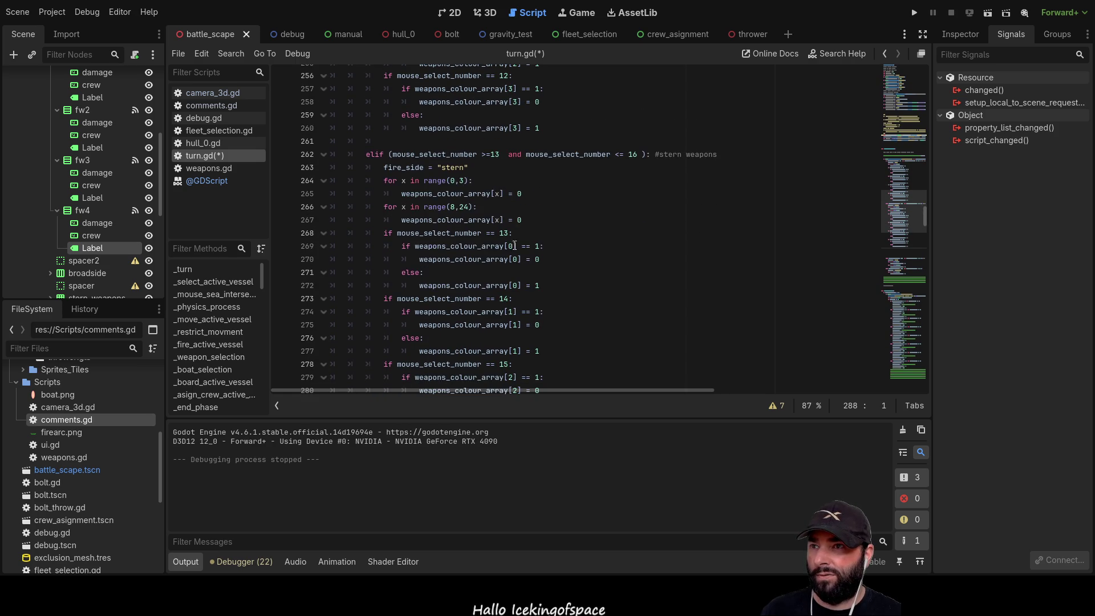
click(515, 247)
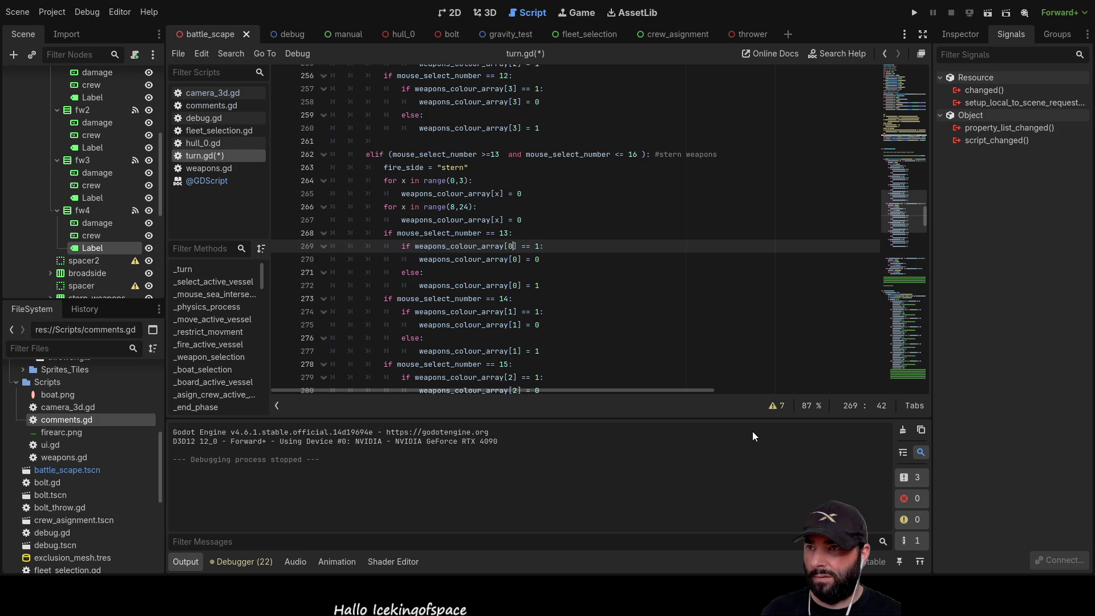
Change slot 13's weapons_colour_array index from 0 to 4 on lines 269–272
key(BackSpace)
text(4)
key(Down)
key(BackSpace)
text(4)
key(Down)
key(Down)
key(BackSpace)
text(4)
key(Down)
key(Down)
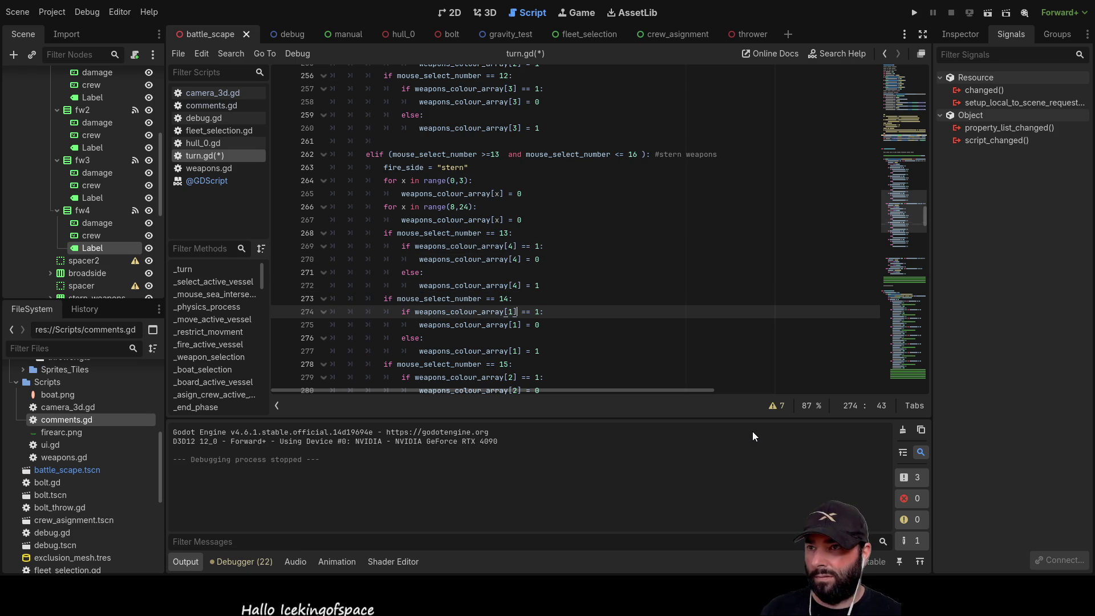
Change slot 14's weapons_colour_array index from 1 to 5 on lines 274–277
key(BackSpace)
text(5)
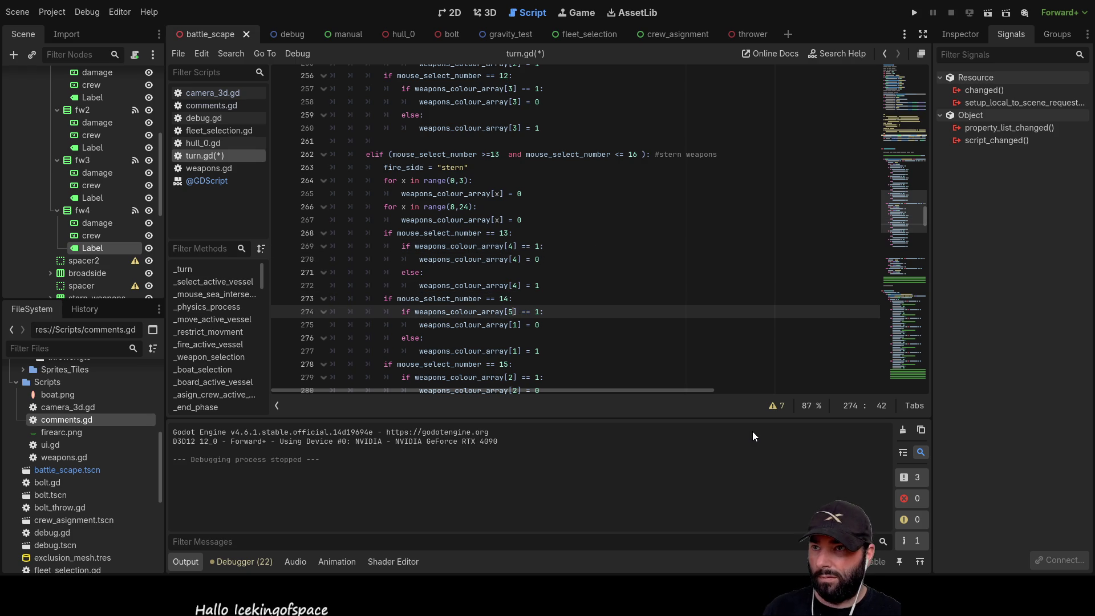
key(Down)
key(BackSpace)
text(5)
key(Down)
key(Down)
key(BackSpace)
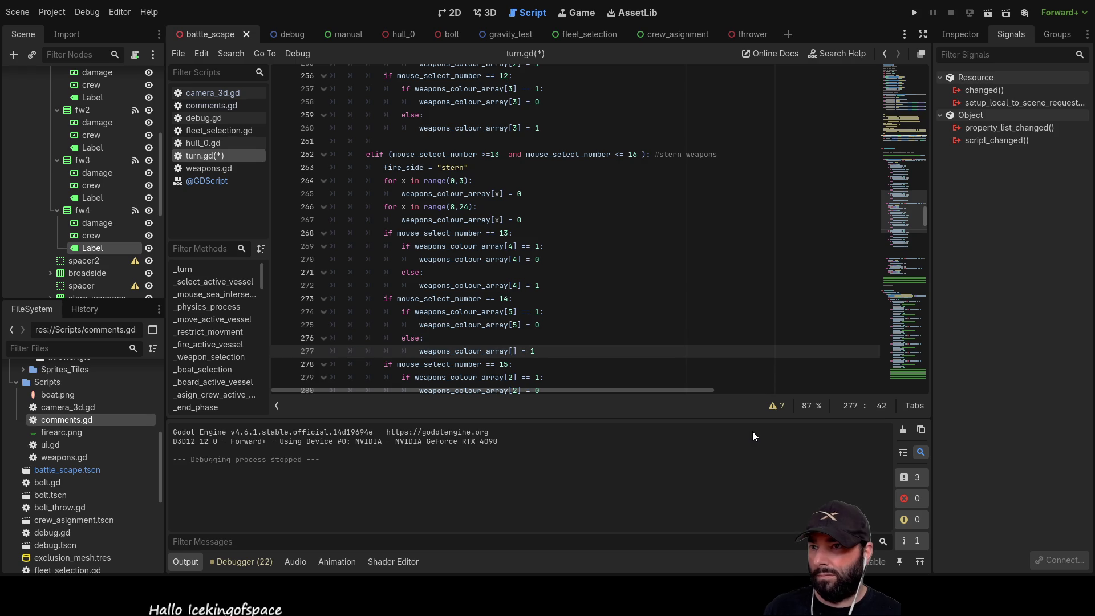
text(5)
key(Down)
key(Down)
Change slot 15's weapons_colour_array index from 2 to 6 on lines 279–282
key(BackSpace)
text(6)
key(Down)
key(Down)
key(Down)
key(Home)
key(Up)
key(Up)
key(Up)
key(Down)
key(End)
key(Left)
key(Left)
key(Left)
key(Right)
key(Right)
key(Right)
key(BackSpace)
text(6)
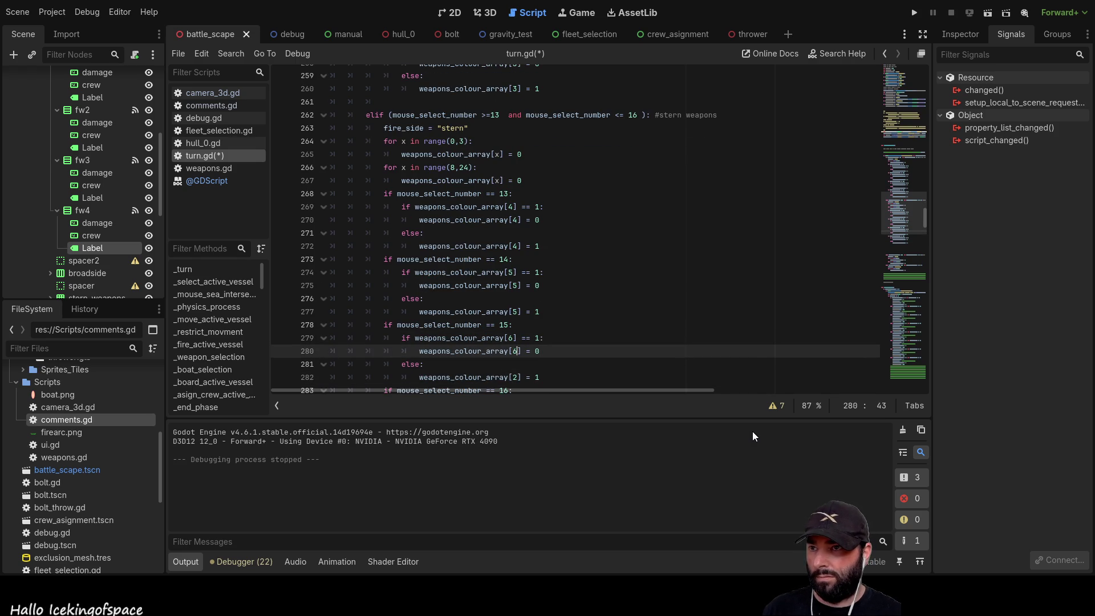
key(Down)
key(Down)
key(BackSpace)
text(6)
key(Down)
key(Down)
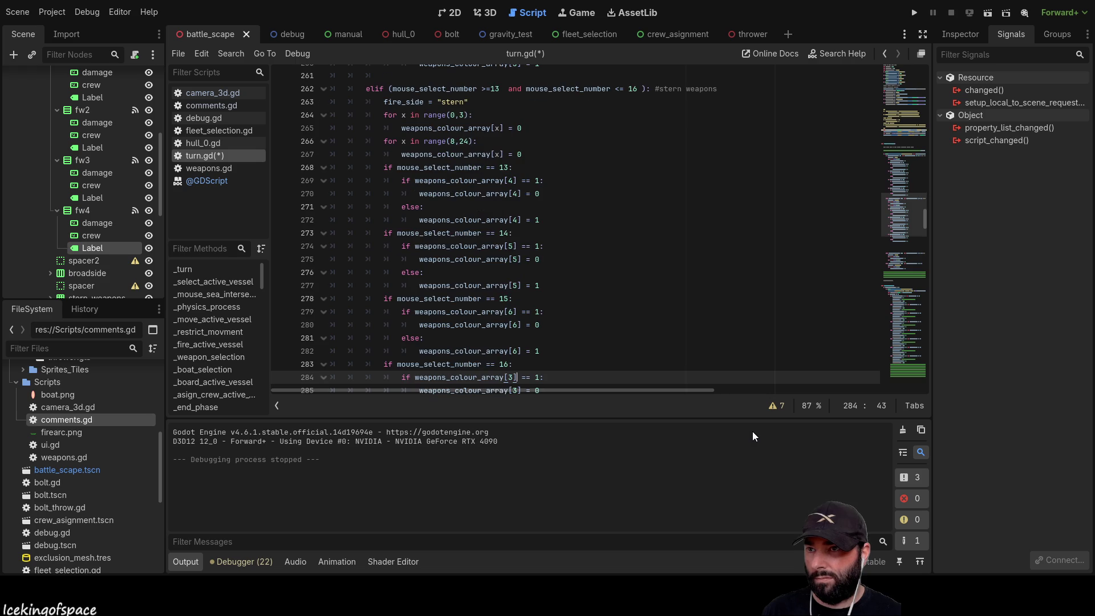
Change slot 16's weapons_colour_array index from 3 to 7 on lines 284–287
text(7)
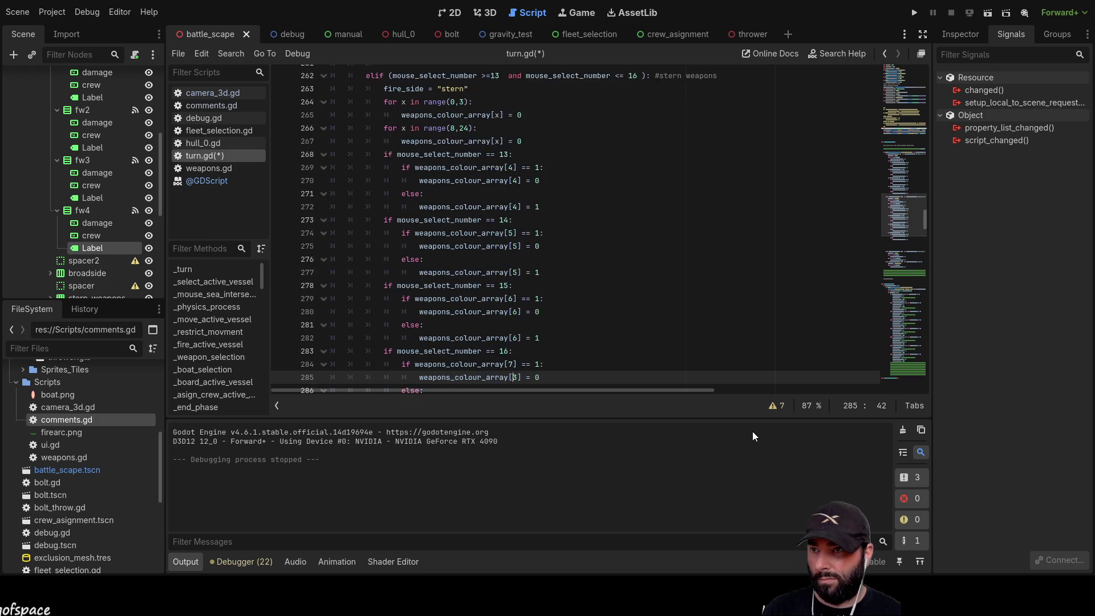
key(Down)
key(Delete)
text(7)
key(Down)
key(Down)
key(BackSpace)
text(7)
key(Down)
key(Down)
key(Down)
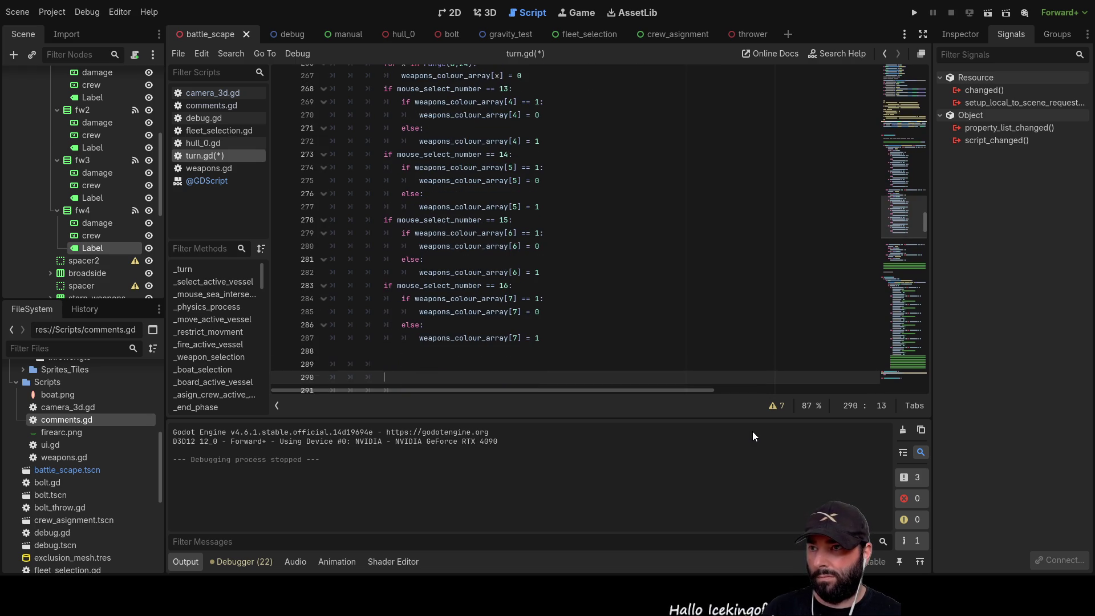
scroll(615, 284, down, 5)
scroll(614, 284, down, 4)
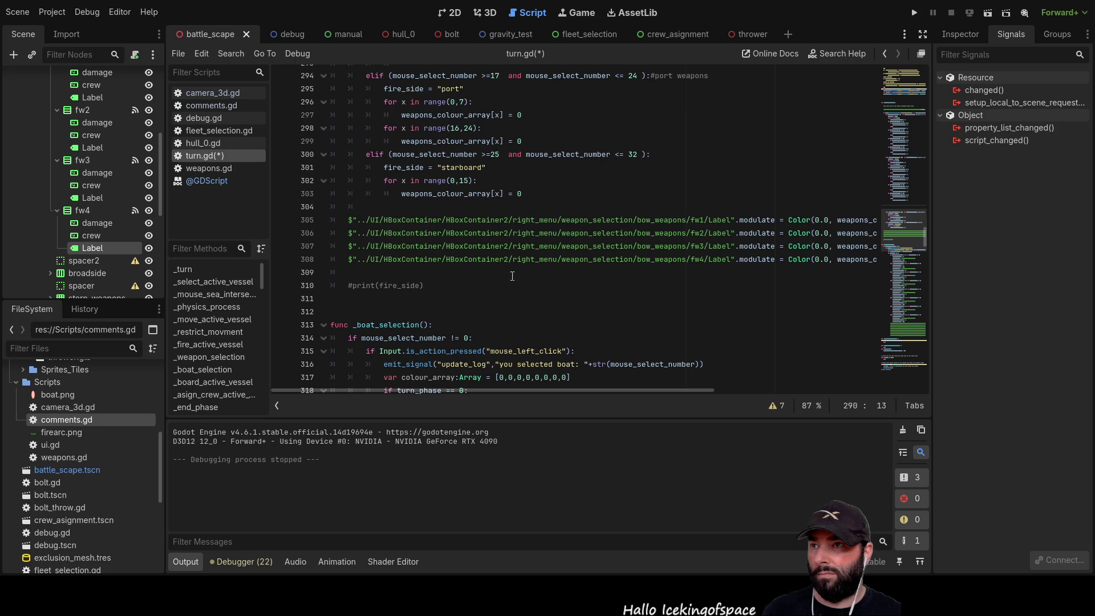
click(342, 262)
Open blank lines below bow Label line 308 in turn.gd
click(359, 273)
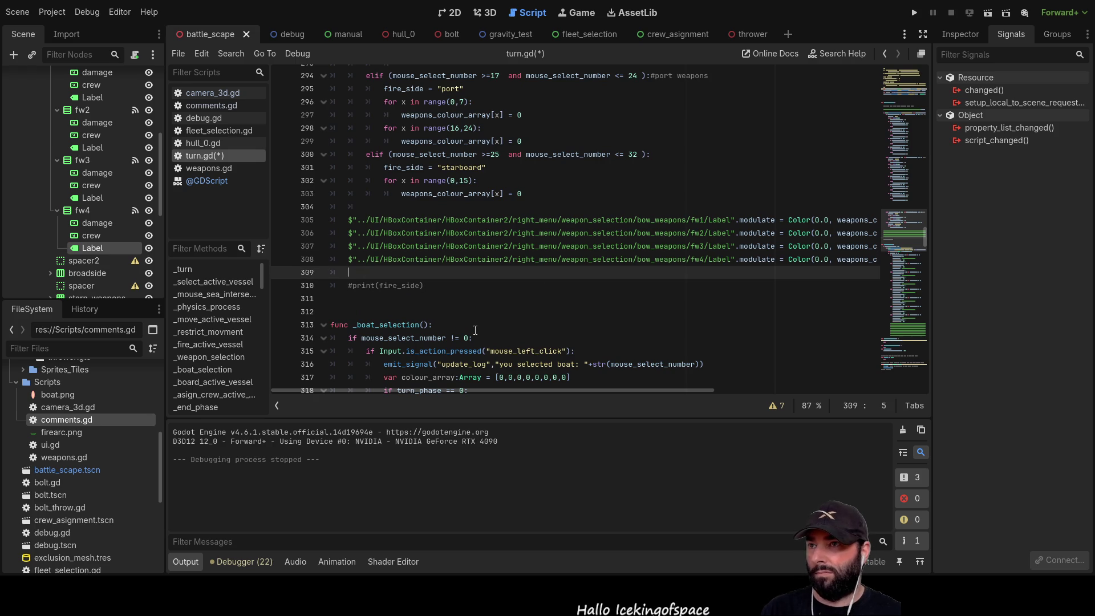
key(Return)
key(Return)
key(Return)
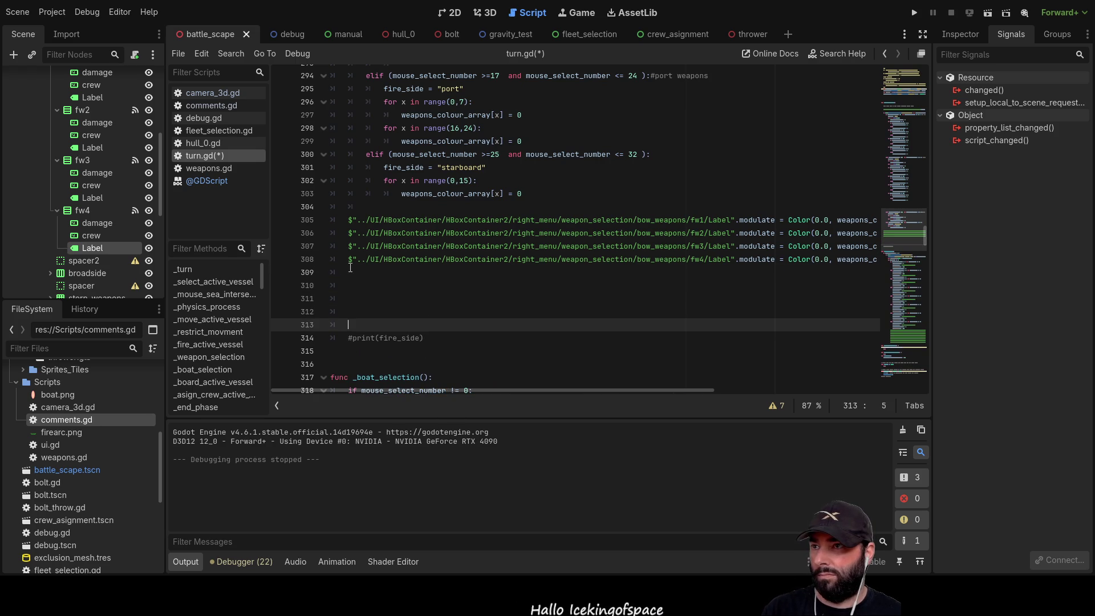
click(341, 272)
scroll(100, 232, up, 3)
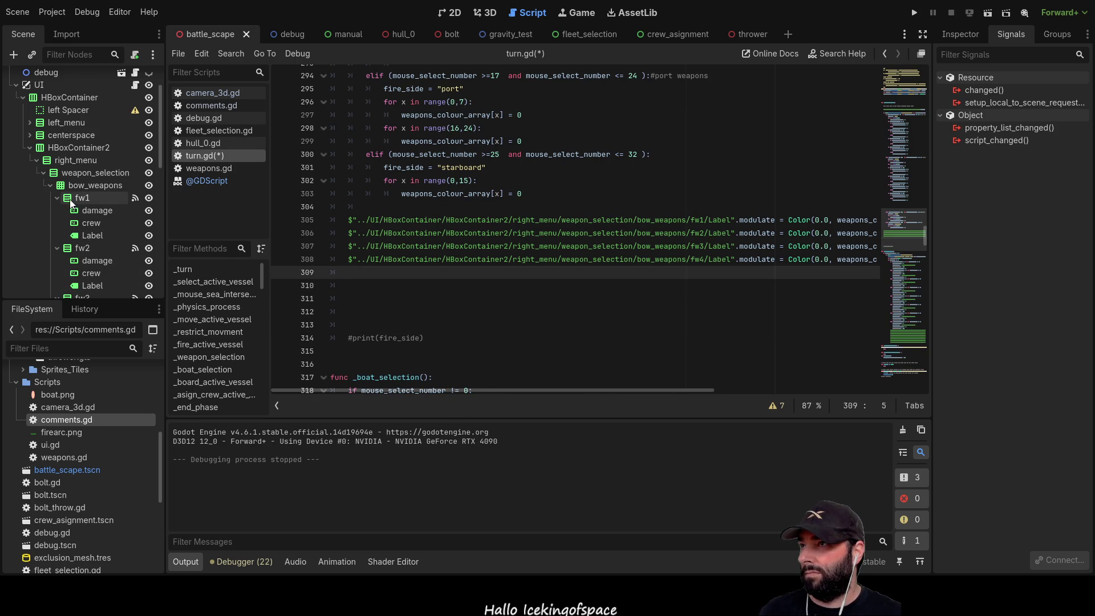
Collapse fw1–fw4 in the Scene dock and expand stern_weapons and bw1
click(60, 197)
click(61, 209)
click(57, 210)
click(58, 223)
click(57, 236)
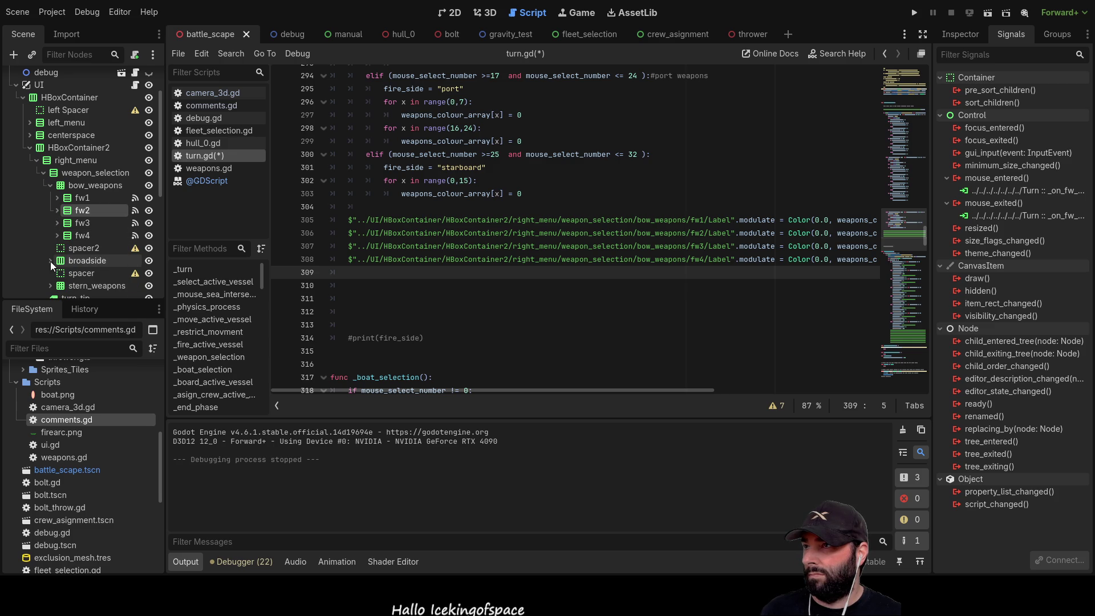
scroll(54, 260, down, 3)
click(50, 203)
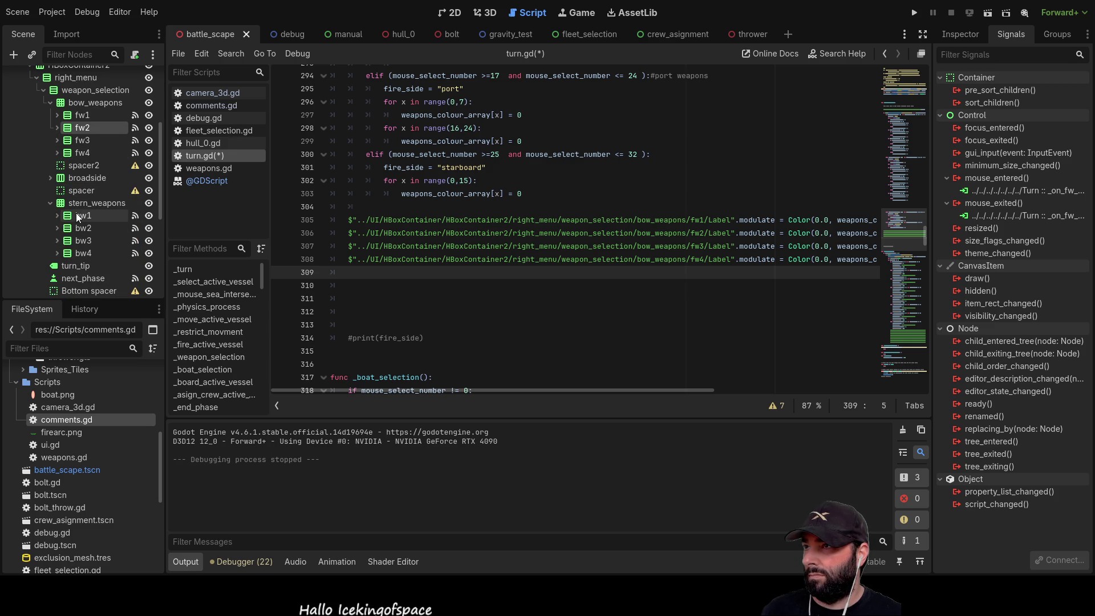
click(57, 216)
Drag the bw1–bw4 Label node paths into lines 309–312
mouse_move(87, 251)
mouse_down()
mouse_move(368, 272)
mouse_move(346, 276)
mouse_up()
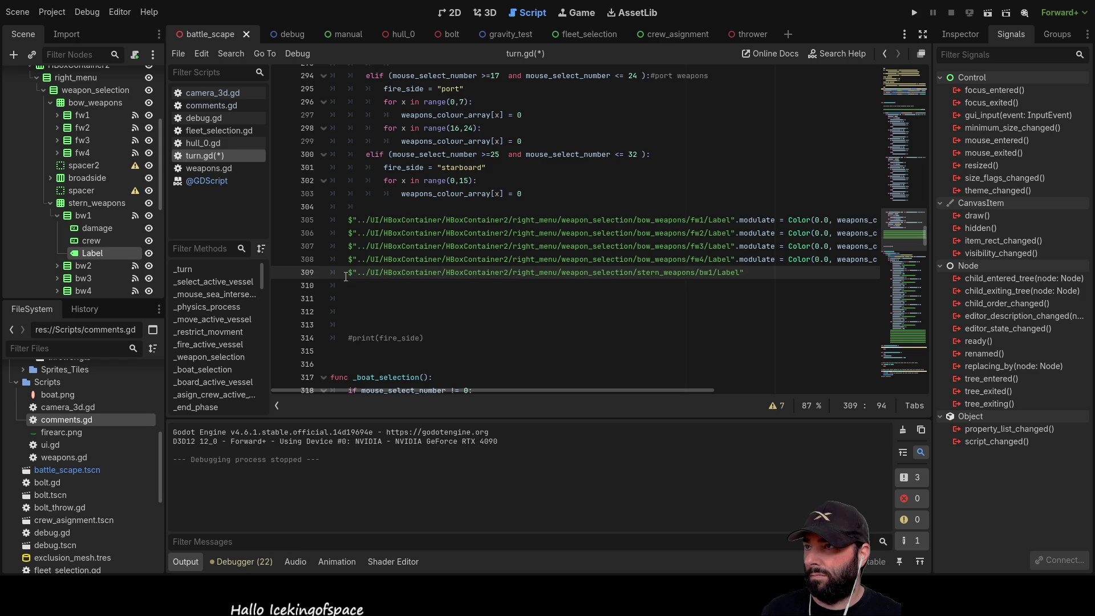
click(57, 266)
scroll(90, 264, down, 2)
mouse_move(89, 251)
mouse_down()
mouse_move(324, 293)
mouse_move(342, 286)
mouse_up()
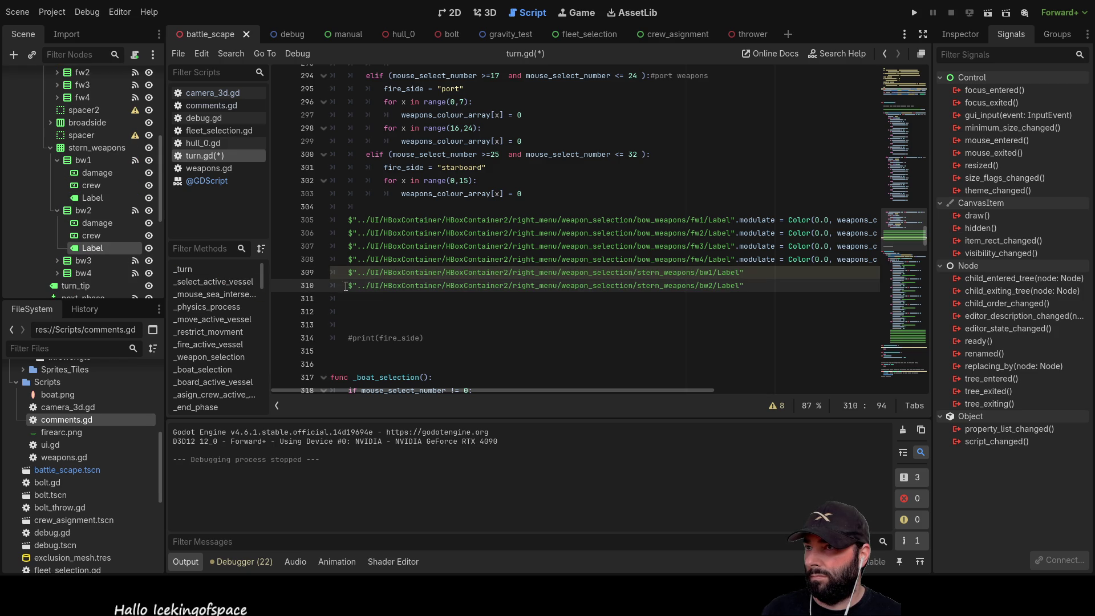
click(58, 261)
scroll(94, 265, down, 2)
mouse_move(89, 241)
mouse_down()
mouse_move(264, 304)
mouse_move(351, 300)
mouse_up()
click(57, 254)
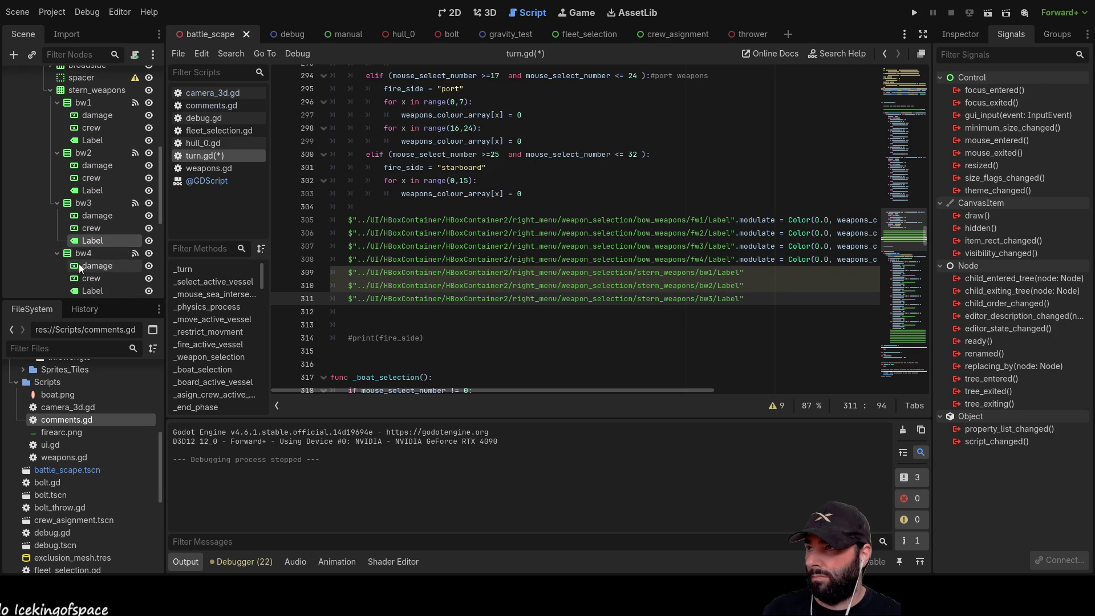
scroll(92, 266, down, 2)
click(89, 235)
drag(147, 255, 375, 309)
Select line 308's .modulate Color assignment to reuse it on line 309
drag(691, 389, 864, 391)
drag(813, 260, 476, 260)
key(ctrl+c)
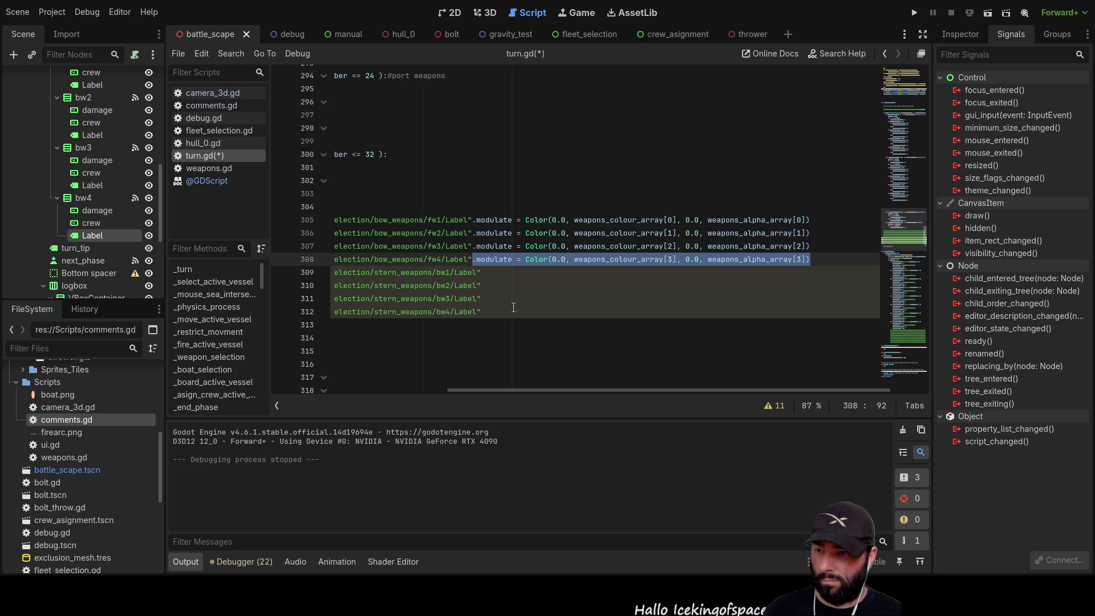
click(485, 273)
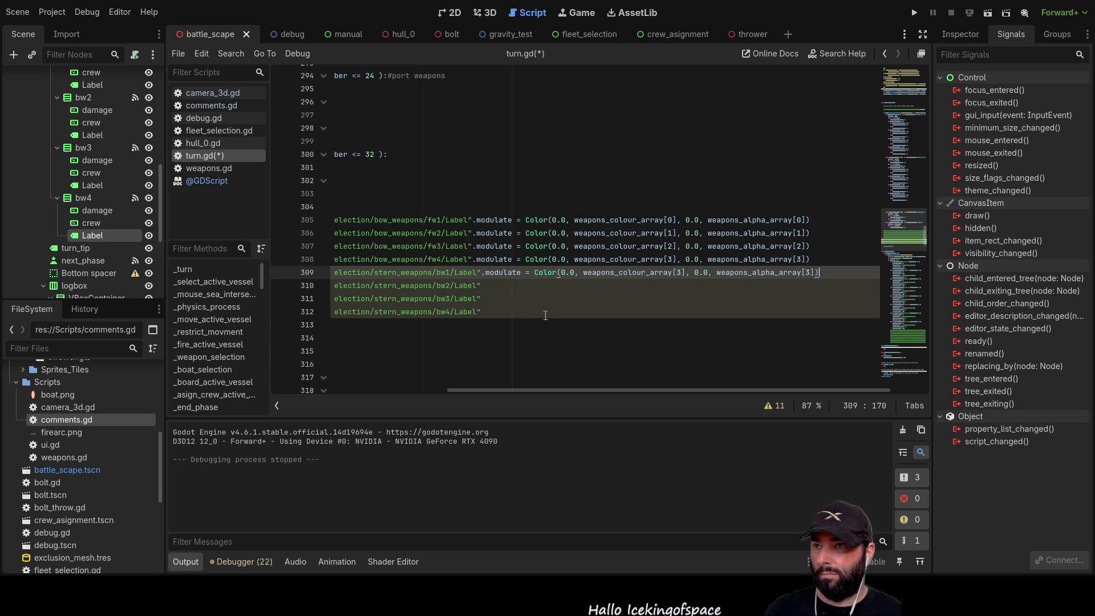
Paste the .modulate = Color(...) assignment onto each stern Label line 309–312
key(ctrl+v)
key(Down)
key(ctrl+v)
key(Down)
key(ctrl+v)
key(Down)
key(ctrl+v)
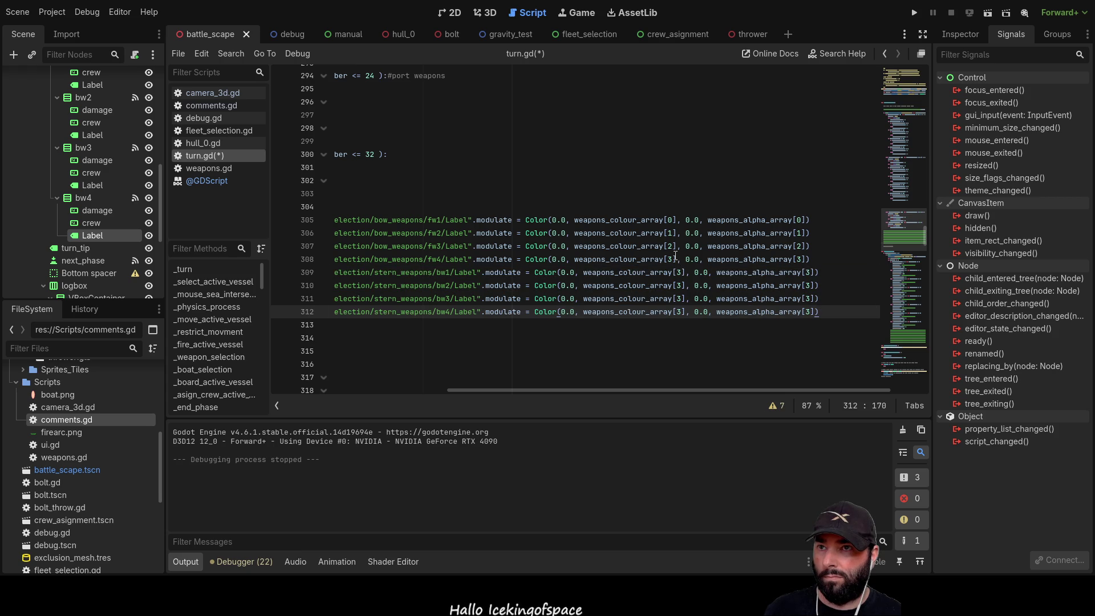
Change the copied weapons_colour_array index 3 to 4, 5 and 6 on the stern lines
click(677, 272)
key(Delete)
text(4)
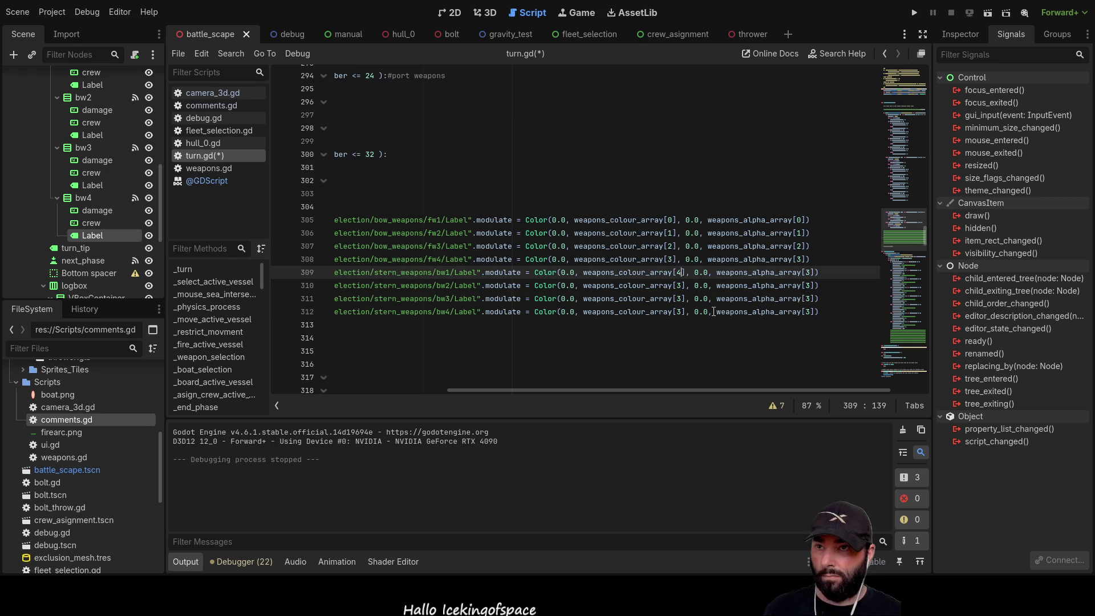
key(Down)
key(Delete)
text(5)
key(Down)
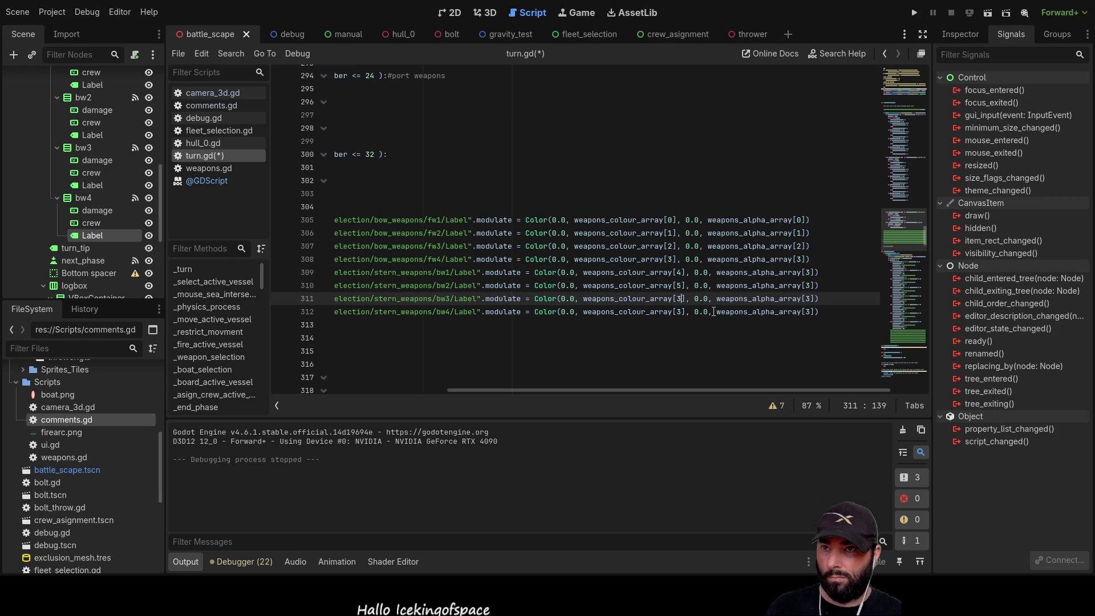
key(Delete)
text(6)
key(Down)
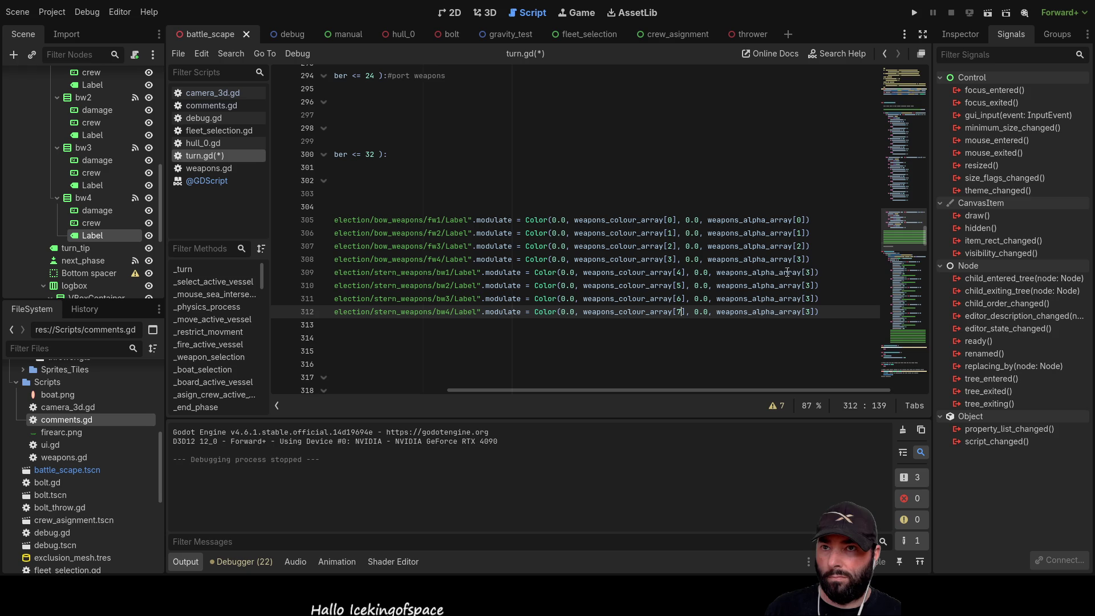
Change the weapons_alpha_array indices on the stern Label lines to match, starting at 4
click(812, 272)
key(BackSpace)
text(4)
key(Down)
key(Down)
key(BackSpace)
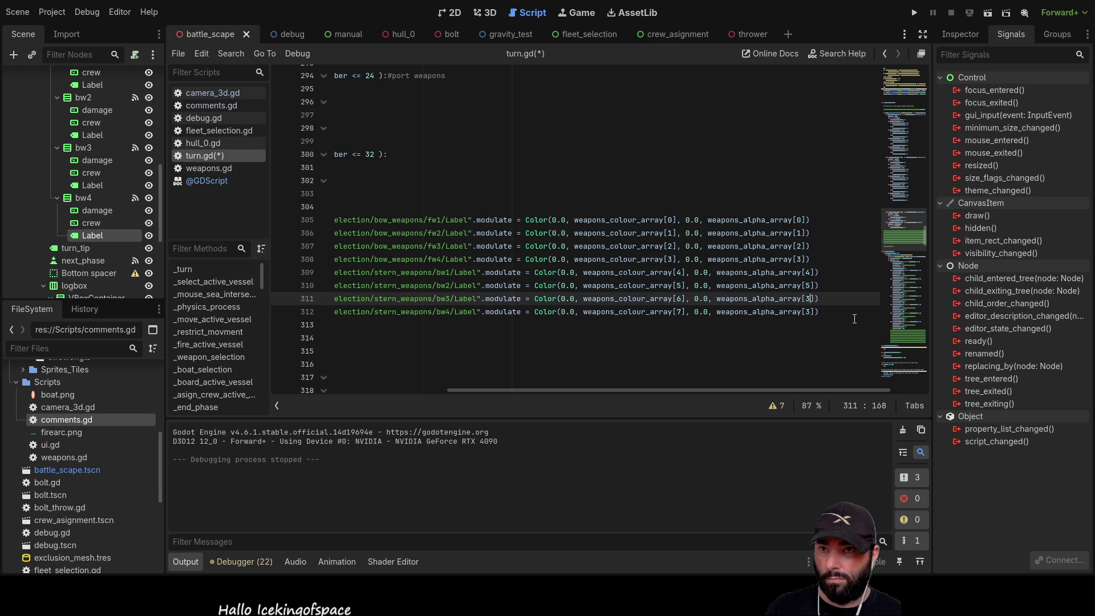
text(6)
key(Down)
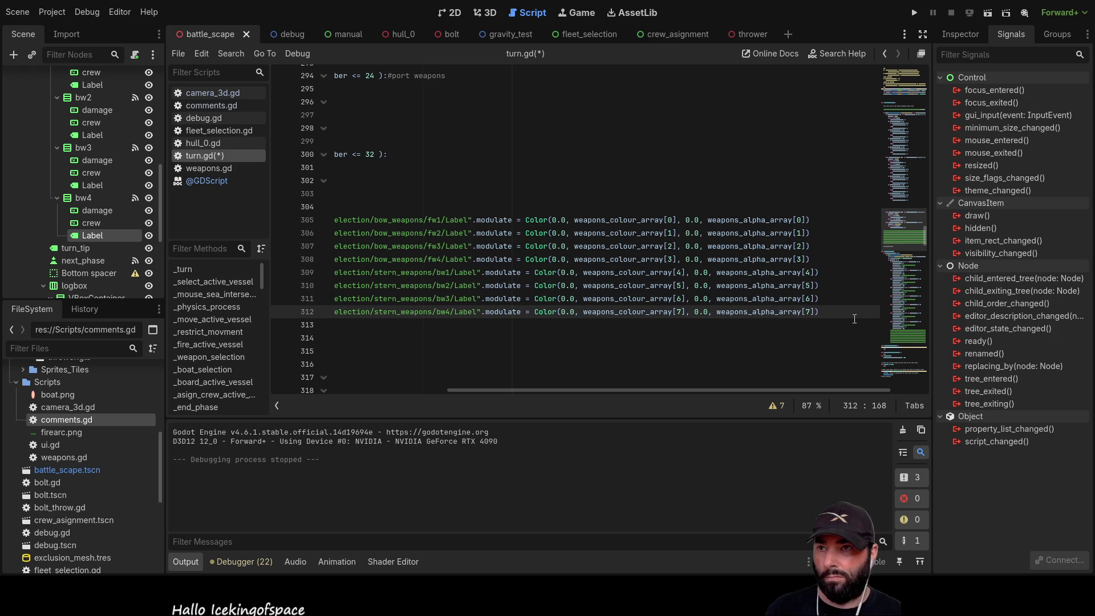
key(Down)
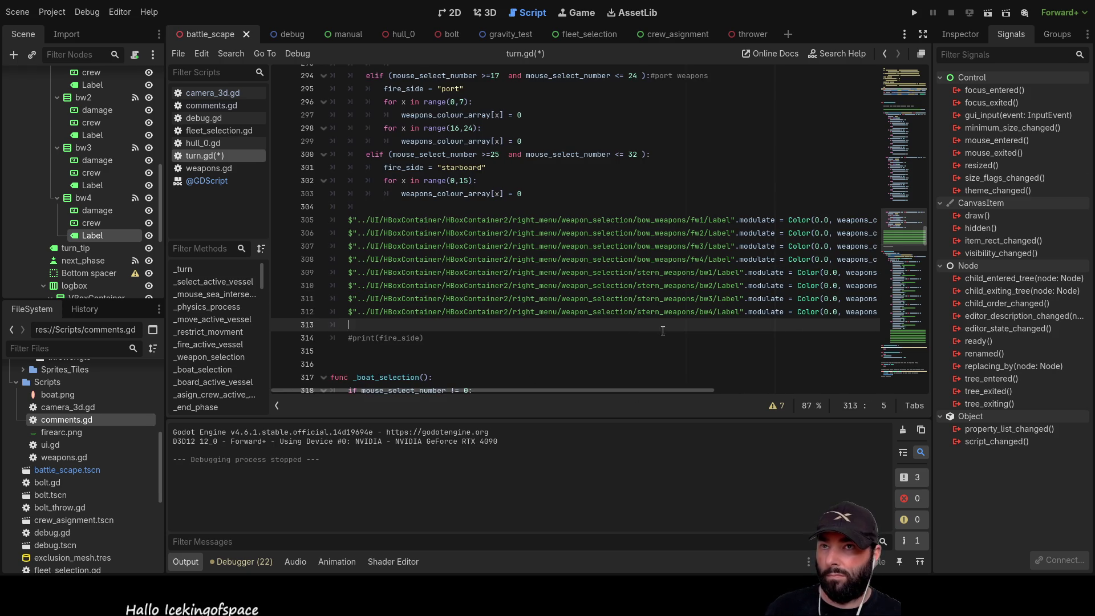
Run the game and toggle stern and top-row weapon slots to check their highlighting
click(916, 13)
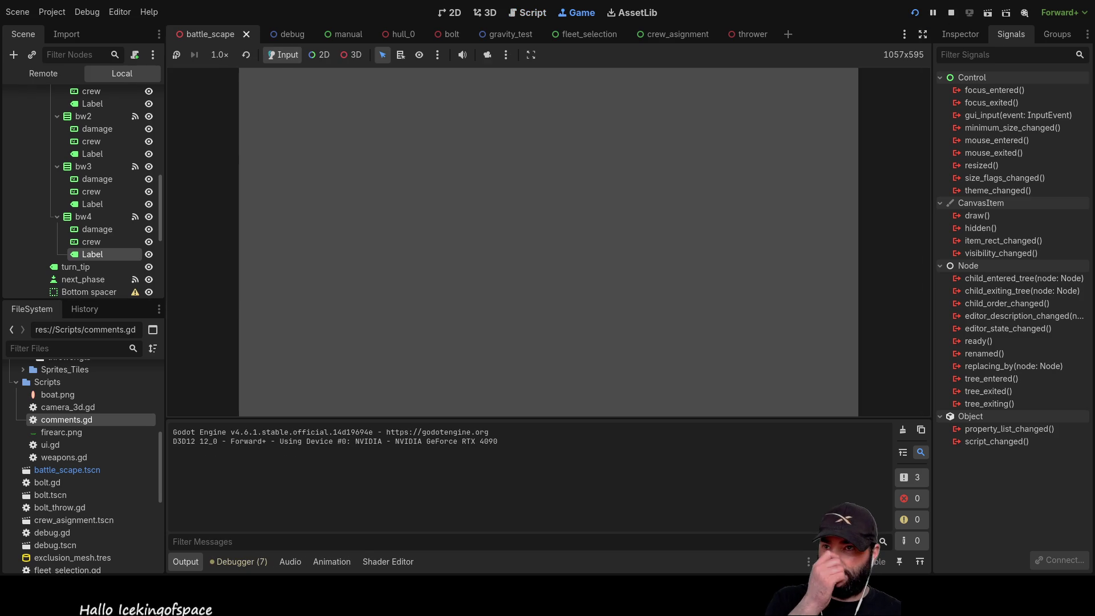
click(822, 276)
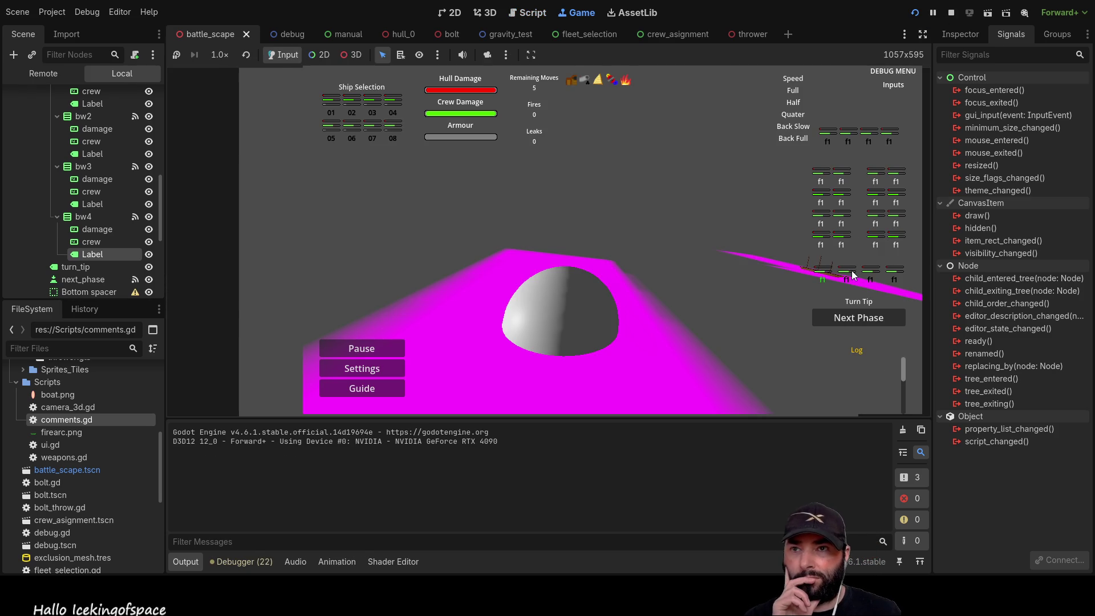
click(870, 137)
click(853, 138)
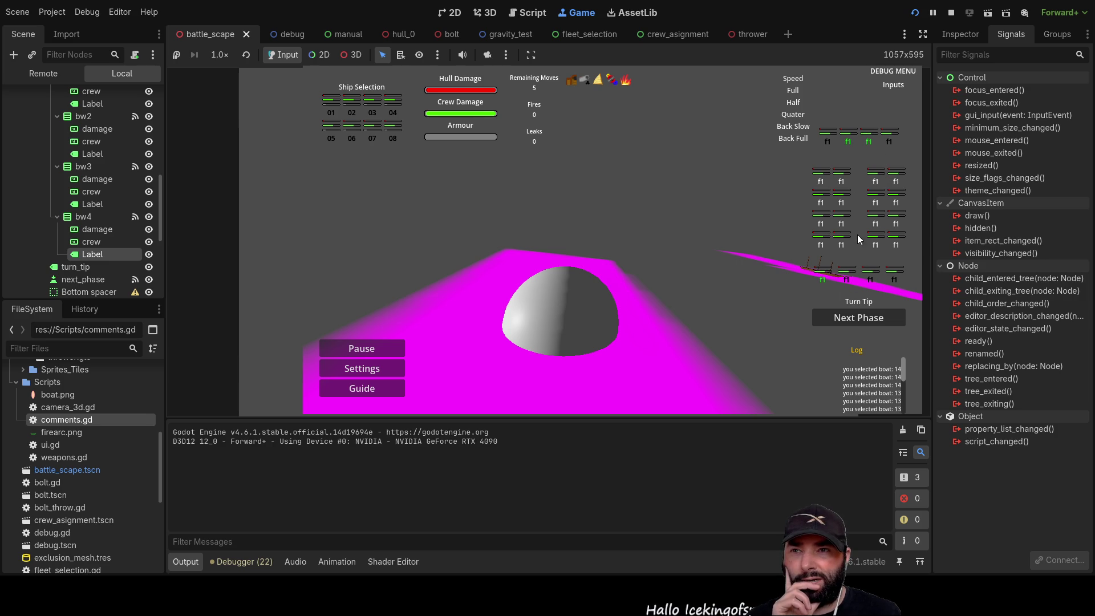
click(895, 279)
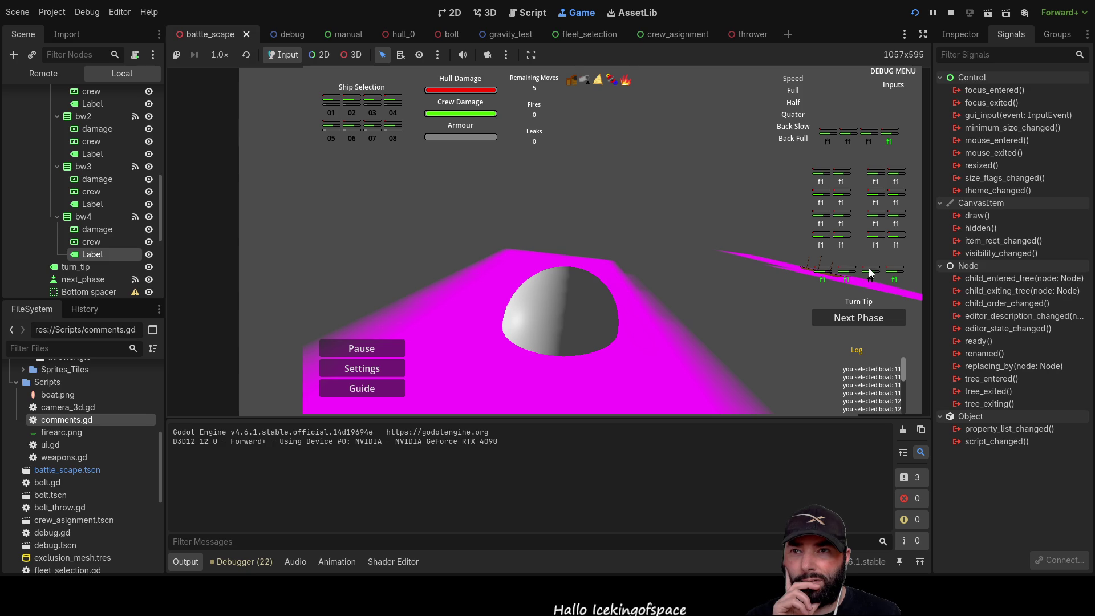
click(828, 140)
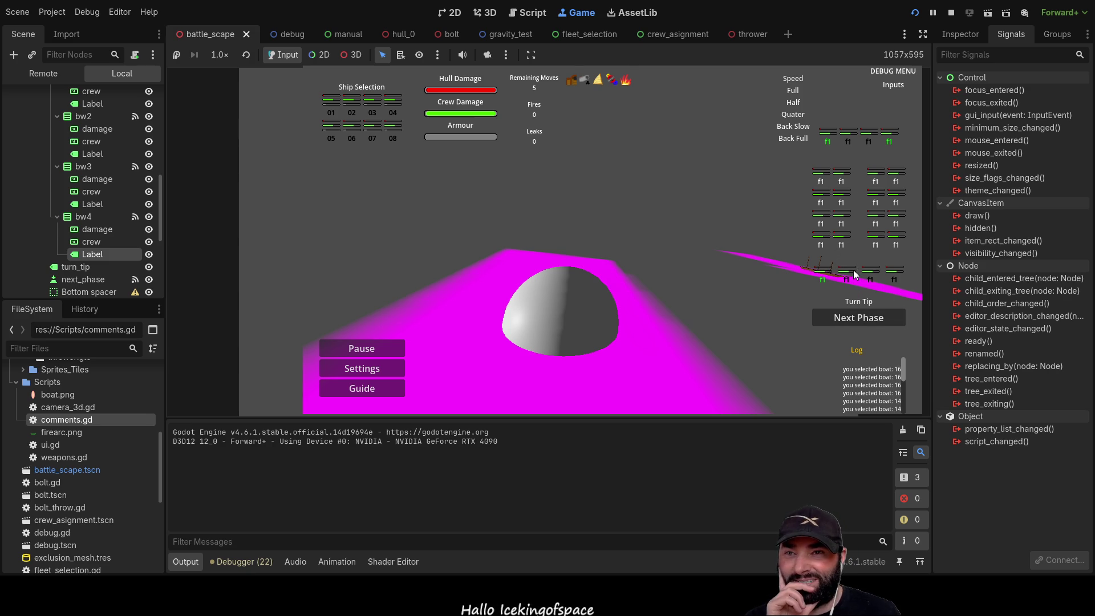
click(846, 202)
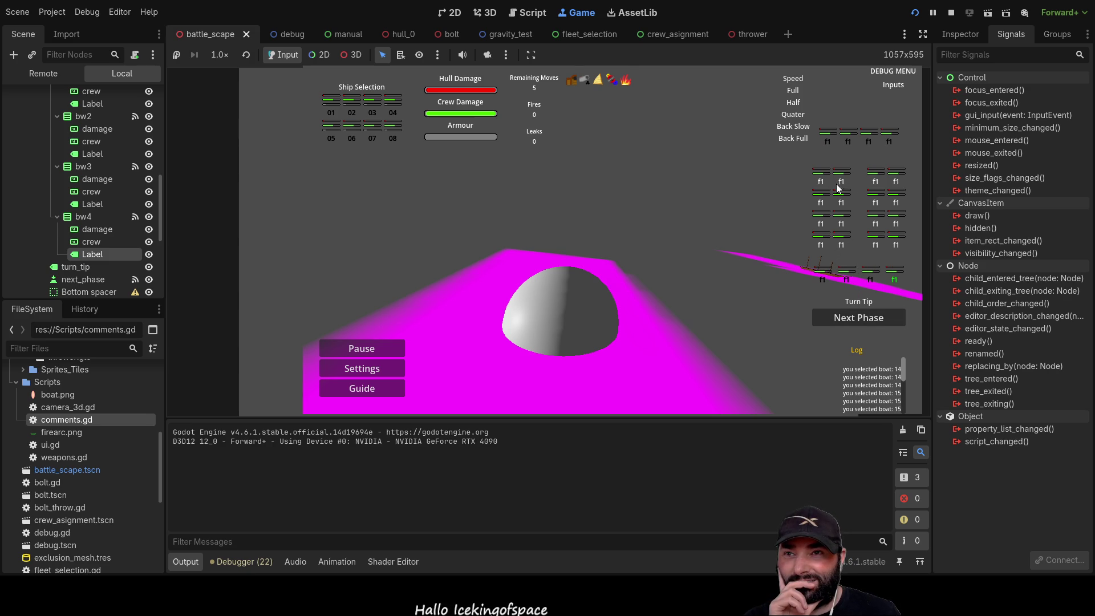
Toggle lower-row and side weapon slots on and off, checking other rows clear
click(880, 208)
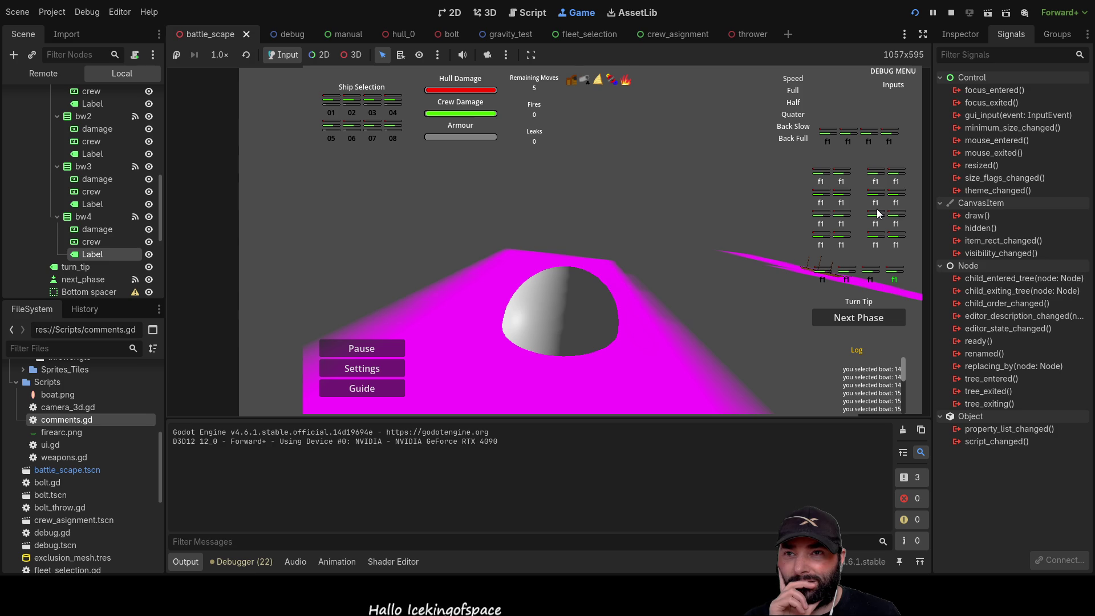
click(862, 241)
click(875, 216)
click(872, 272)
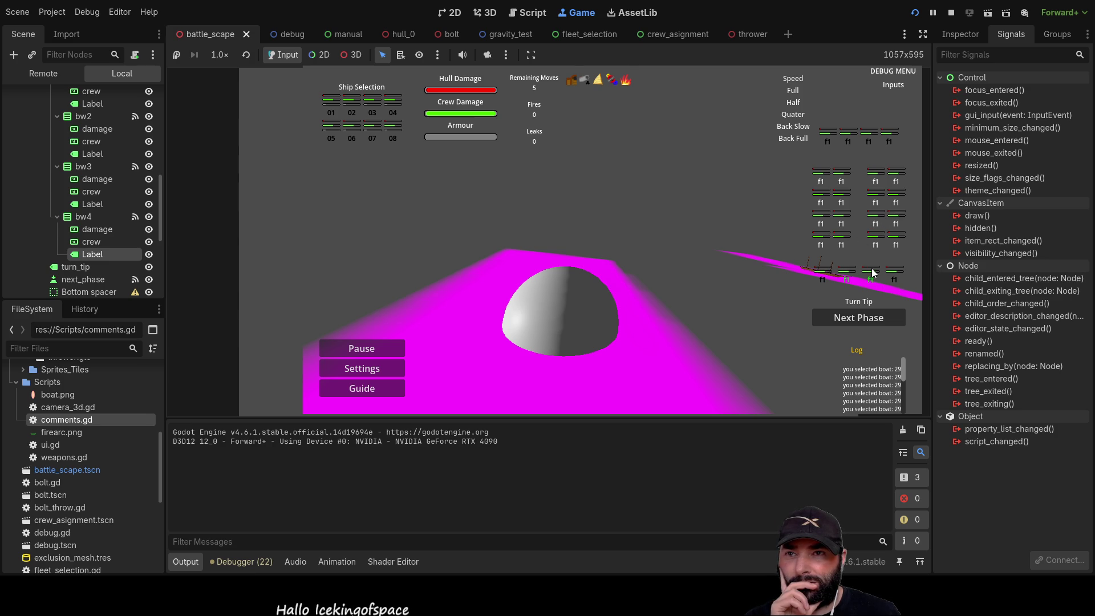
click(850, 136)
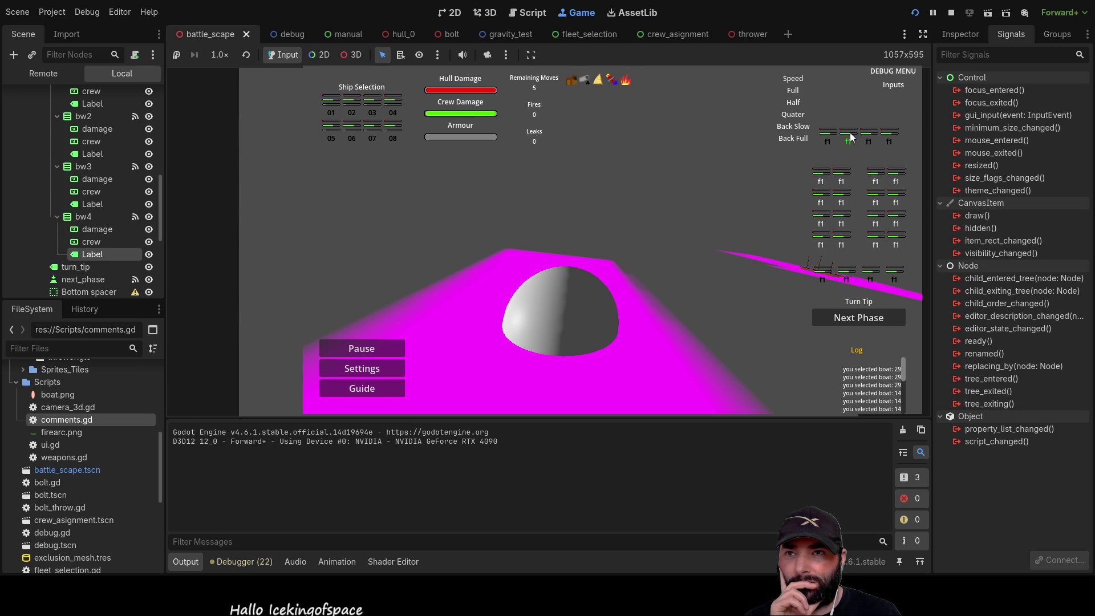
click(878, 223)
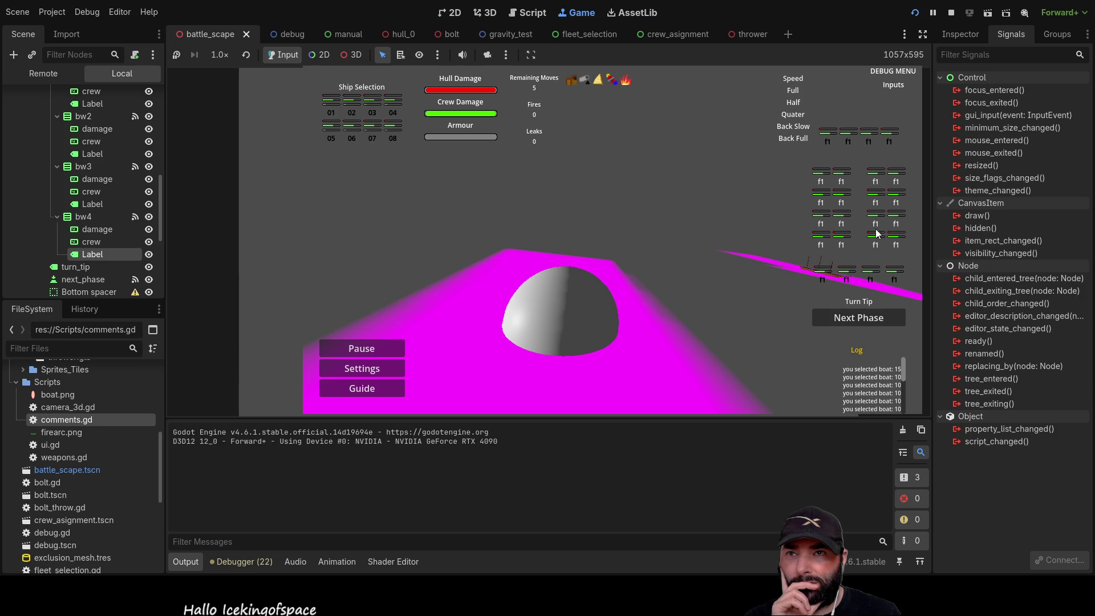
click(871, 272)
Turn on all lower-row then all top-row slots, confirming each selection clears the other row
click(854, 272)
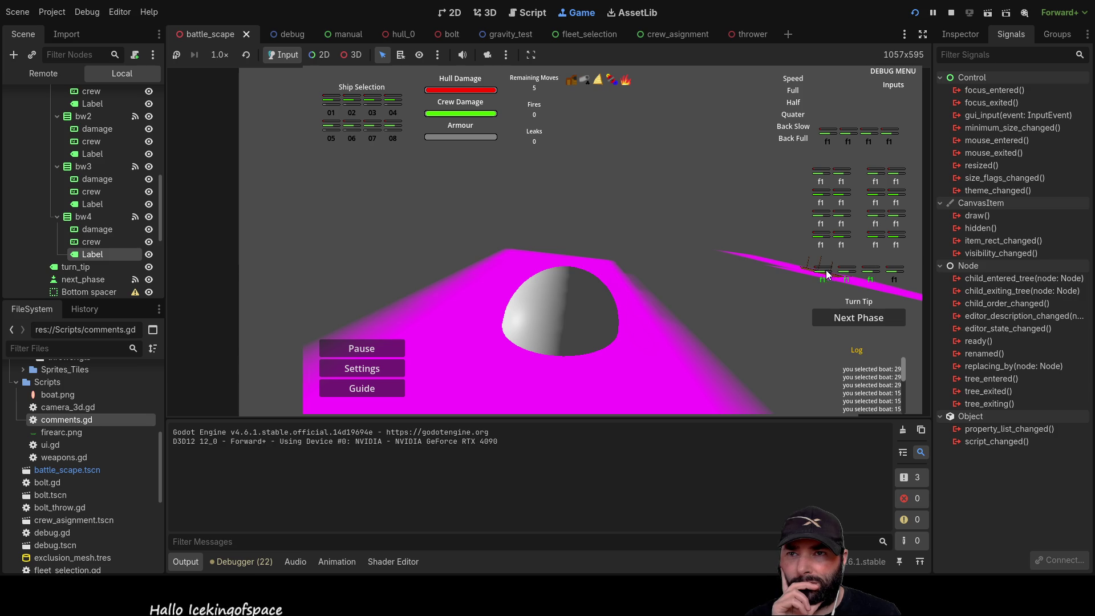
click(899, 268)
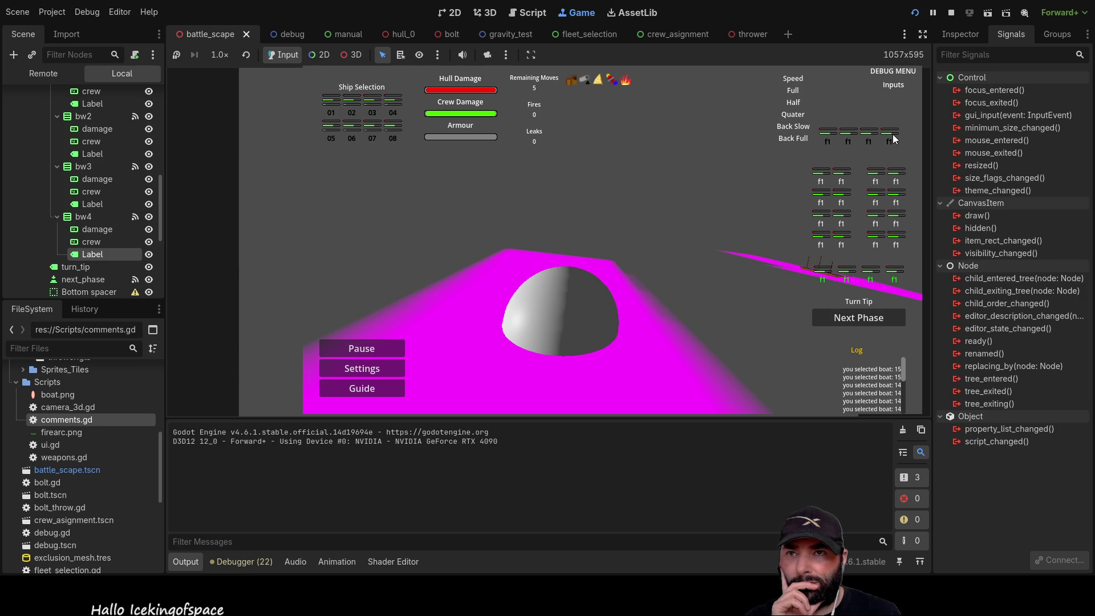
click(871, 141)
click(854, 140)
click(828, 142)
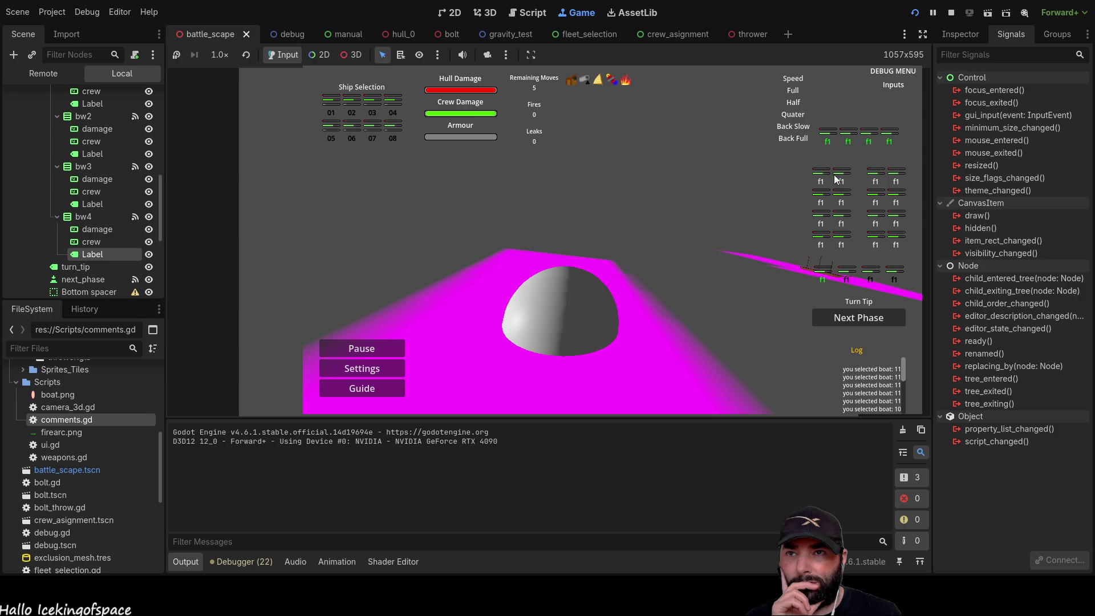
click(827, 279)
Toggle each of the four lower-row weapon slots and the fourth top-row slot
click(826, 277)
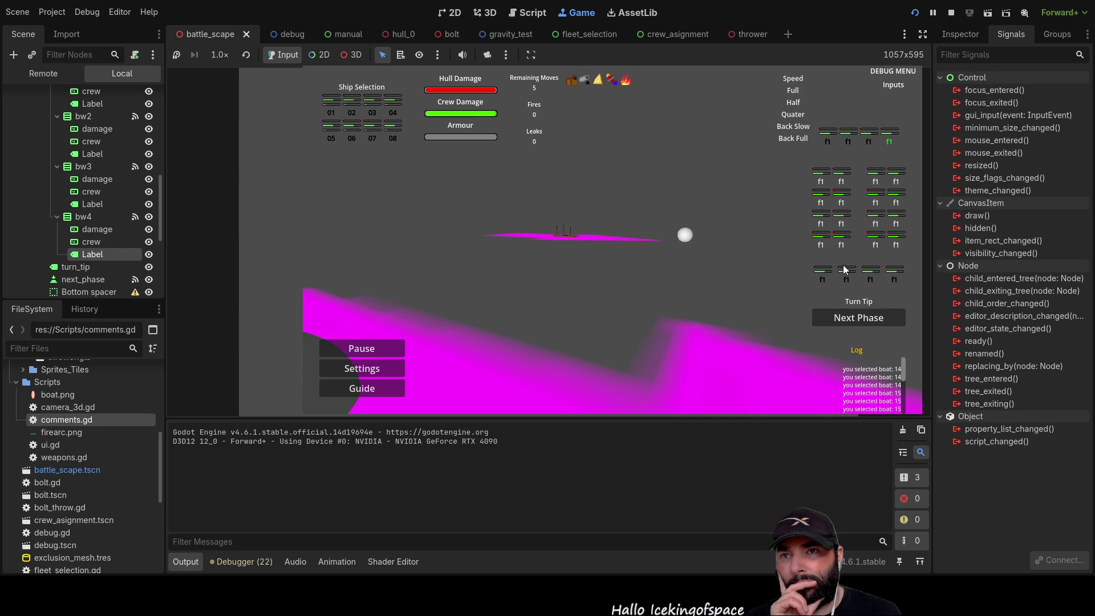
click(823, 274)
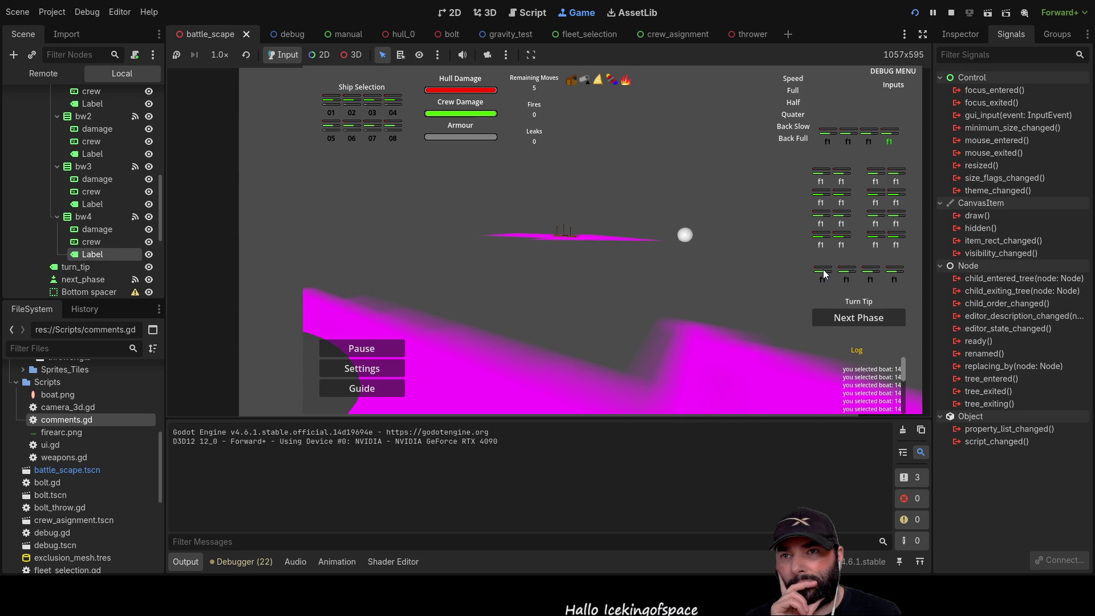
click(847, 272)
click(870, 273)
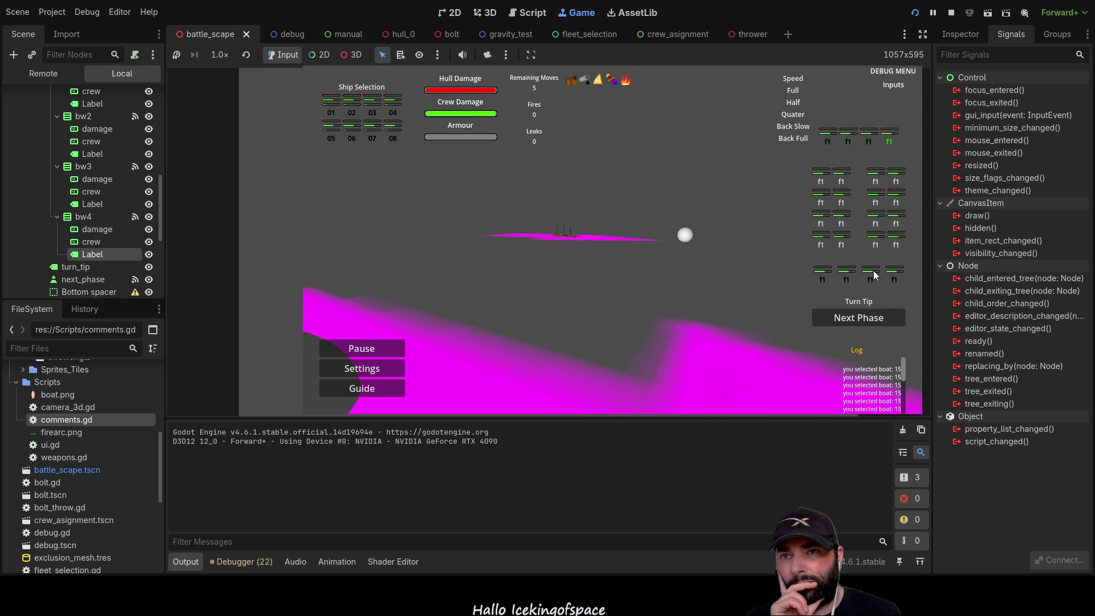
click(891, 274)
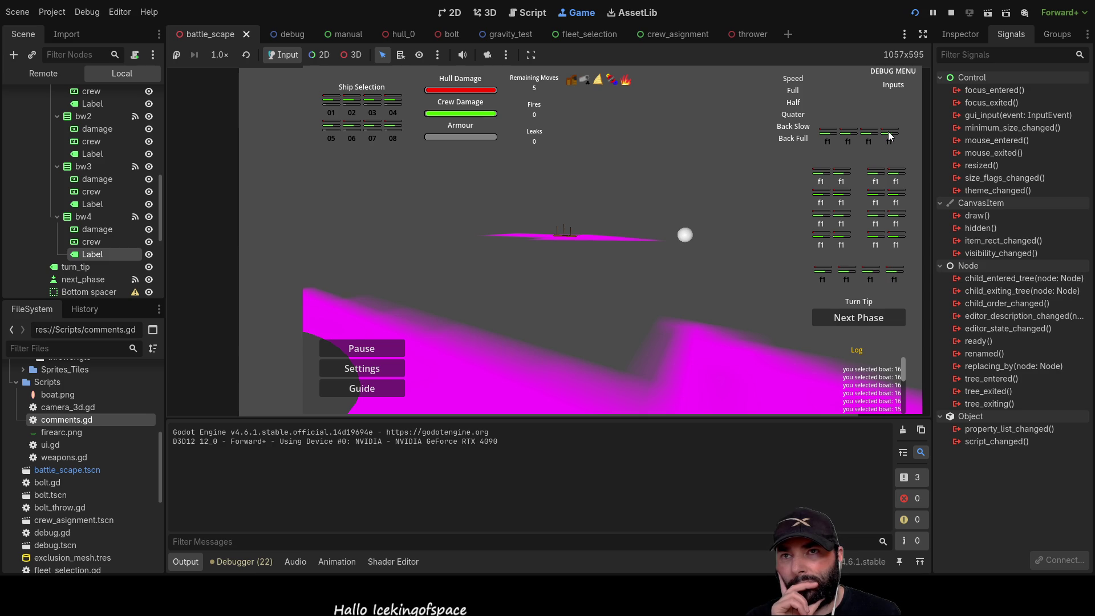
click(890, 137)
click(895, 274)
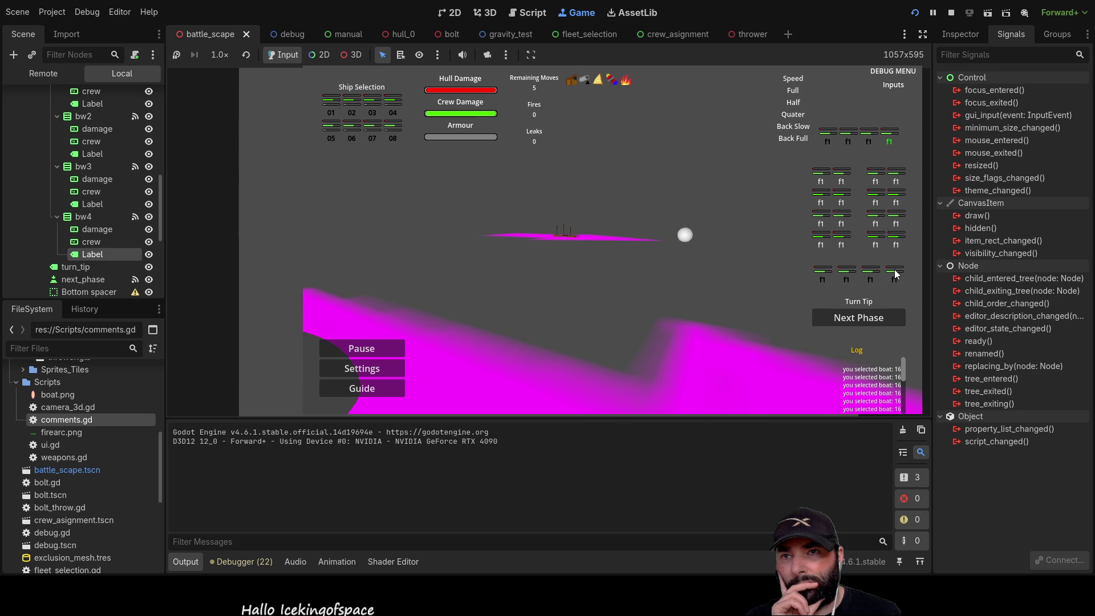
Turn on two, then all four, lower-row slots, checking that a side slot clears them
click(822, 275)
click(847, 275)
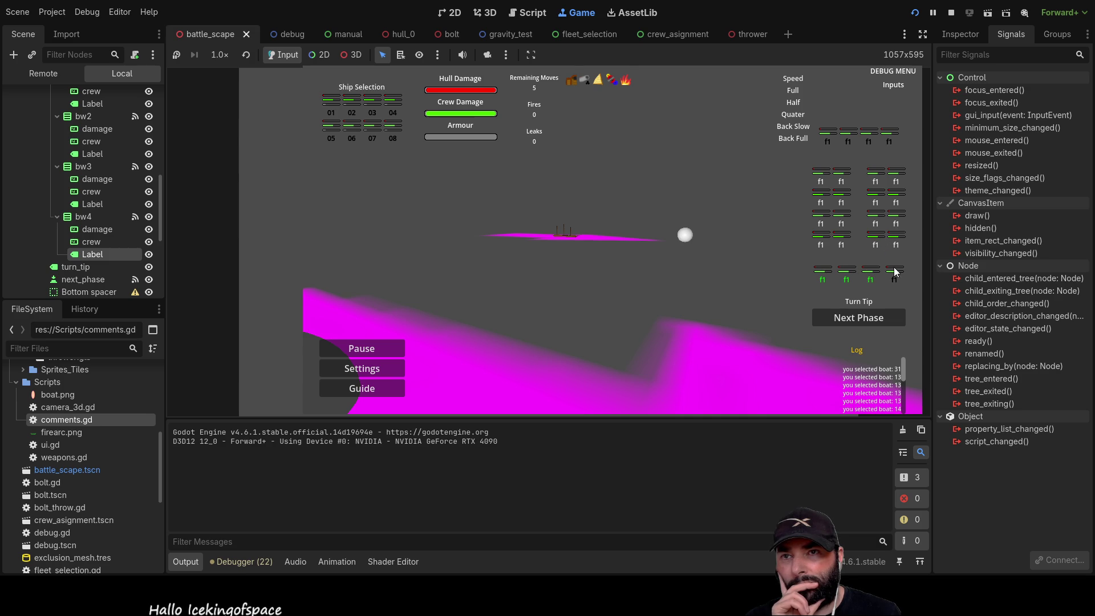
click(899, 241)
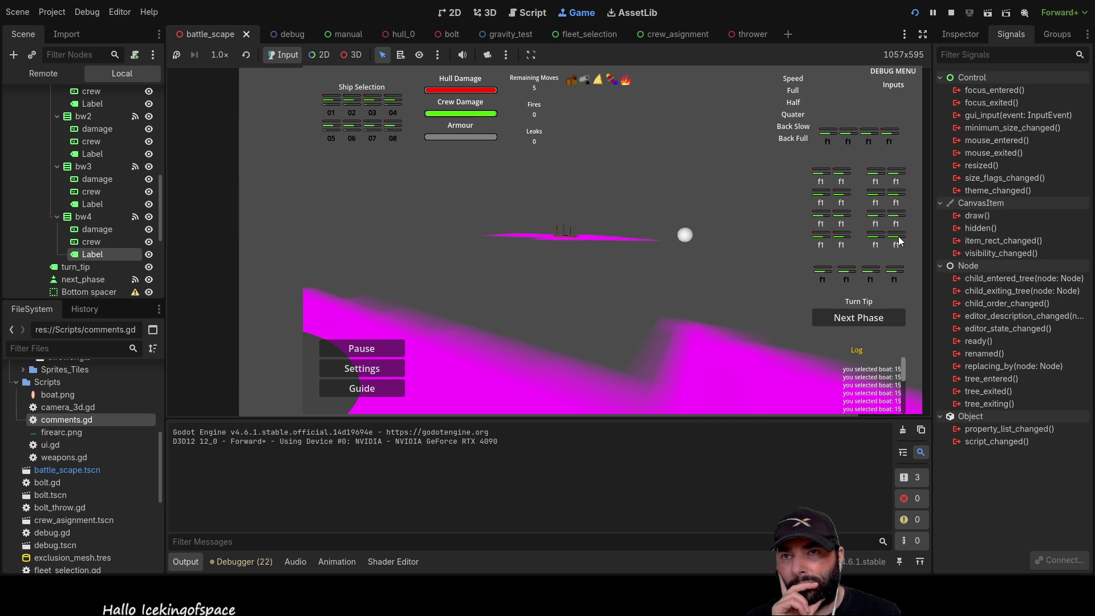
click(895, 275)
click(871, 275)
click(847, 275)
click(822, 275)
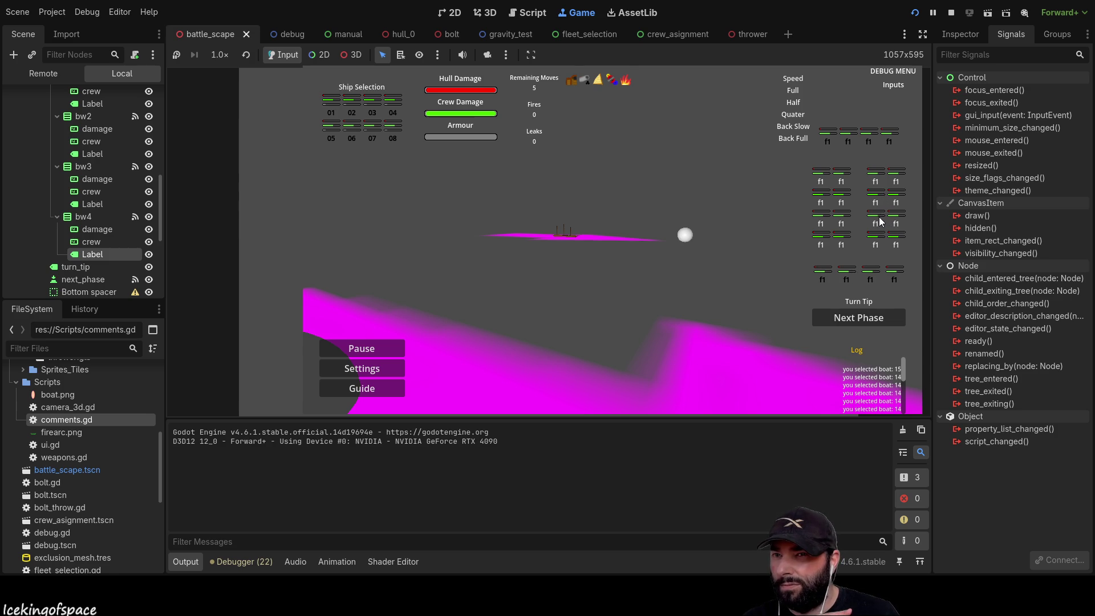
click(822, 273)
click(847, 275)
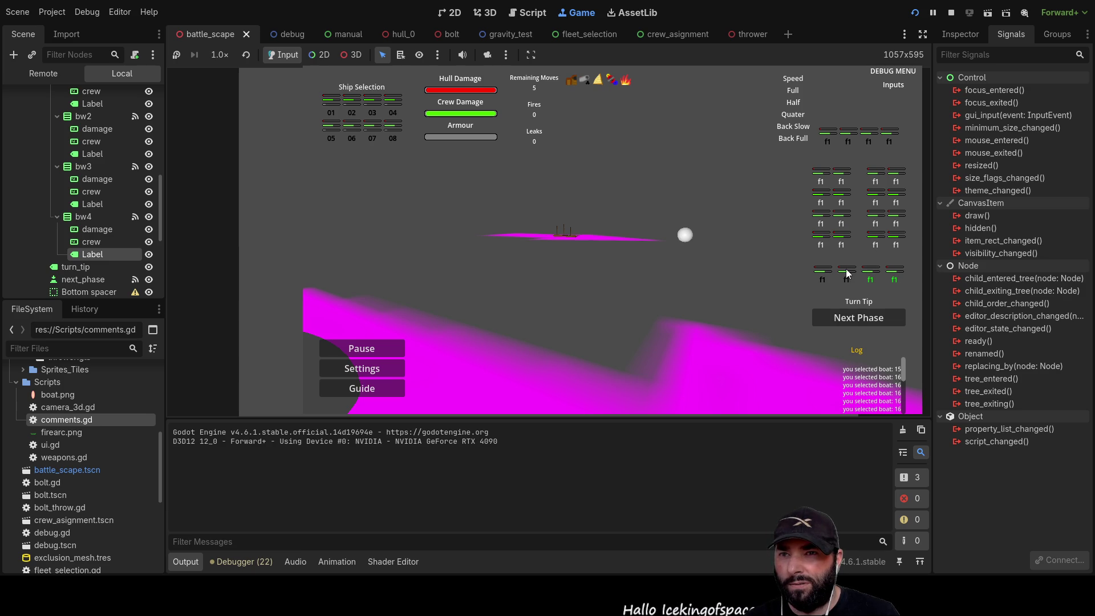
Toggle the second top-row slot on and off, then switch off the first slots
click(822, 277)
click(850, 140)
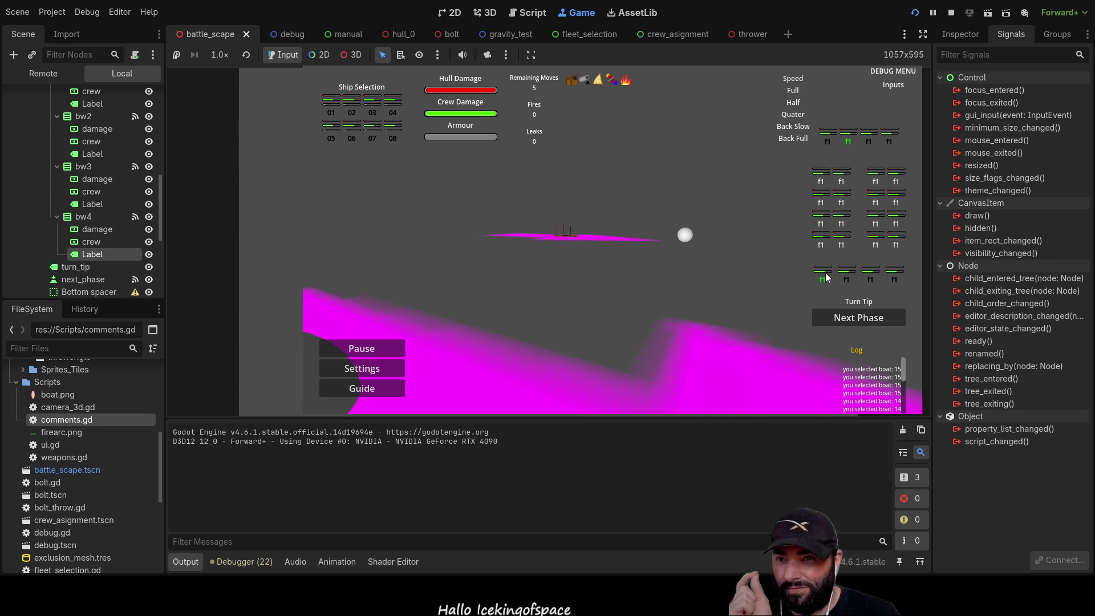
click(848, 140)
click(823, 278)
click(828, 140)
click(849, 140)
click(869, 139)
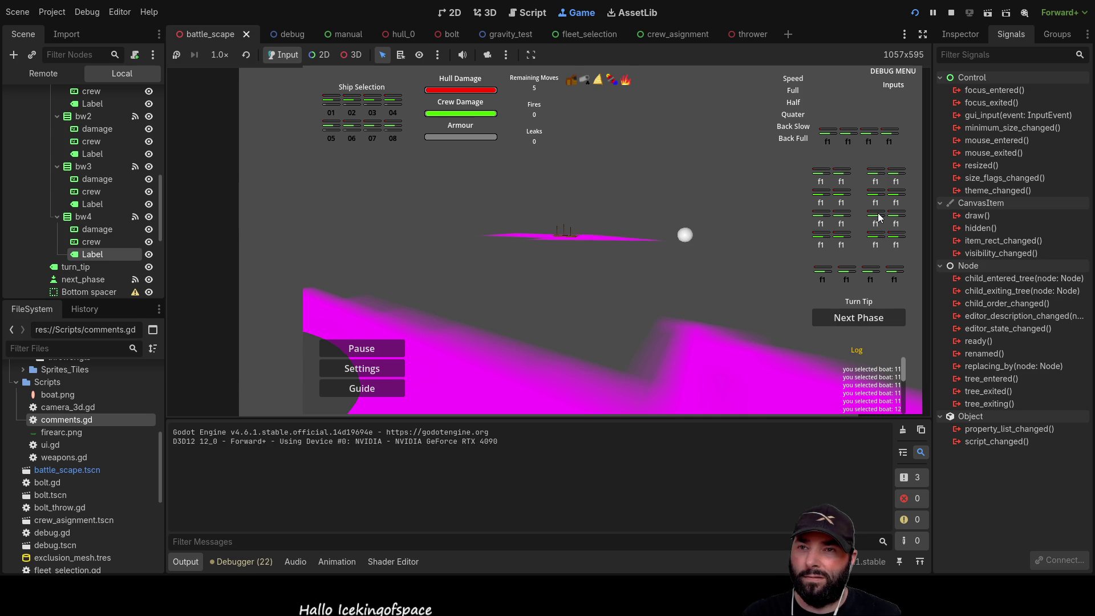
Turn on all four top-row slots, switch to the second lower-row slot, and stop the game
click(890, 141)
click(869, 140)
click(849, 140)
click(828, 140)
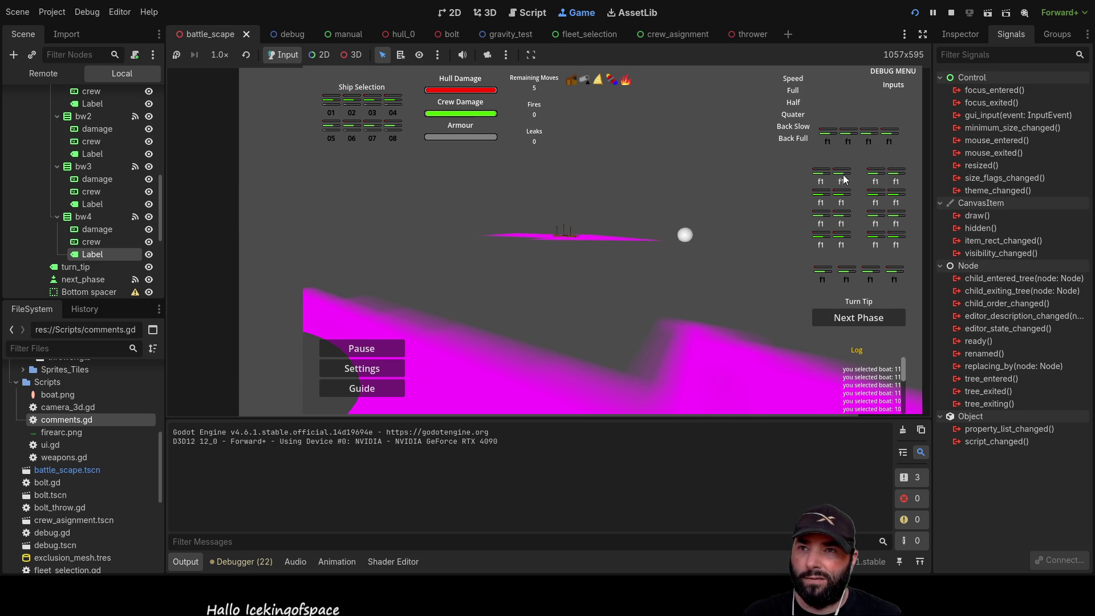
click(829, 139)
click(889, 141)
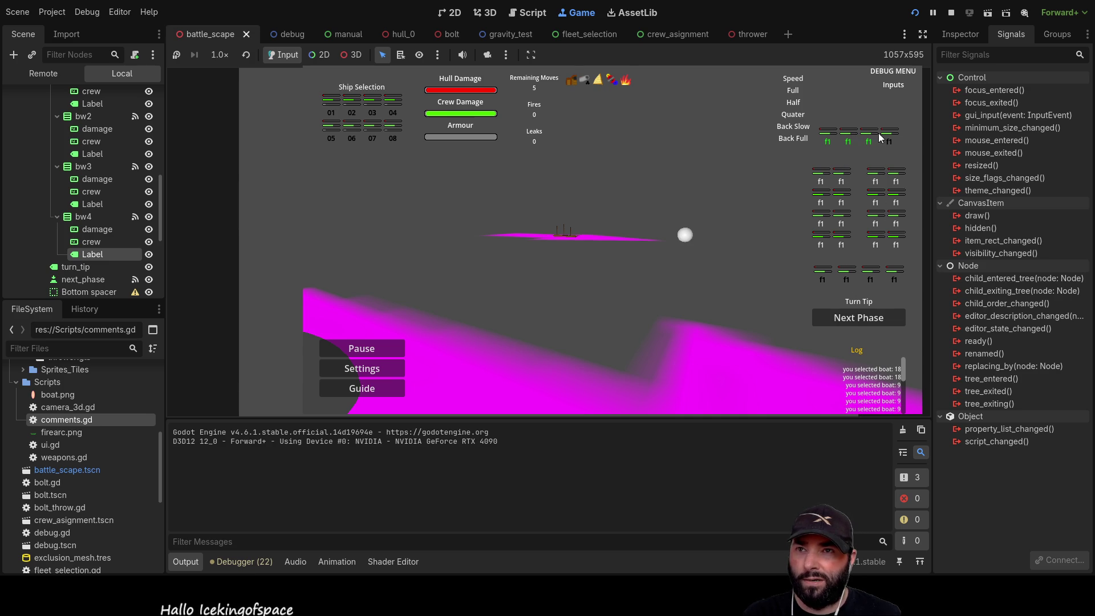
click(848, 273)
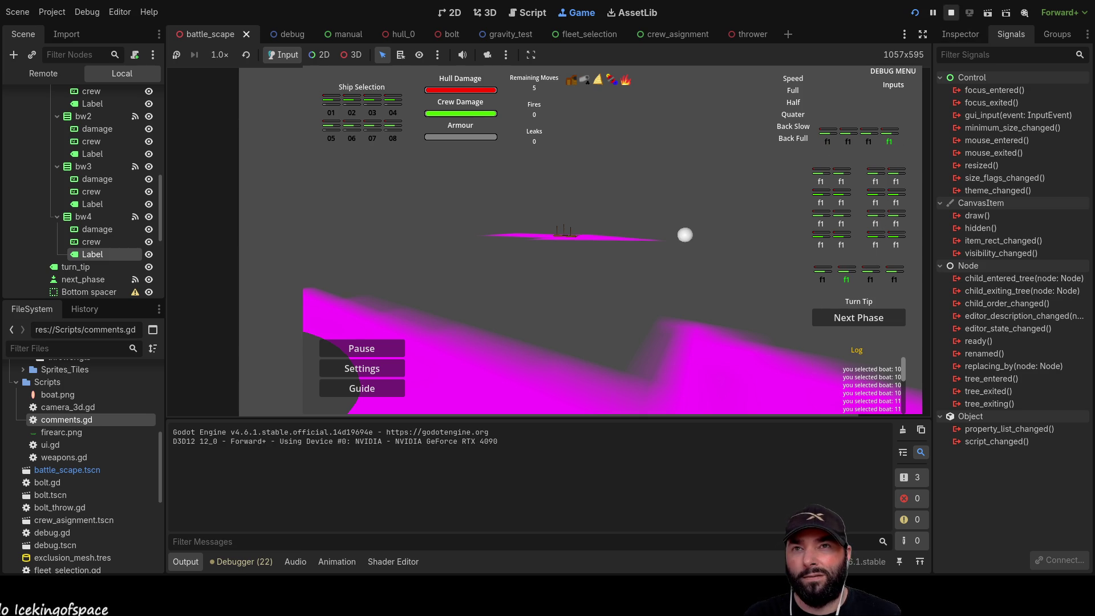
key(F8)
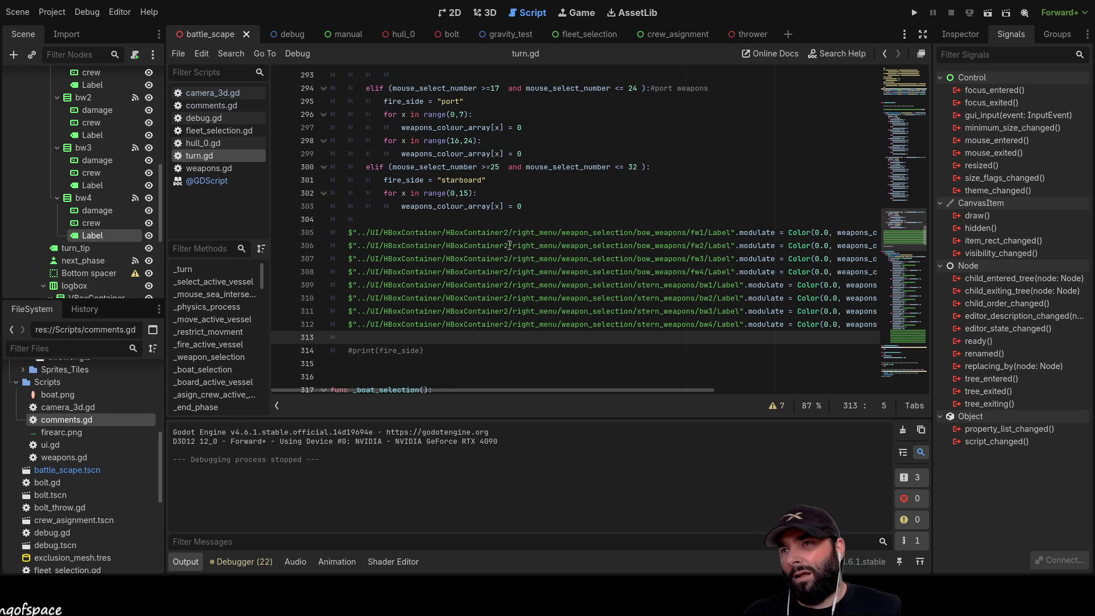
Scroll up to the stern weapons branch and select line 265's array-clearing statement
scroll(509, 245, down, 1)
scroll(509, 245, up, 12)
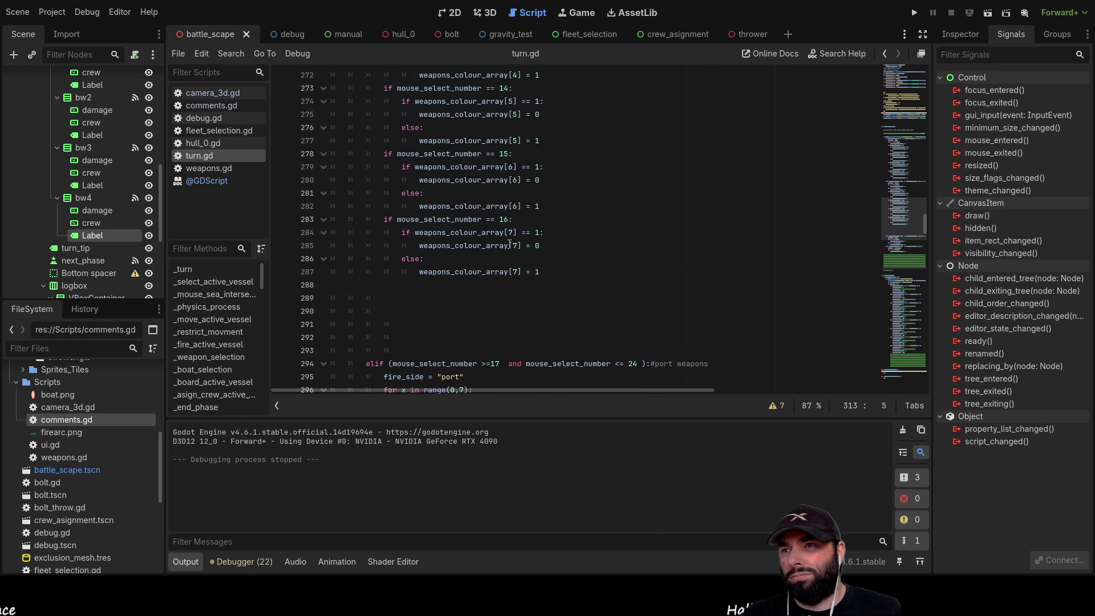
scroll(509, 242, up, 1)
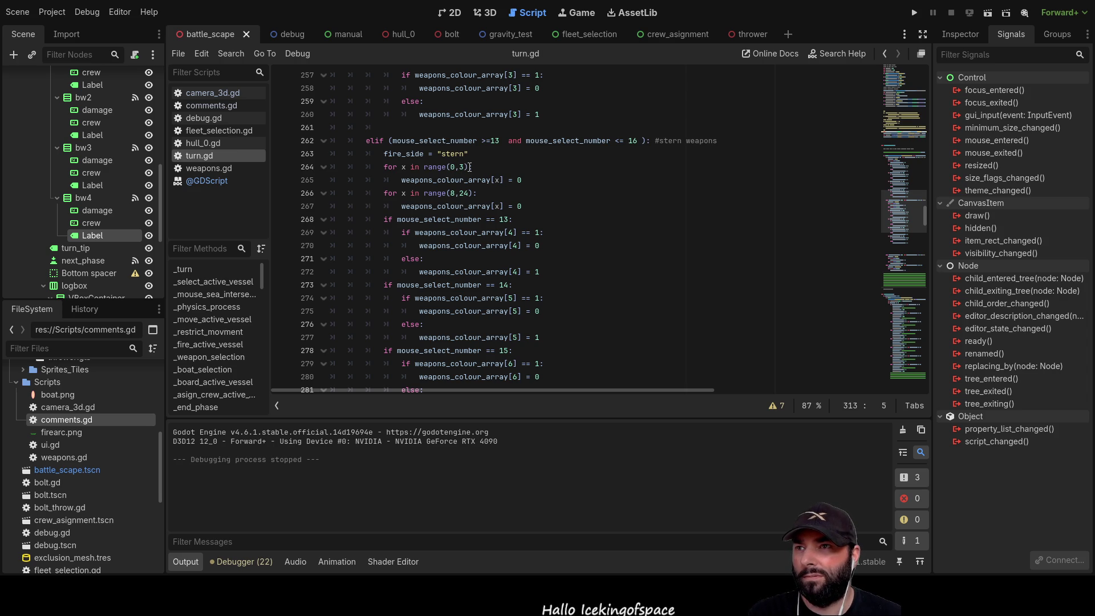
drag(522, 180, 392, 179)
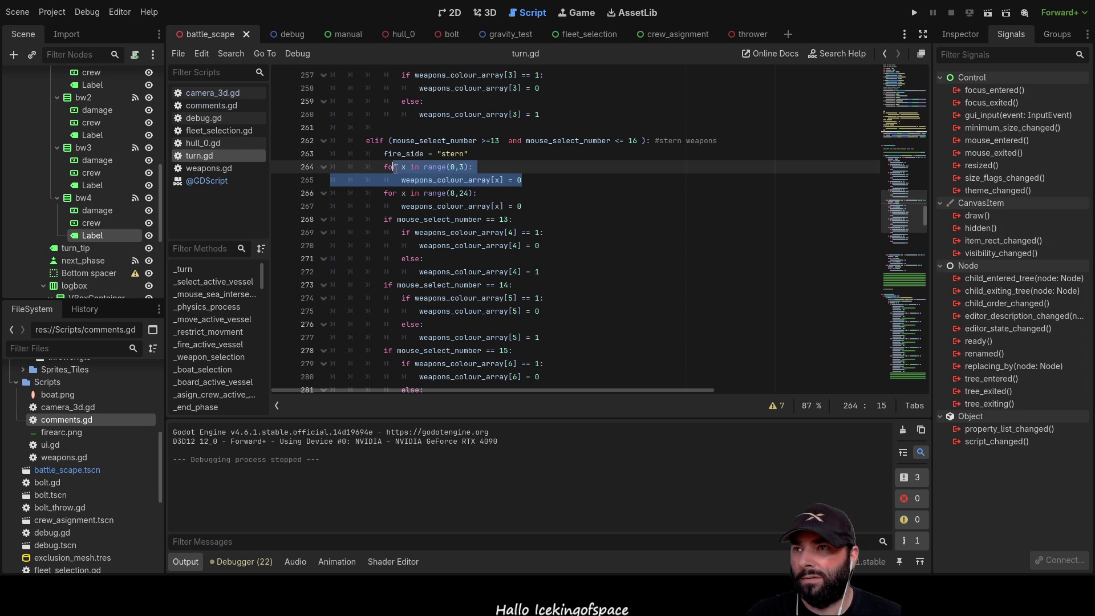
click(536, 179)
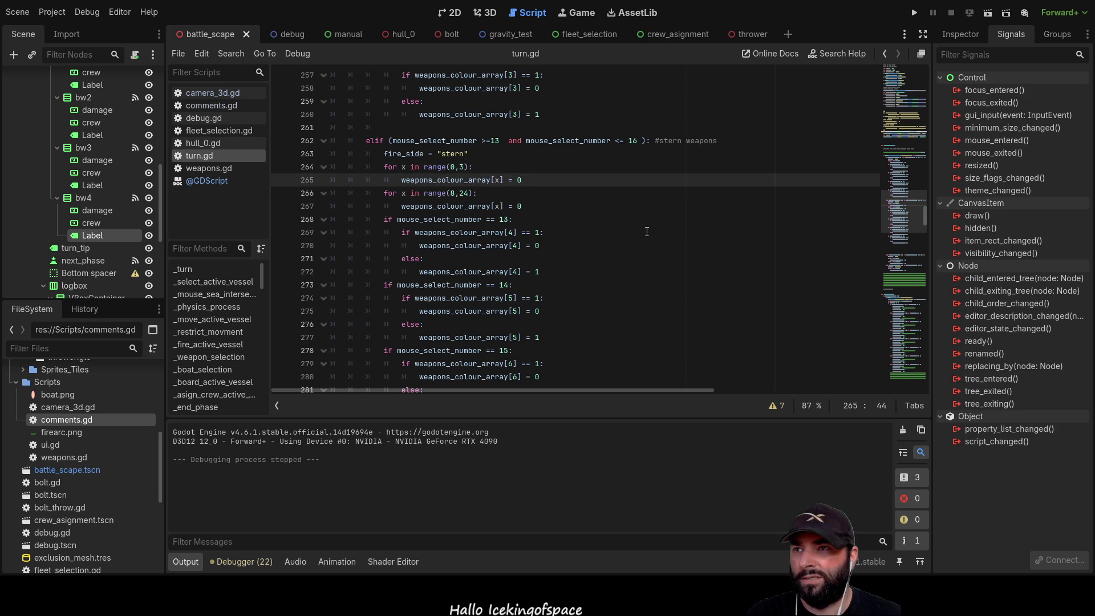
Inspect the stern loop's range(0,3) and range(8,24) bounds, then launch the game
scroll(647, 231, down, 12)
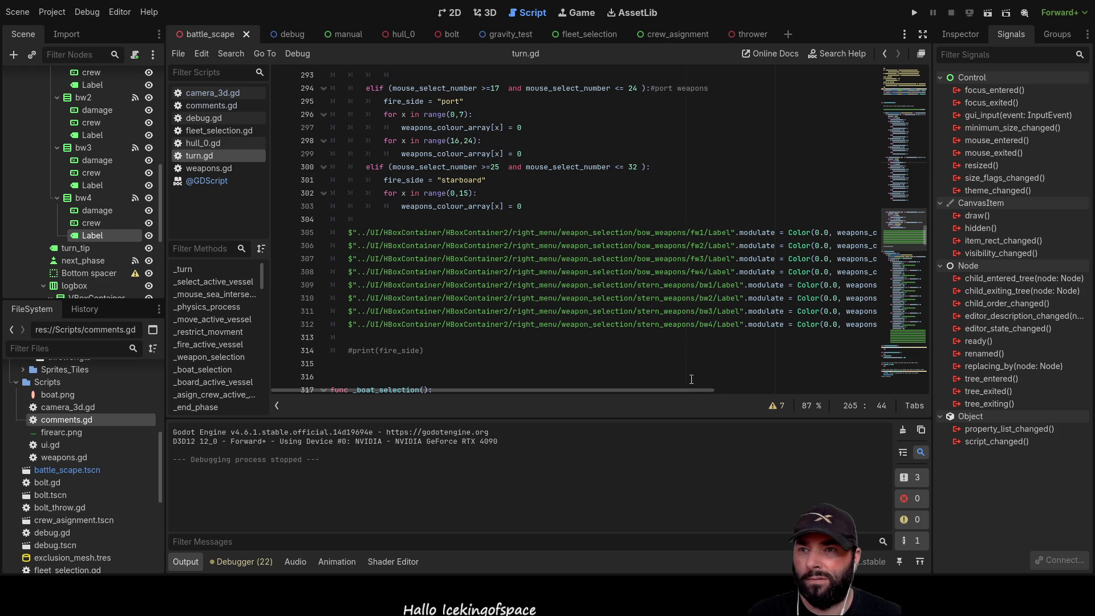
drag(703, 388, 855, 389)
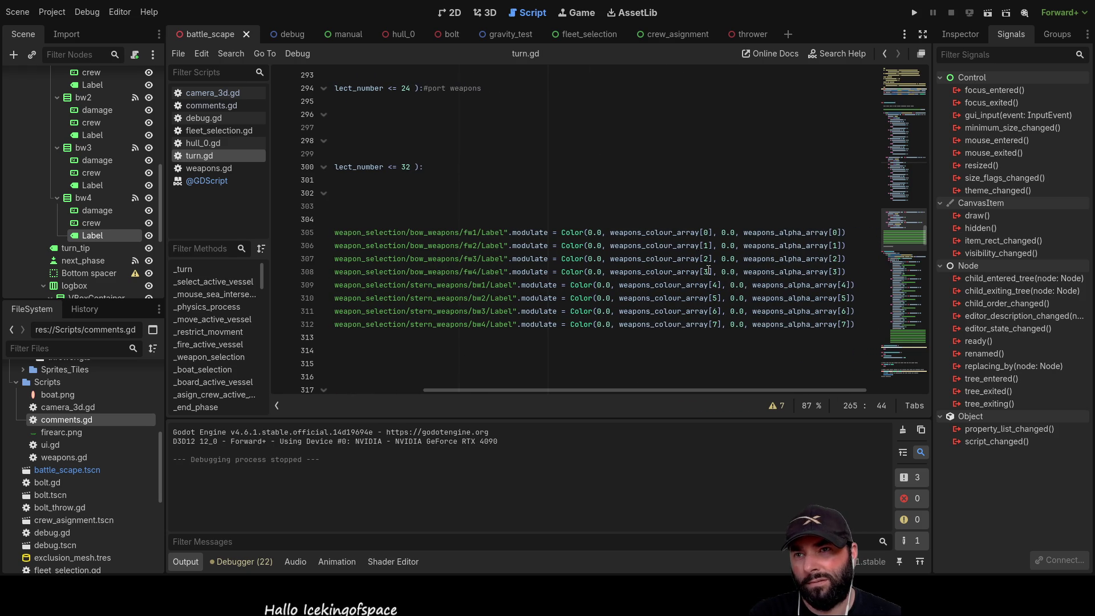
drag(684, 389, 531, 389)
scroll(532, 316, up, 10)
scroll(532, 316, up, 4)
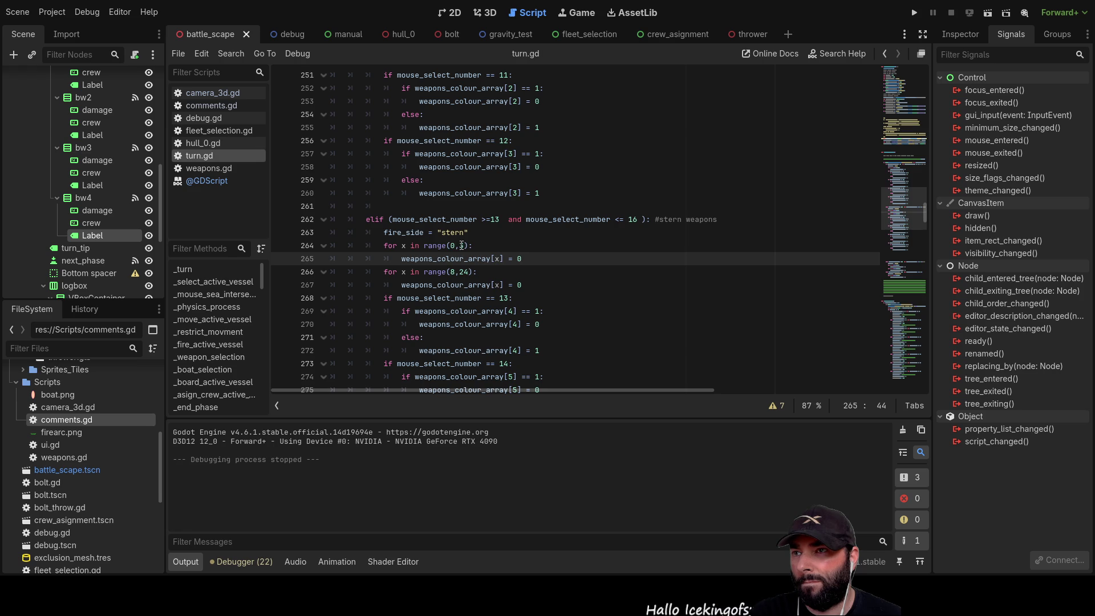
click(465, 246)
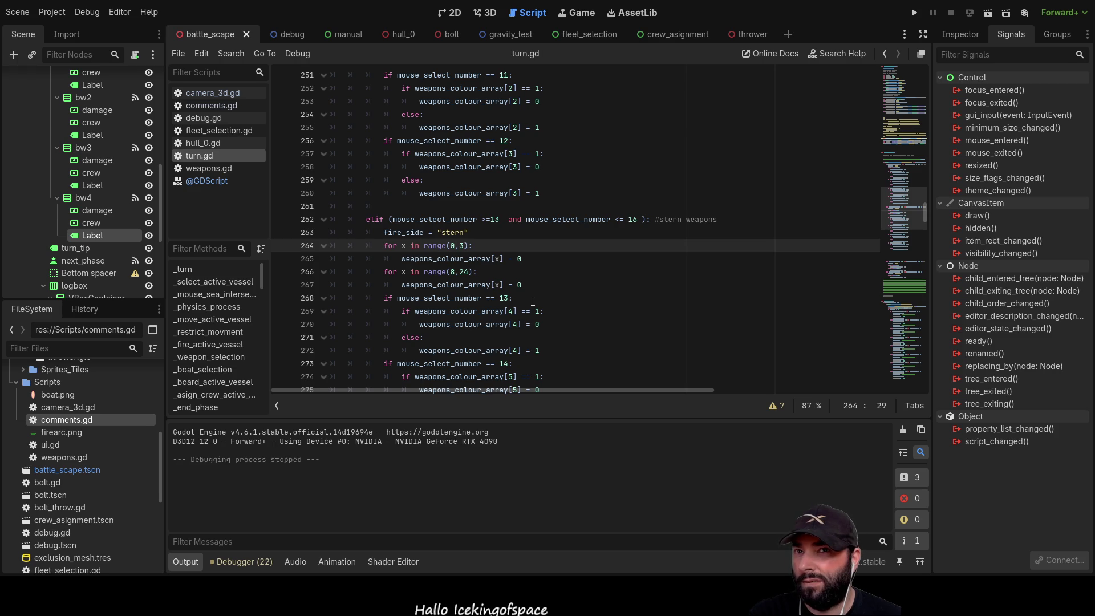
click(915, 16)
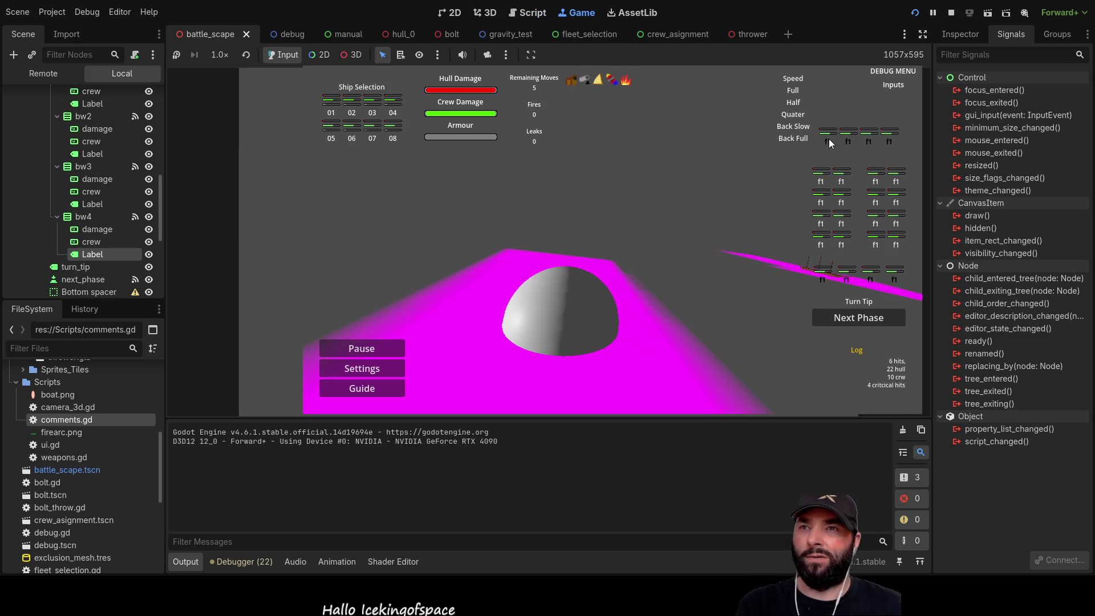
Toggle bow slots three and four and several stern slots to see which light green
click(869, 141)
click(889, 141)
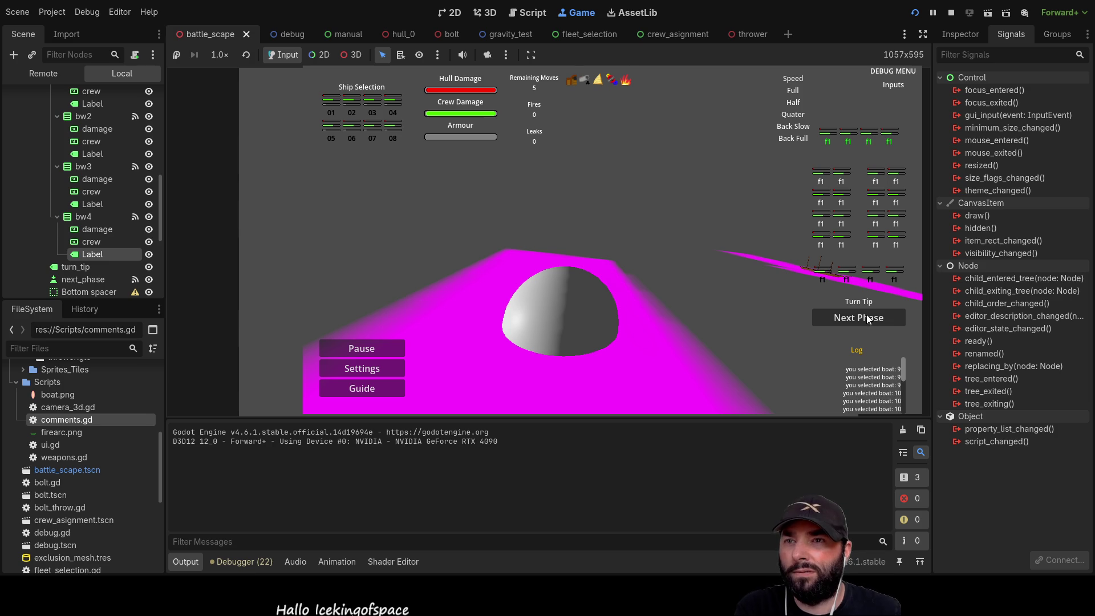
click(895, 276)
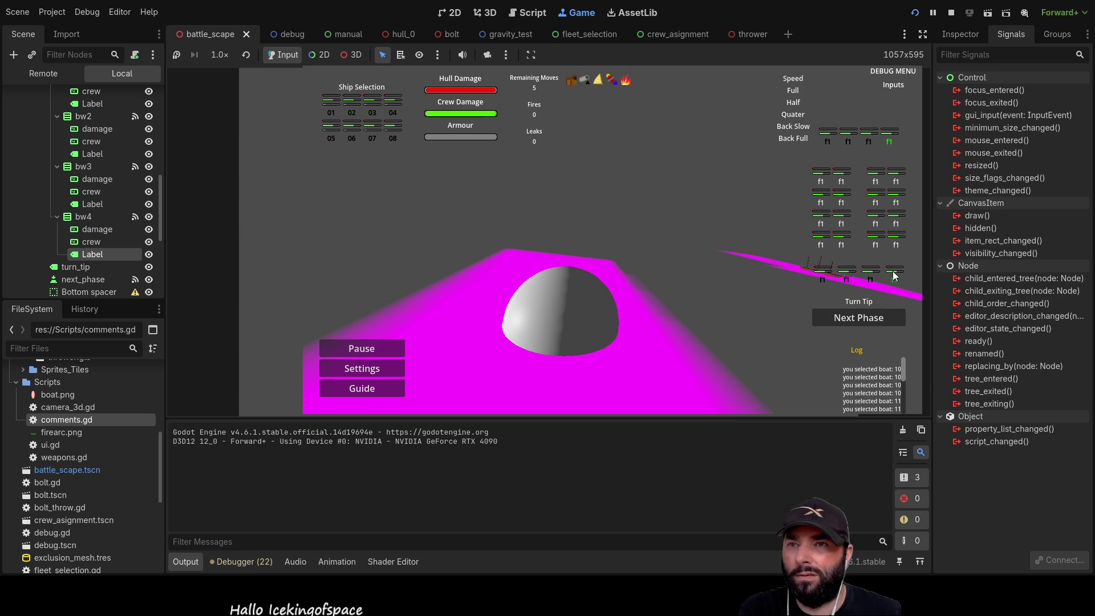
click(890, 140)
click(868, 139)
click(848, 136)
click(848, 278)
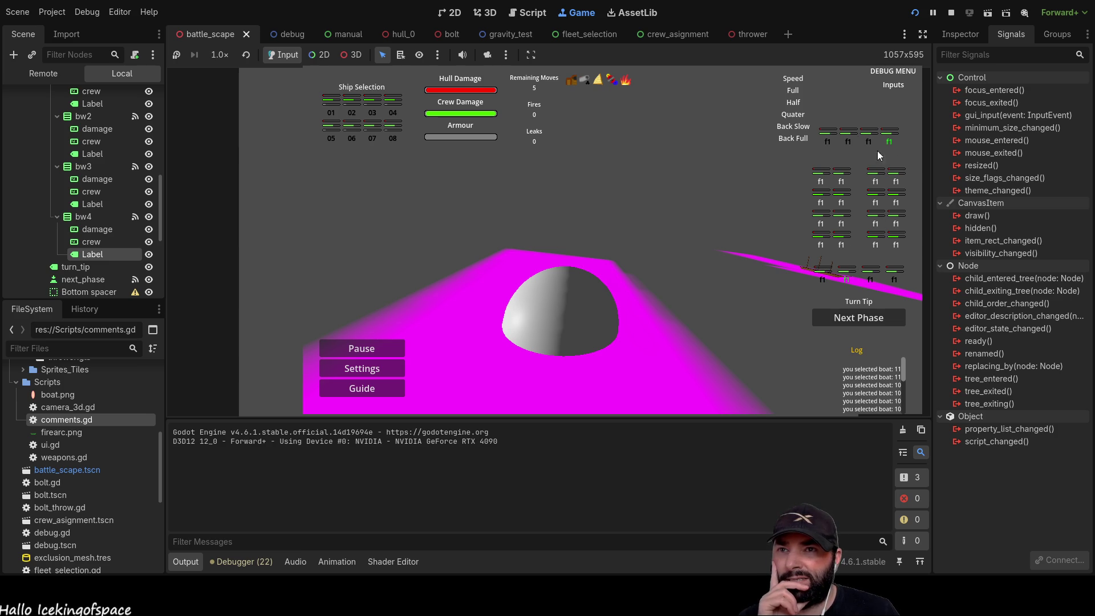
click(871, 276)
click(891, 277)
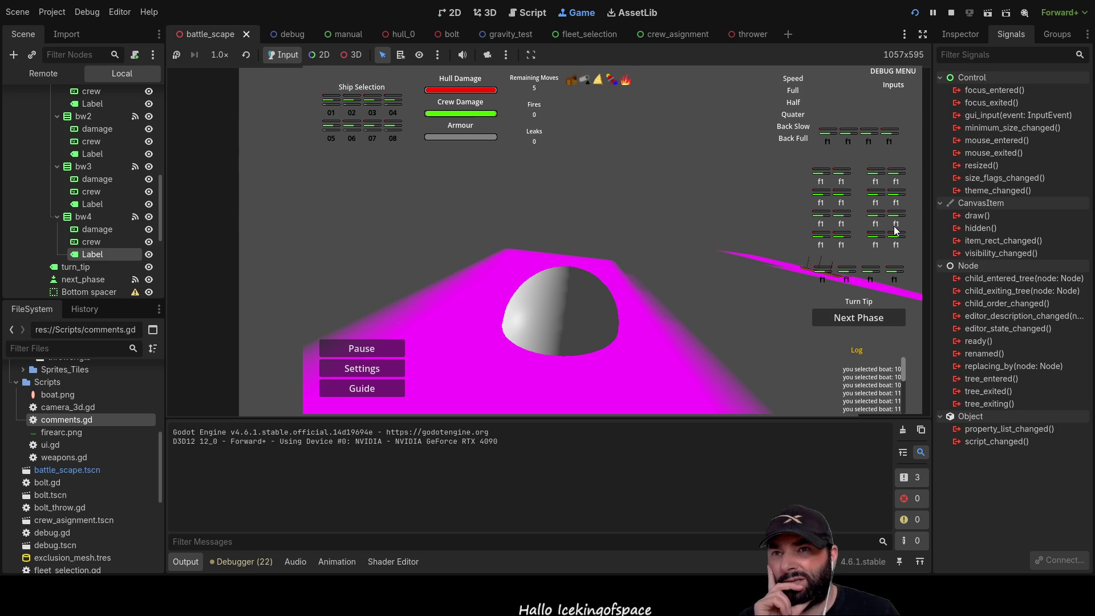
Turn on all four stern slots, toggle bow slots on and off, then stop the game
click(823, 276)
click(847, 276)
click(870, 276)
click(895, 272)
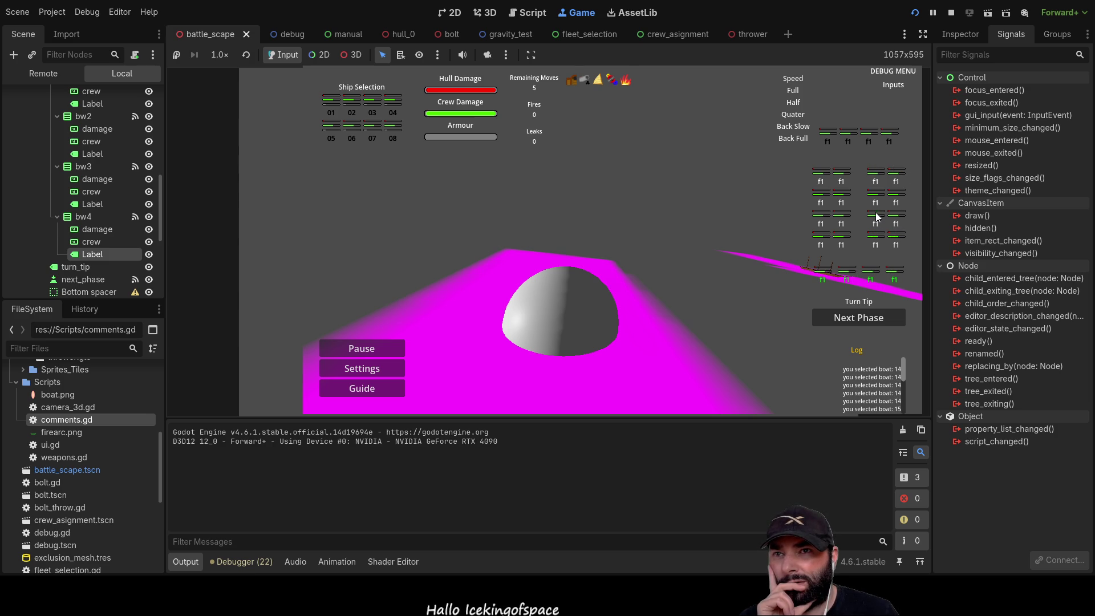
click(828, 136)
click(848, 137)
click(864, 140)
click(894, 132)
click(878, 216)
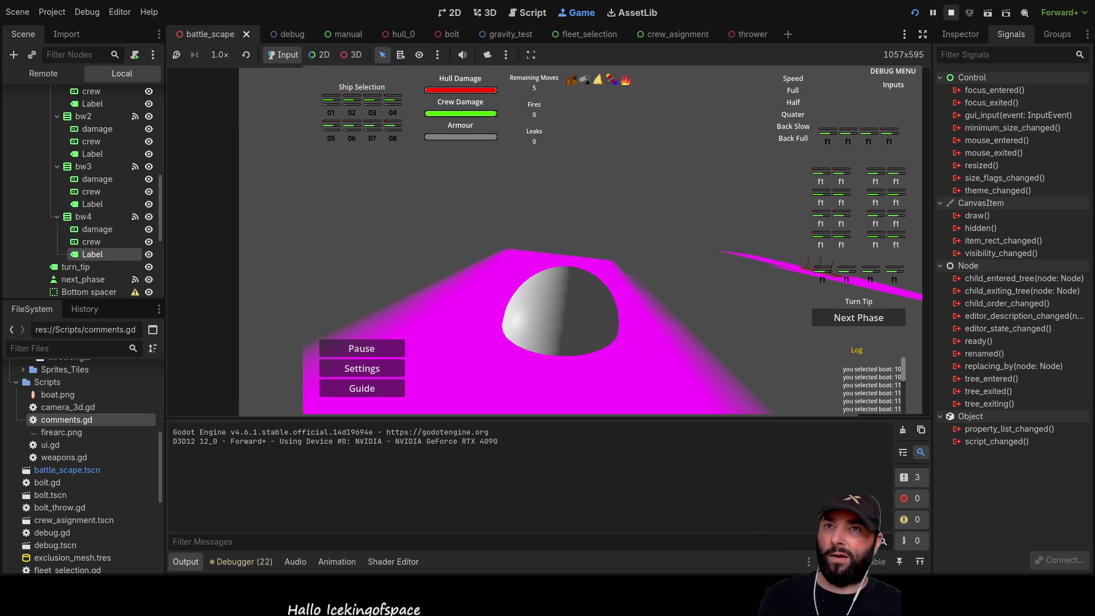
click(951, 12)
key(Up)
key(Up)
Inspect the starboard range(0,15) and port range(16,24) clearing loops, then run the game again
scroll(517, 266, down, 8)
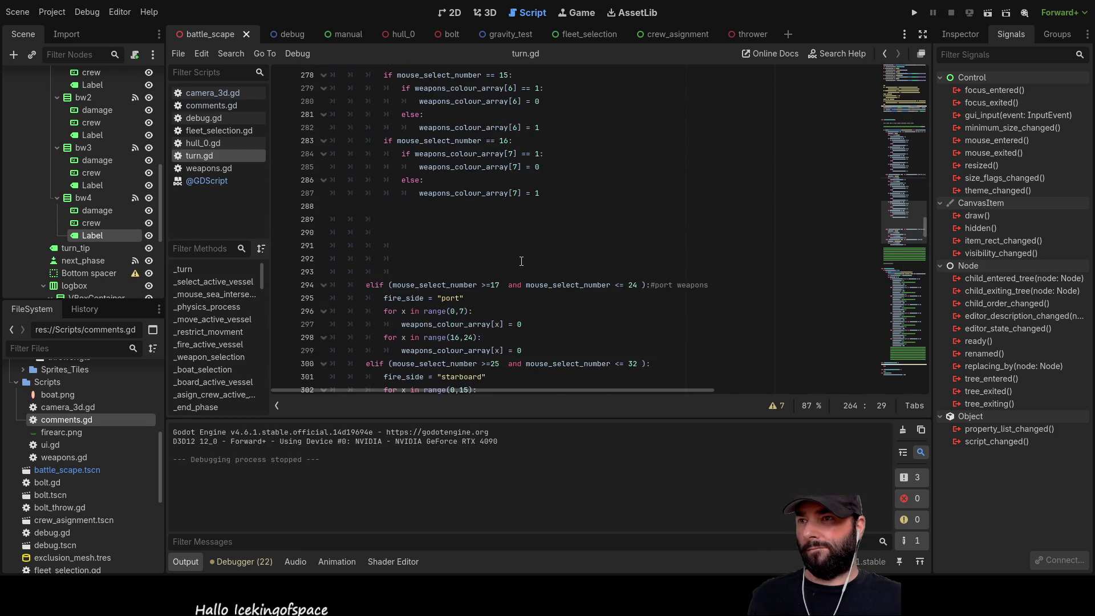
scroll(522, 261, down, 3)
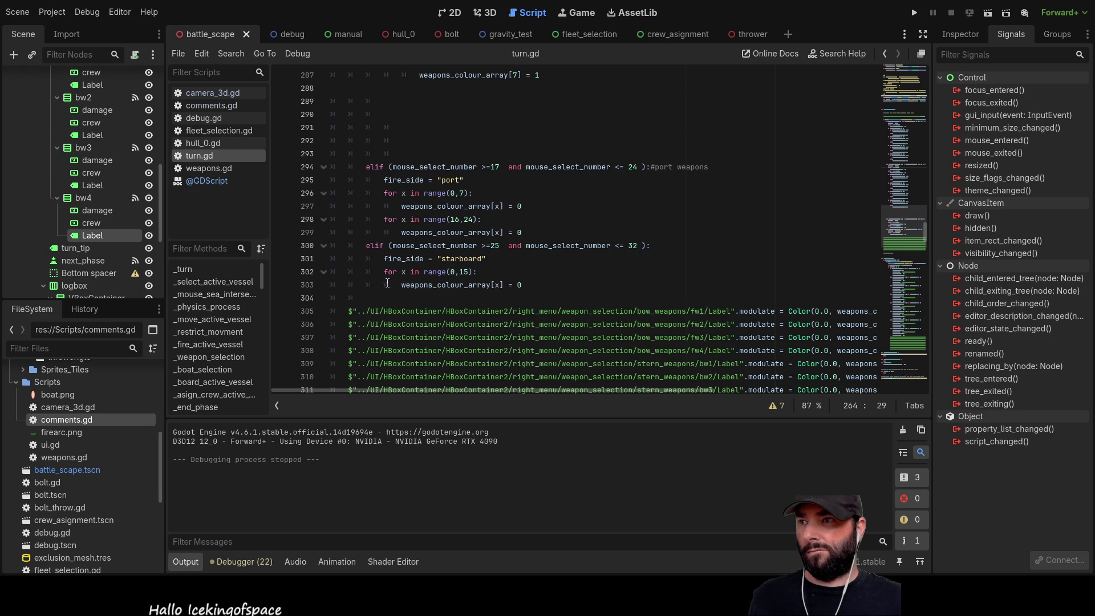
drag(482, 273, 383, 274)
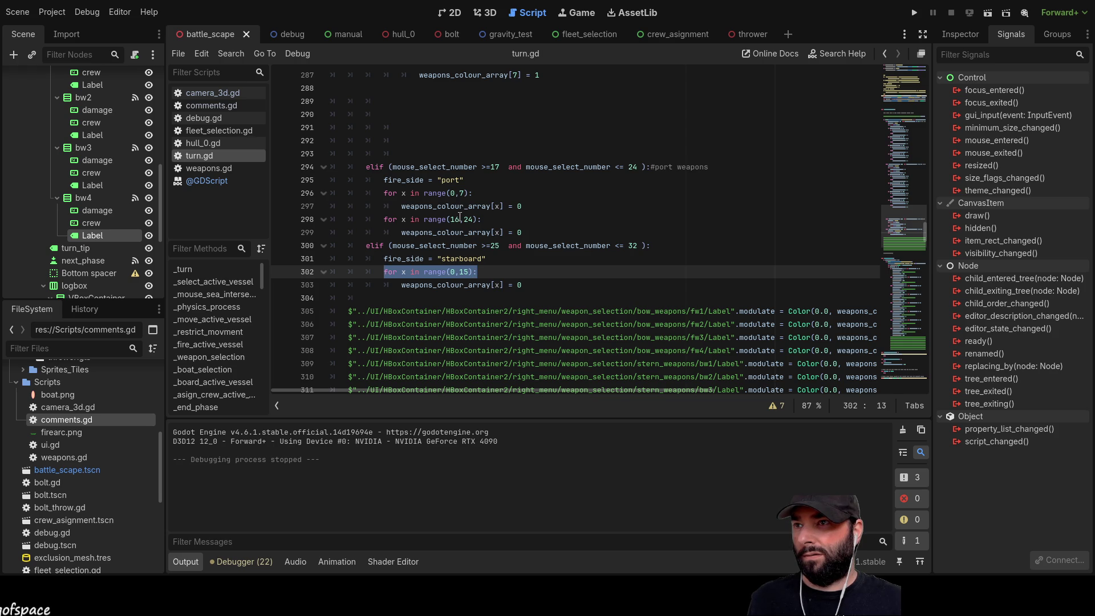
click(460, 219)
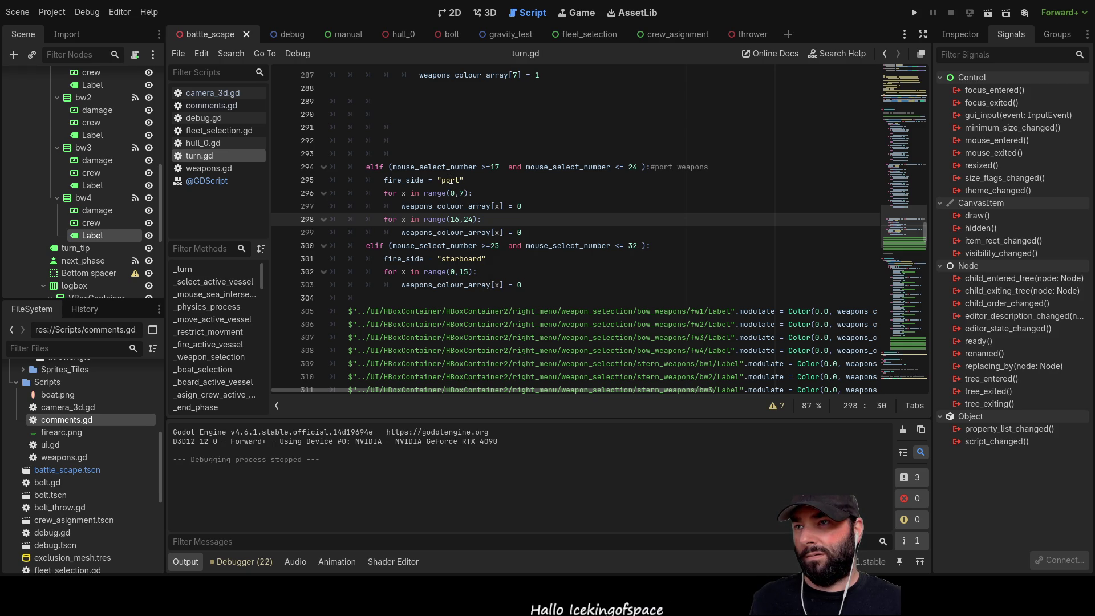
click(914, 13)
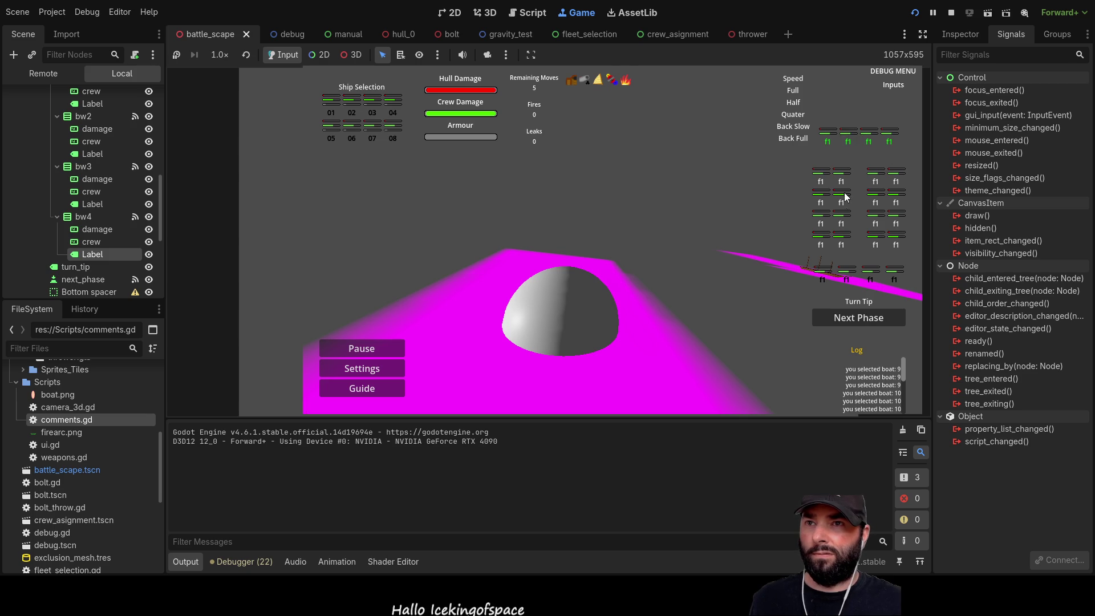
Toggle all bow weapon slots on and off, then the stern slots, and stop the game
click(824, 134)
click(852, 135)
click(830, 130)
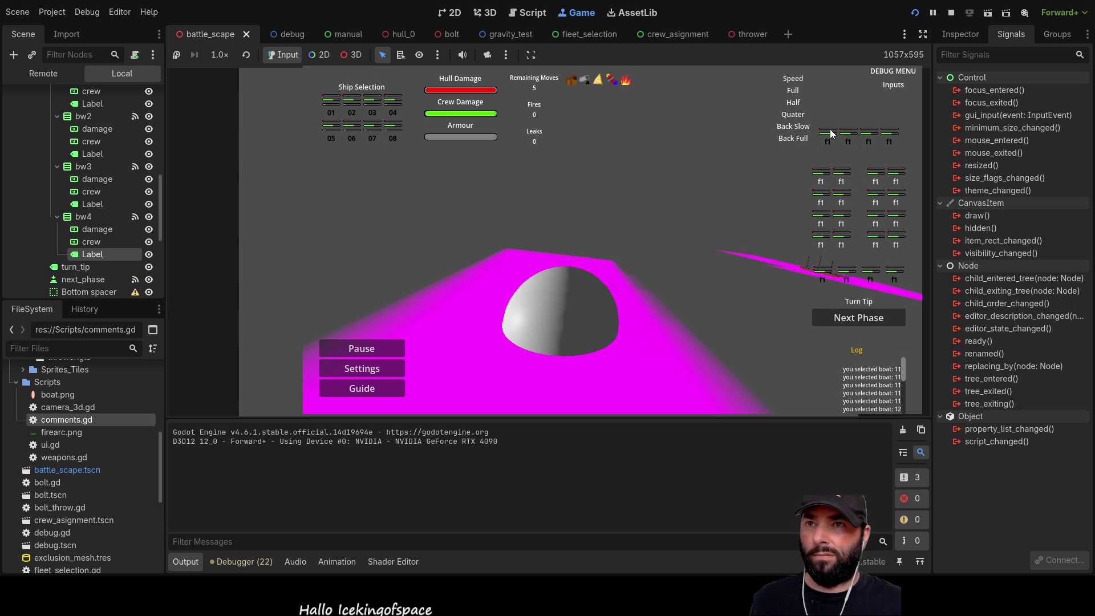
click(867, 135)
click(888, 135)
click(848, 180)
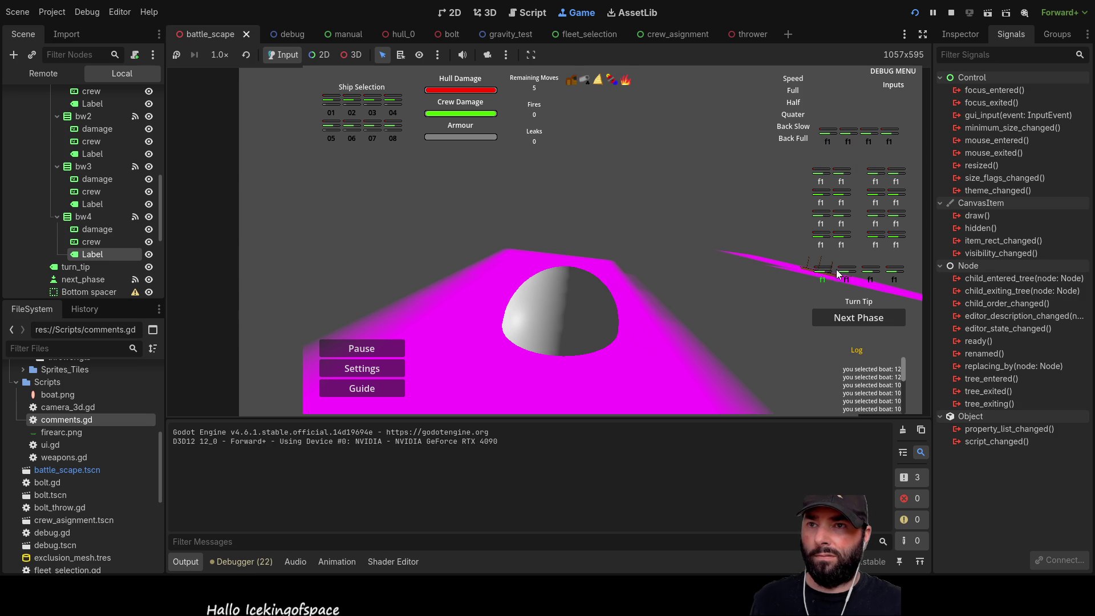
click(847, 204)
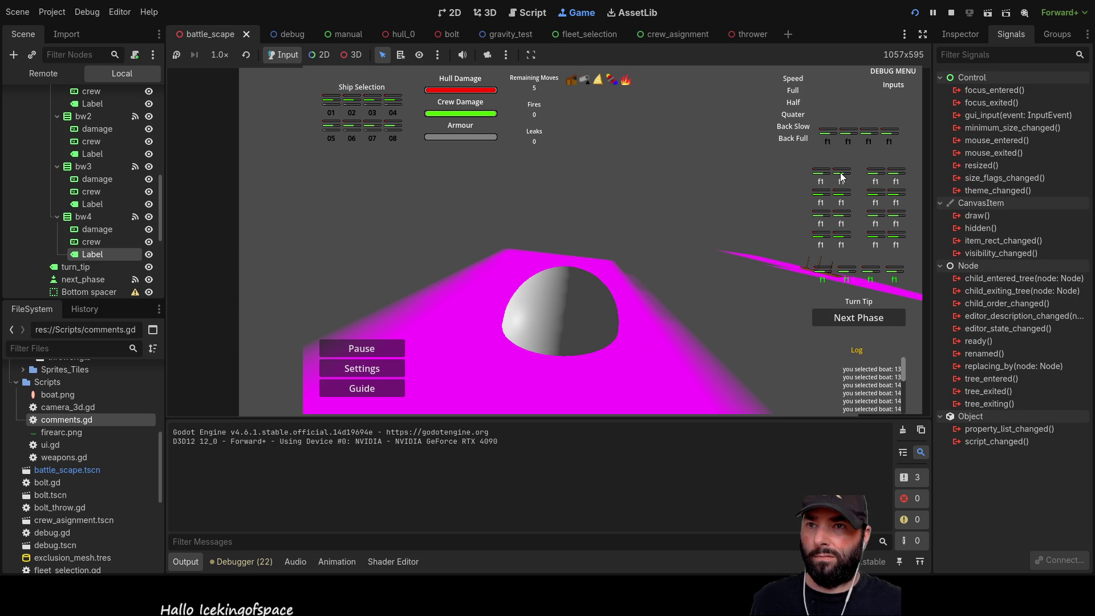
click(894, 276)
click(894, 276)
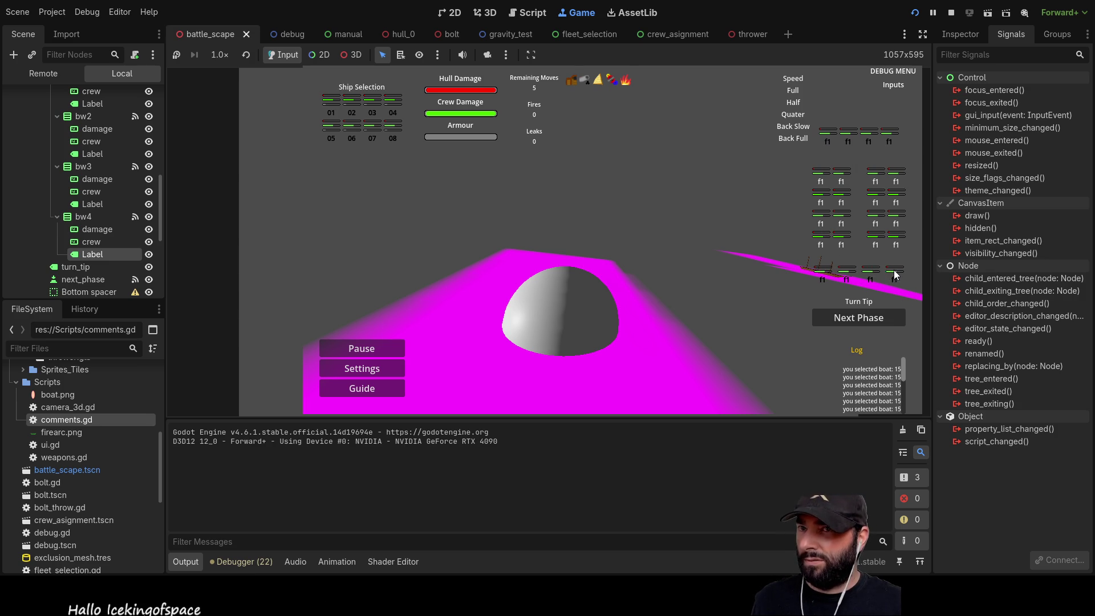
click(843, 240)
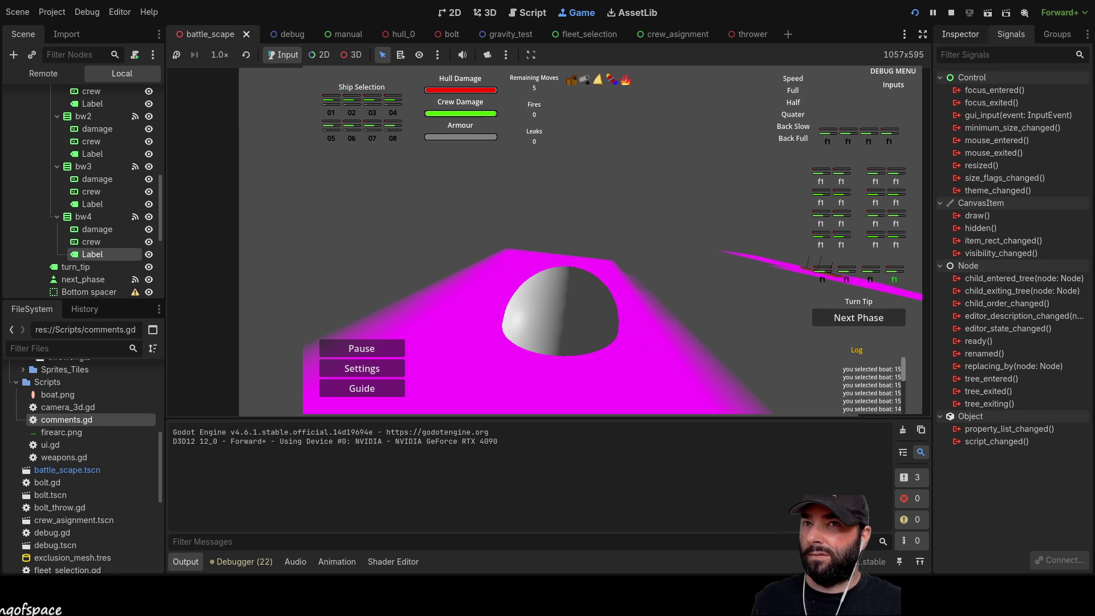
click(951, 12)
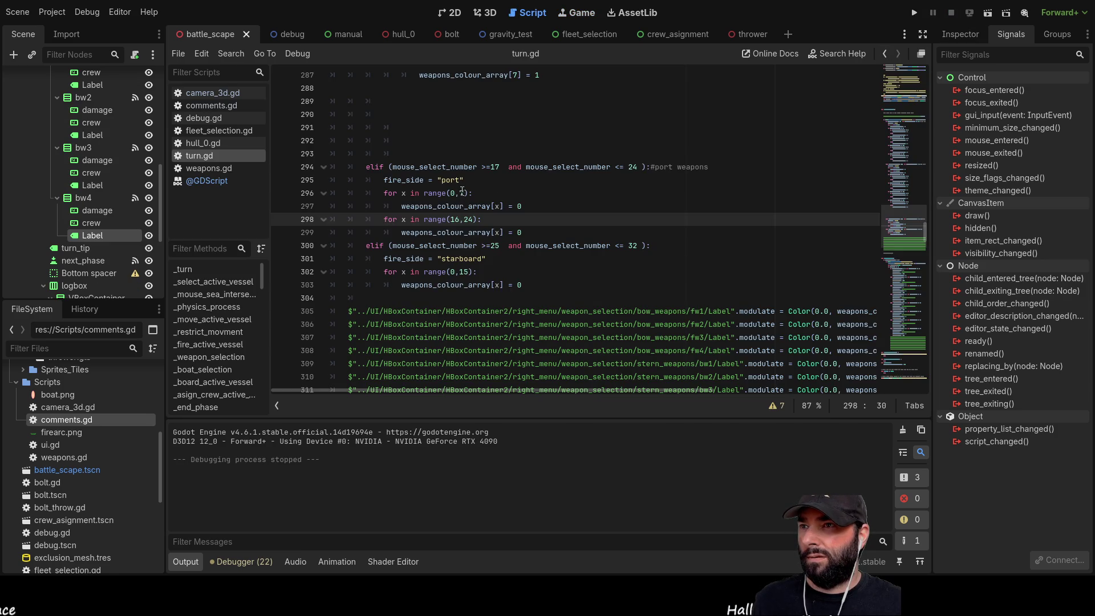
Change the port loop's range(0,7) to range(0,8) on line 296 and rerun the game
click(462, 193)
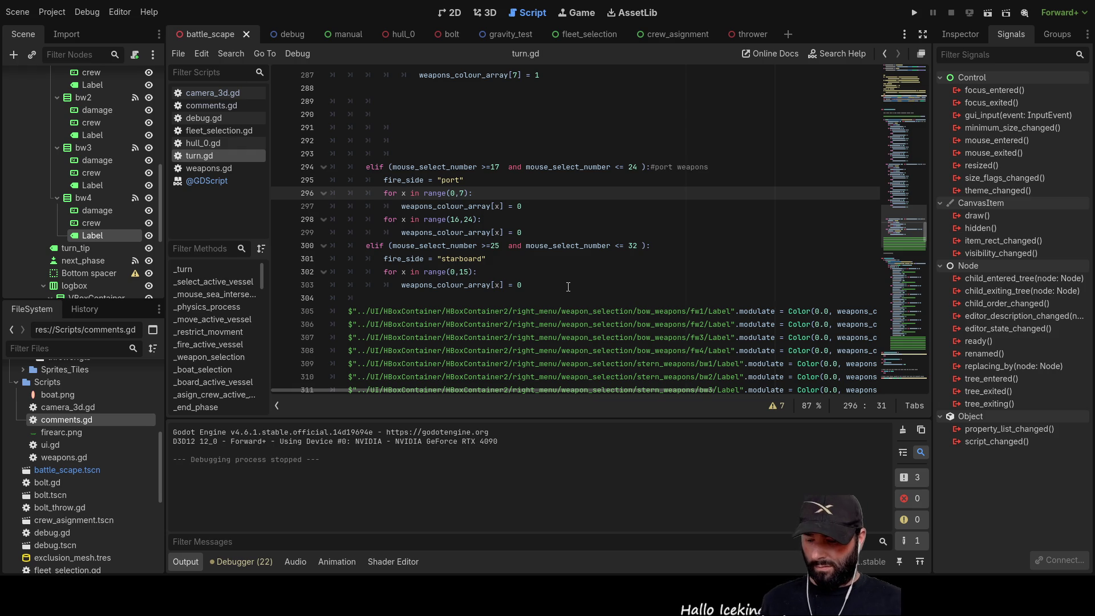
text(8)
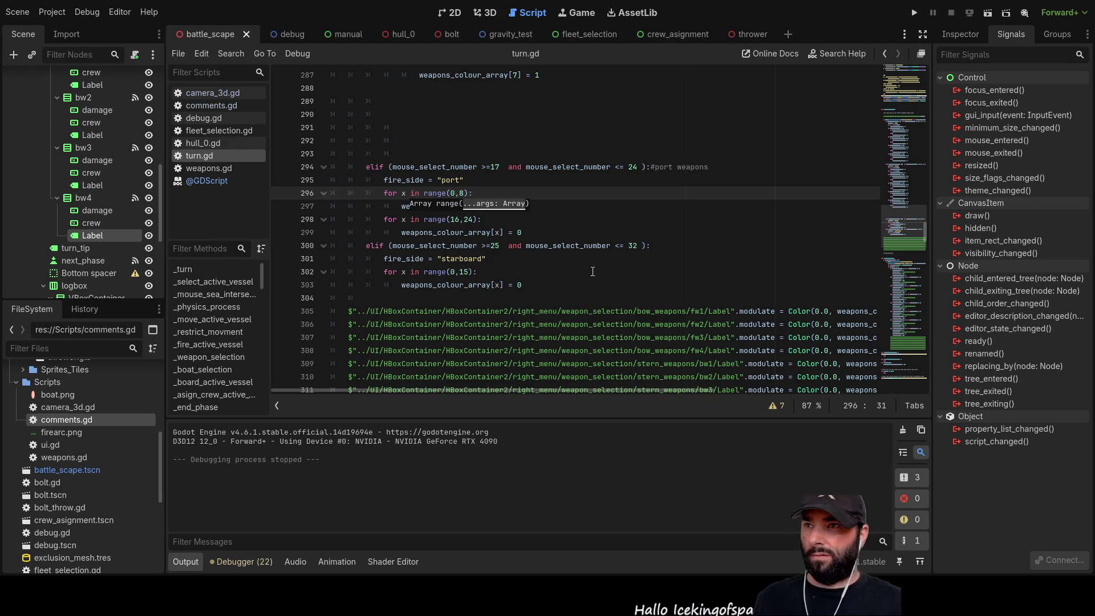
click(915, 13)
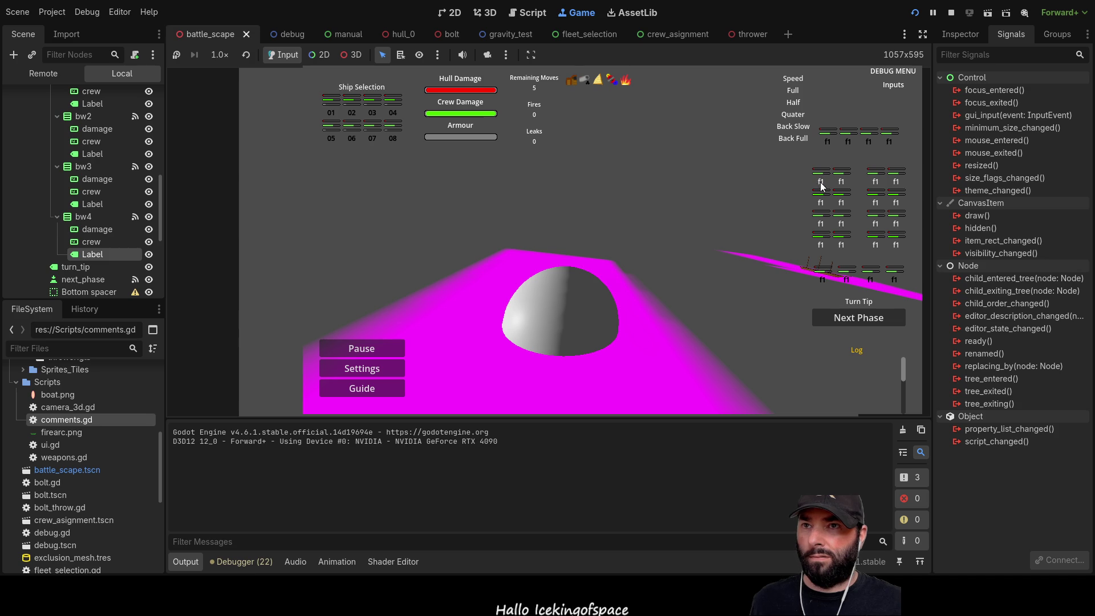
Toggle a port slot, then the stern slots, confirming the lower row lights green
click(842, 180)
click(834, 276)
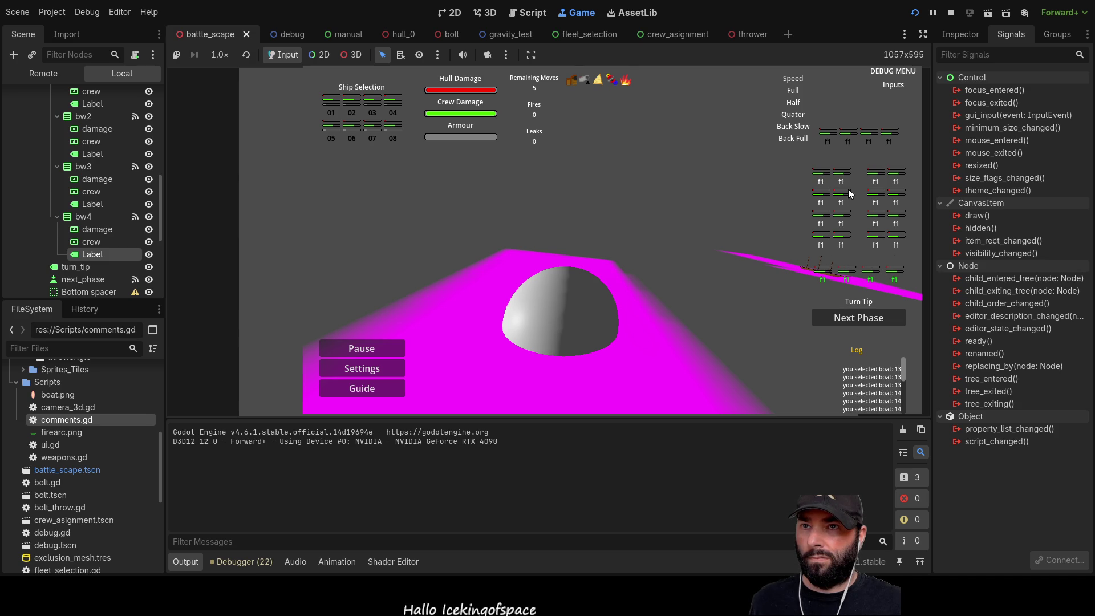
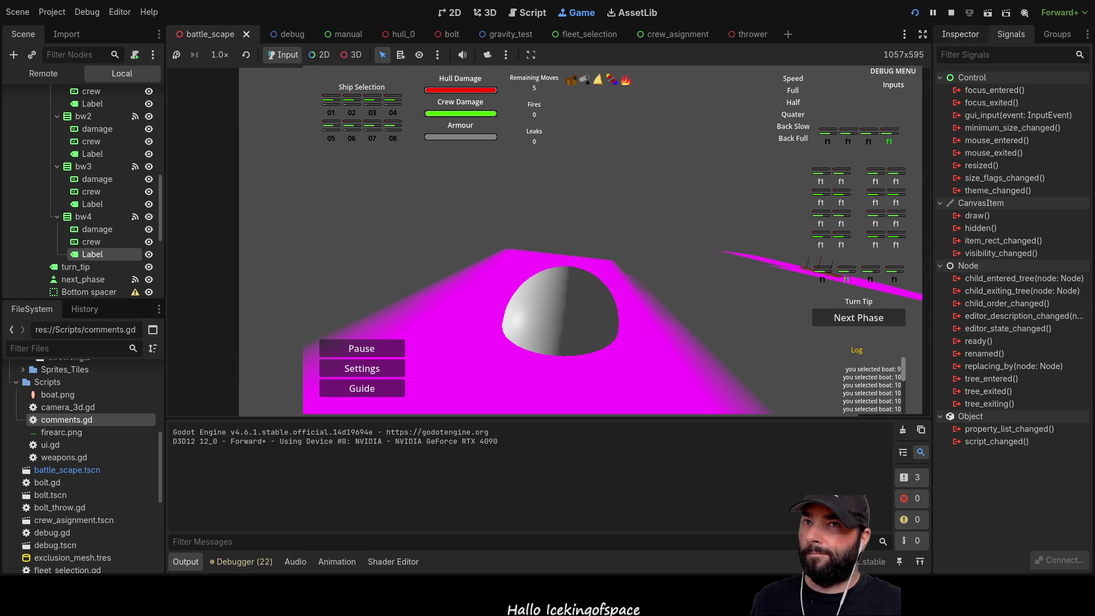
Stop the game and change the stern reset loop on line 264 to range(0,4)
click(951, 12)
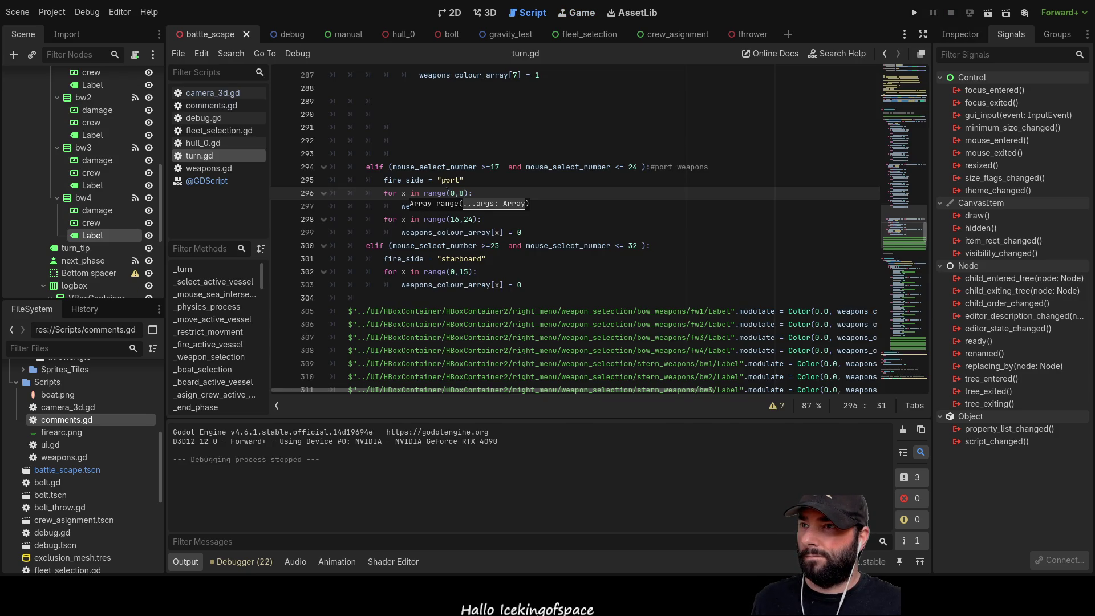
scroll(460, 212, up, 10)
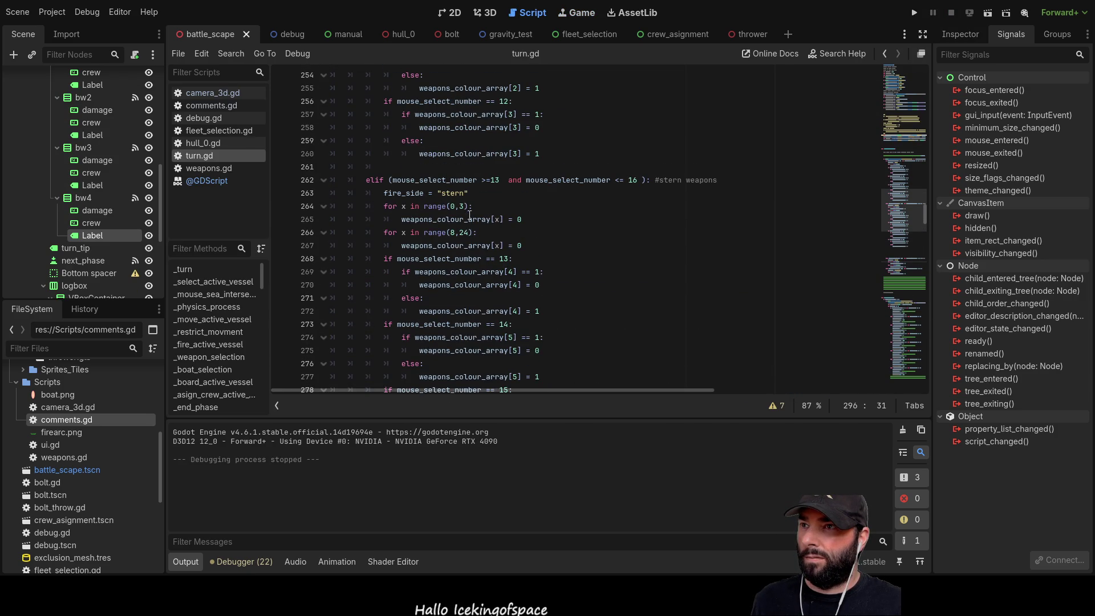
click(466, 206)
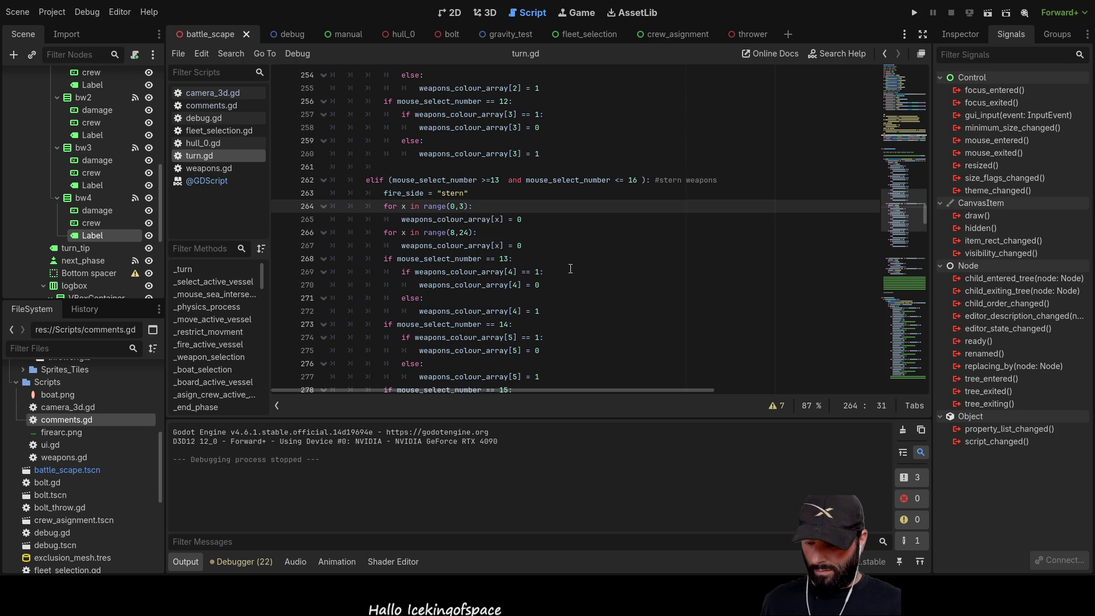
key(BackSpace)
text(4)
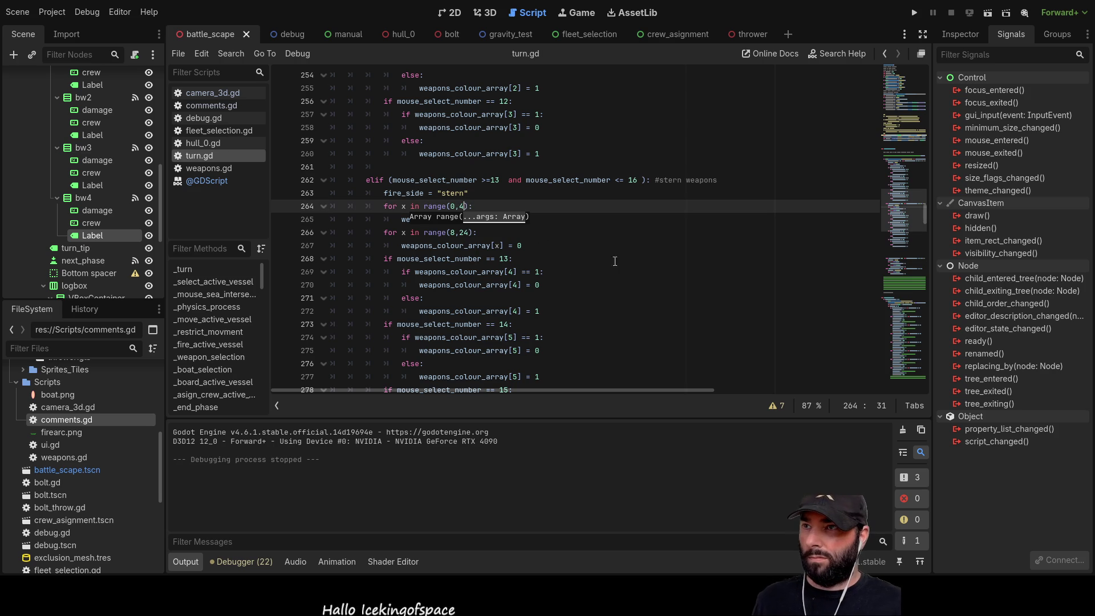
click(627, 259)
Run the game, click through the top- and bottom-row f1 weapon slots, then stop it
click(916, 13)
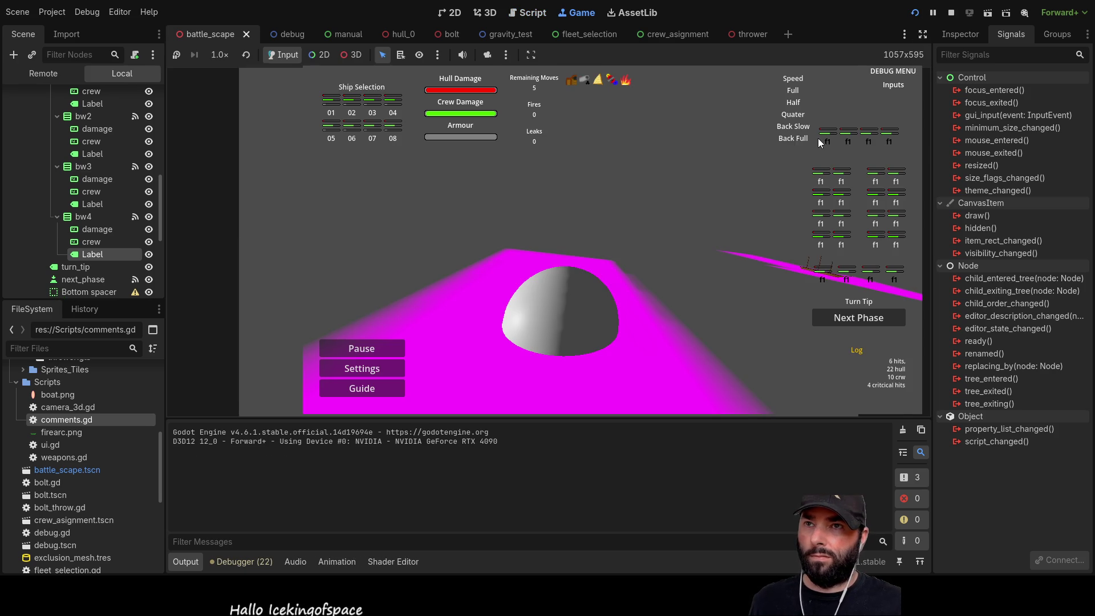
click(848, 142)
click(869, 141)
click(889, 142)
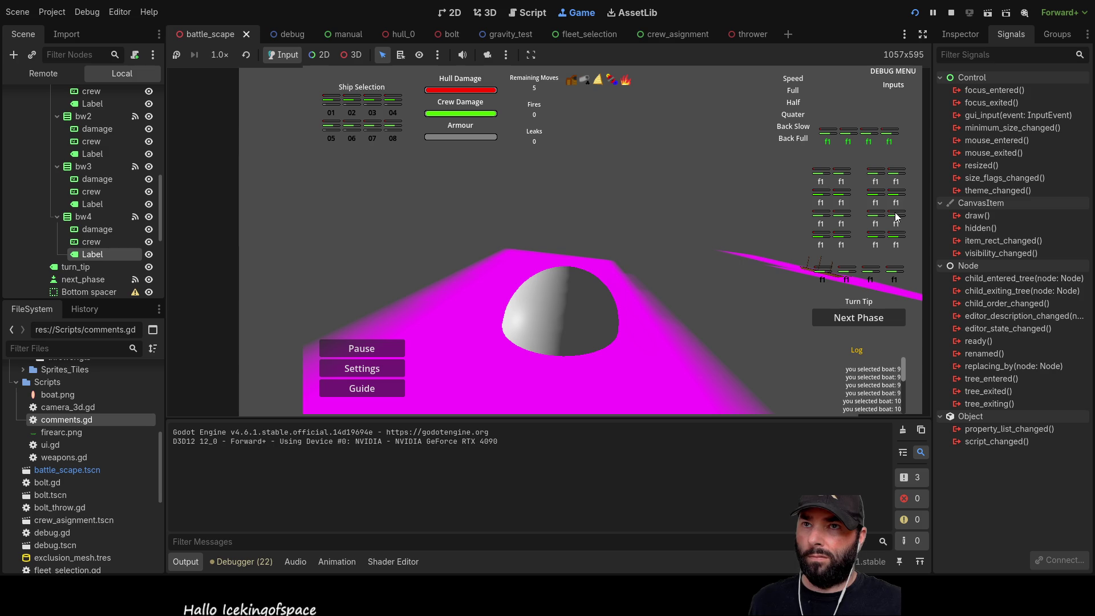
click(825, 277)
click(847, 277)
click(870, 277)
click(894, 277)
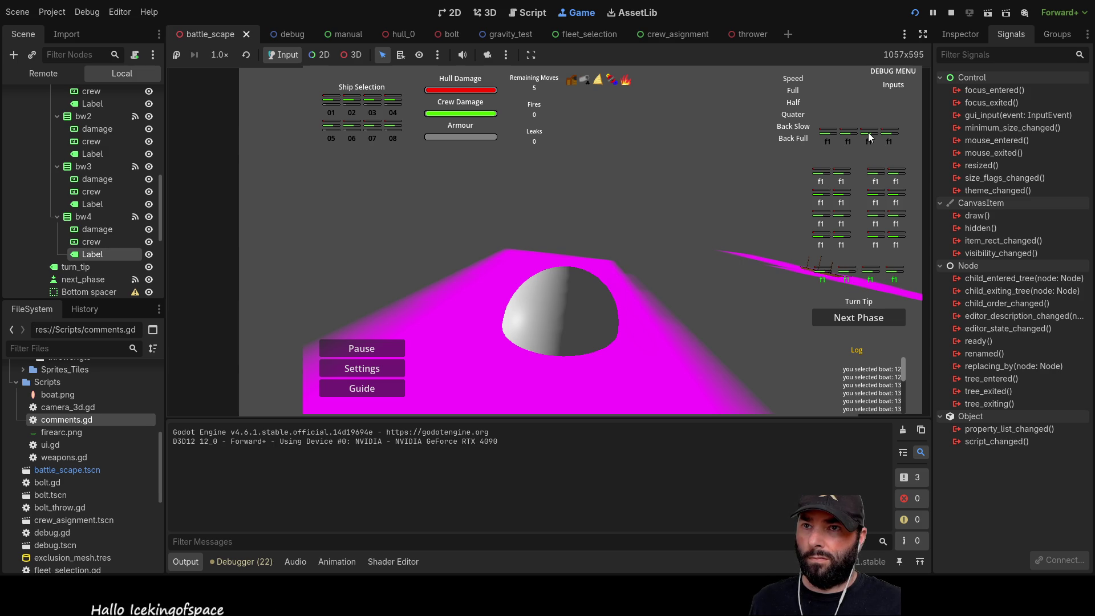
click(847, 278)
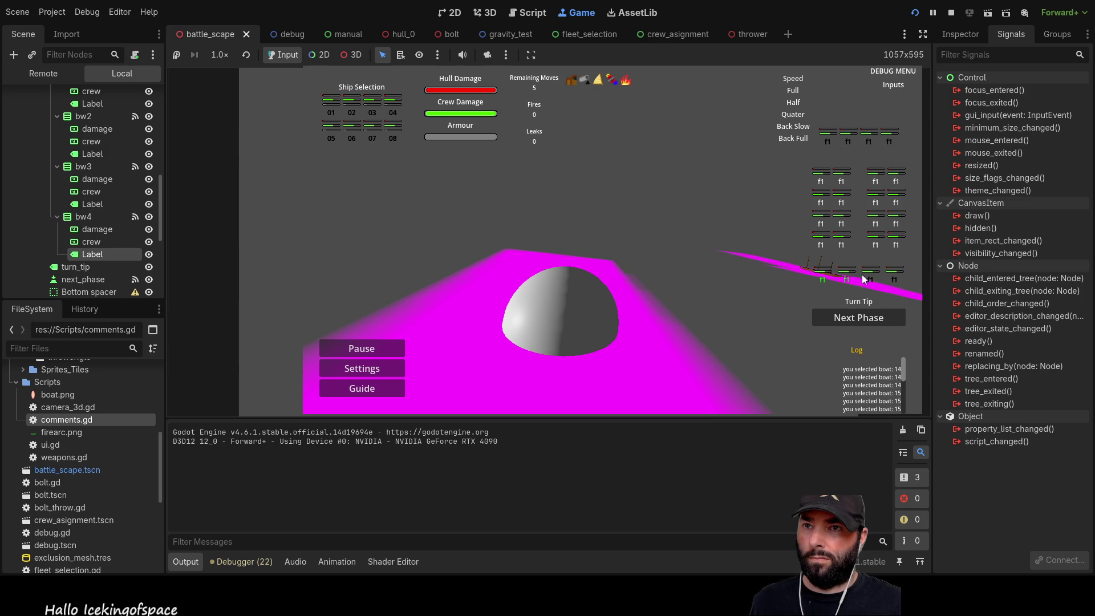
click(889, 141)
click(869, 141)
click(848, 141)
click(828, 141)
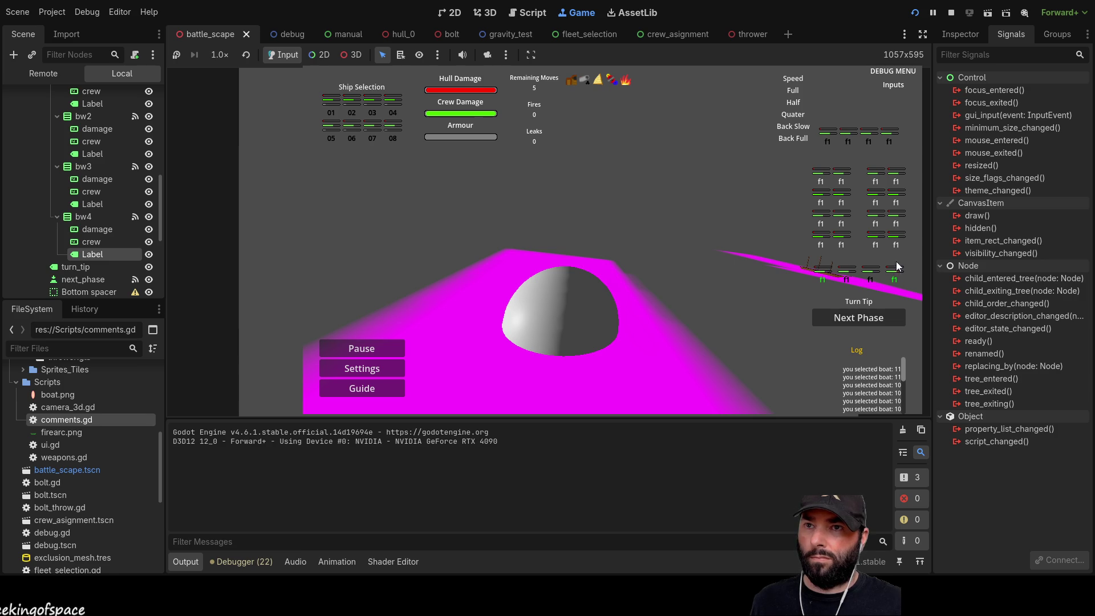
click(867, 275)
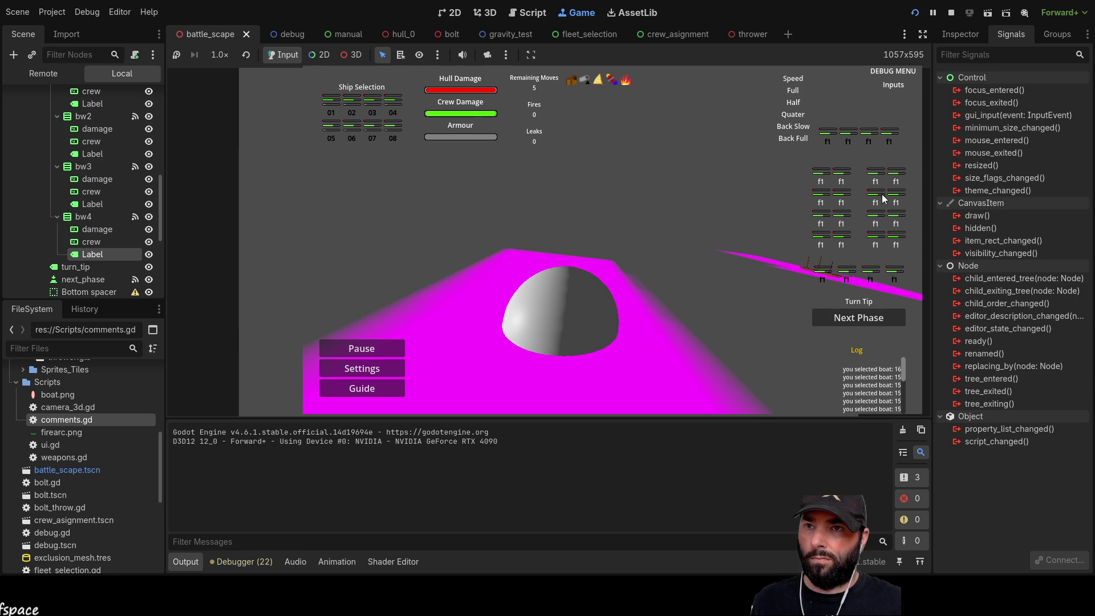
key(F8)
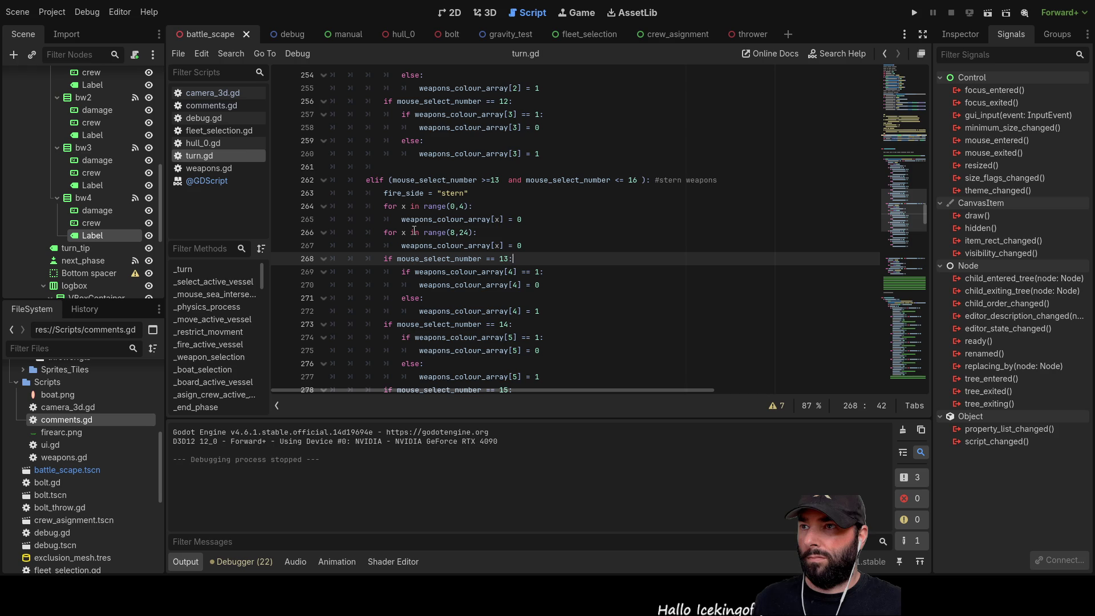
Change the bow reset loop on line 239 to range(4,24) and run the game to check it
scroll(445, 211, up, 8)
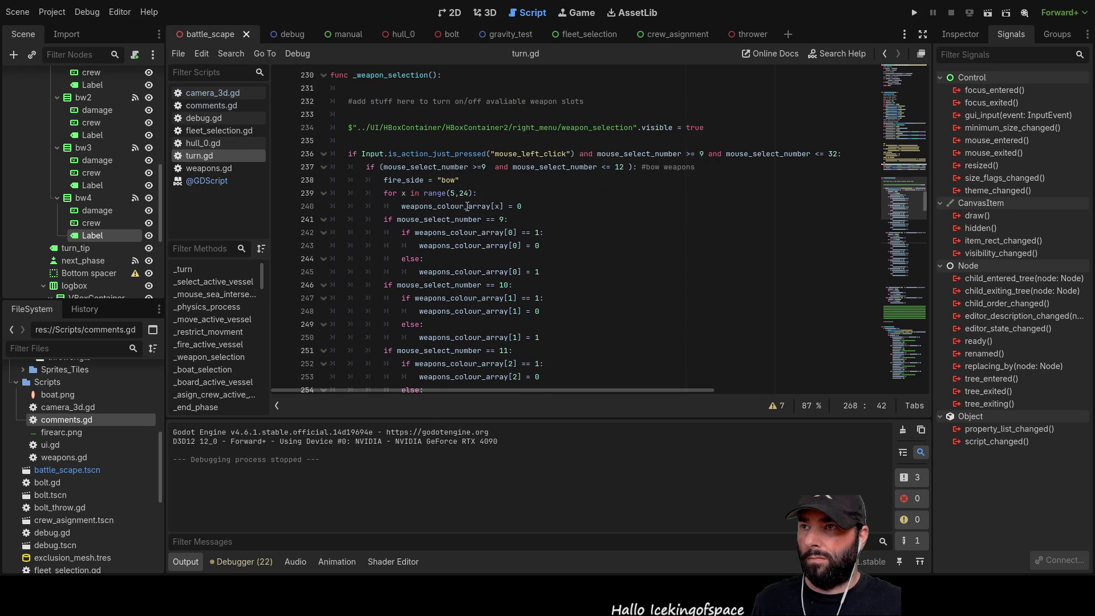
click(455, 193)
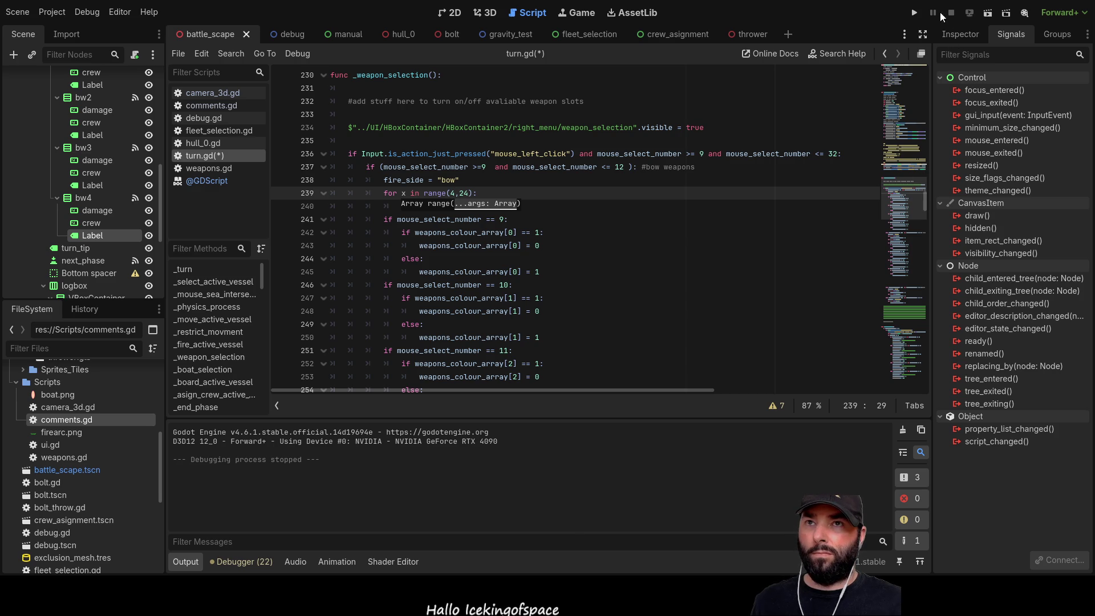
key(F5)
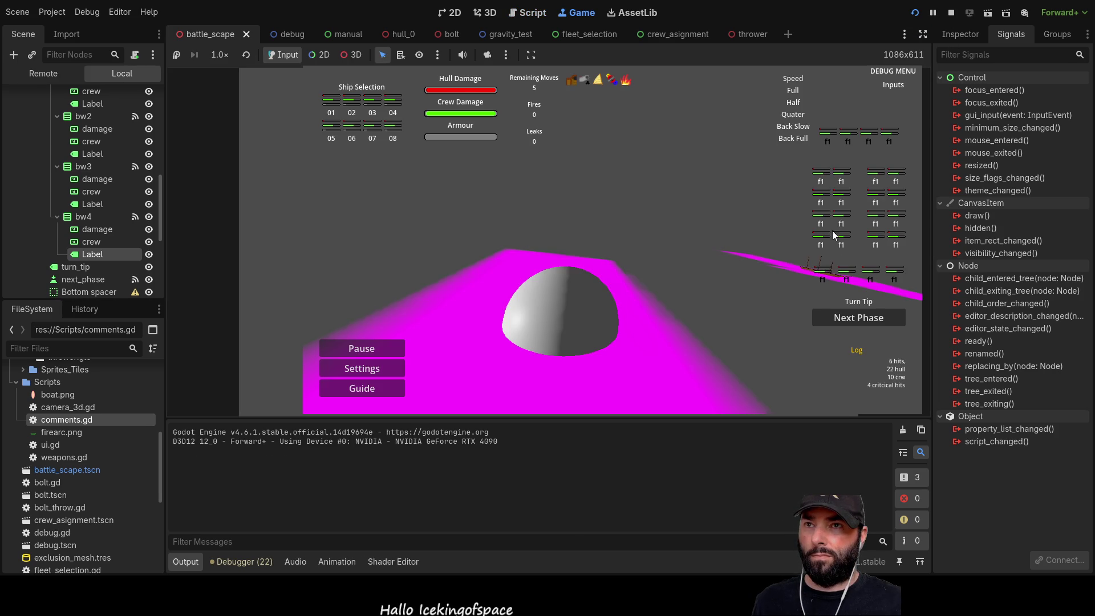
mouse_move(899, 274)
mouse_move(851, 135)
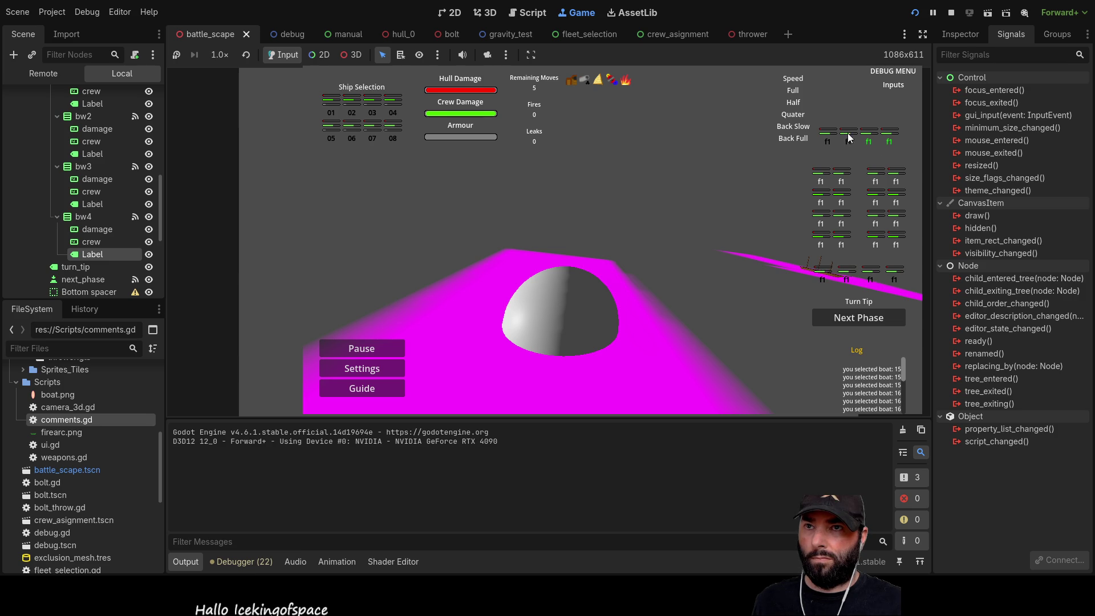
mouse_move(844, 188)
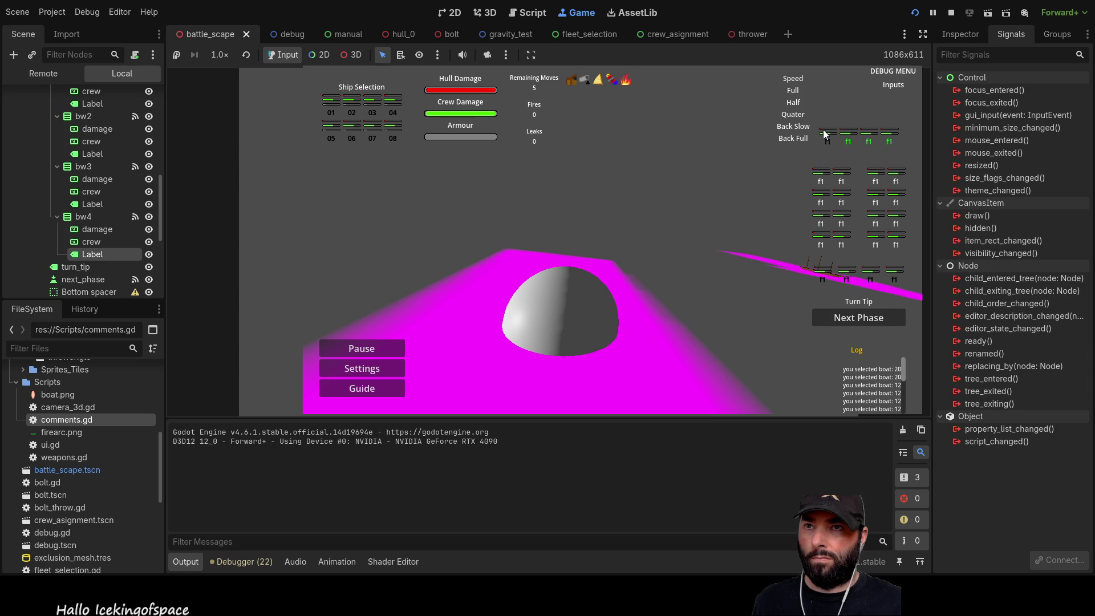
mouse_move(838, 277)
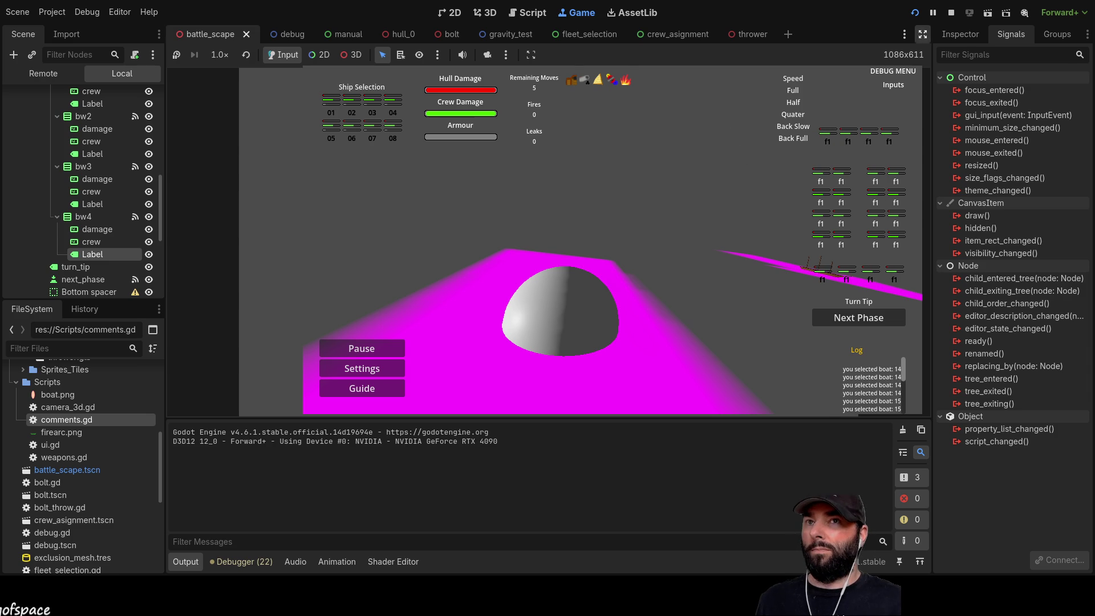
key(F8)
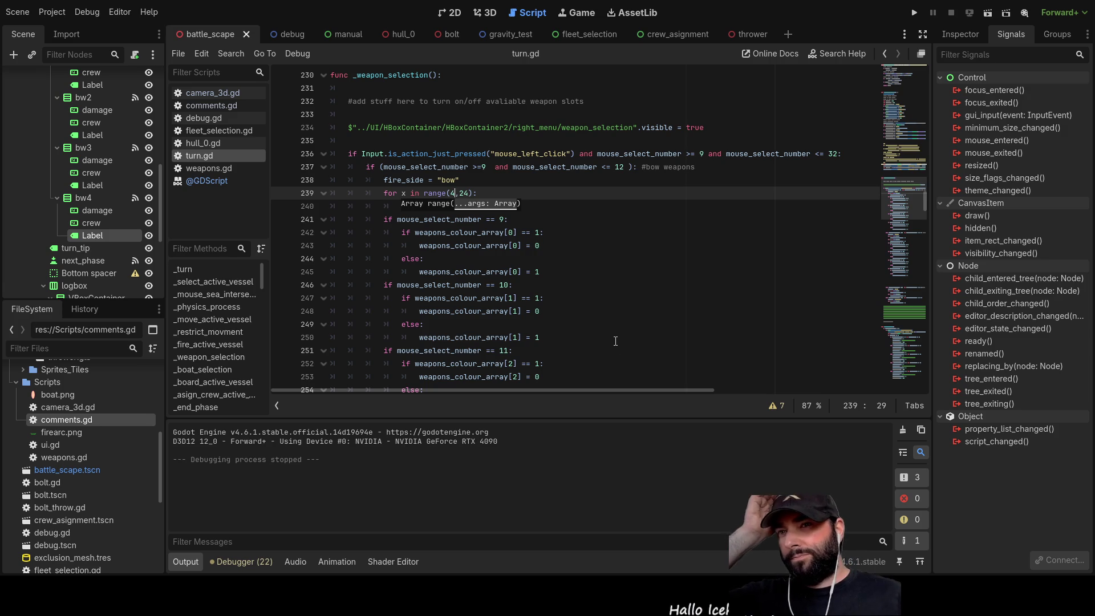
Rerun the game, toggle the top-row and bottom-row weapon slots on and off, then stop it
click(914, 13)
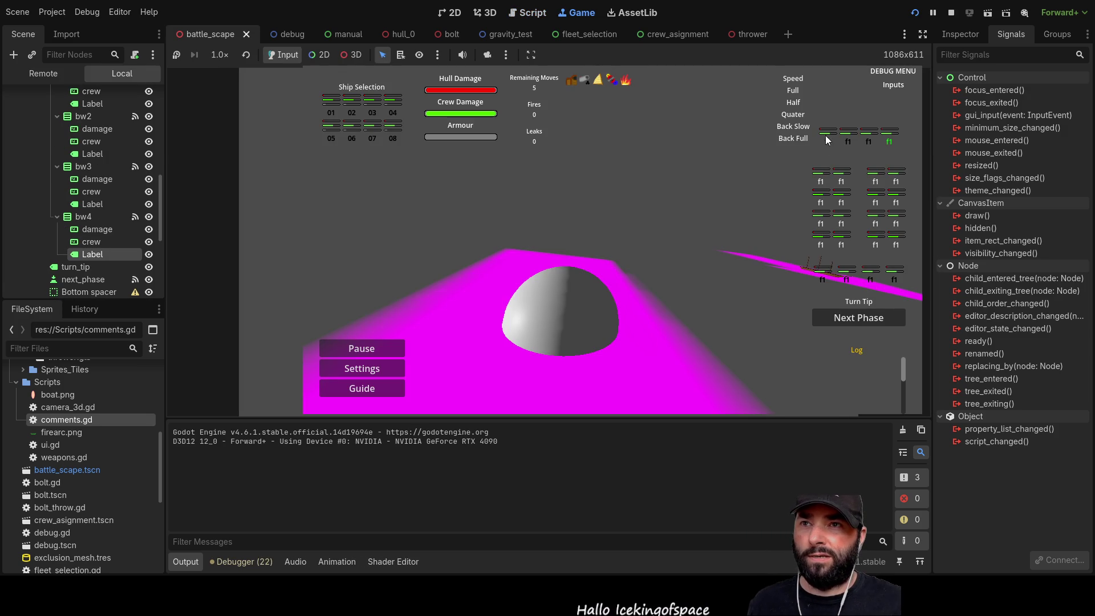
click(848, 137)
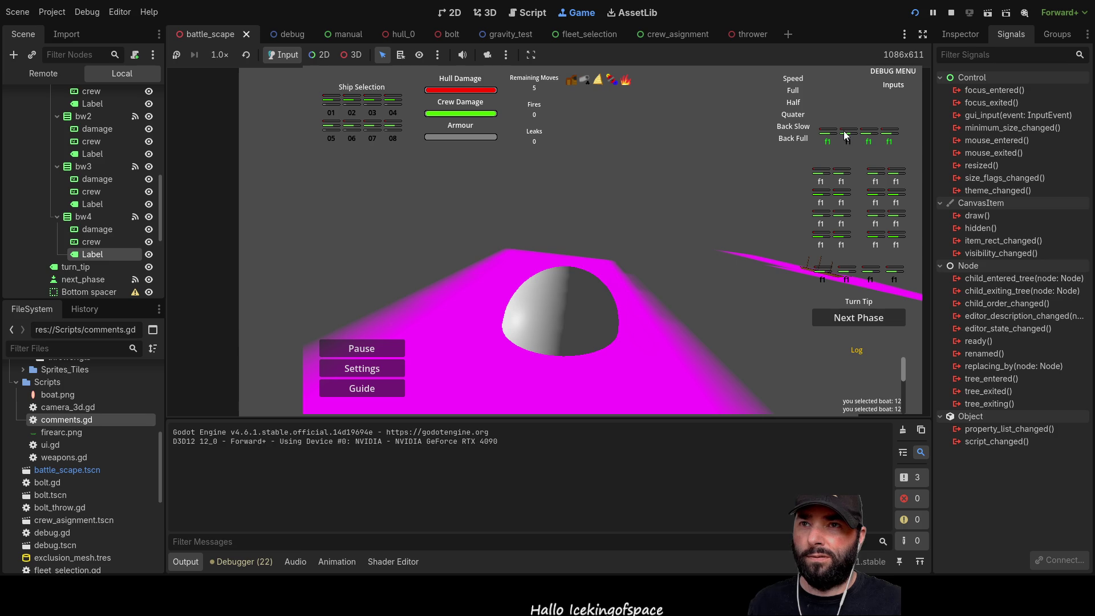
click(866, 137)
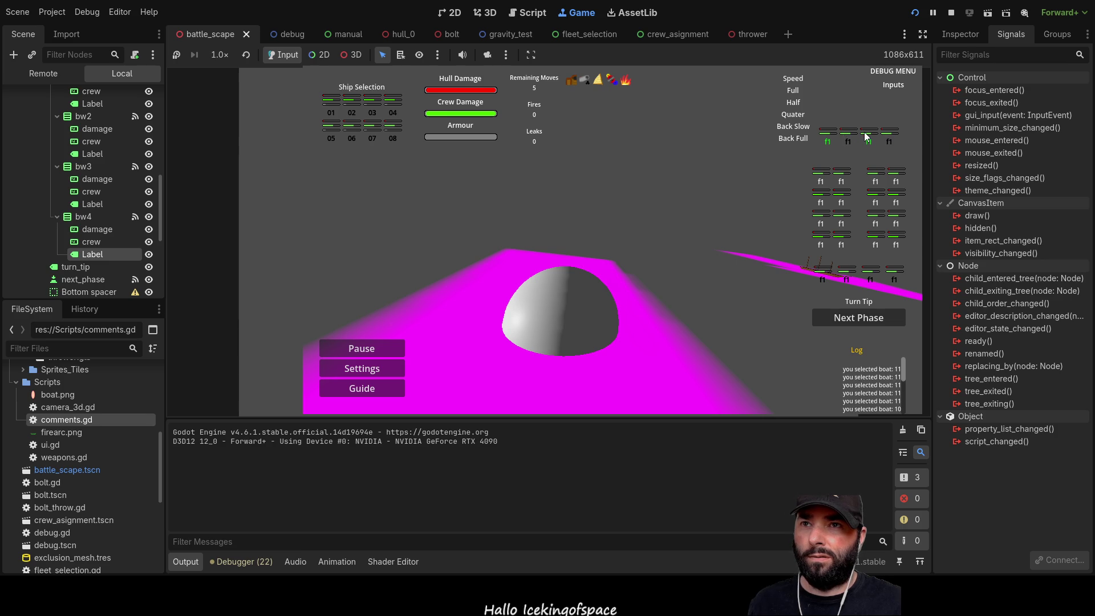
click(870, 135)
click(870, 135)
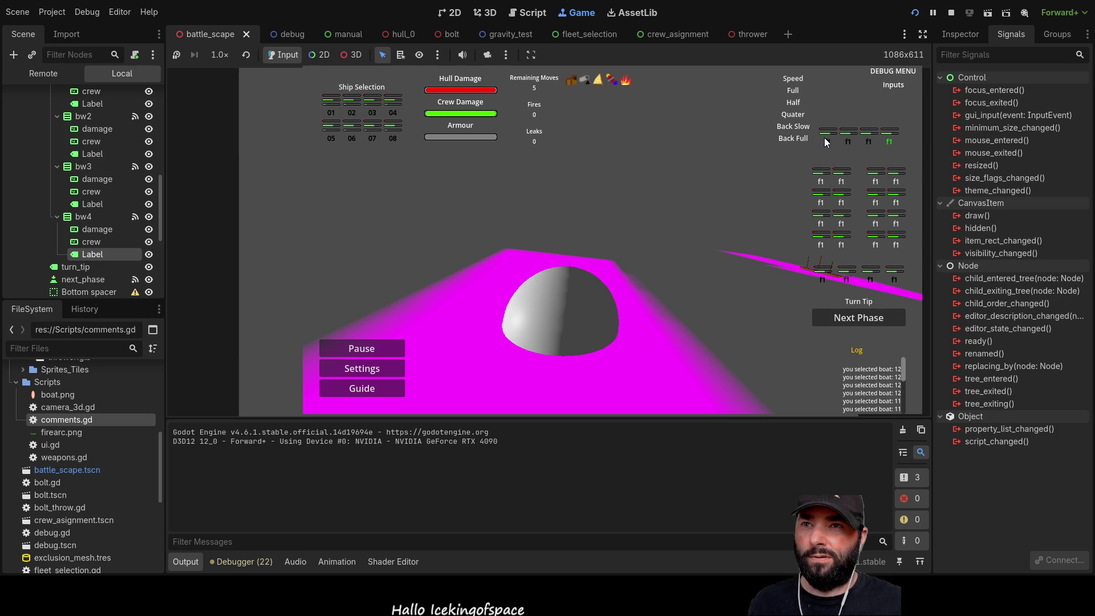
click(891, 138)
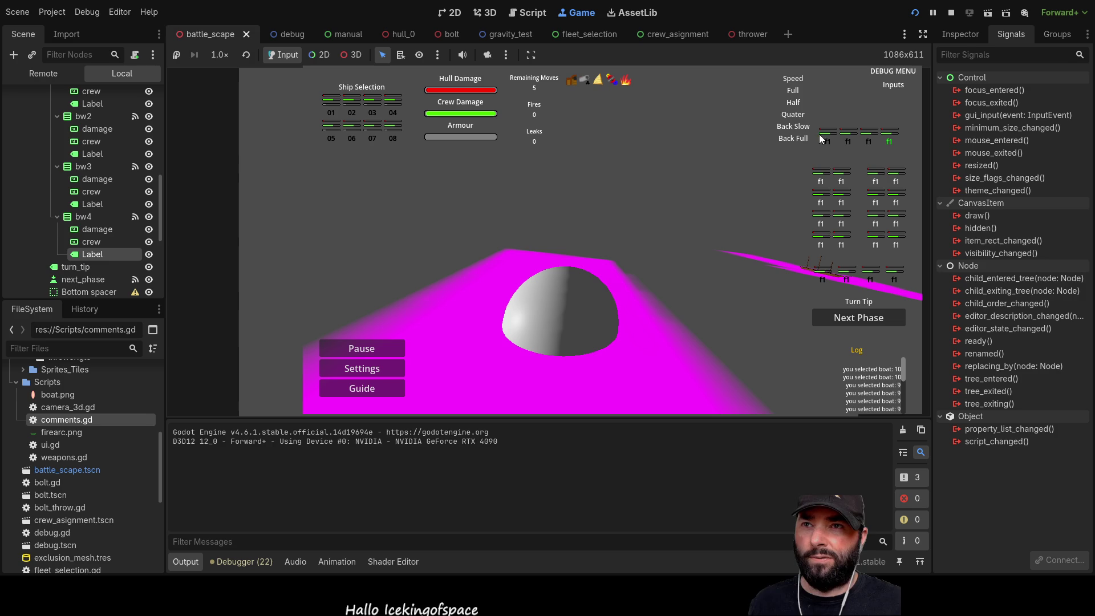
click(893, 136)
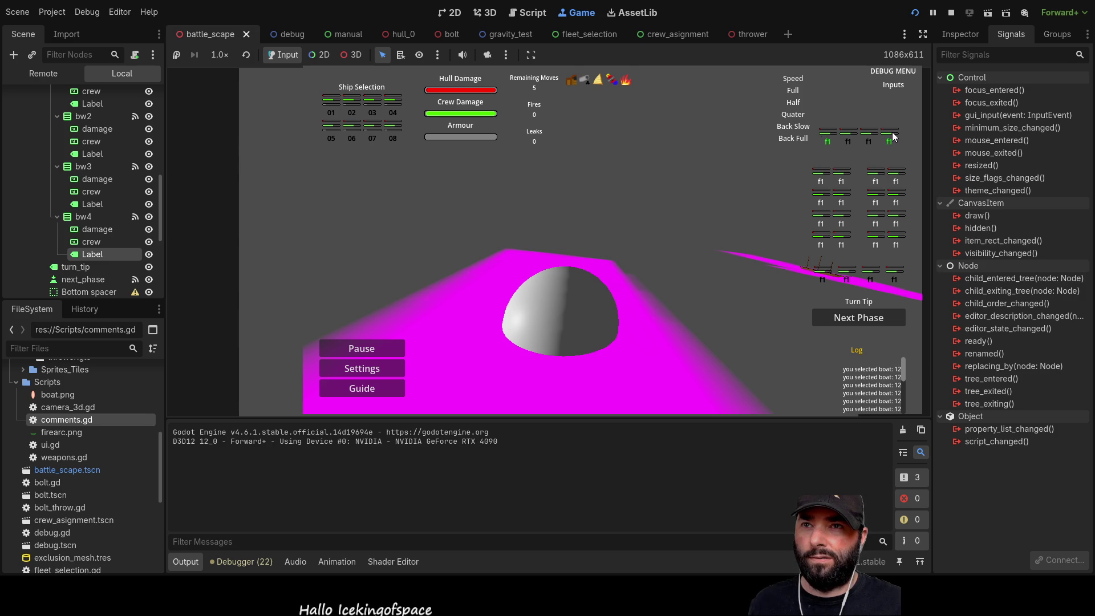
click(829, 138)
click(830, 137)
click(891, 140)
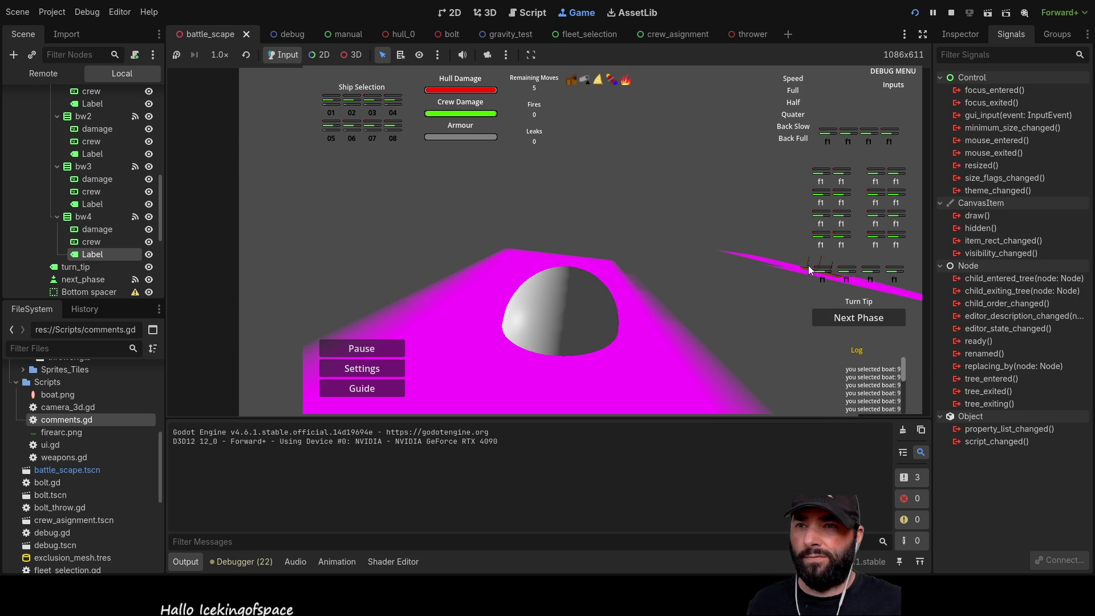
click(897, 275)
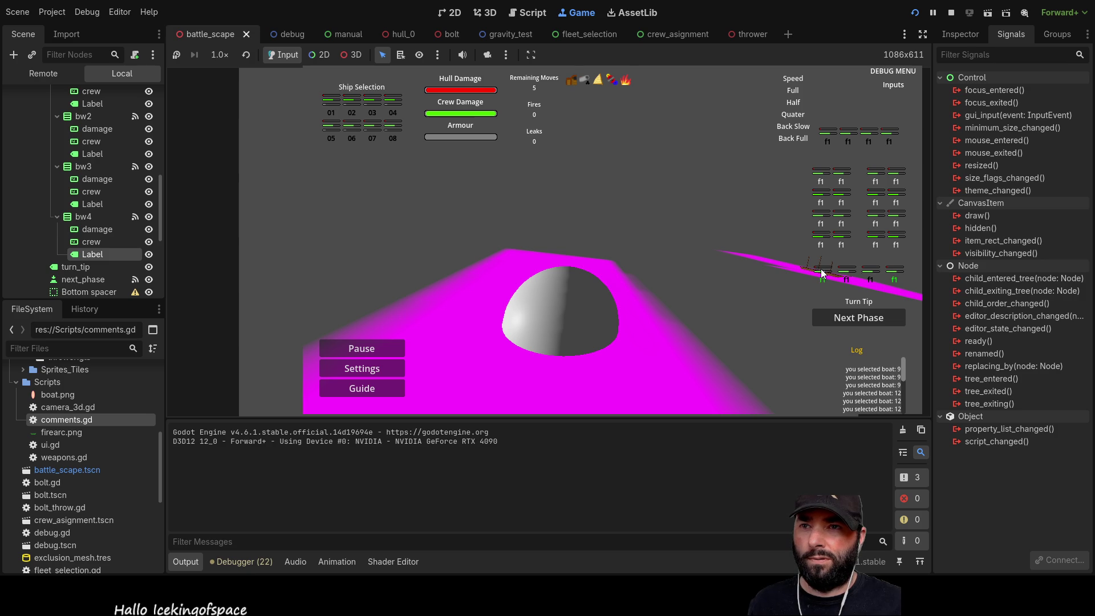
click(896, 275)
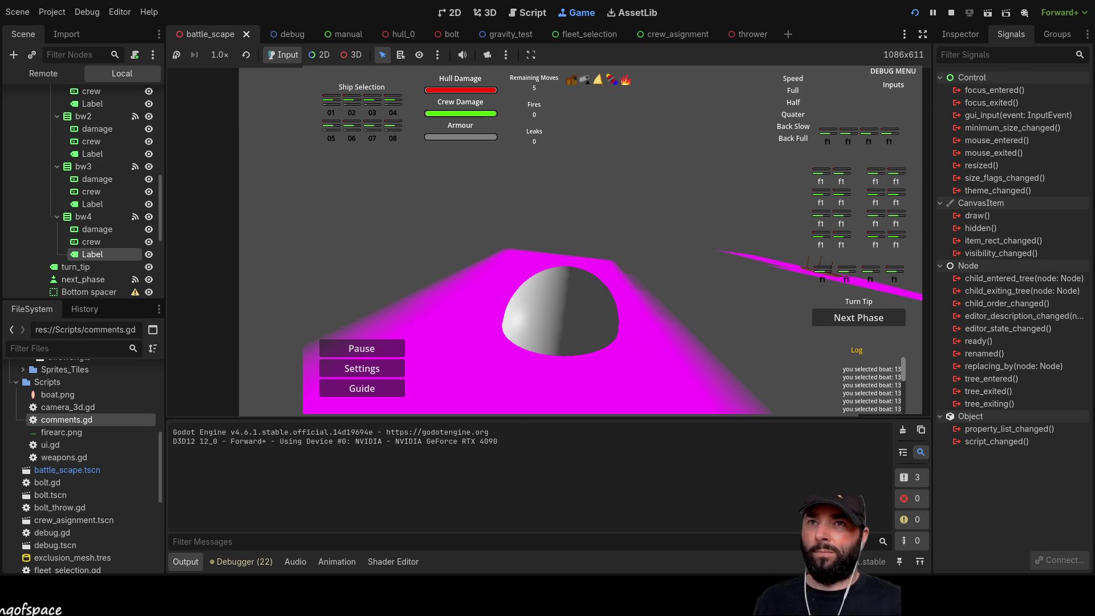
click(951, 12)
Delete the extra blank lines so the port weapons elif directly follows line 287
scroll(518, 278, down, 20)
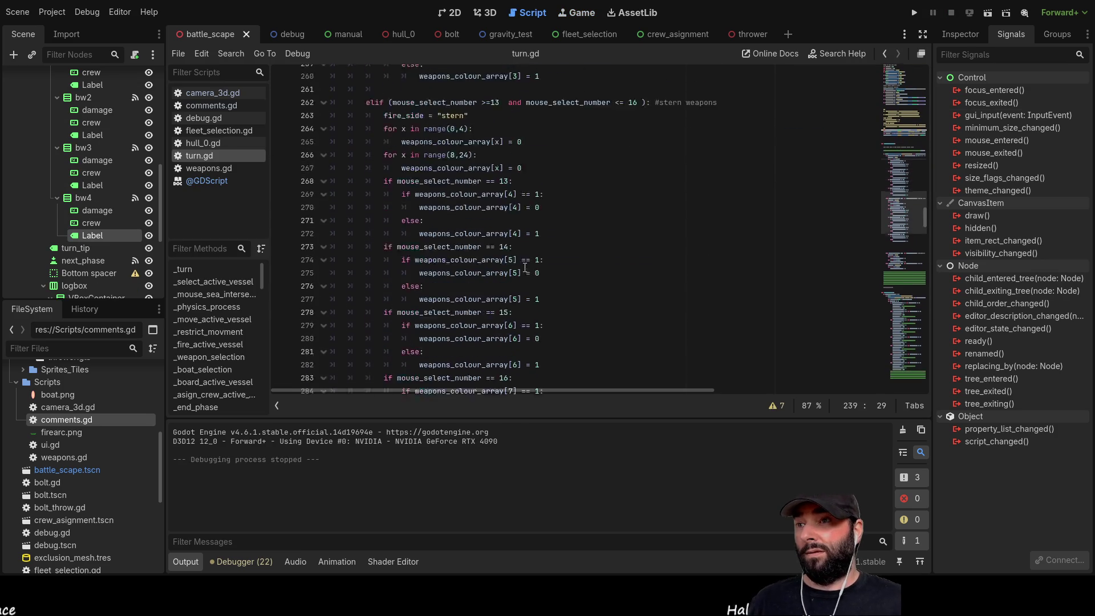
scroll(491, 251, up, 10)
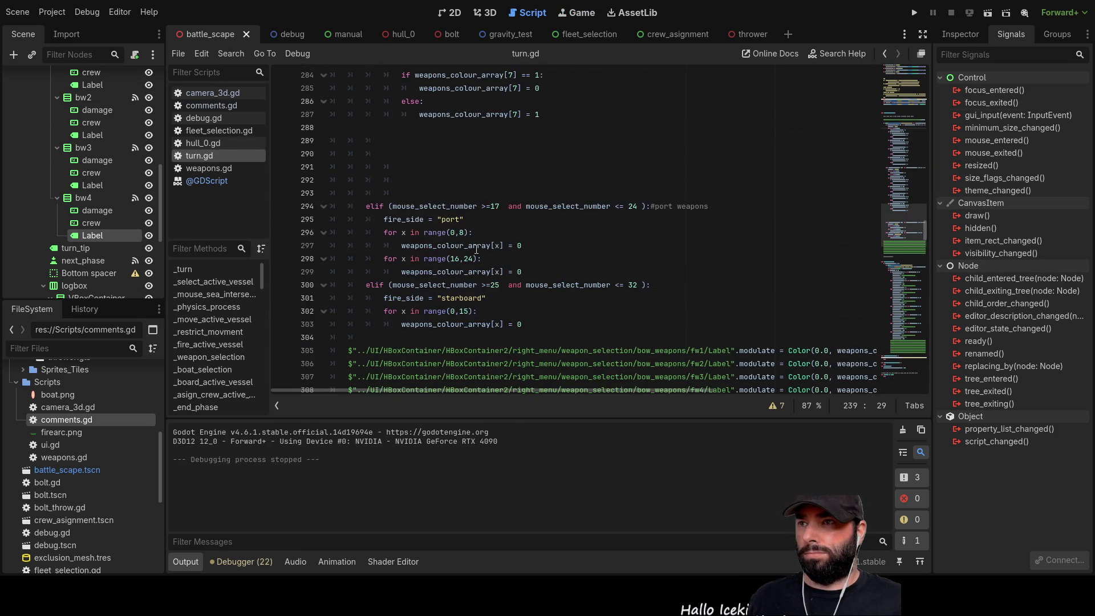
scroll(522, 259, down, 6)
scroll(526, 260, down, 7)
scroll(548, 280, up, 17)
scroll(547, 286, down, 7)
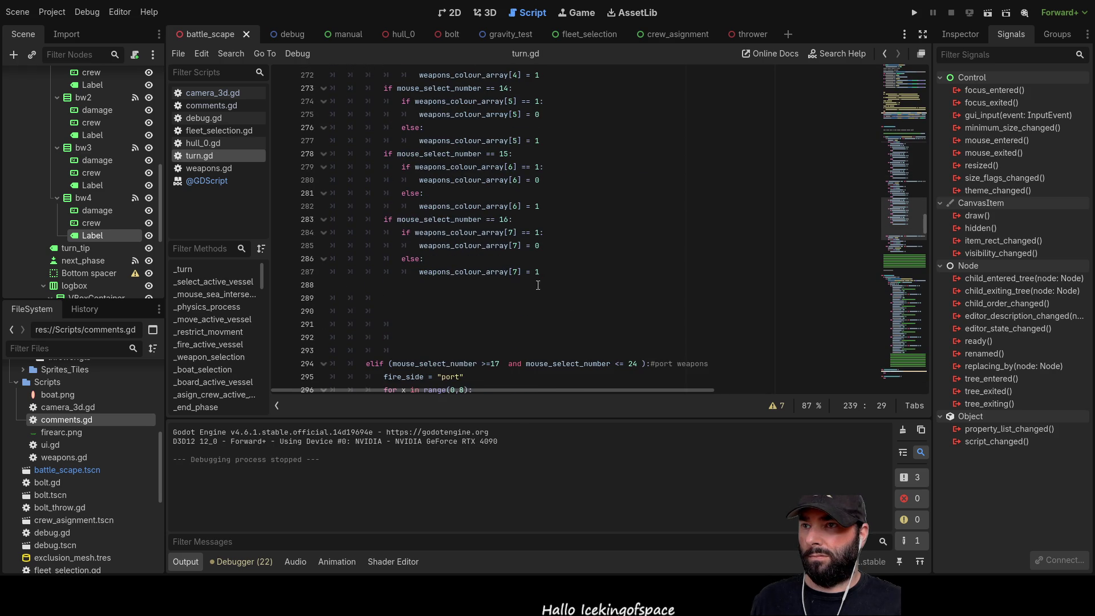
scroll(504, 288, down, 2)
click(383, 206)
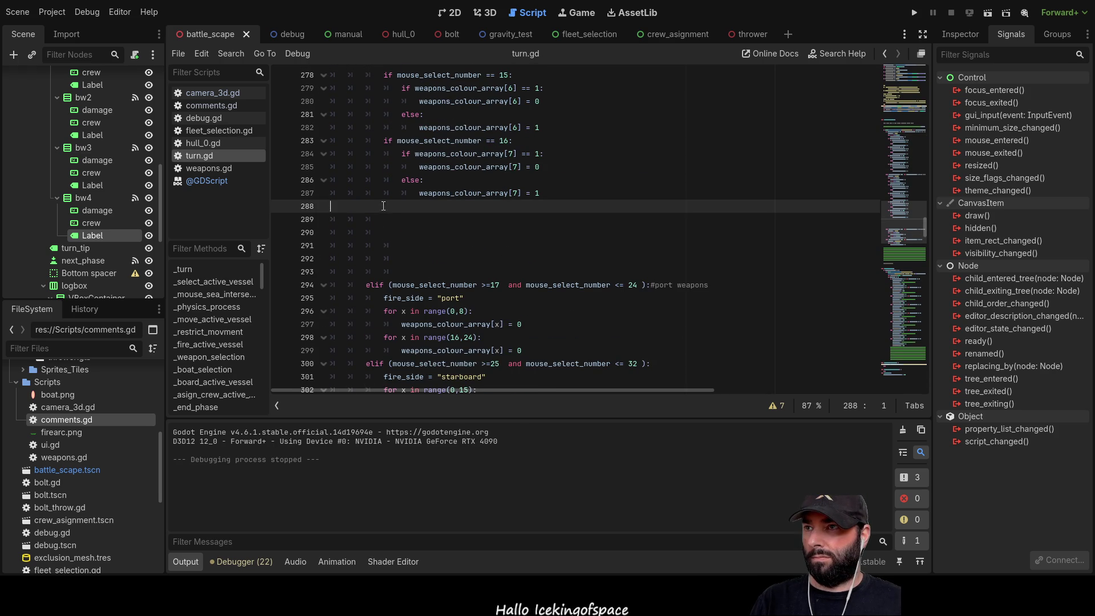
key(ctrl+shift+k)
key(ctrl+shift+k)
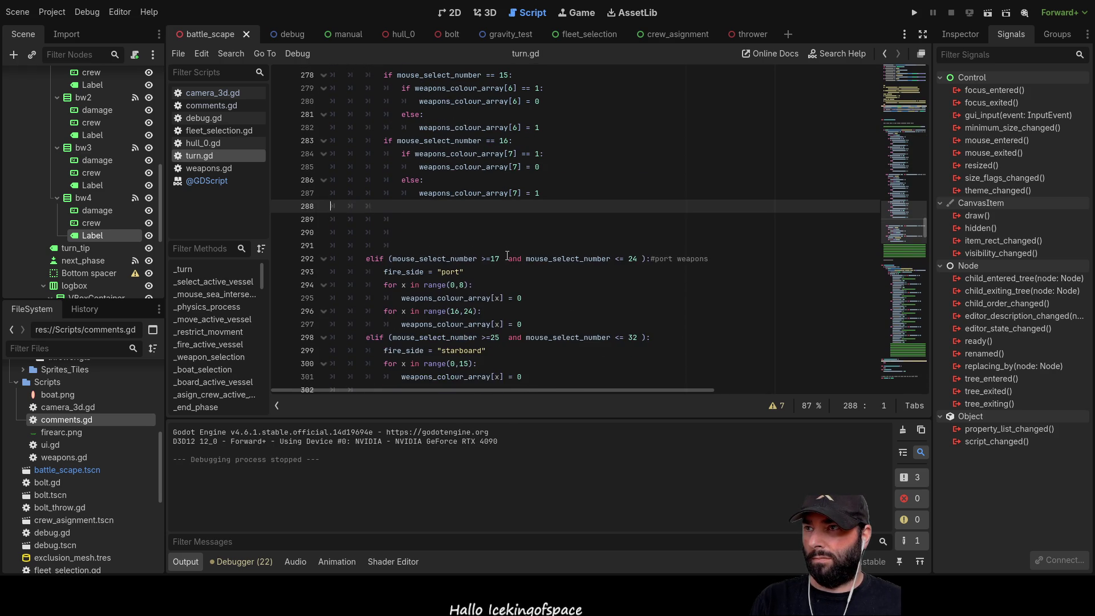
key(Delete)
key(Delete)
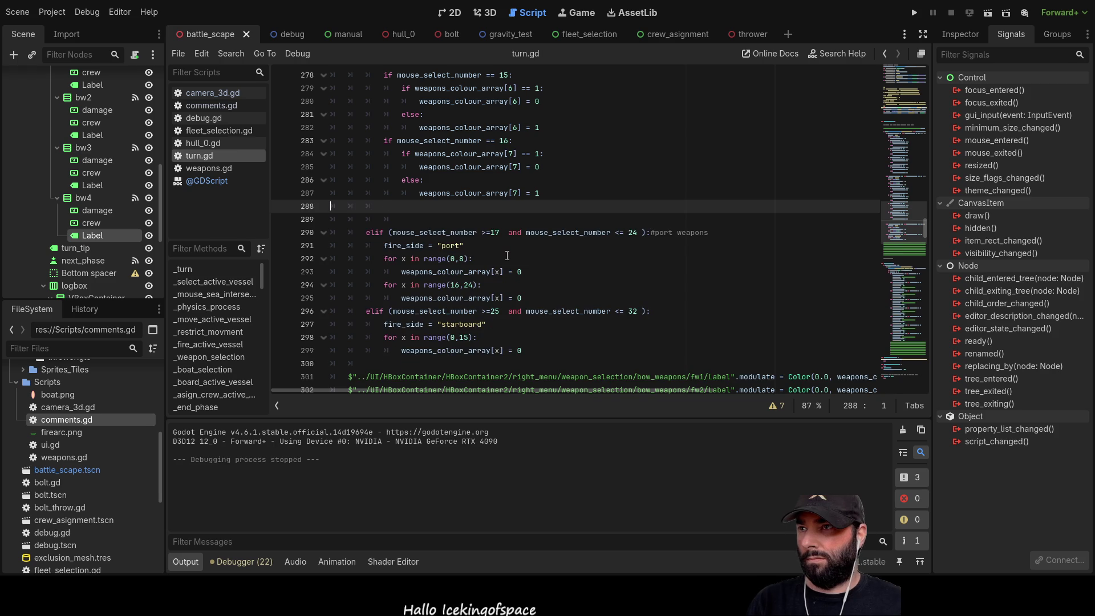
key(Delete)
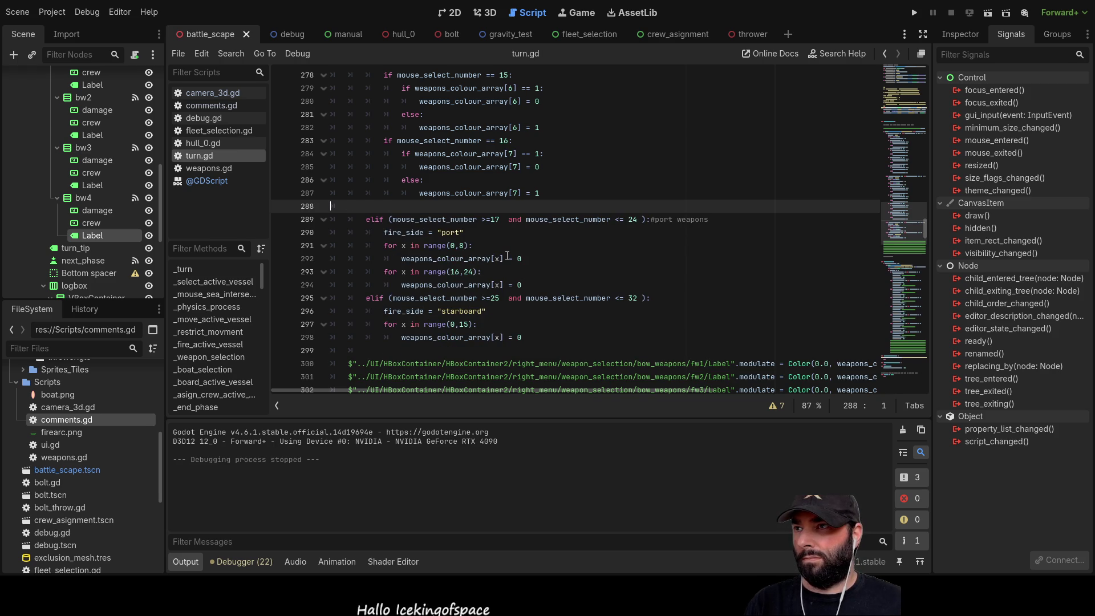
key(Delete)
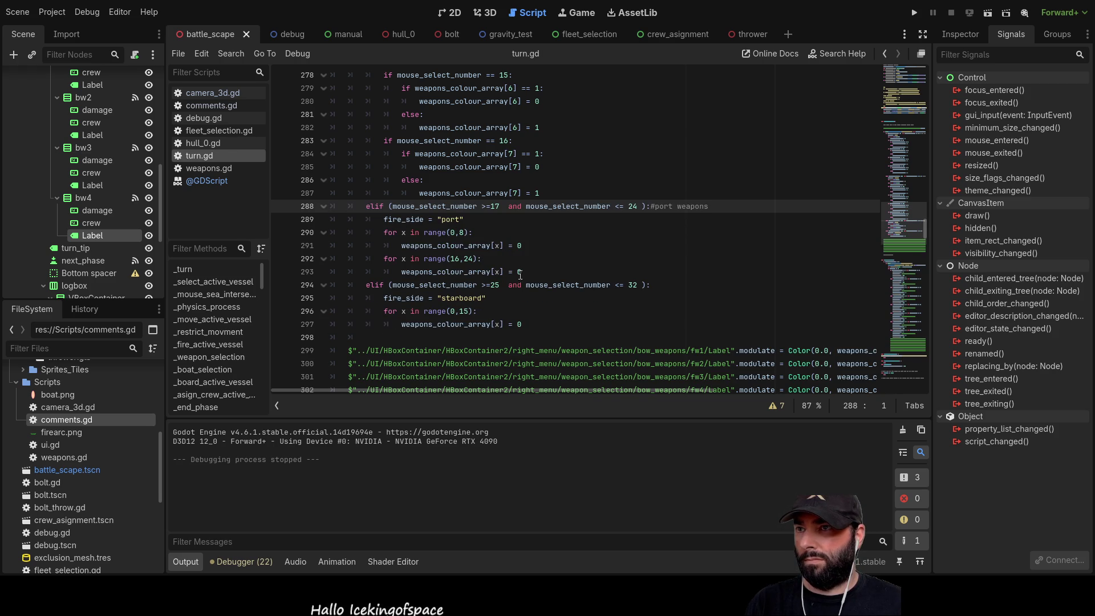
Paste two copies of the number selection checks after the port weapons loop
click(541, 275)
key(Return)
key(Return)
key(Return)
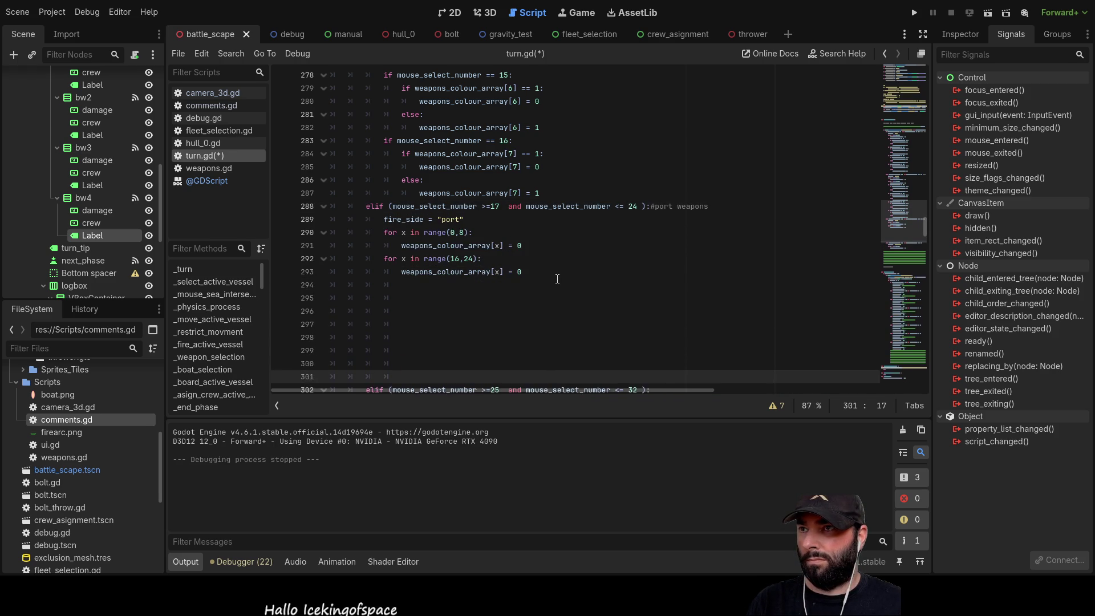
mouse_move(547, 234)
mouse_down()
mouse_move(485, 231)
mouse_move(317, 133)
mouse_move(315, 221)
mouse_move(304, 224)
mouse_up()
key(ctrl+c)
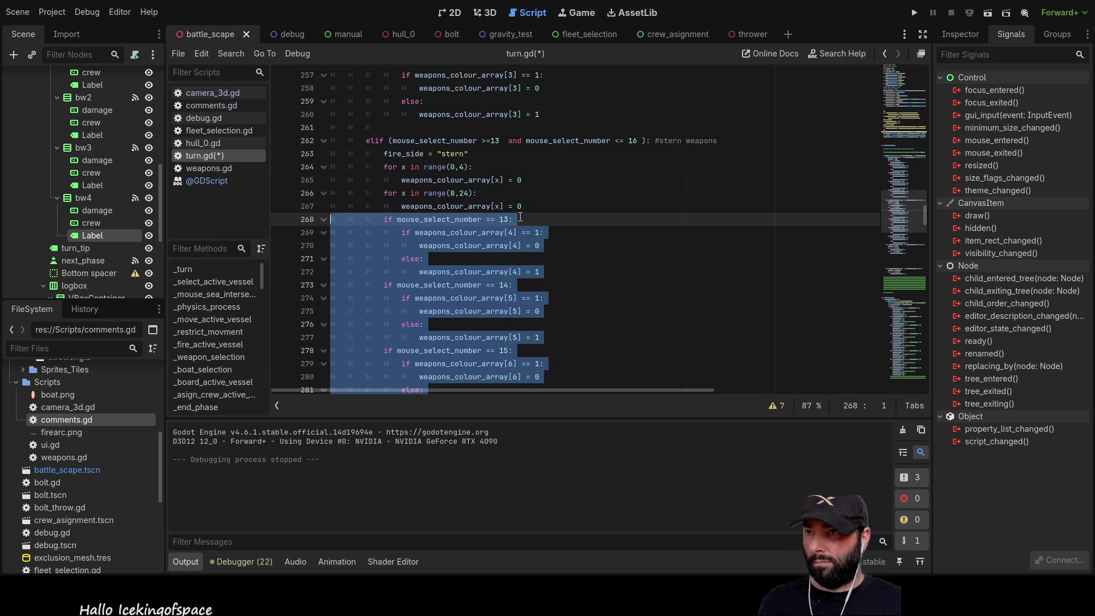
scroll(428, 265, down, 8)
click(434, 210)
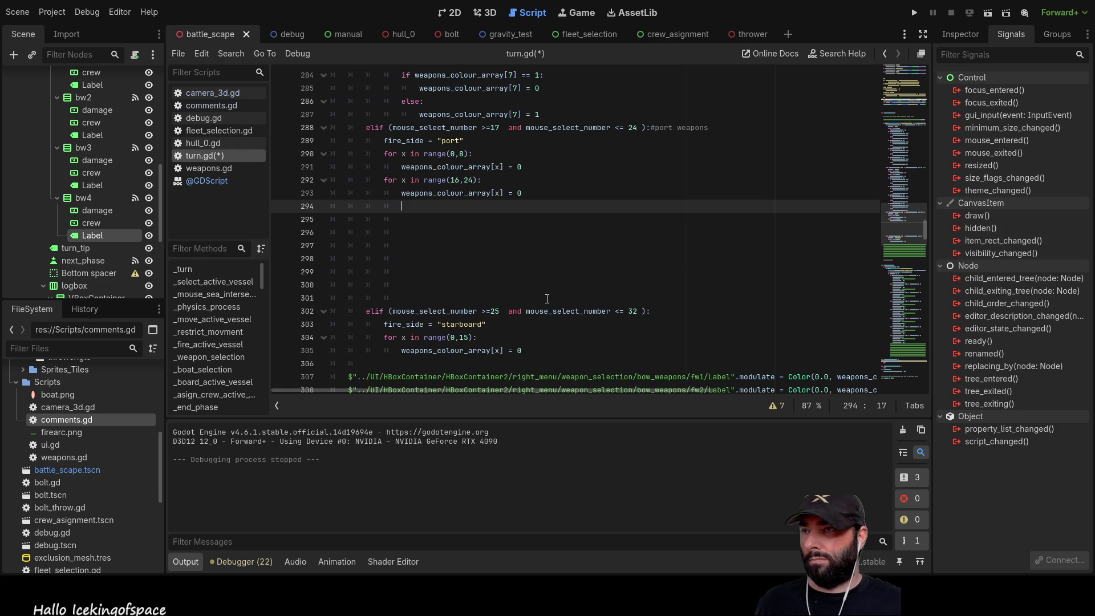
key(BackSpace)
key(BackSpace)
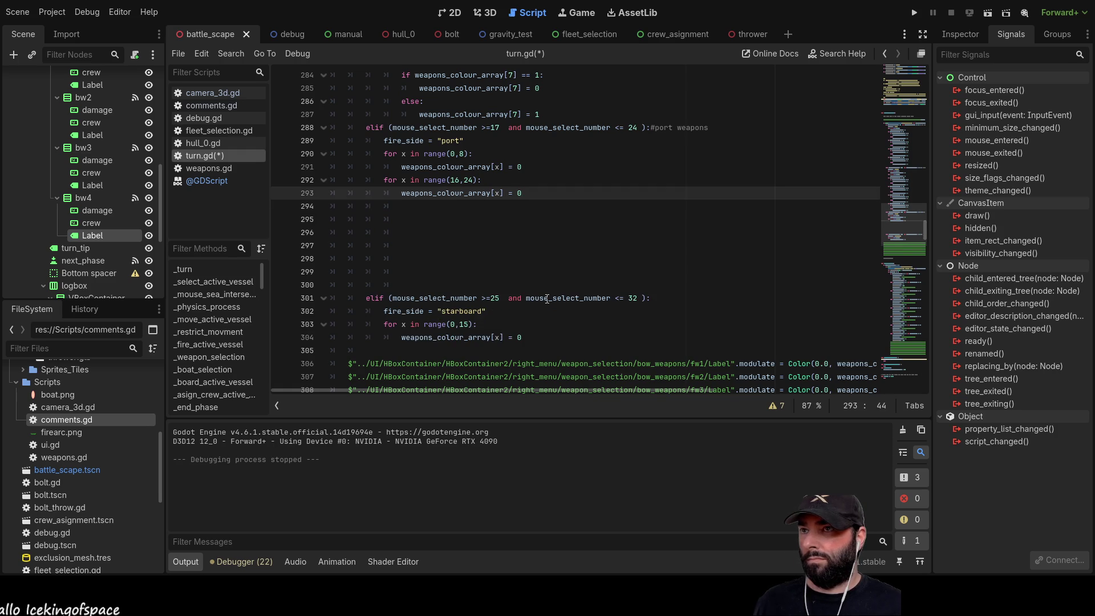
key(Return)
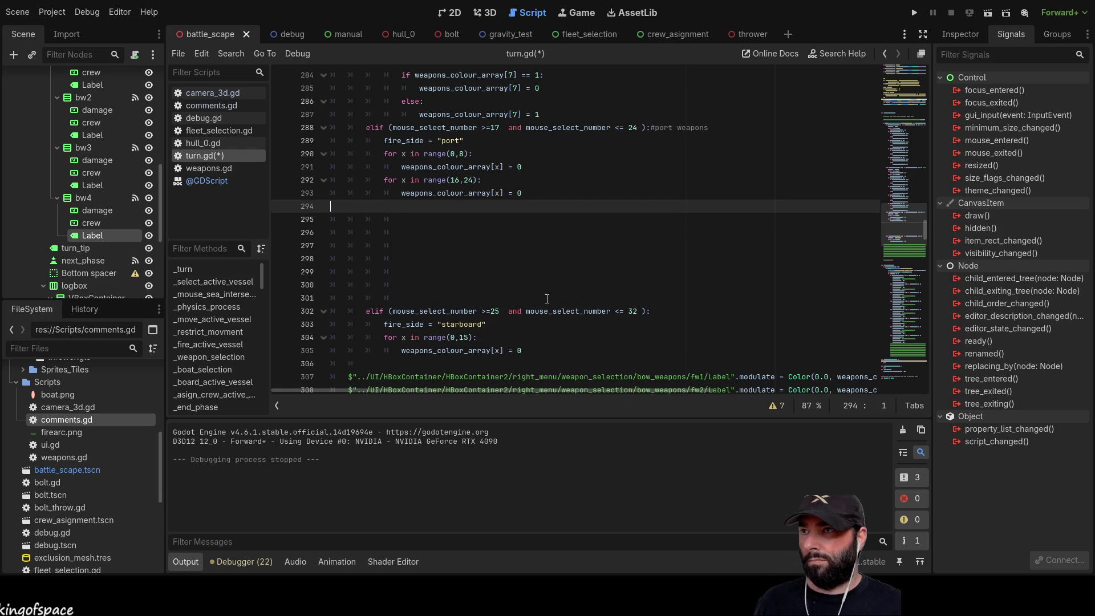
key(ctrl+v)
key(Return)
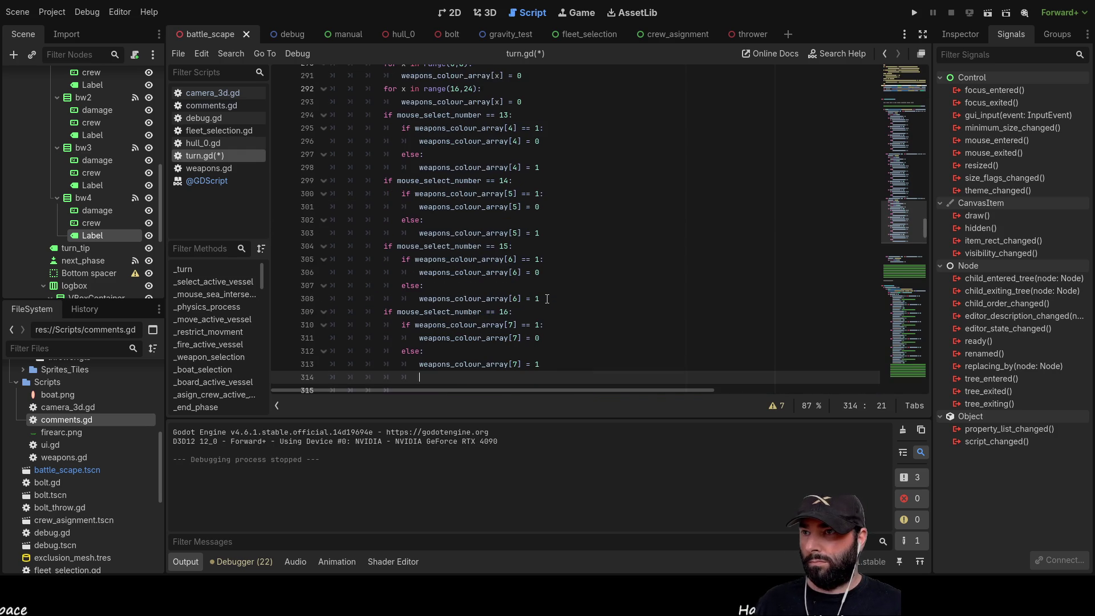
key(ctrl+v)
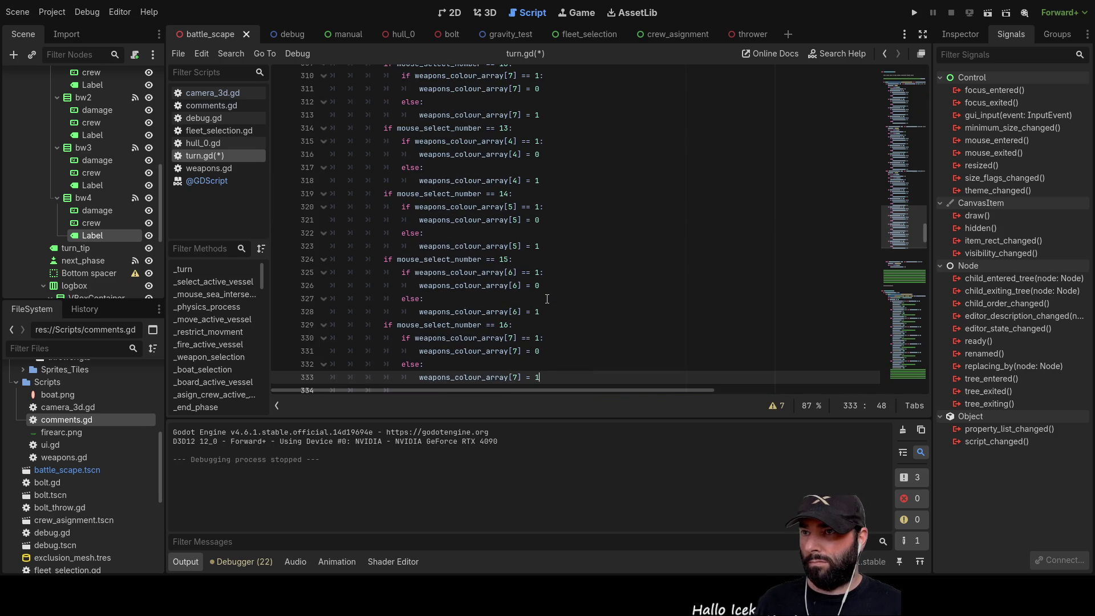
Renumber the pasted weapons_colour_array indices from 4 to 8 and from 5 to 9
scroll(547, 299, up, 10)
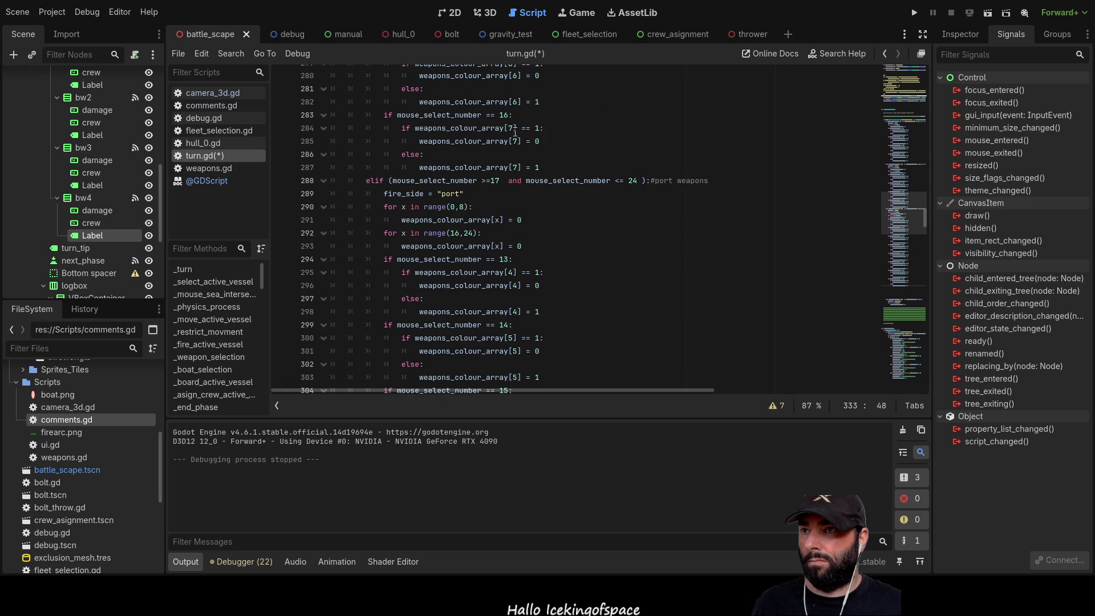
click(516, 273)
key(Left)
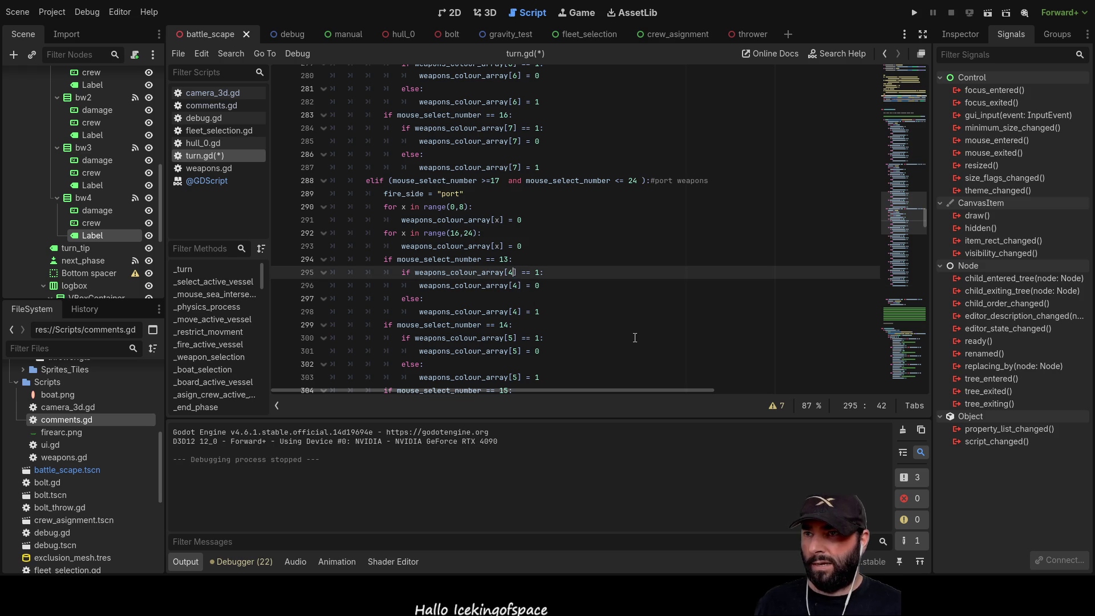
key(BackSpace)
text(8)
key(Down)
key(BackSpace)
text(8)
key(Down)
key(Down)
key(BackSpace)
text(8)
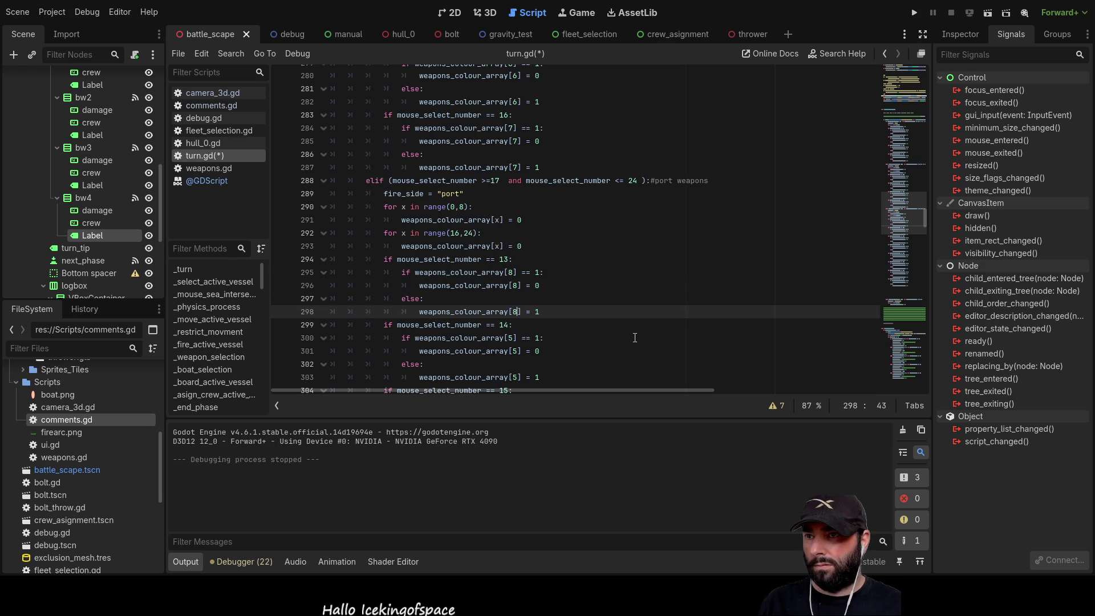
key(Down)
key(Down)
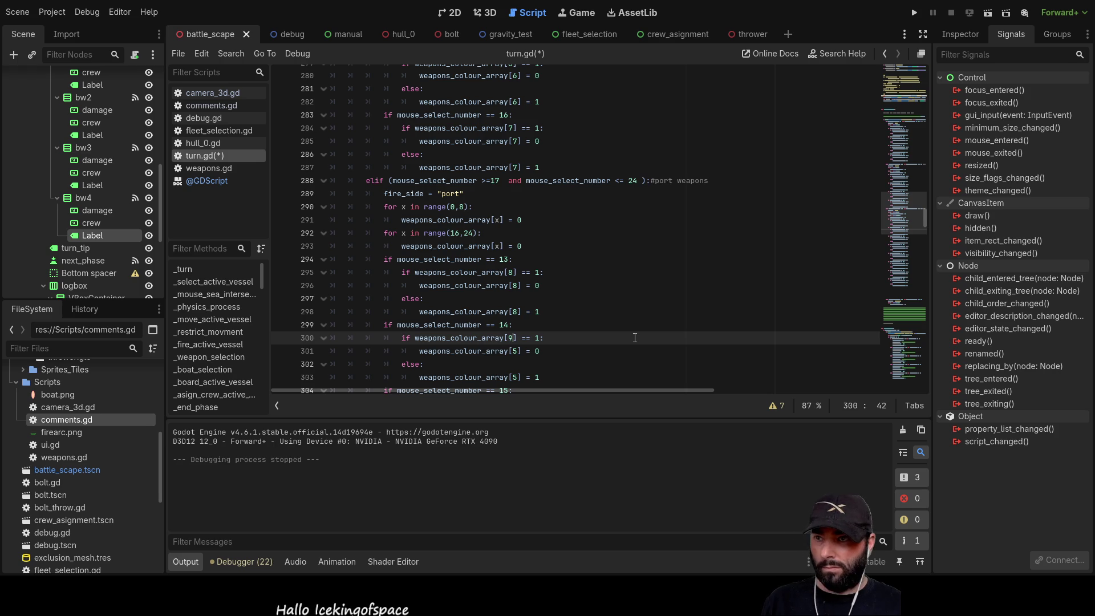
key(Down)
key(BackSpace)
text(9)
key(Down)
key(Down)
key(BackSpace)
text(9)
Set the indices on lines 305–310 to 10 and 11
scroll(532, 351, down, 6)
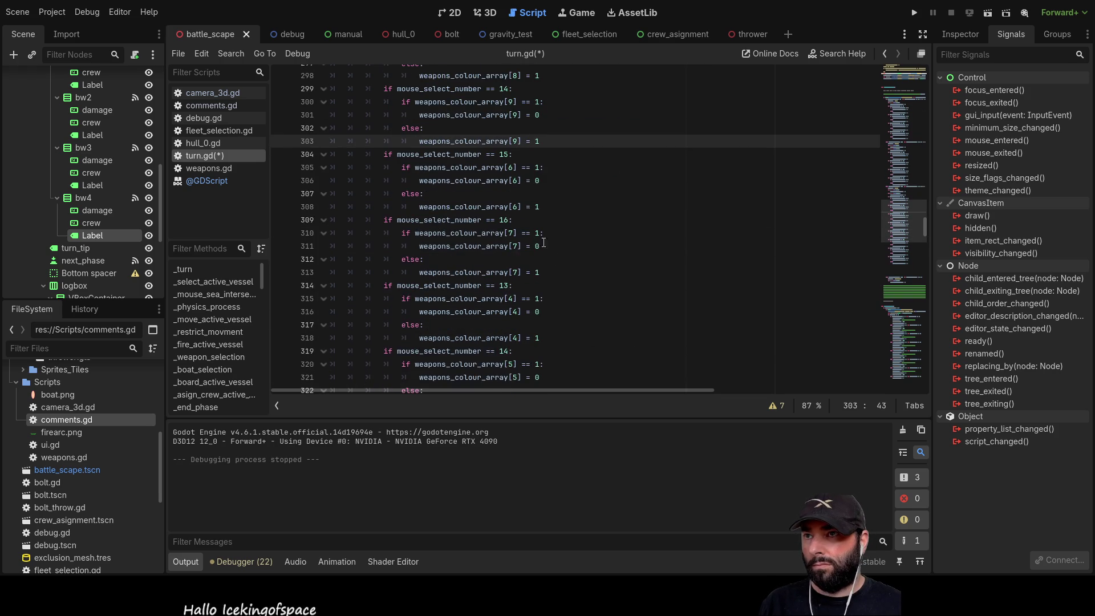
click(514, 167)
key(BackSpace)
text(10)
key(Down)
key(BackSpace)
text(10)
key(Down)
key(Down)
key(BackSpace)
text(11)
key(Down)
key(Down)
key(BackSpace)
text(11)
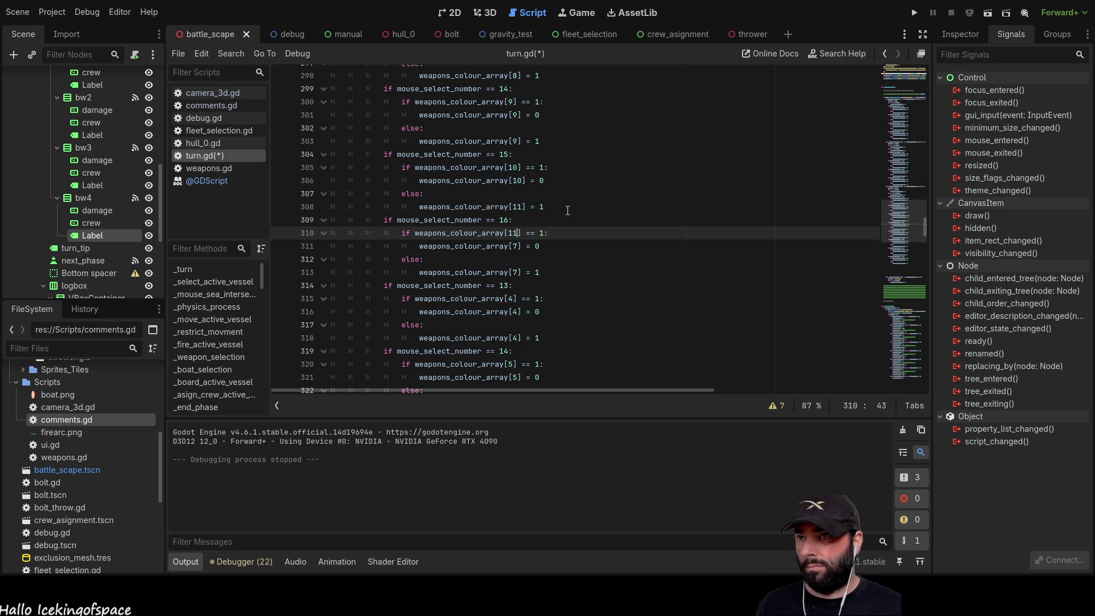
Update the indices on lines 311–316 to 11 and 12, correcting line 313 to 11
key(Down)
text(1)
key(Down)
key(Down)
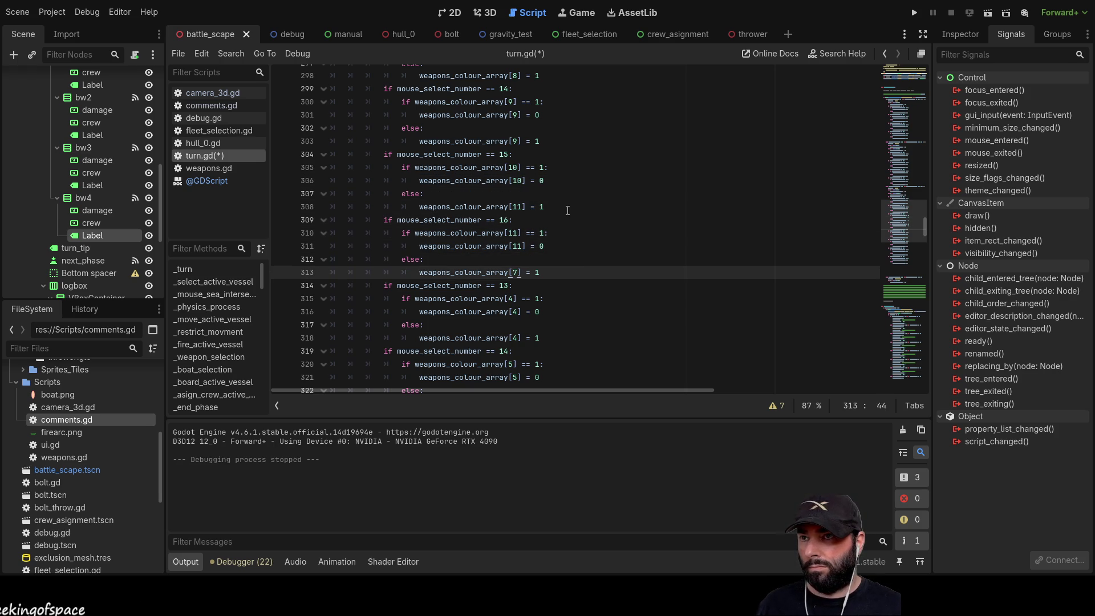
key(Down)
key(Down)
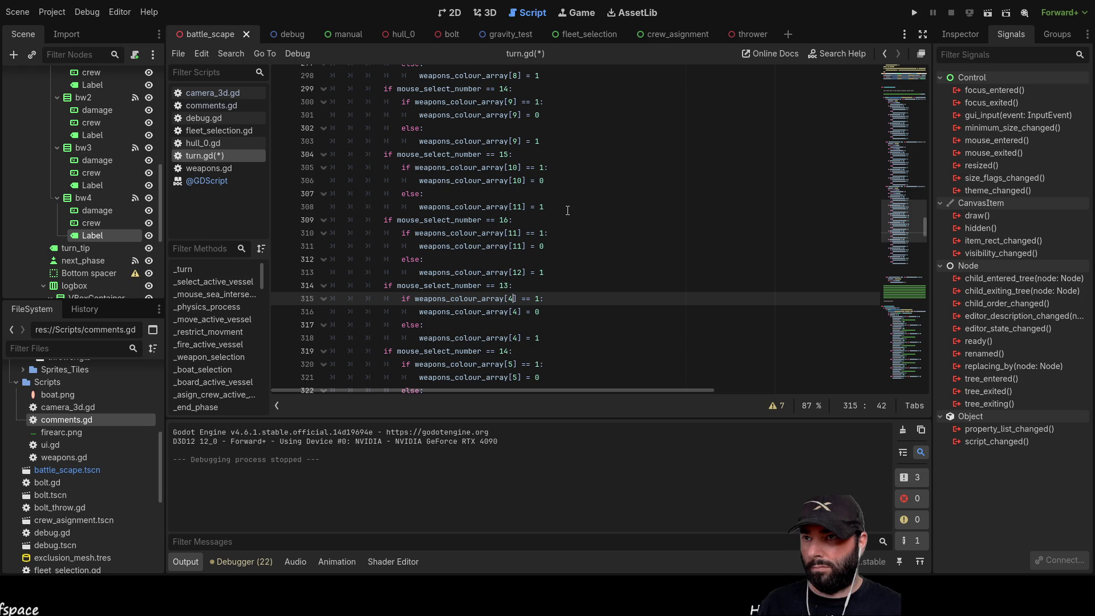
text(2)
key(Down)
text(2)
key(Down)
key(Down)
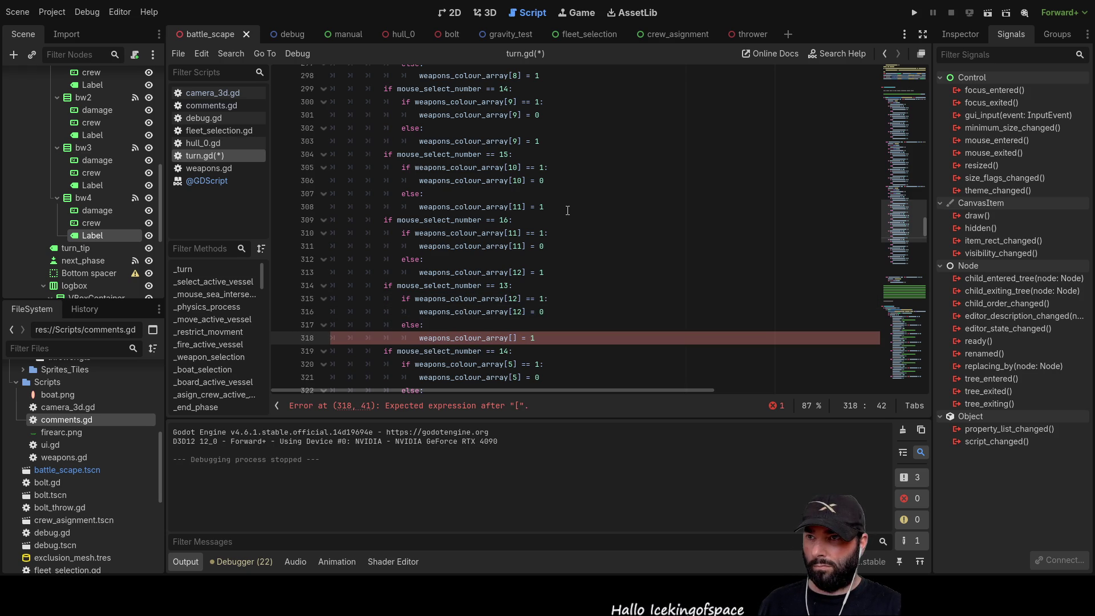
text(12)
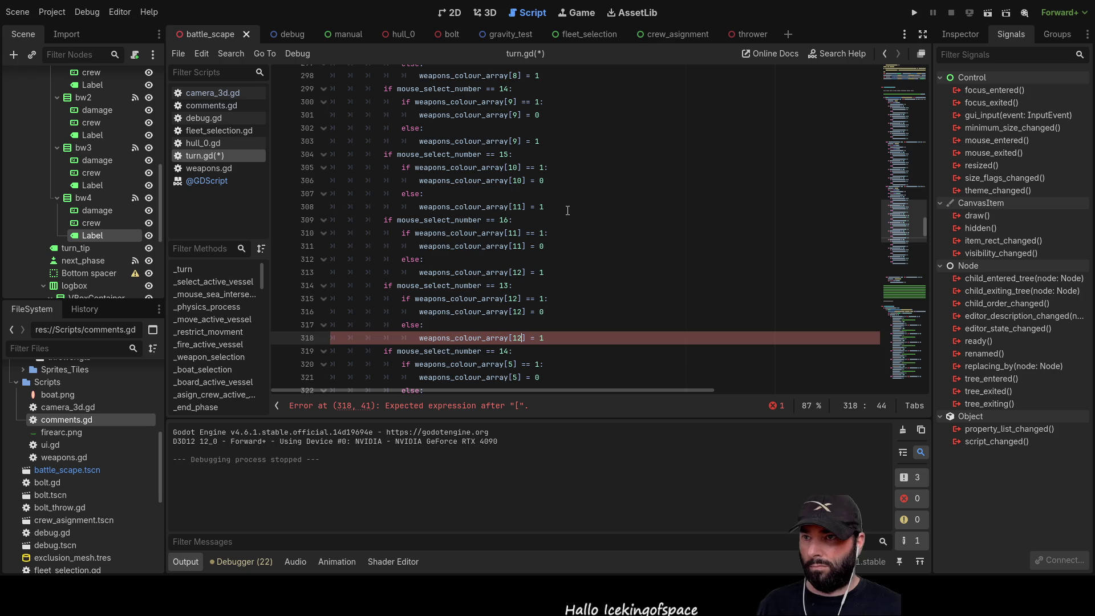
key(Up)
key(Up)
key(Up)
key(BackSpace)
text(1)
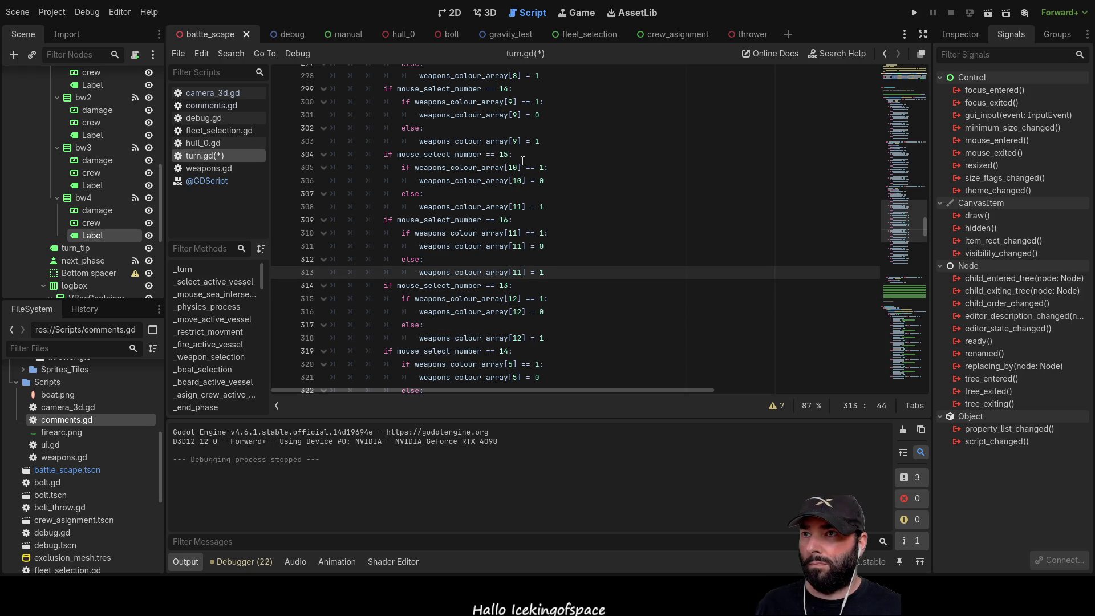
Correct the weapons_colour_array index on line 308 from 11 to 10
click(521, 210)
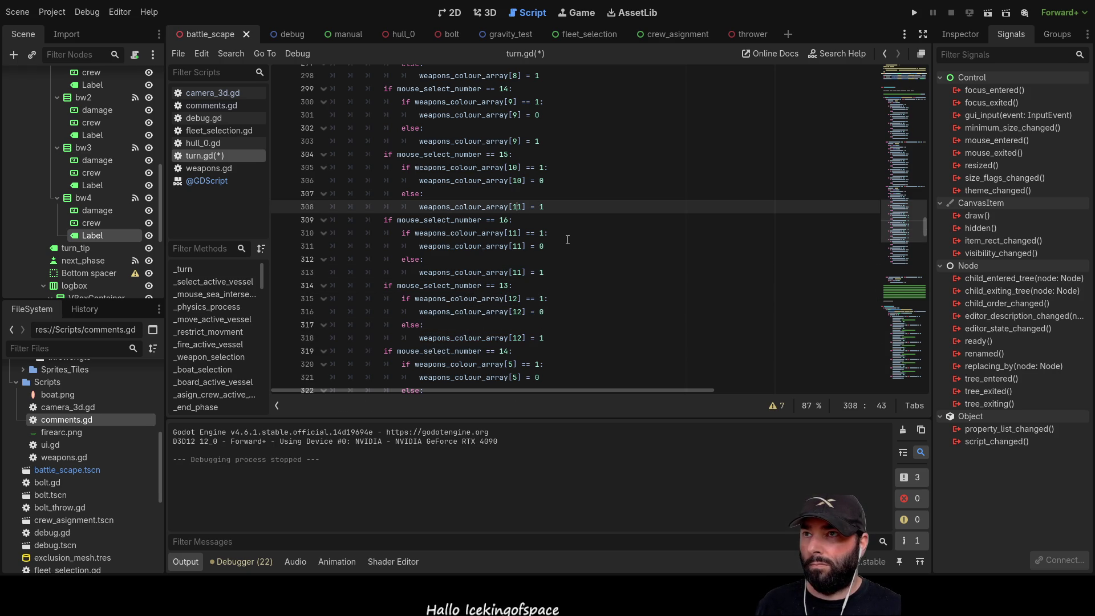
scroll(568, 240, up, 1)
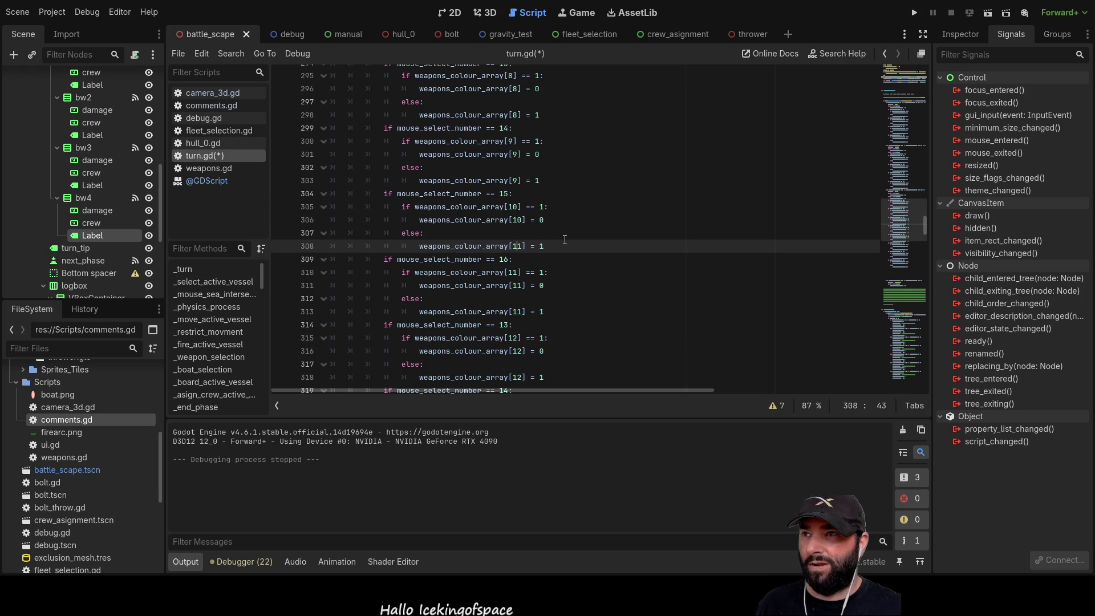
scroll(564, 240, up, 1)
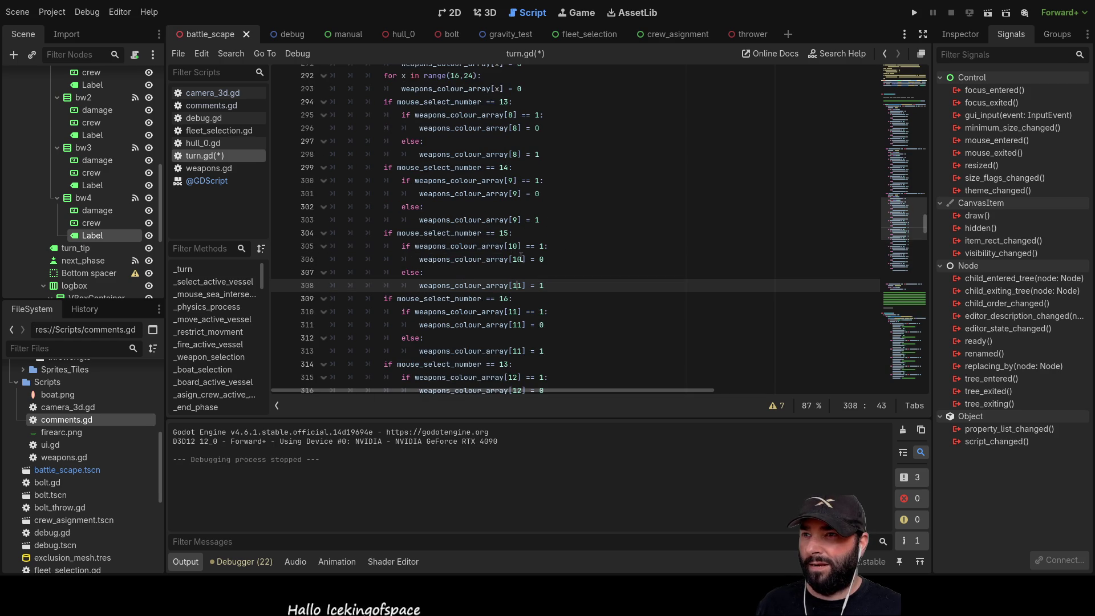
key(Delete)
text(0)
key(Down)
key(Down)
key(Down)
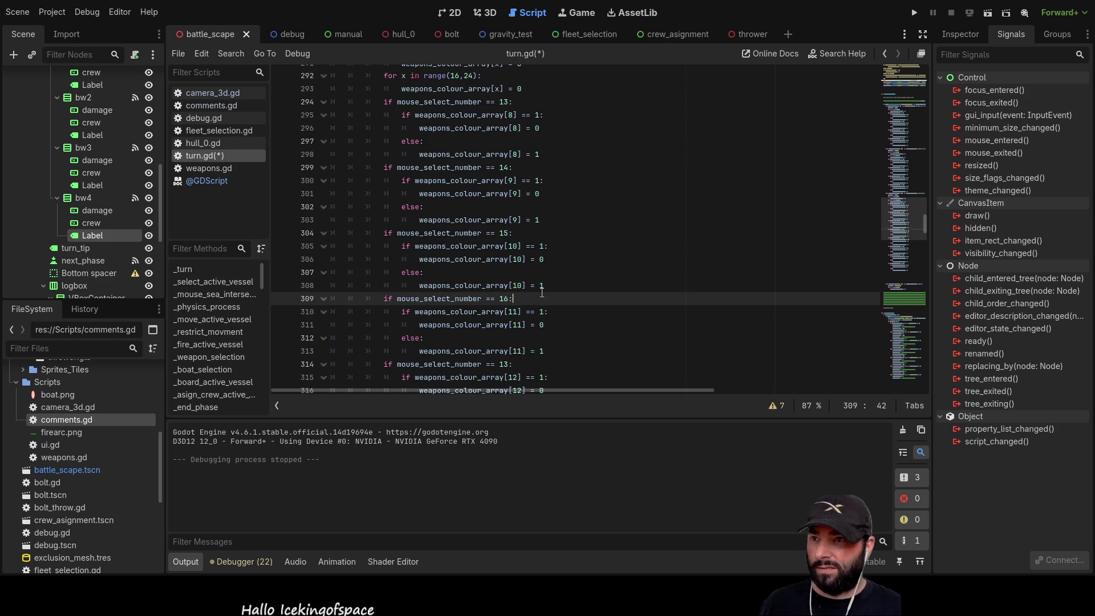
Set the number 14 branch indices on lines 320, 321 and 323 to 13
scroll(542, 292, down, 4)
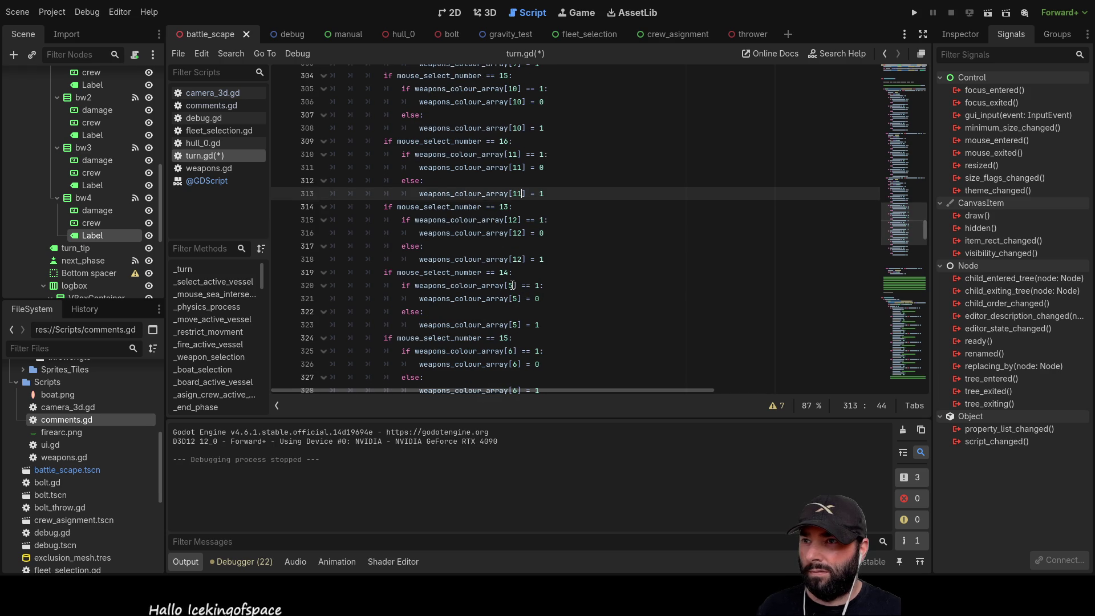
click(519, 286)
key(BackSpace)
text(13)
key(Down)
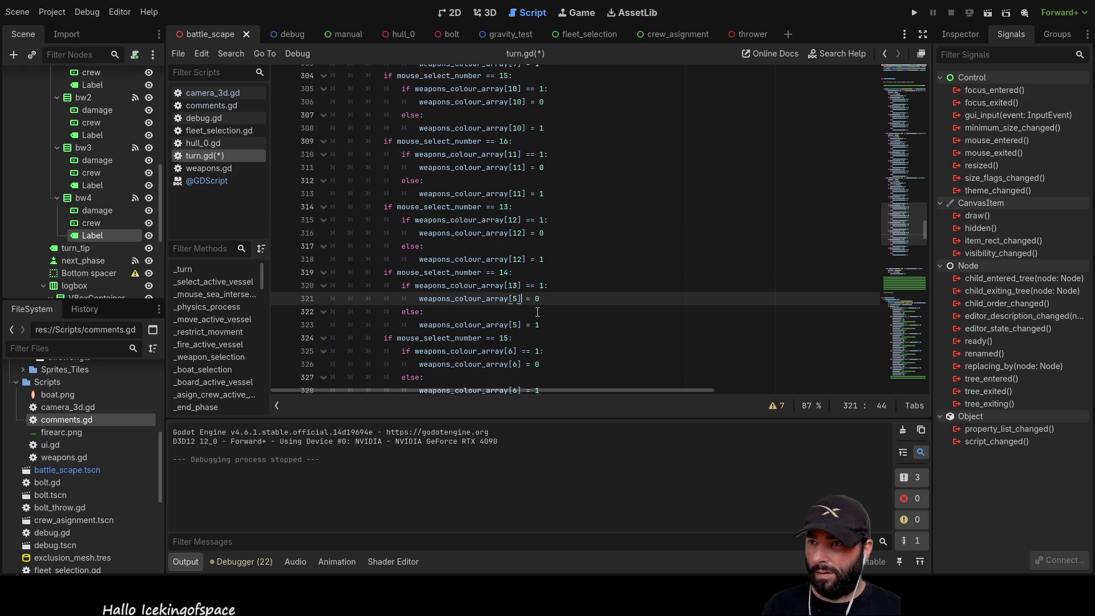
key(BackSpace)
text(13)
key(Down)
key(Down)
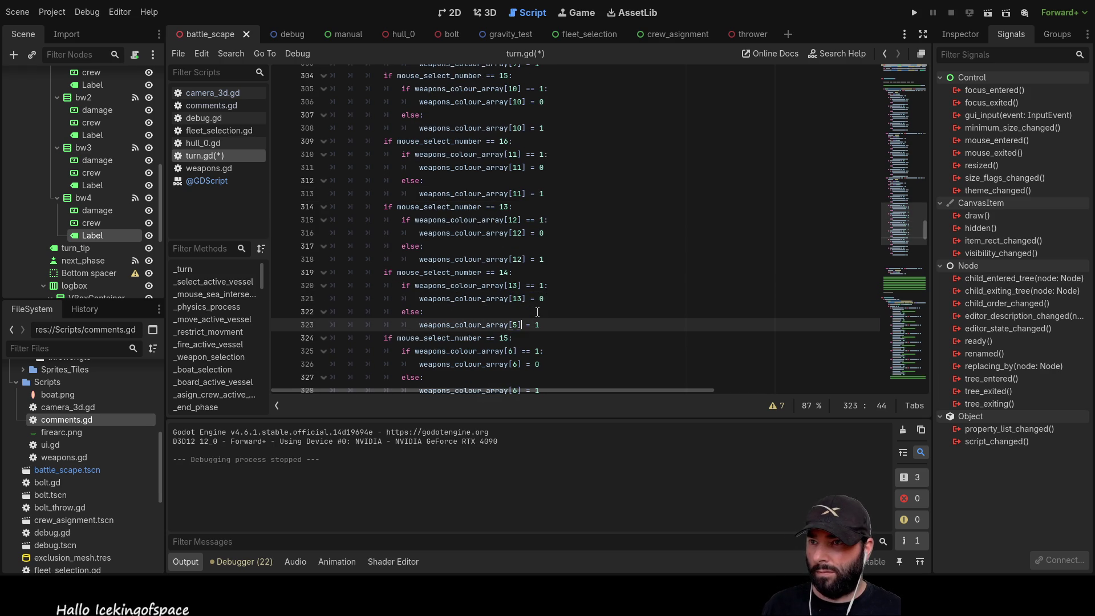
key(BackSpace)
text(13)
Set the number 15 branch indices to 14 and the number 16 branch indices to 15
scroll(511, 230, down, 3)
click(510, 231)
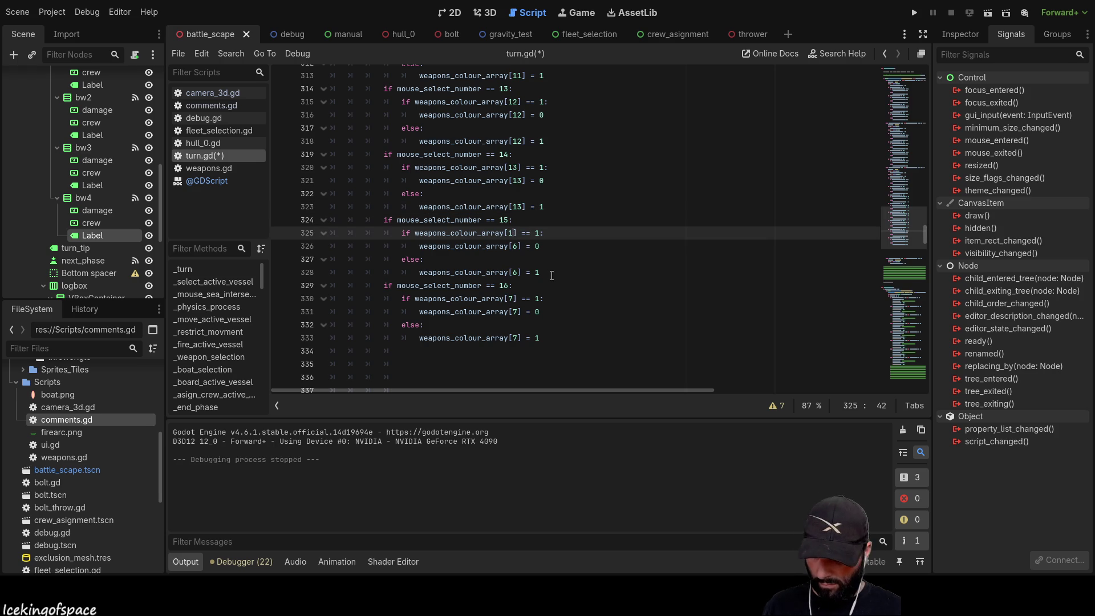
text(4)
key(Down)
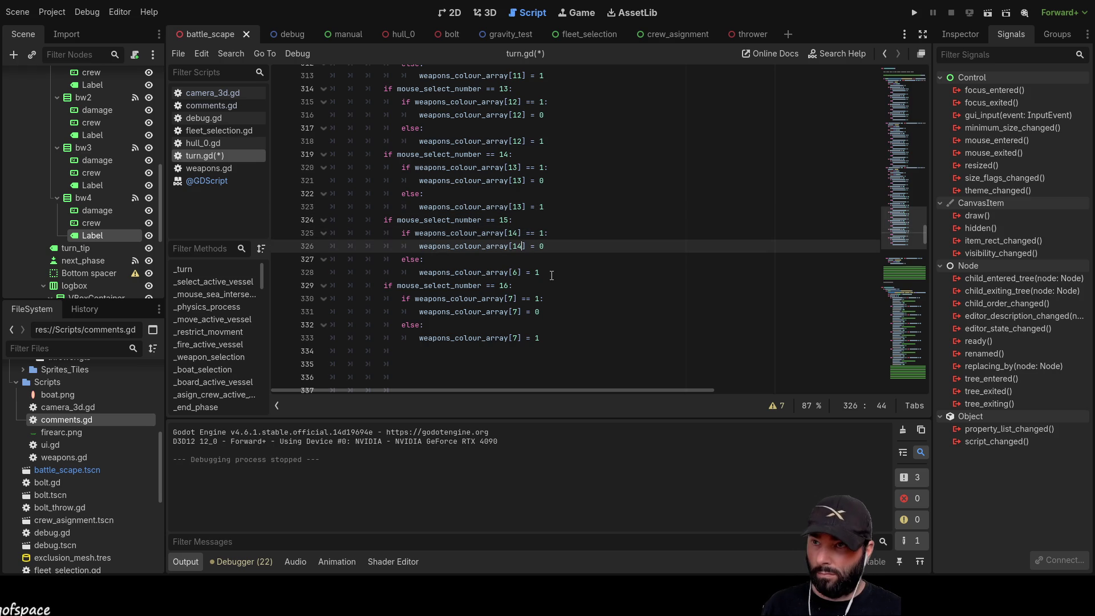
key(Down)
key(Down)
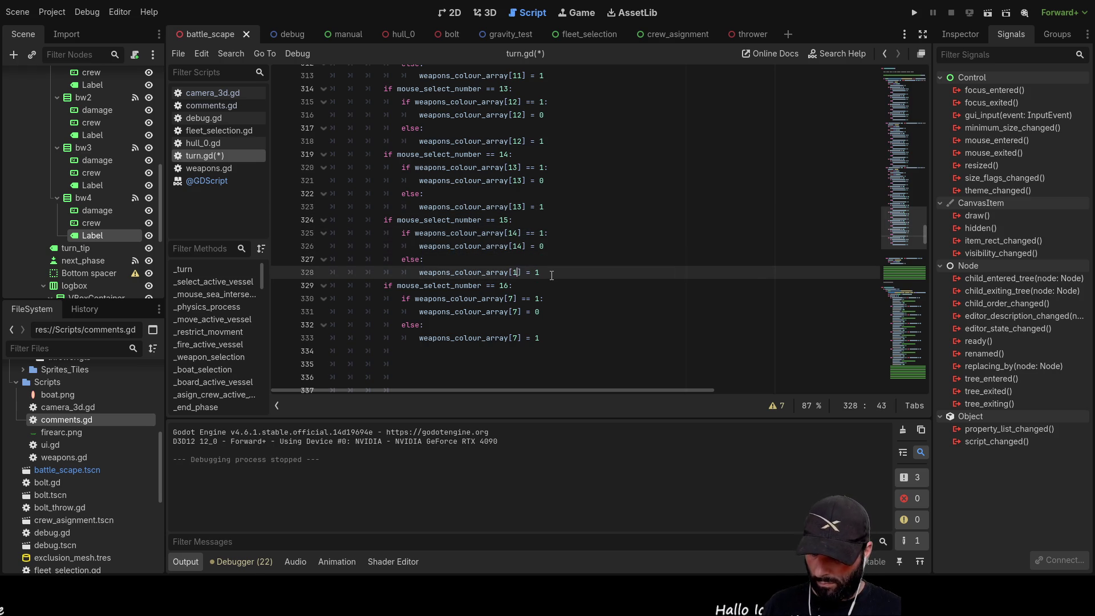
text(4)
key(Down)
key(Down)
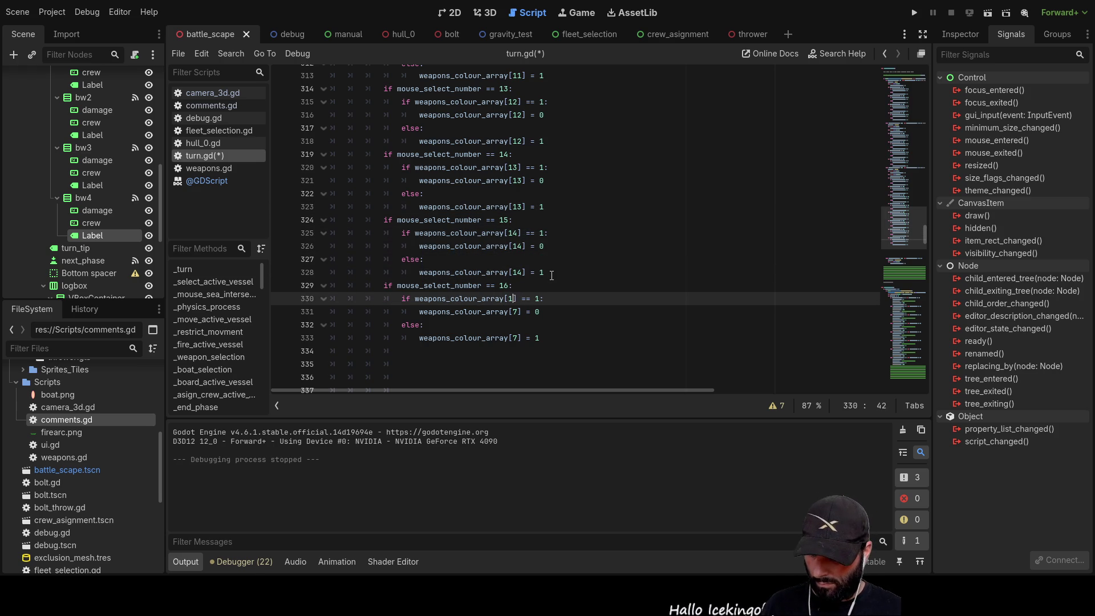
text(5)
key(Down)
key(Delete)
text(15)
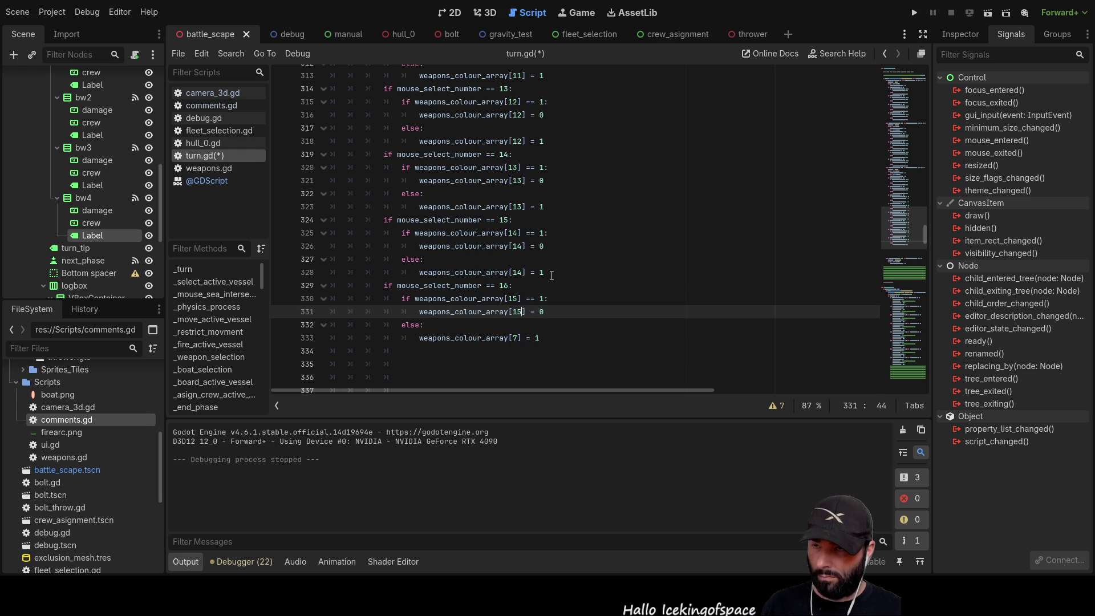
key(Down)
key(Down)
key(Delete)
text(15)
scroll(551, 275, down, 5)
Insert blank lines below the stern weapon lines in turn.gd for new code
scroll(556, 272, down, 4)
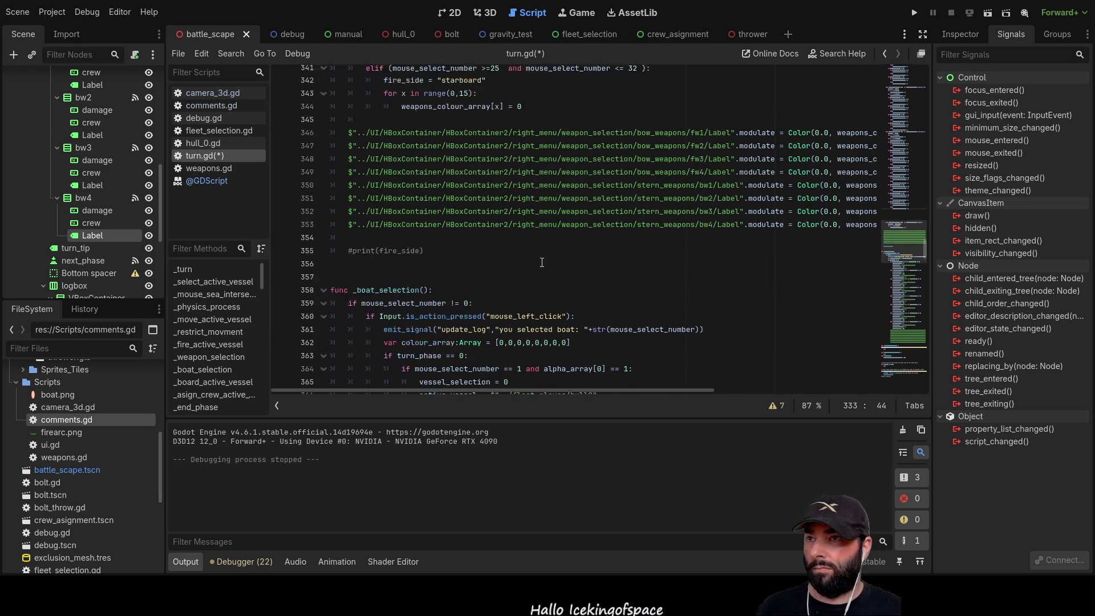
click(356, 216)
key(Return)
key(Return)
key(Return)
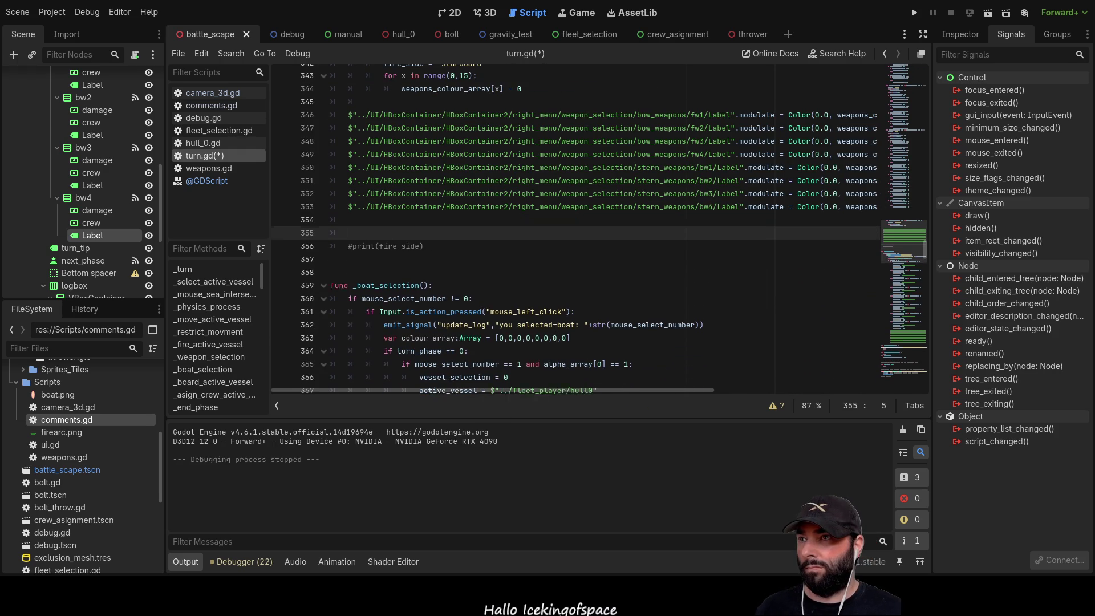
key(Up)
key(Up)
key(Up)
key(Up)
key(Up)
key(Up)
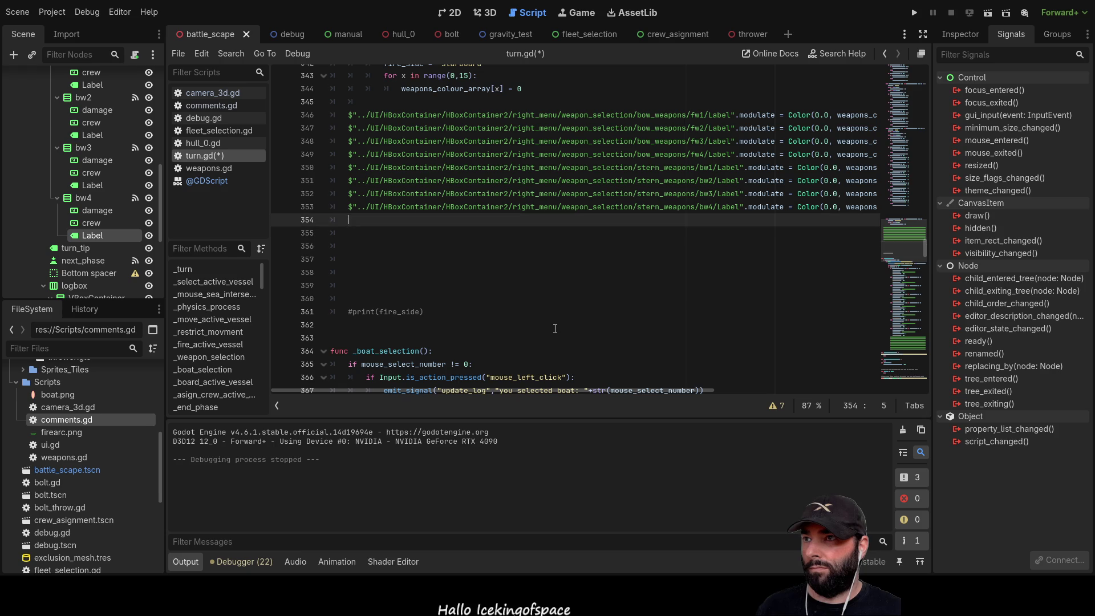
Collapse the stern weapon branches and expand broadside's port_weapons node to show pw1–pw8
click(57, 197)
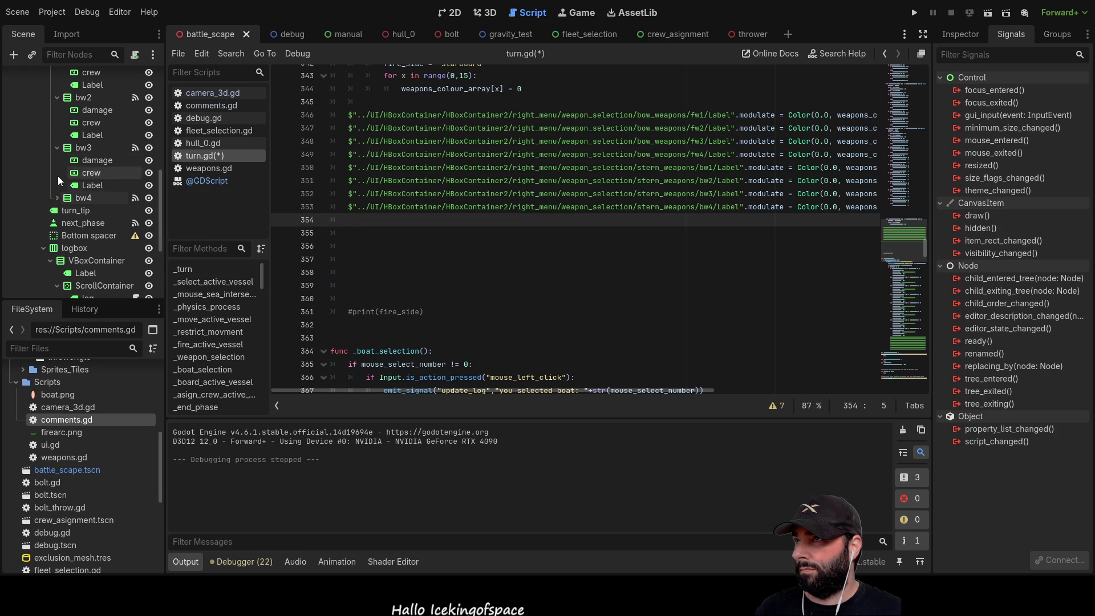
click(57, 148)
click(57, 97)
scroll(62, 170, up, 5)
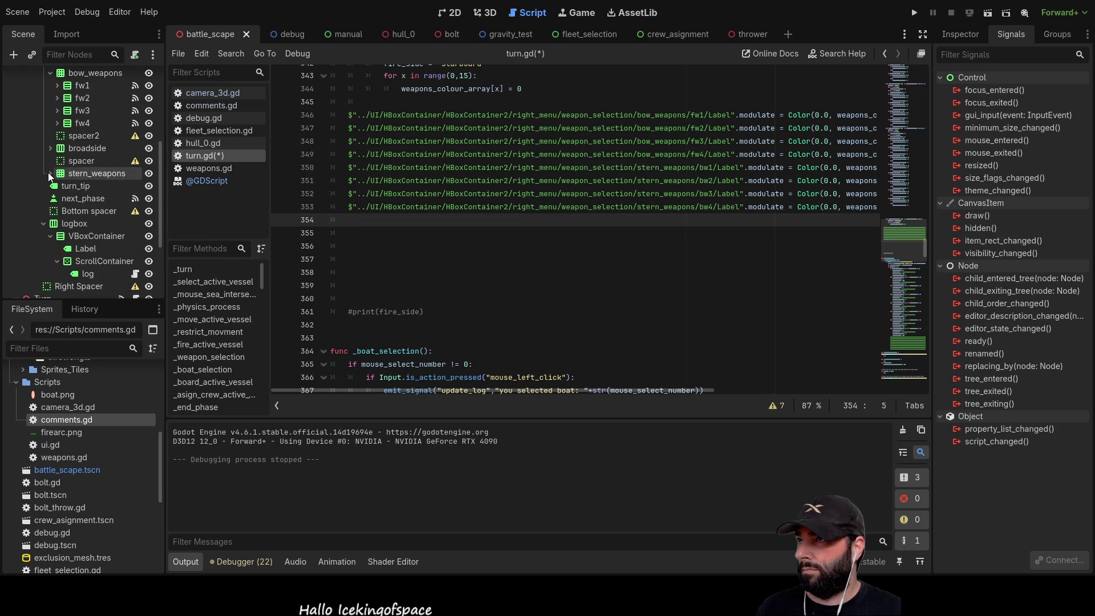
click(50, 174)
click(50, 204)
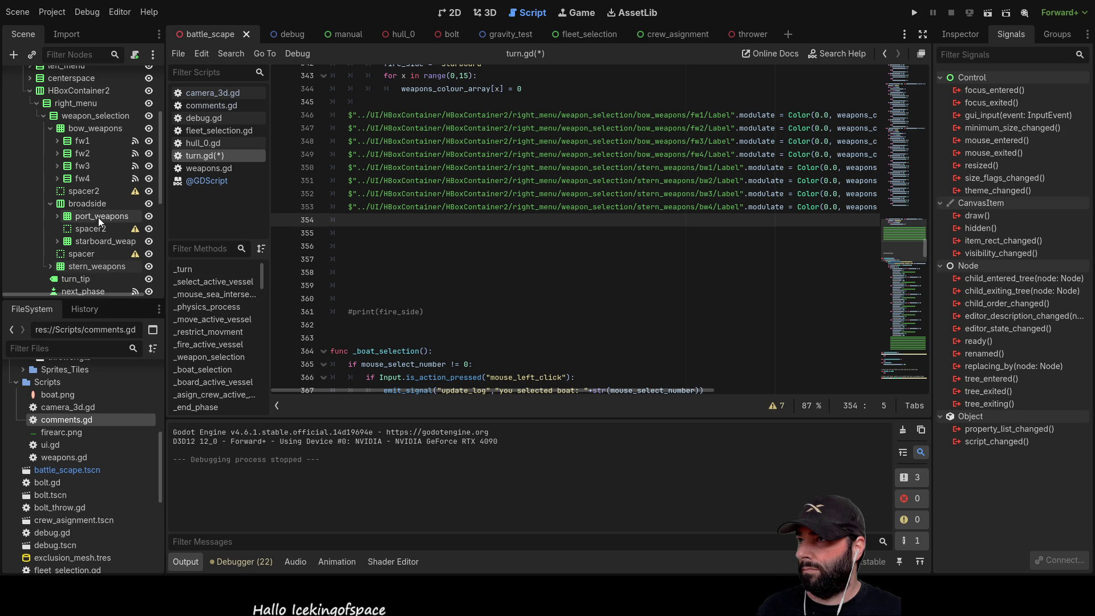
click(80, 217)
click(57, 216)
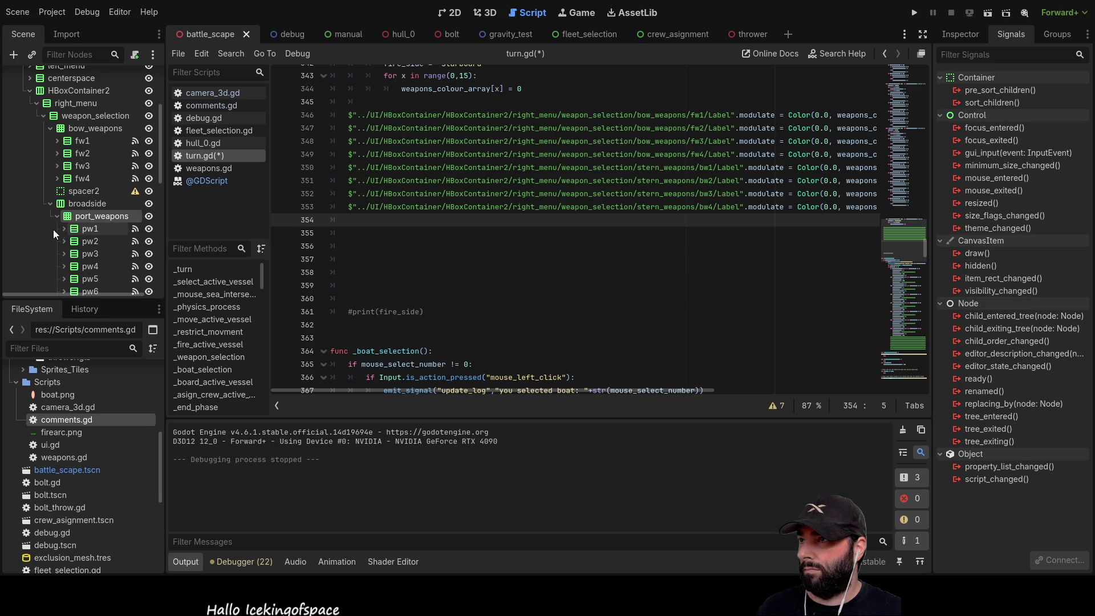
scroll(87, 235, down, 2)
Drag the Label node paths of pw1–pw4 into lines 354–357
mouse_move(95, 212)
mouse_down()
mouse_move(281, 245)
mouse_move(371, 213)
mouse_move(361, 222)
mouse_up()
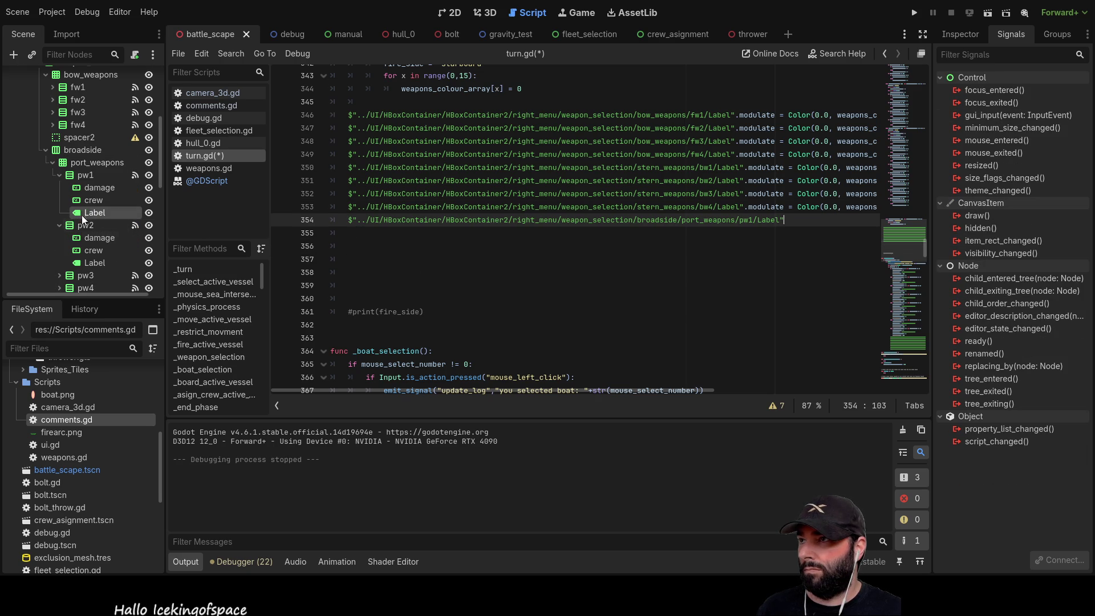
click(89, 264)
mouse_move(89, 264)
mouse_down()
mouse_move(229, 269)
mouse_move(357, 235)
mouse_up()
scroll(105, 222, down, 2)
click(55, 223)
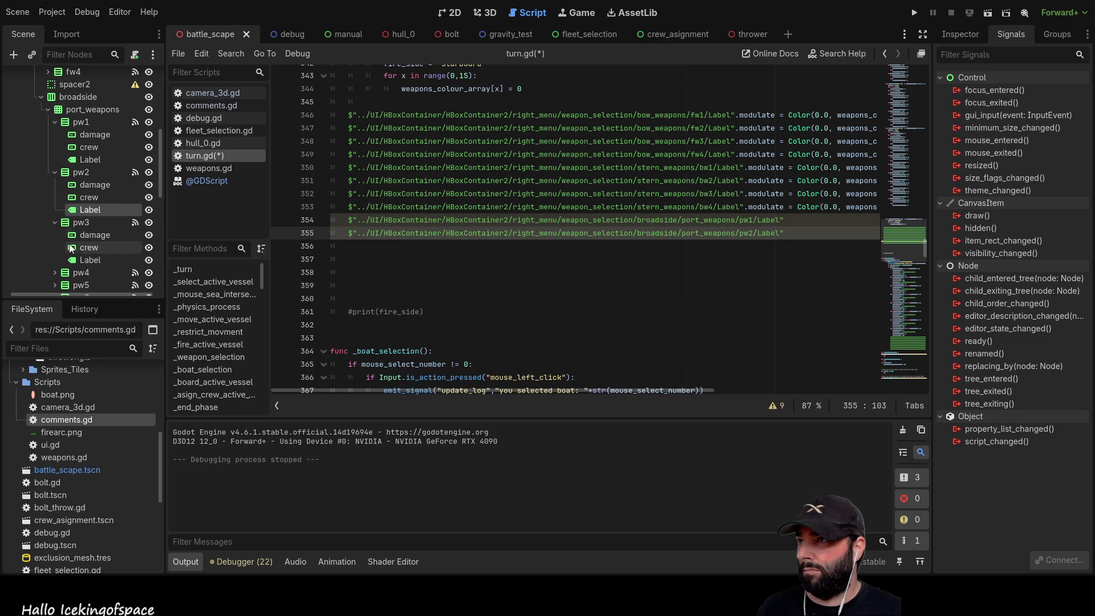
click(89, 260)
drag(89, 260, 354, 247)
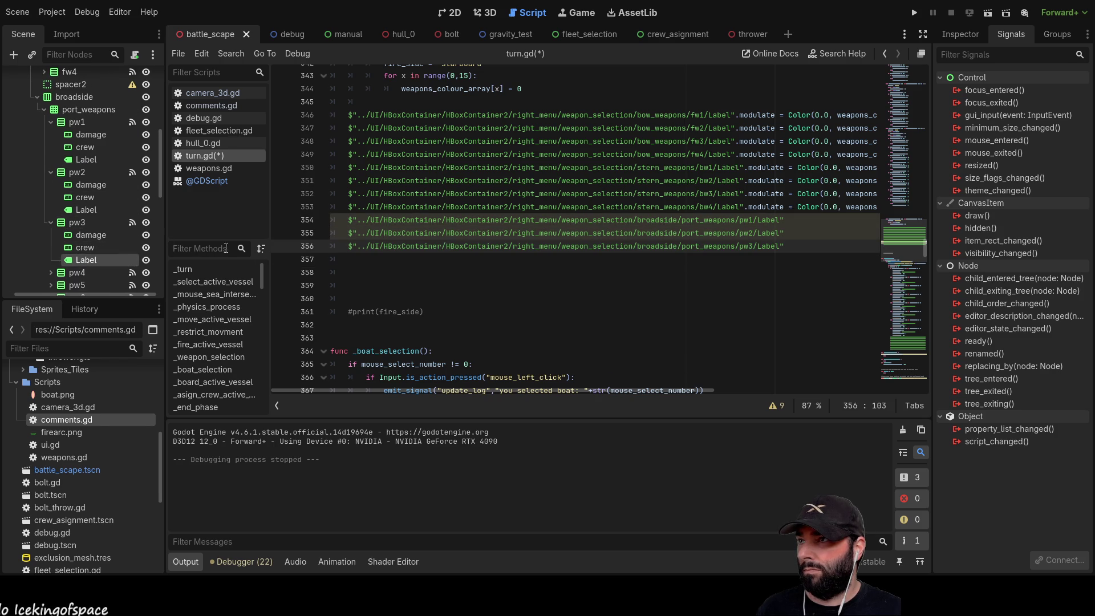
scroll(90, 222, down, 3)
click(52, 193)
click(90, 229)
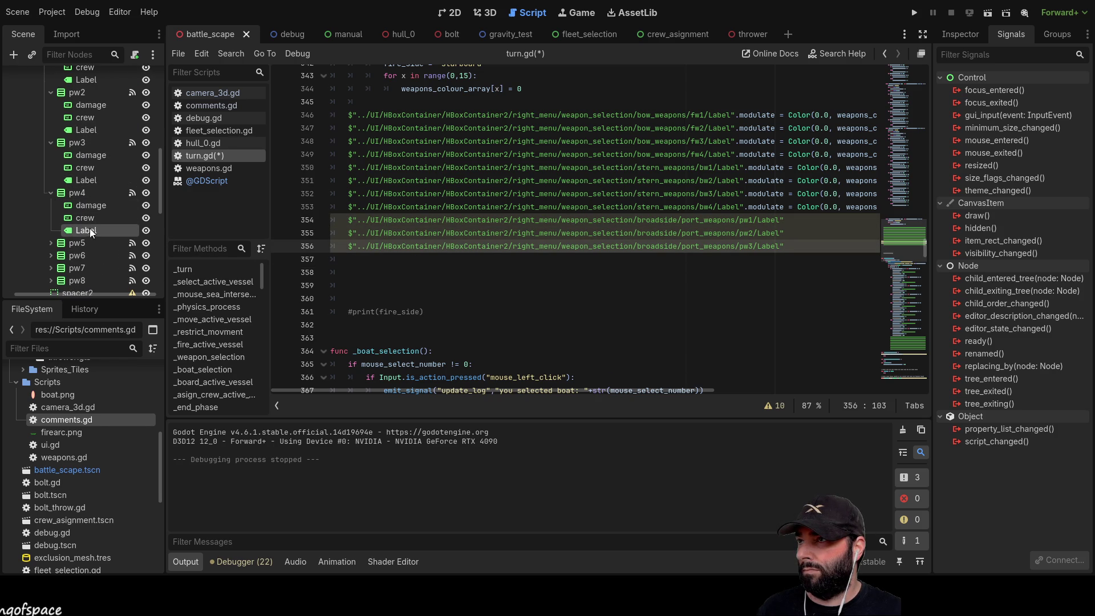
drag(122, 232, 357, 264)
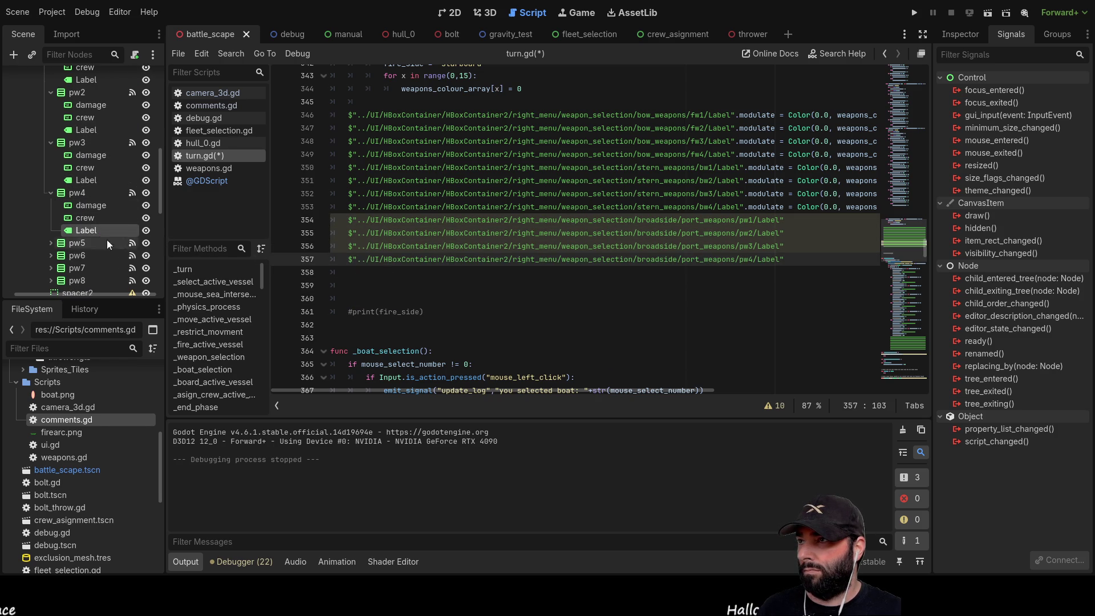
Drag the Label node paths of pw5–pw8 into lines 358–361
scroll(114, 237, down, 2)
click(50, 190)
mouse_move(83, 225)
mouse_down()
mouse_move(375, 288)
mouse_move(362, 277)
mouse_up()
scroll(84, 207, down, 3)
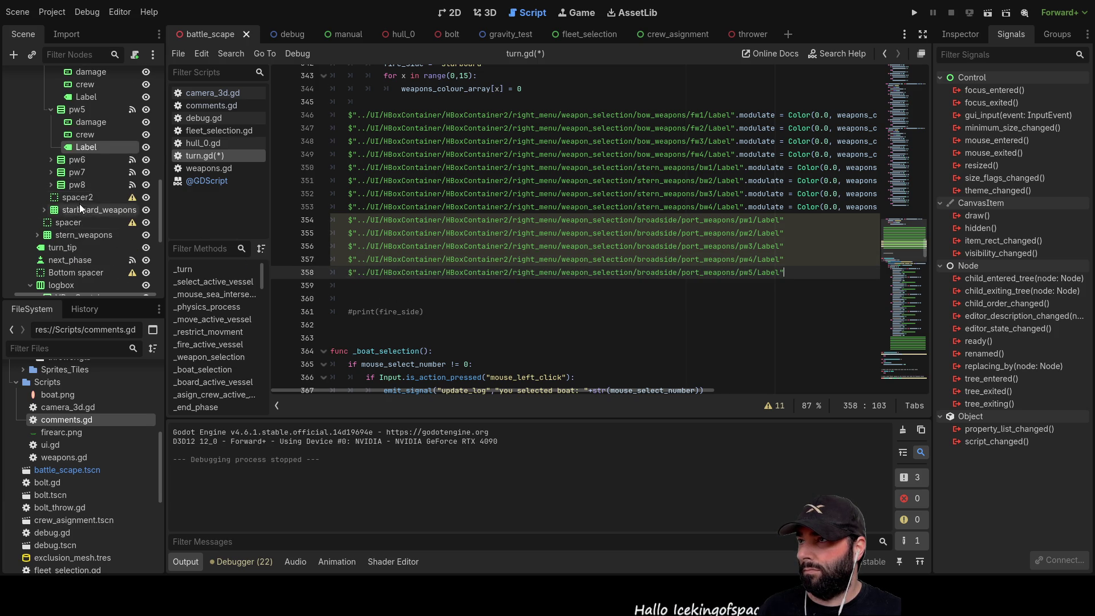
click(50, 160)
drag(80, 196, 352, 288)
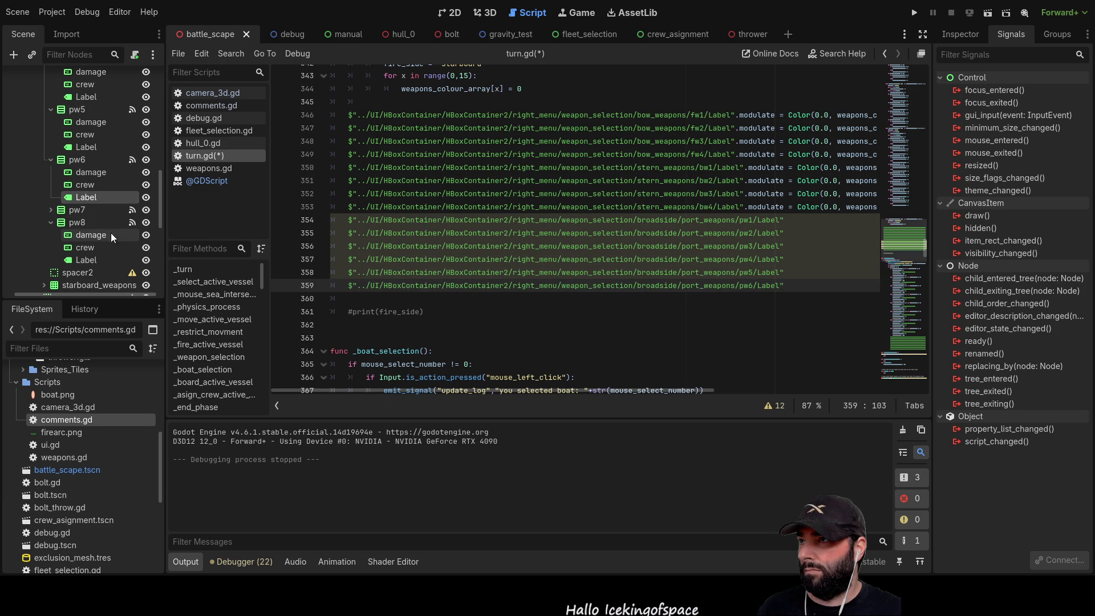
click(51, 222)
click(52, 210)
drag(86, 248, 364, 305)
key(Return)
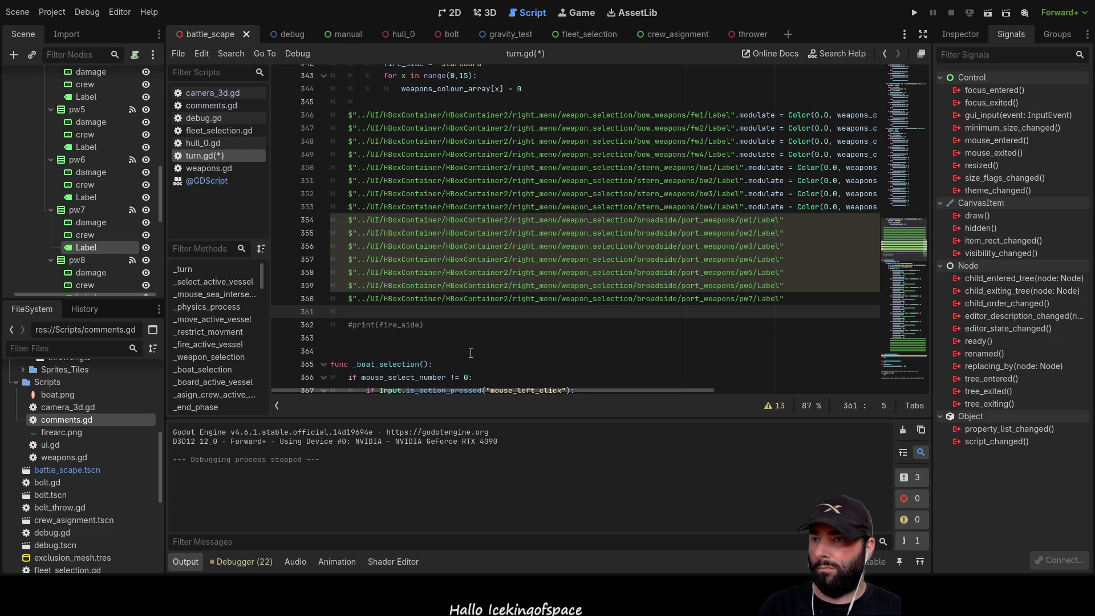
scroll(79, 239, down, 2)
drag(78, 244, 354, 311)
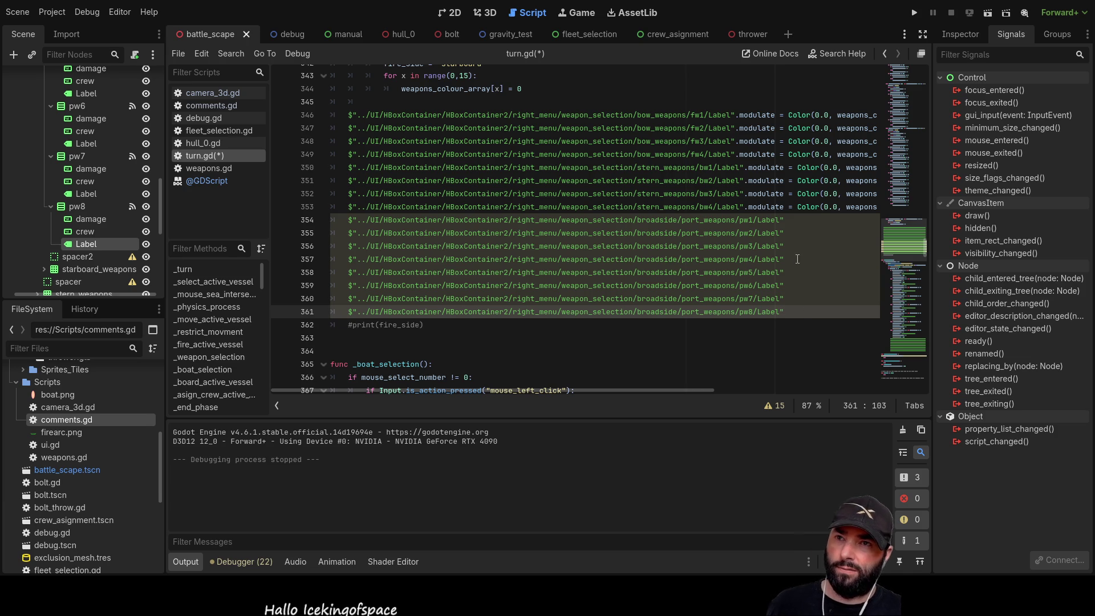
Copy line 353's modulate Color assignment and append it to each port label line 354–361
drag(622, 389, 779, 391)
drag(848, 208, 505, 206)
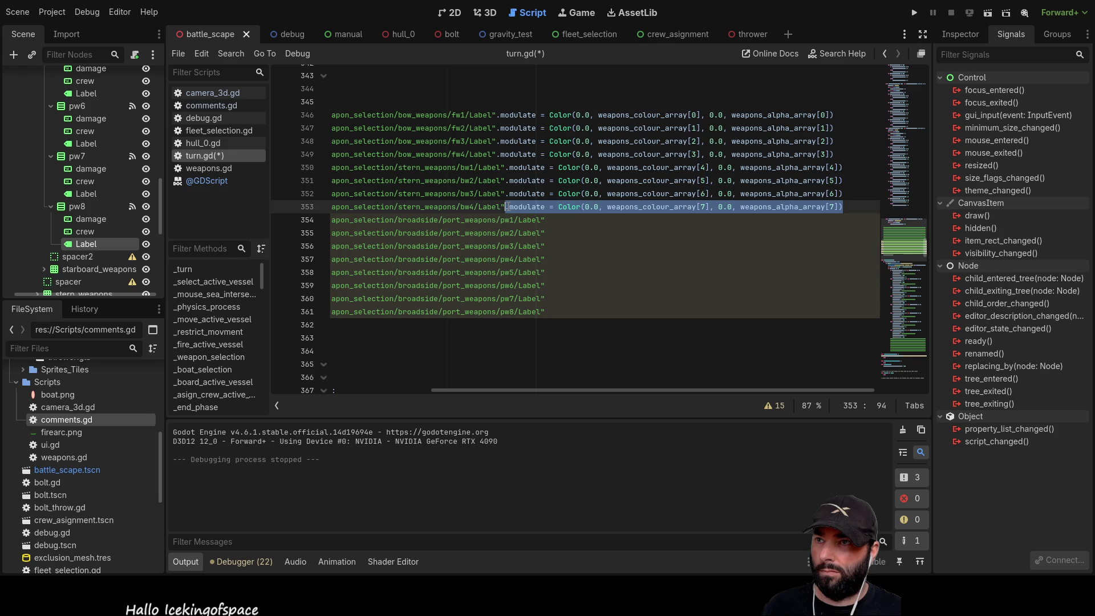
key(ctrl+c)
click(557, 224)
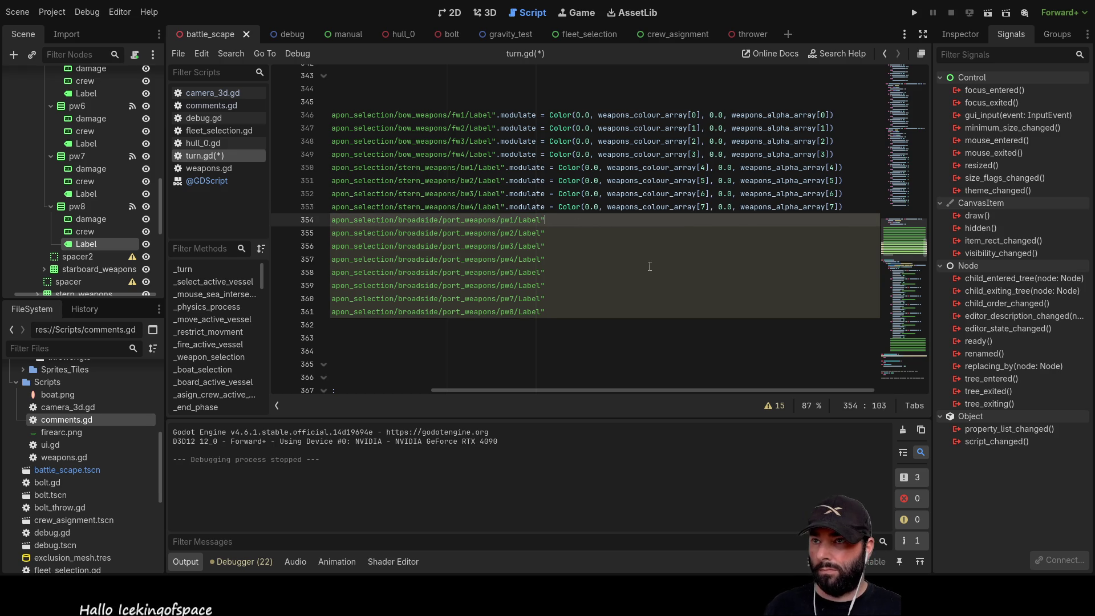
key(ctrl+v)
key(Down)
key(ctrl+v)
key(Down)
key(ctrl+v)
key(Down)
key(ctrl+v)
key(Down)
key(ctrl+v)
key(Down)
key(ctrl+v)
key(Down)
key(ctrl+v)
key(Down)
key(ctrl+v)
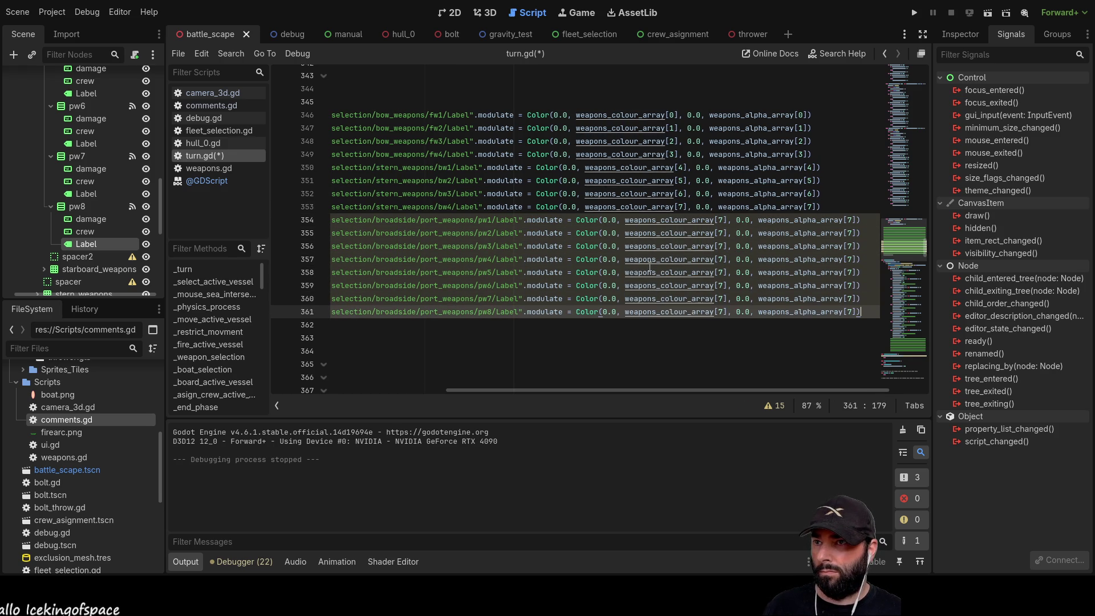
Renumber the weapons_colour_array indices on lines 354–361 to 8 through 15
click(722, 220)
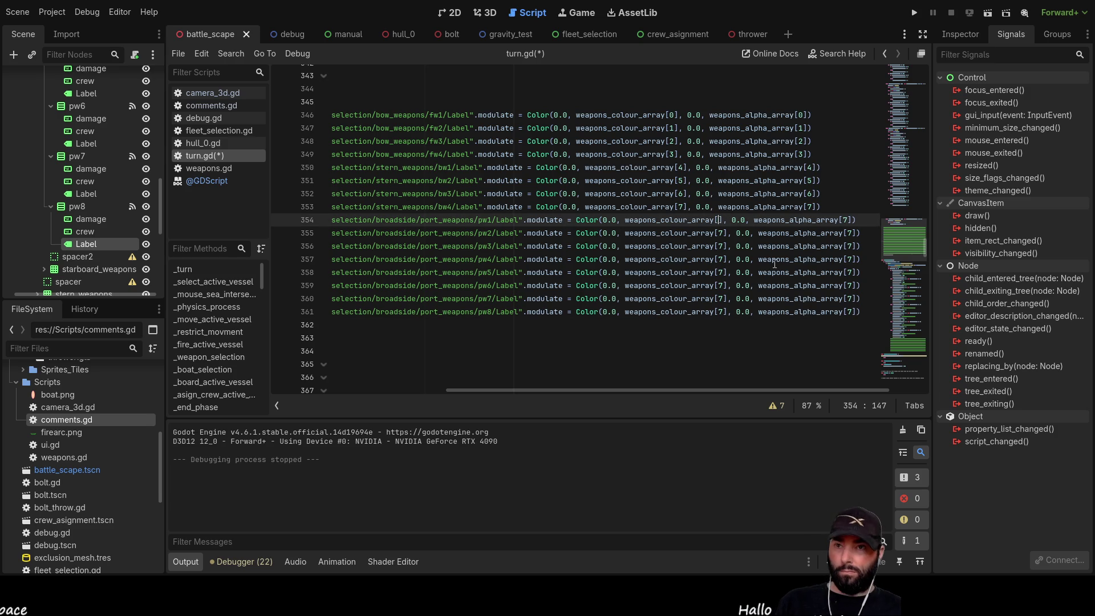
text(8)
key(Down)
key(Down)
key(BackSpace)
text(10)
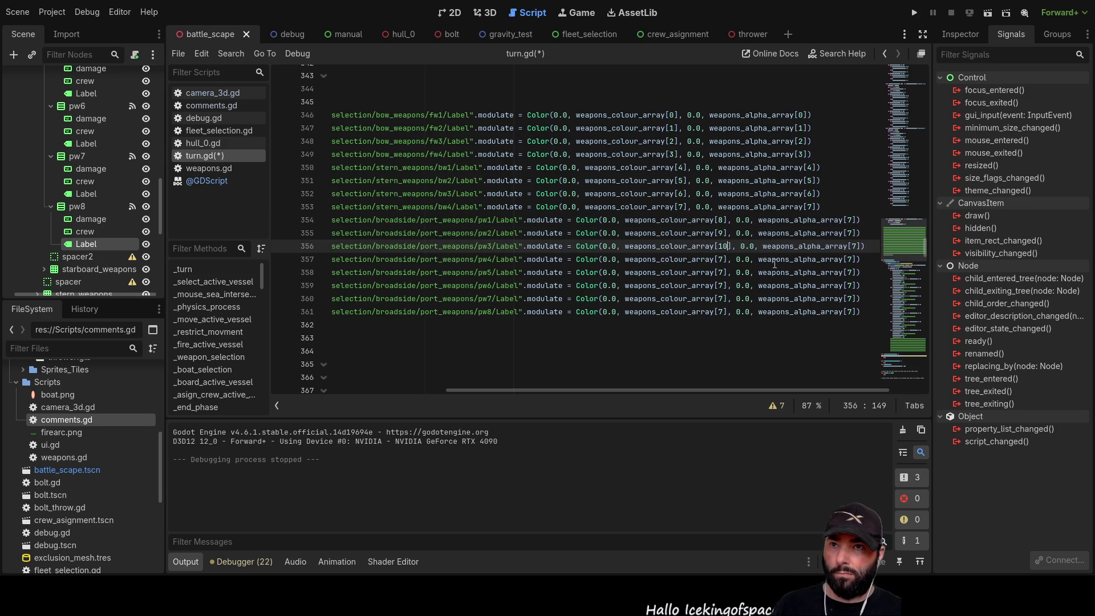
key(Down)
key(Left)
key(BackSpace)
text(11)
key(Down)
key(Left)
key(BackSpace)
text(12)
key(Down)
key(Left)
key(BackSpace)
text(1)
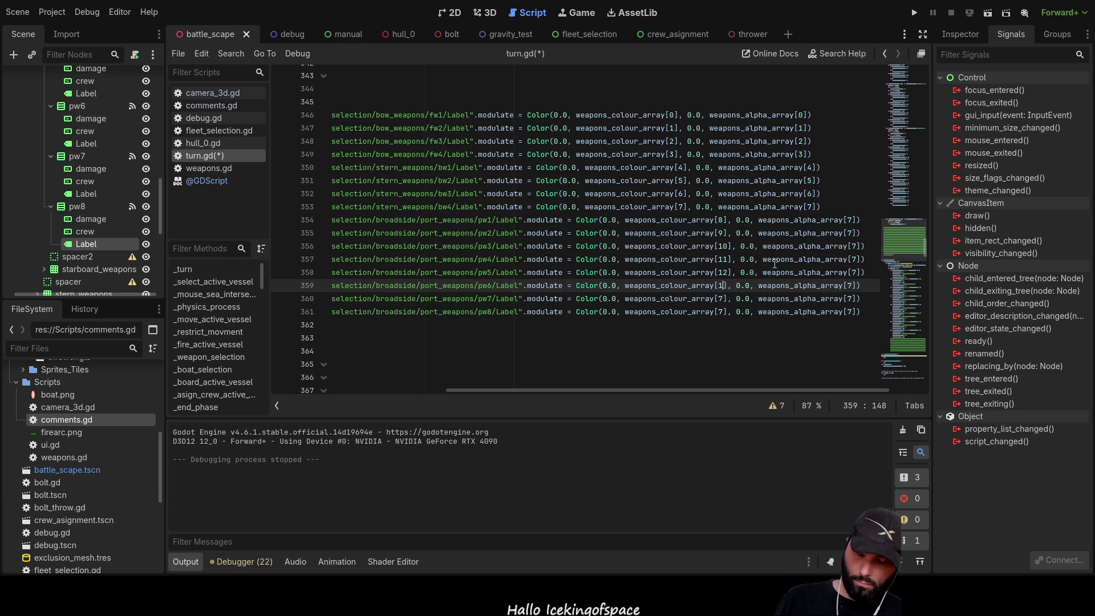
text(3)
key(Down)
key(BackSpace)
text(1)
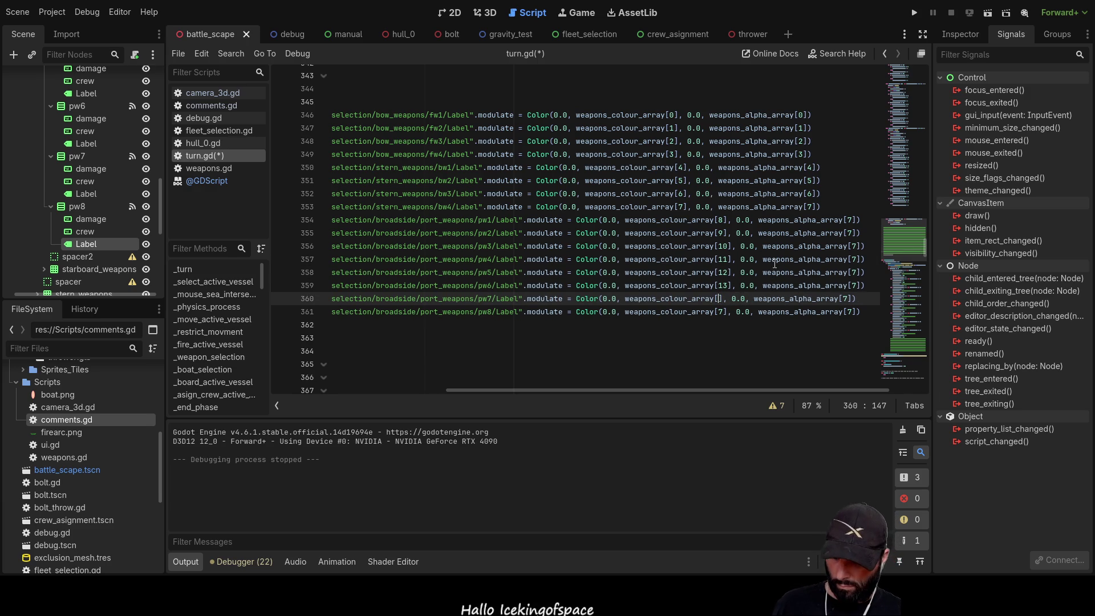
text(4)
key(Down)
key(BackSpace)
text(15)
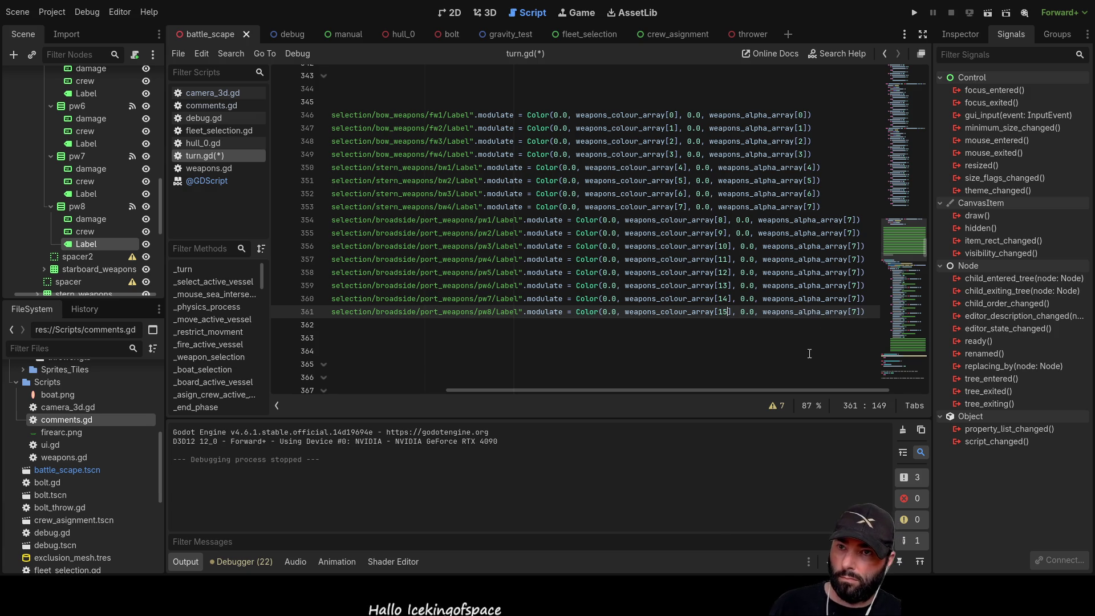
Renumber the weapons_alpha_array indices on lines 354–361 to 8 through 15
drag(810, 388, 872, 388)
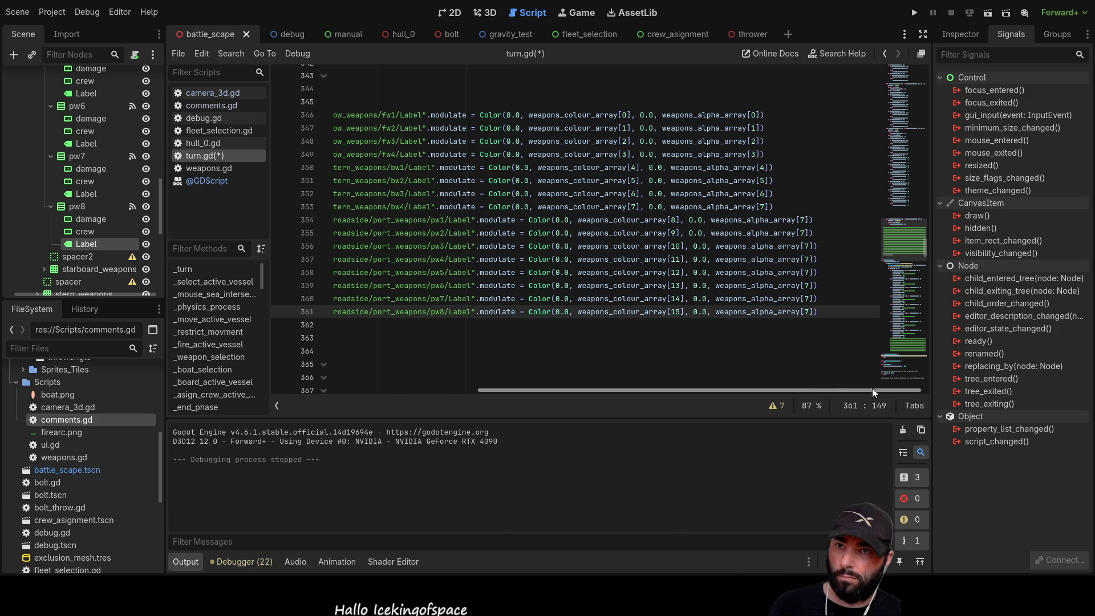
click(802, 220)
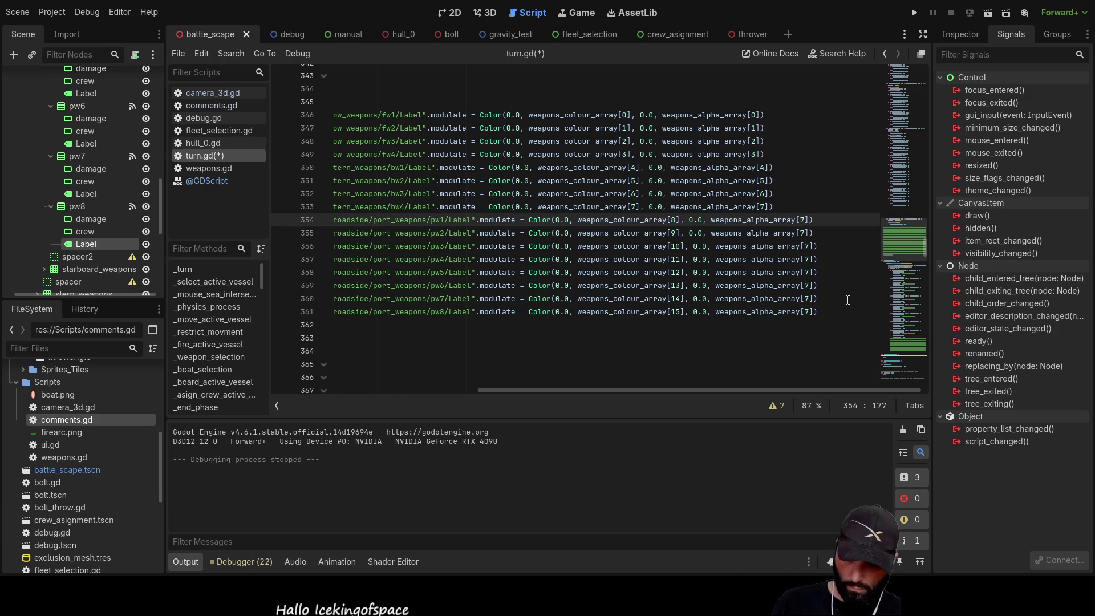
key(Down)
key(BackSpace)
text(9)
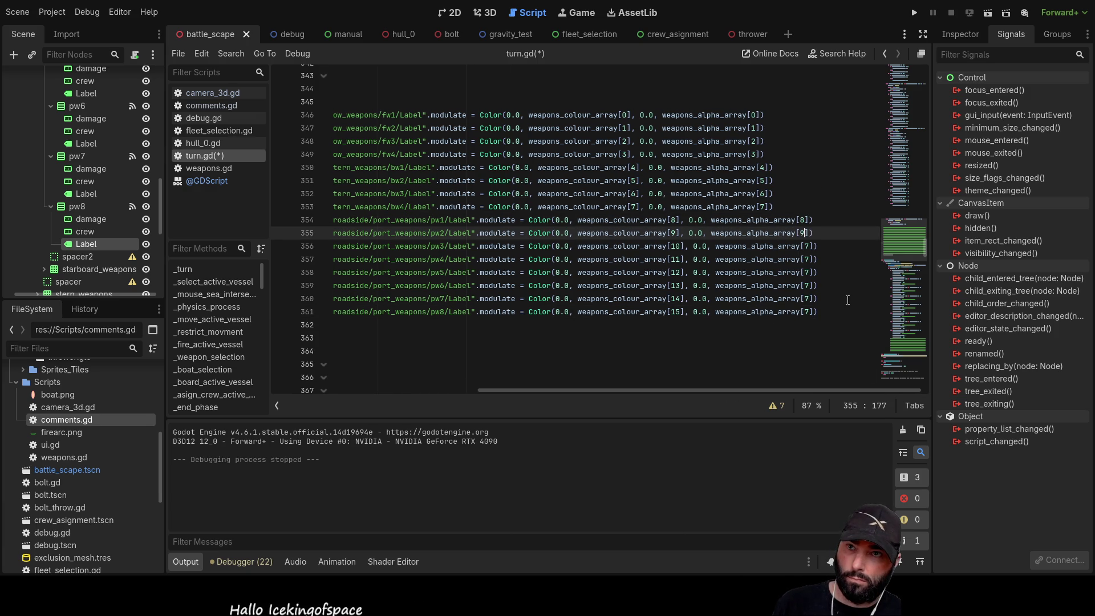
key(Down)
text(10)
key(Down)
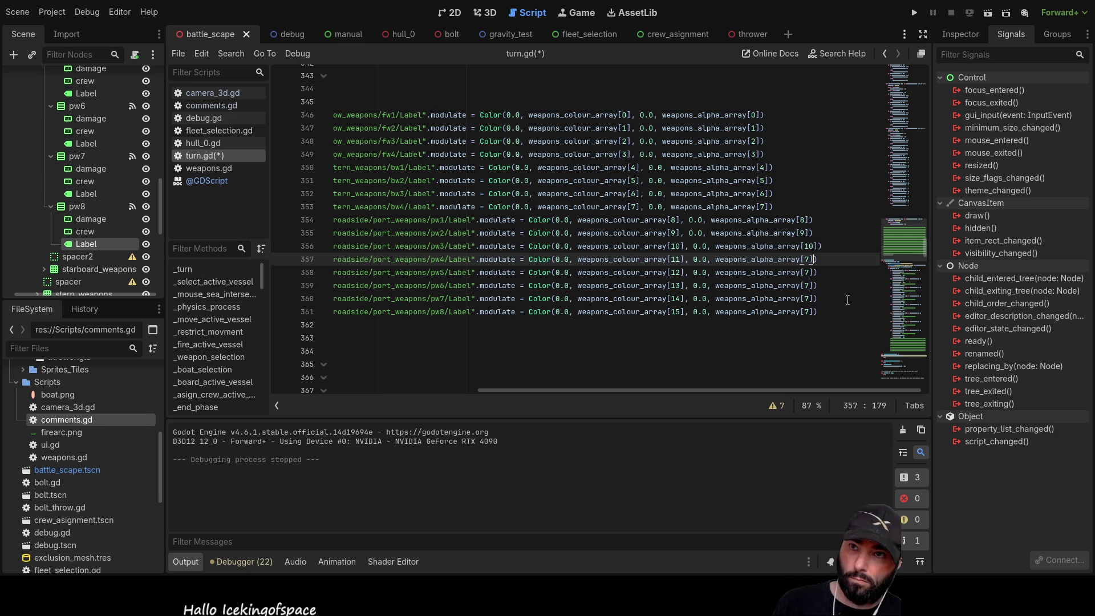
key(Delete)
text(11)
key(Down)
key(BackSpace)
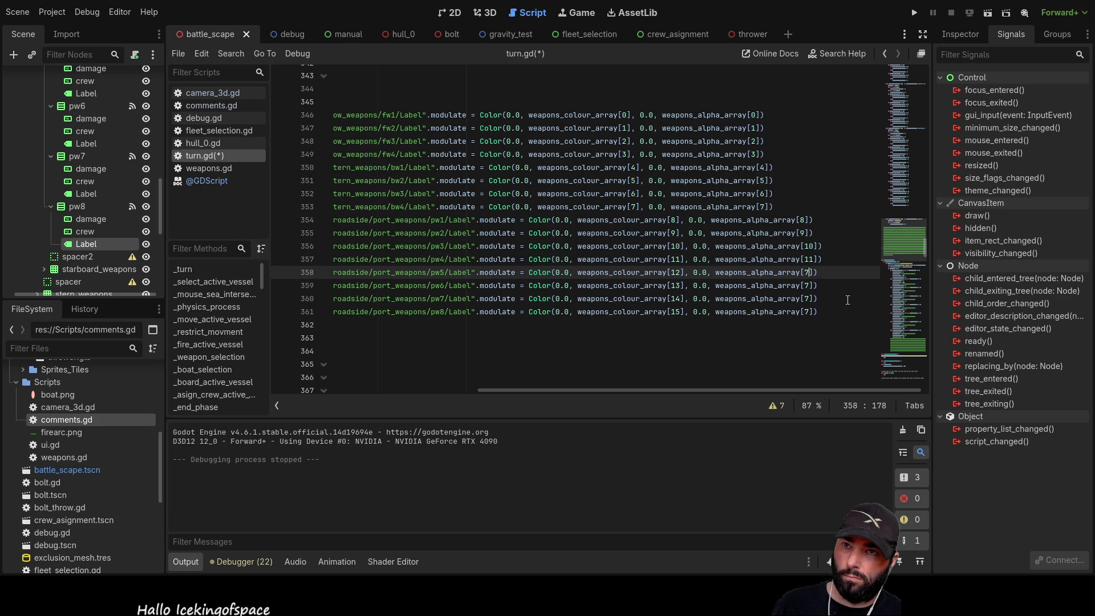
text(12)
key(Down)
key(BackSpace)
text(1)
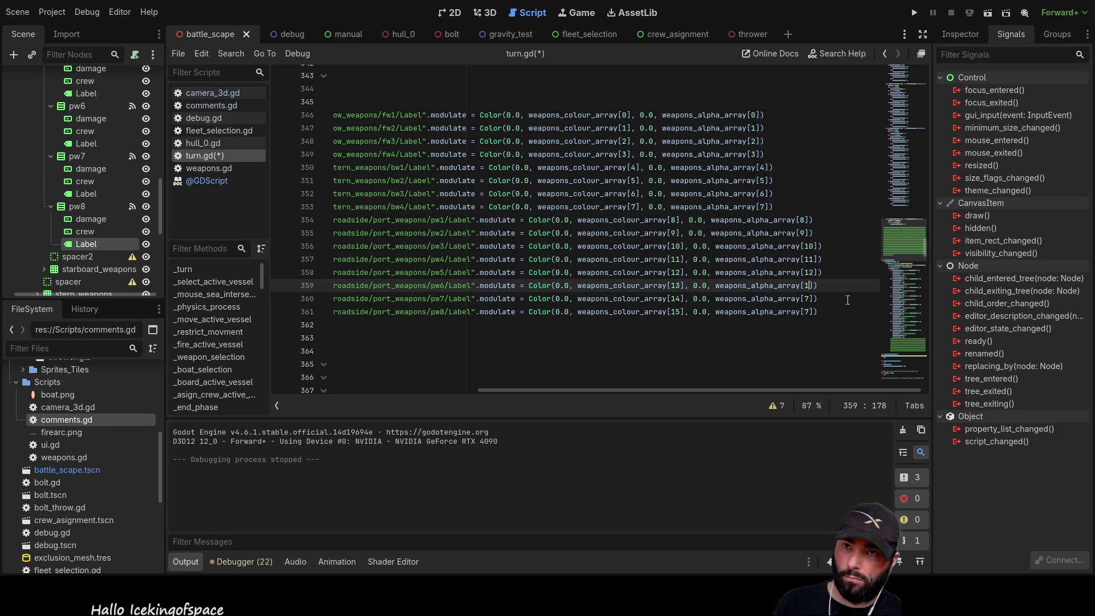
text(3)
key(Down)
key(BackSpace)
text(14)
key(Down)
key(BackSpace)
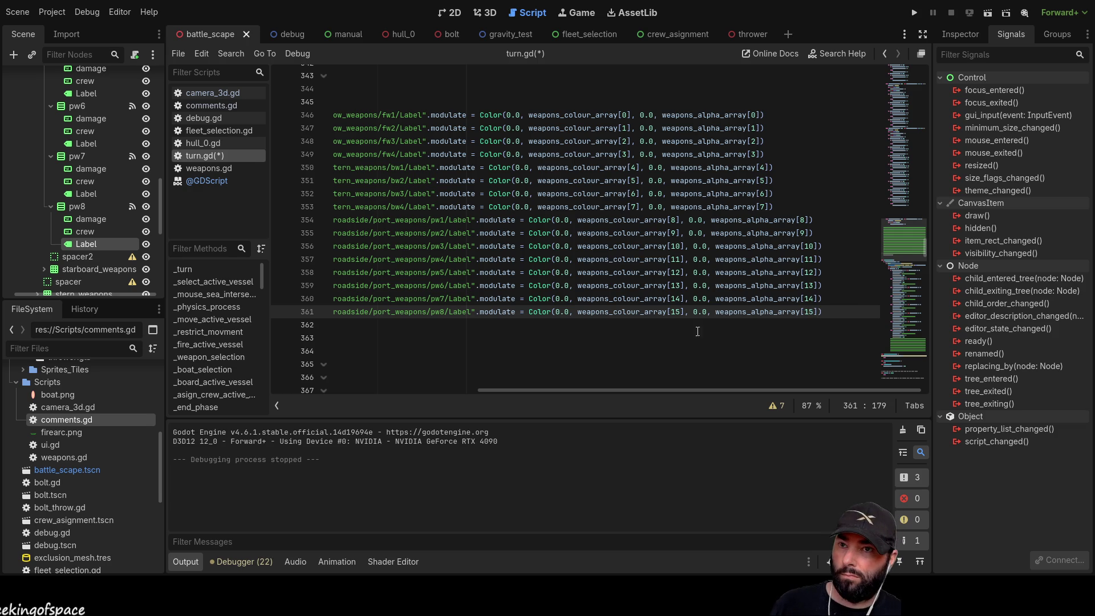
scroll(703, 390, up, 5)
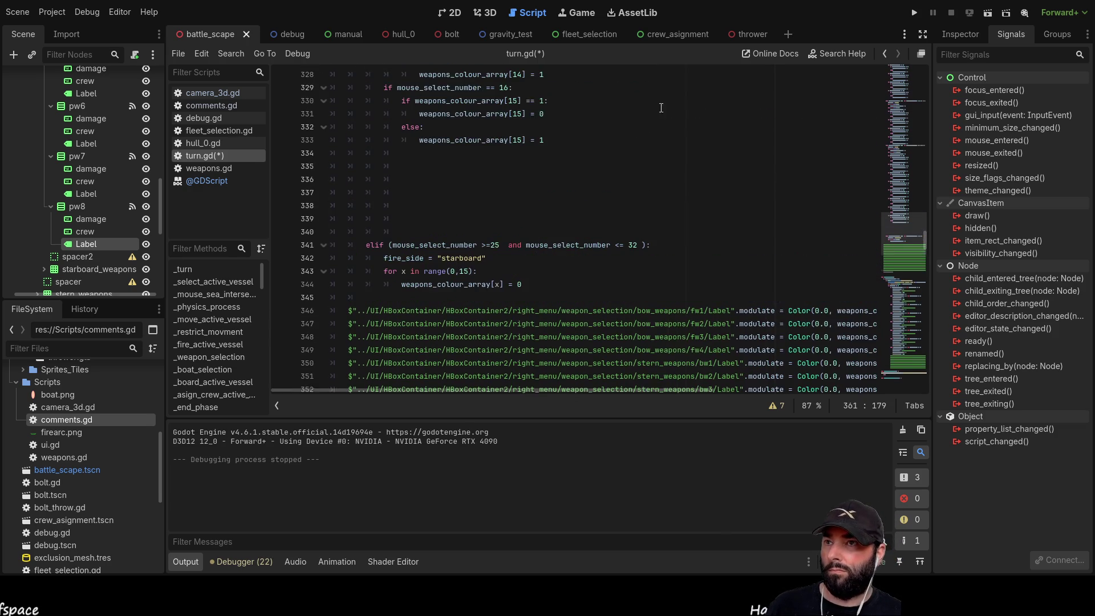
click(914, 12)
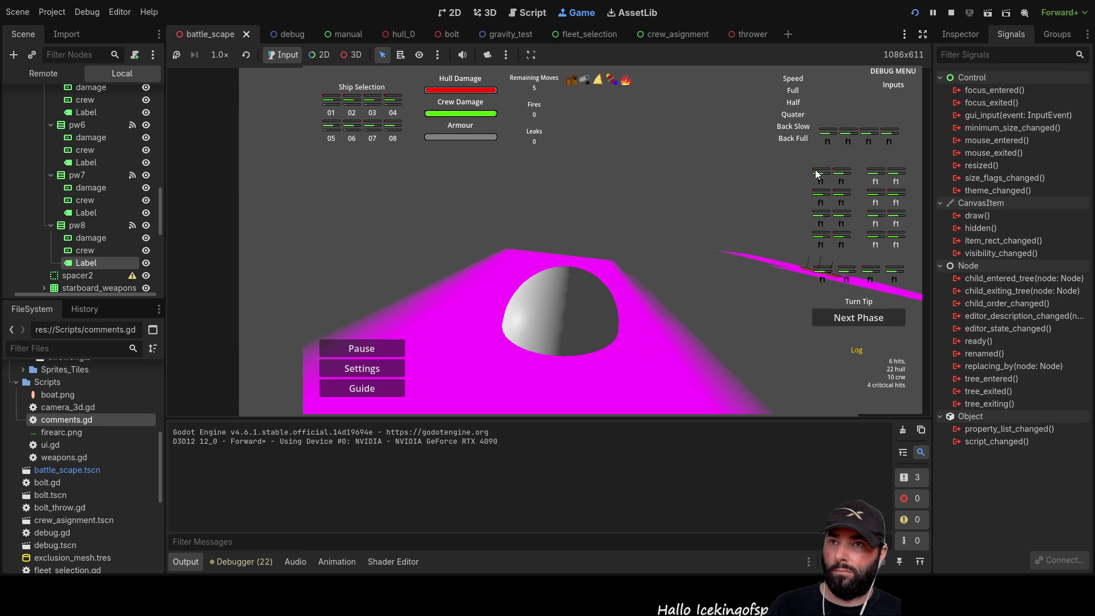
click(819, 174)
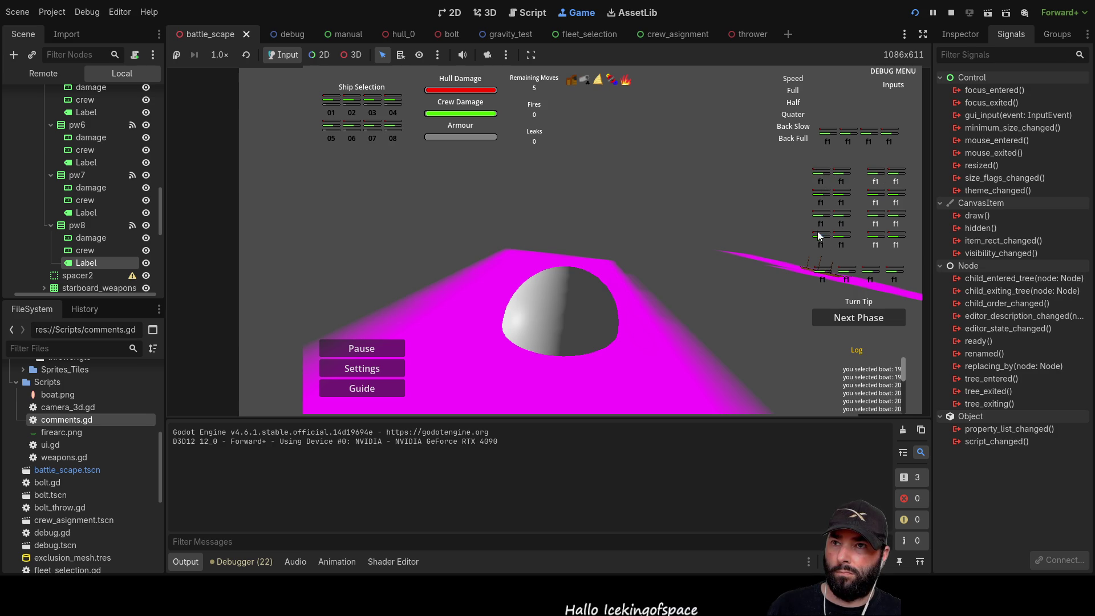
click(842, 171)
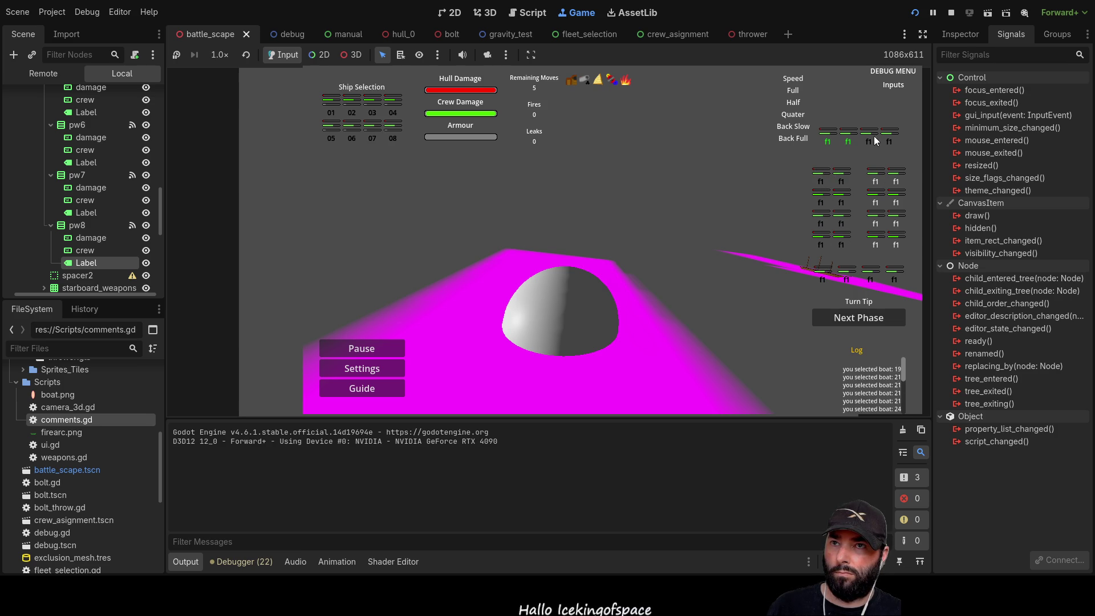
click(841, 194)
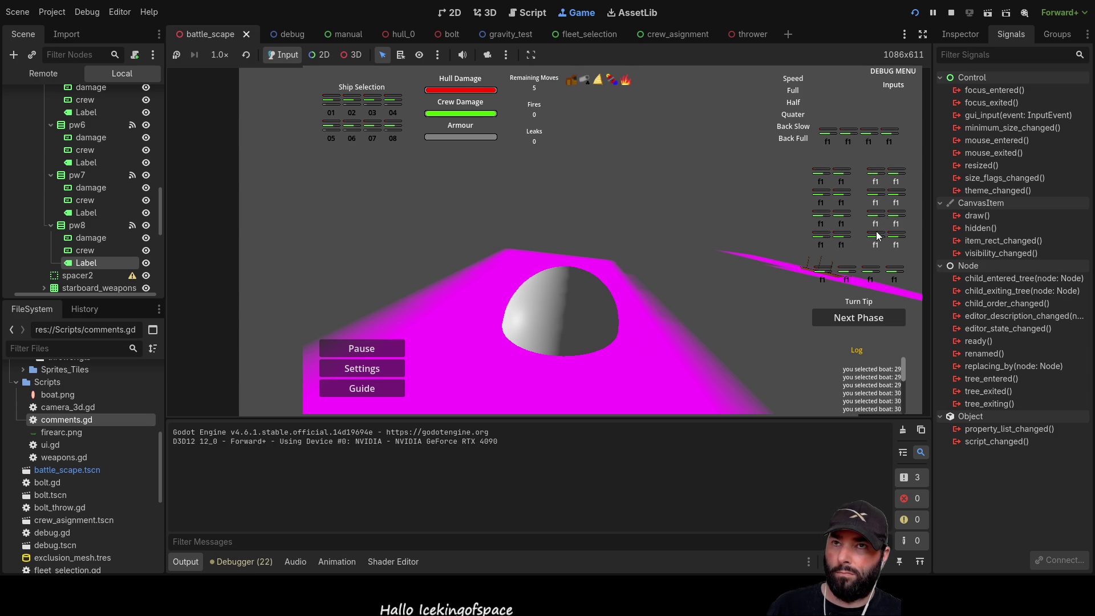
key(F8)
scroll(649, 197, up, 3)
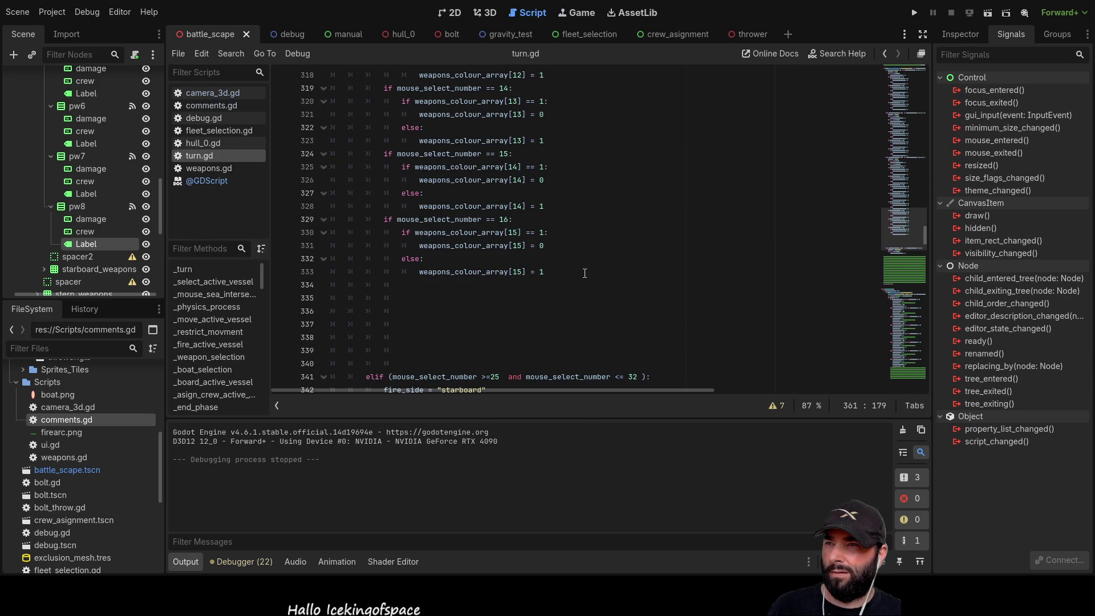
Change the port mouse_select_number checks on lines 294–314 to 17 through 21
scroll(584, 273, up, 9)
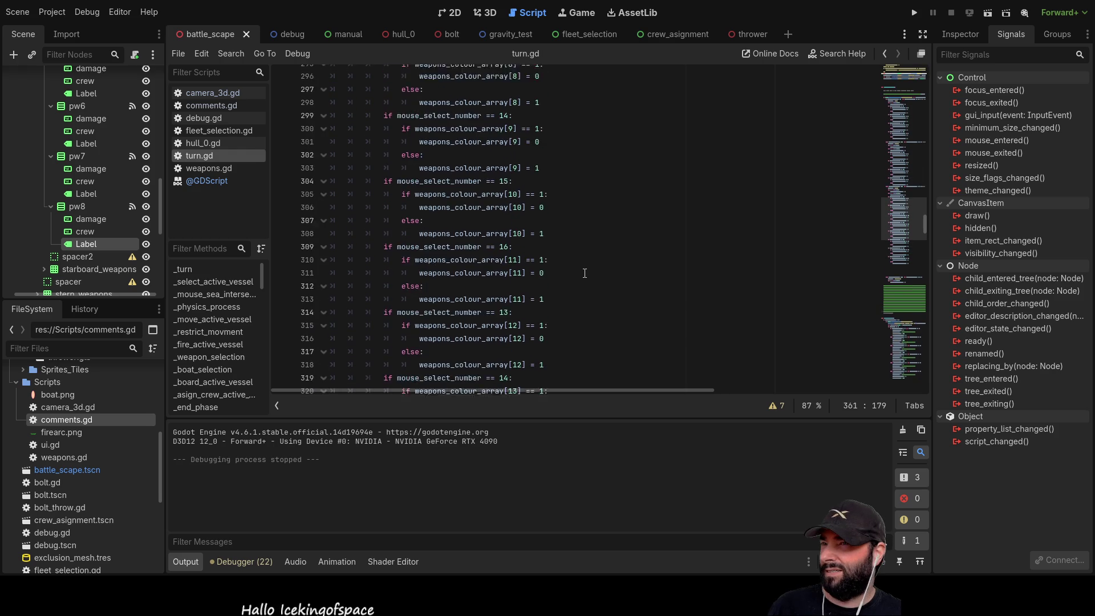
scroll(585, 274, up, 5)
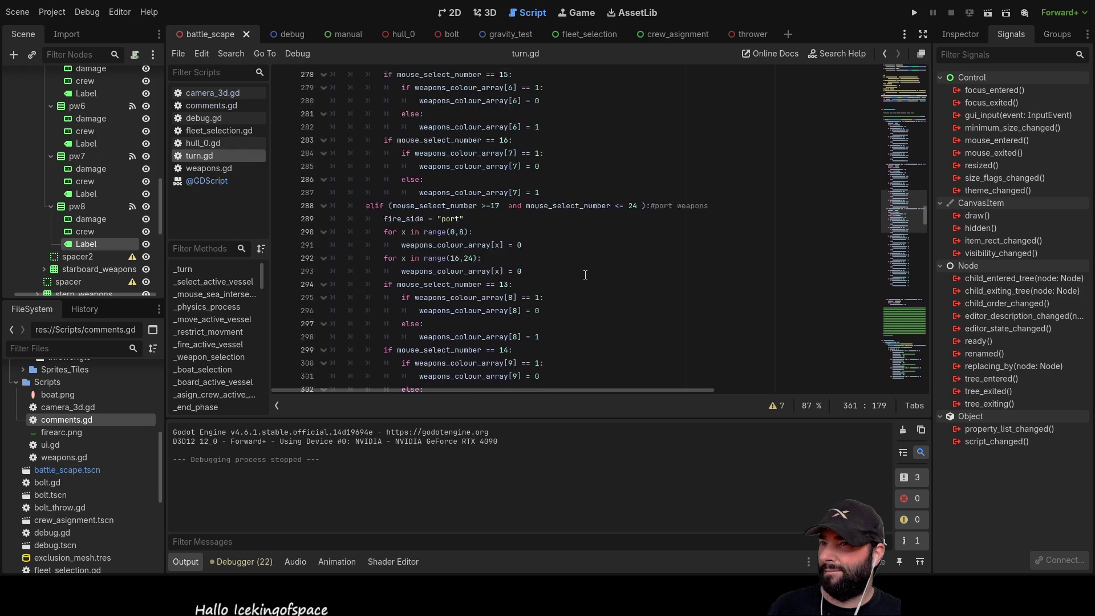
double_click(505, 310)
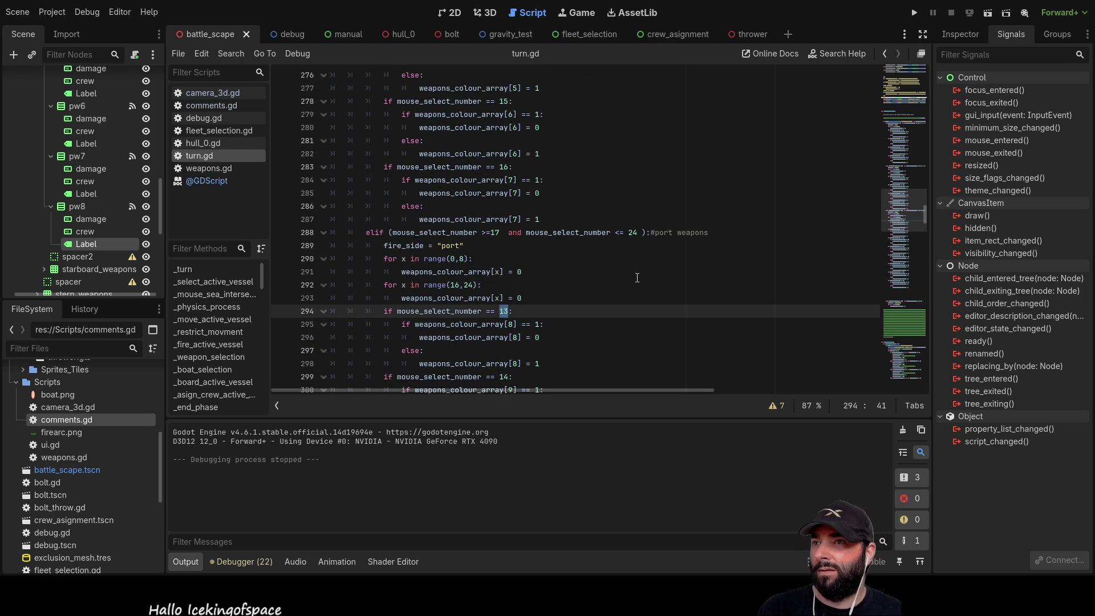
scroll(636, 268, down, 2)
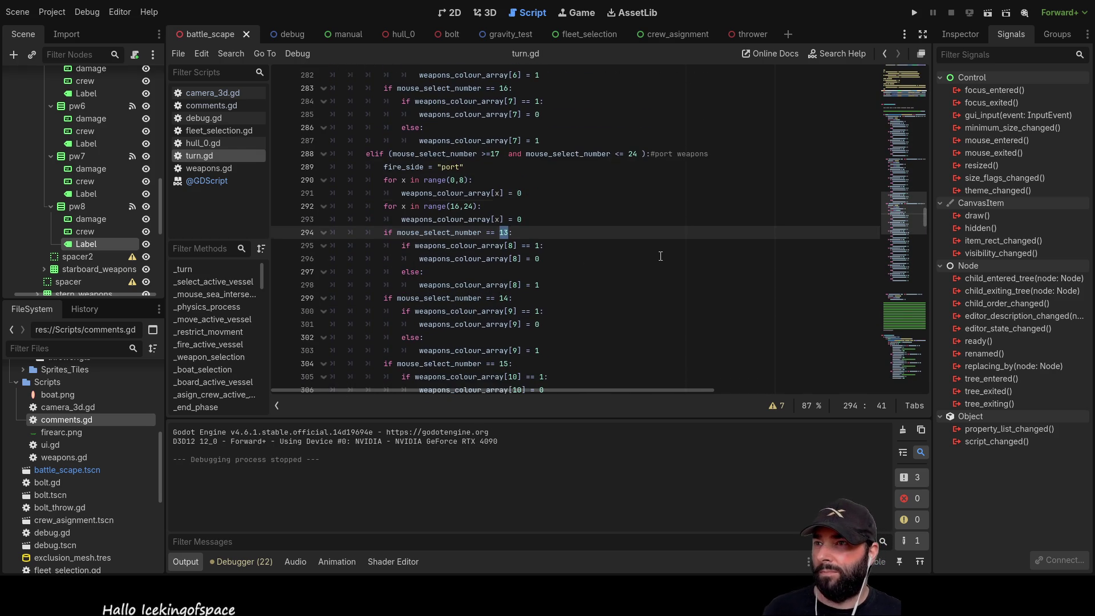
scroll(661, 256, down, 1)
text(17)
key(Down)
key(Down)
key(Down)
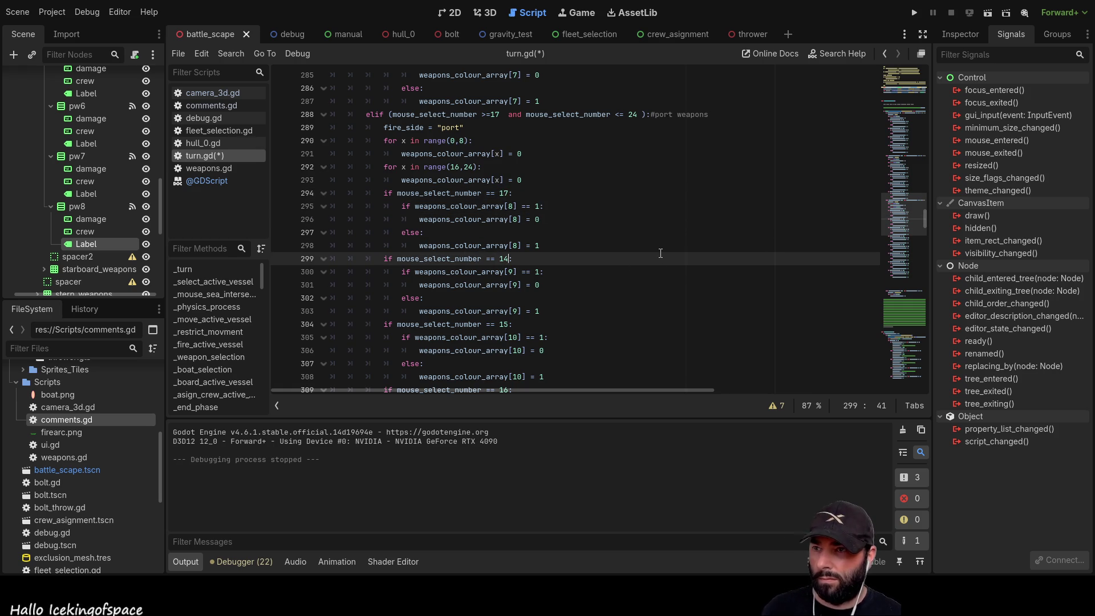
key(Down)
key(Down)
key(Down)
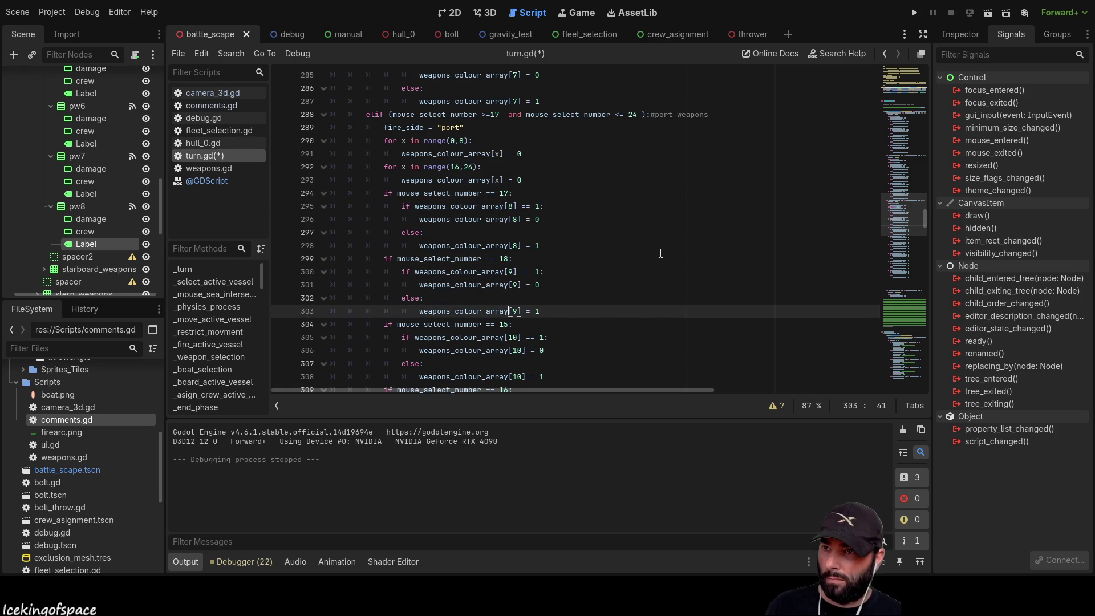
key(Down)
key(Down)
key(Down)
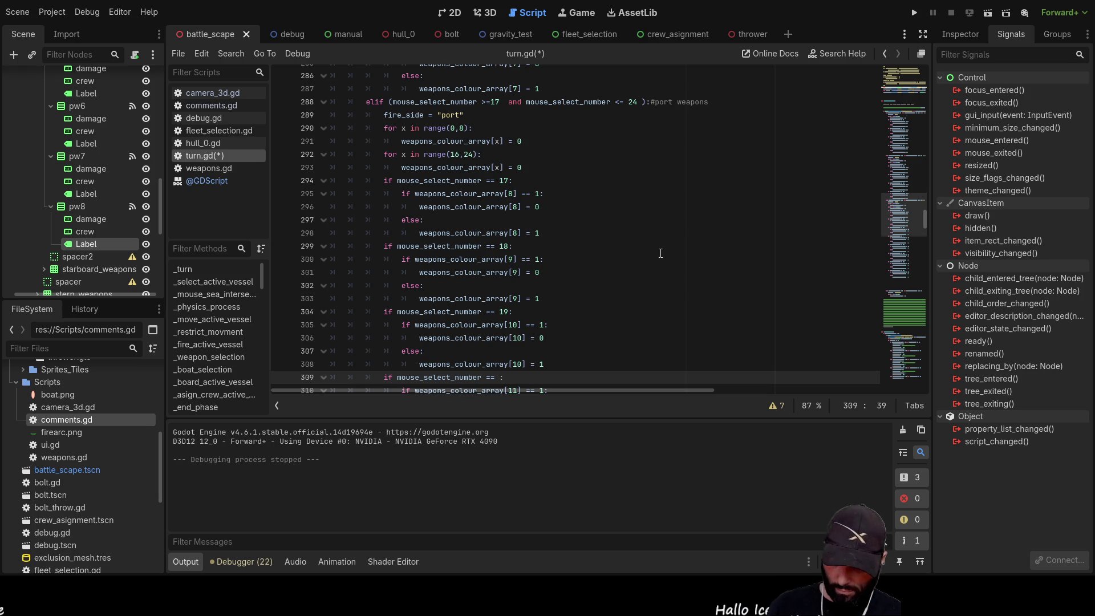
key(Down)
key(Down)
key(Down)
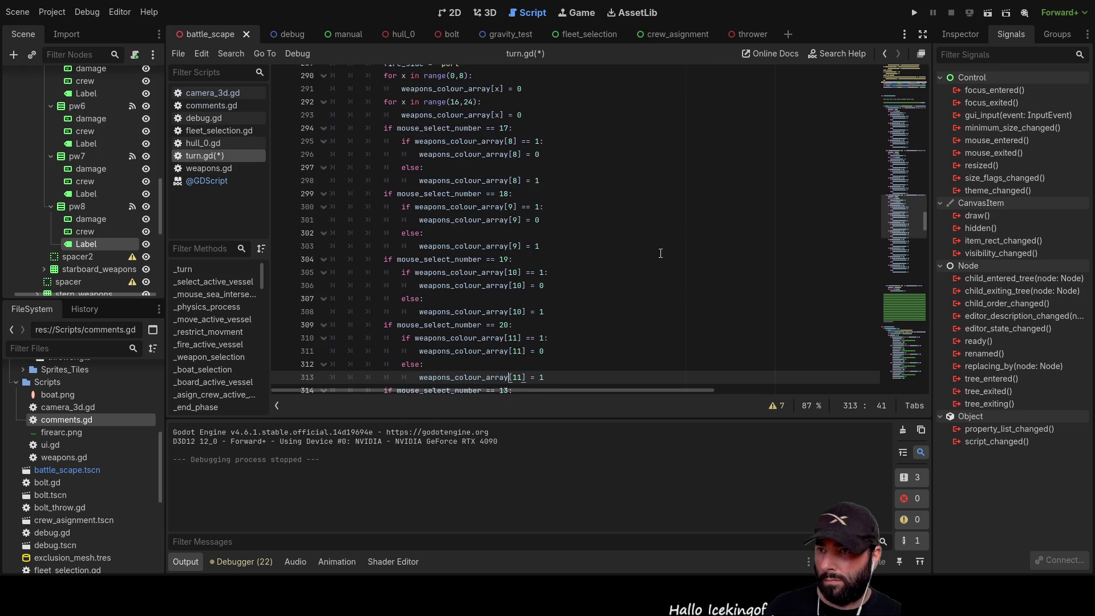
text(21)
Set the checks on lines 319, 324 and 329 to 22, 23 and 24, then run the project
key(Down)
key(Down)
key(Down)
key(BackSpace)
key(BackSpace)
text(22)
key(Down)
key(Down)
key(Down)
key(BackSpace)
key(BackSpace)
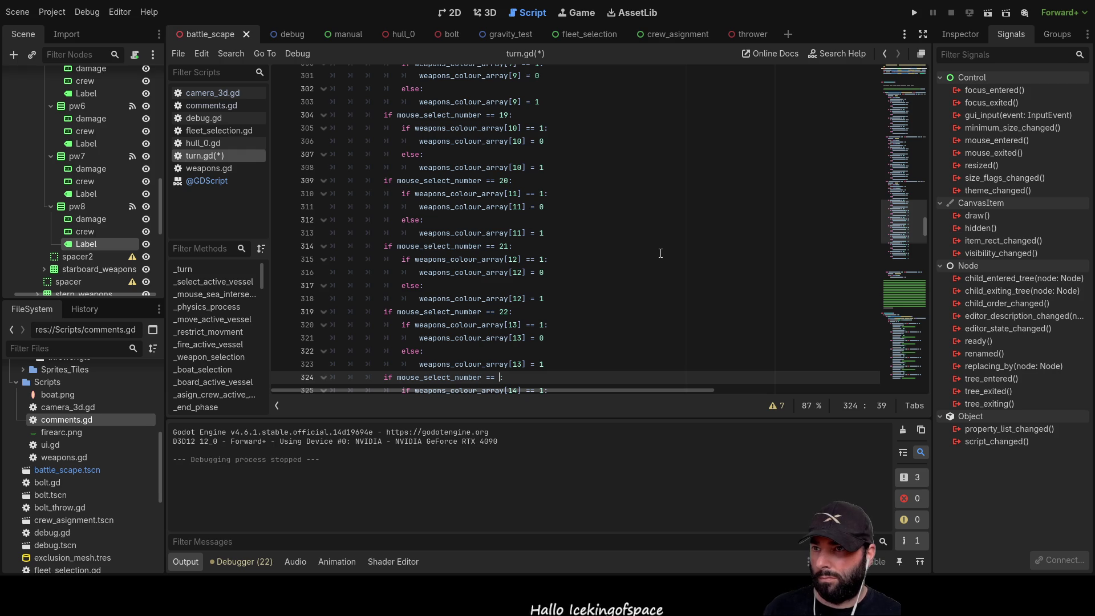
text(23)
key(Down)
key(Down)
key(Down)
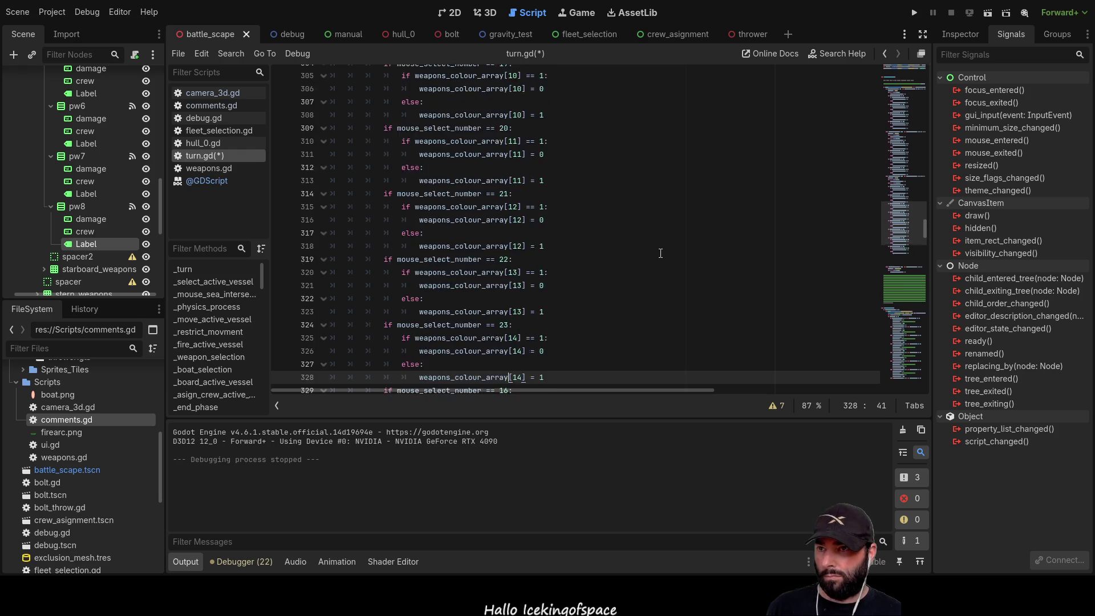
key(BackSpace)
key(BackSpace)
text(24)
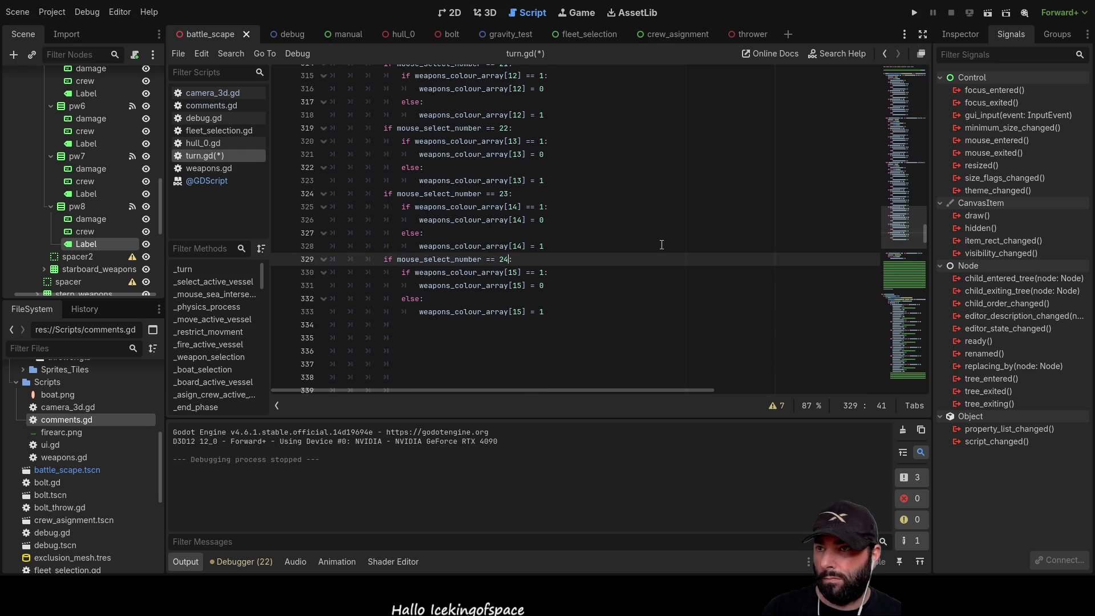
scroll(661, 253, up, 9)
click(915, 13)
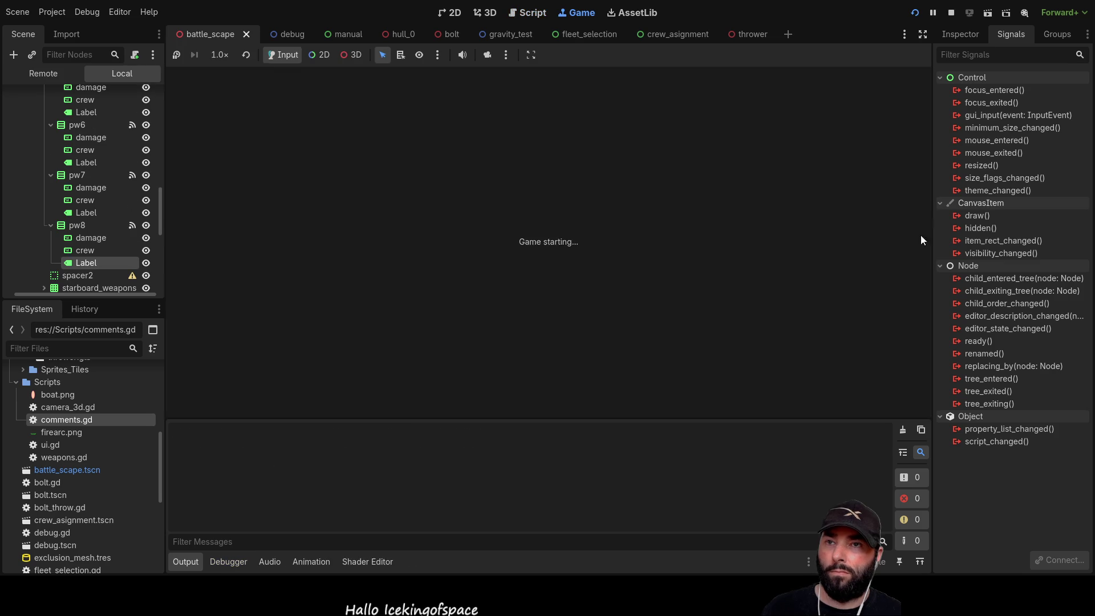
Toggle several port weapon labels on, plus one top-row label, in the running game
click(821, 178)
click(841, 179)
click(842, 199)
click(822, 201)
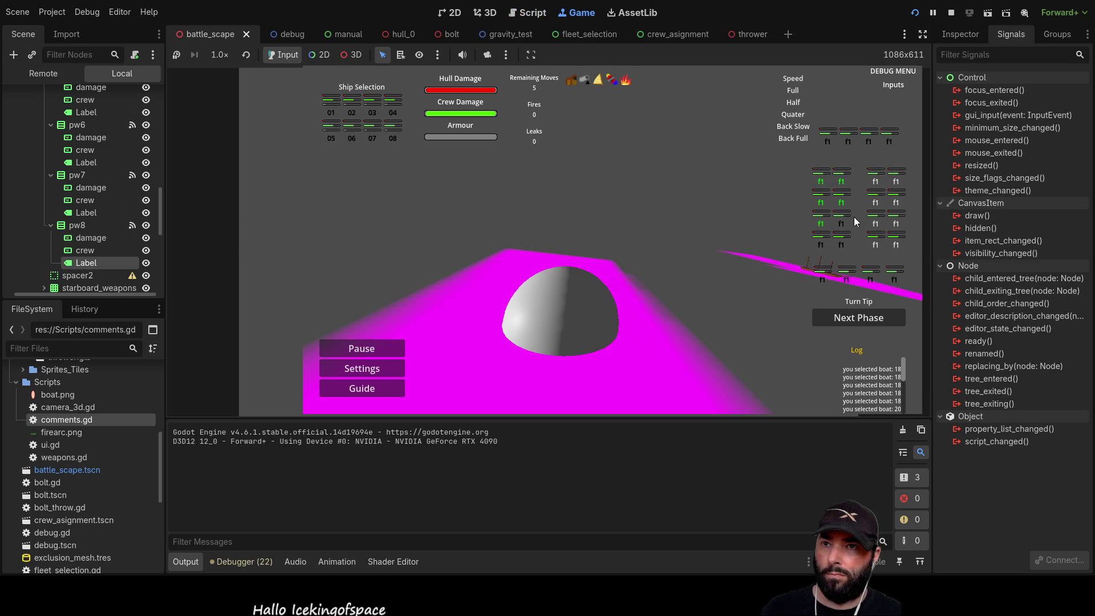
click(846, 222)
click(823, 243)
click(841, 243)
click(875, 136)
Toggle the left weapon label columns and individual top-left and second-row slots to test side switching
click(843, 241)
click(827, 221)
click(843, 221)
click(843, 199)
click(823, 199)
click(823, 178)
click(844, 177)
click(844, 243)
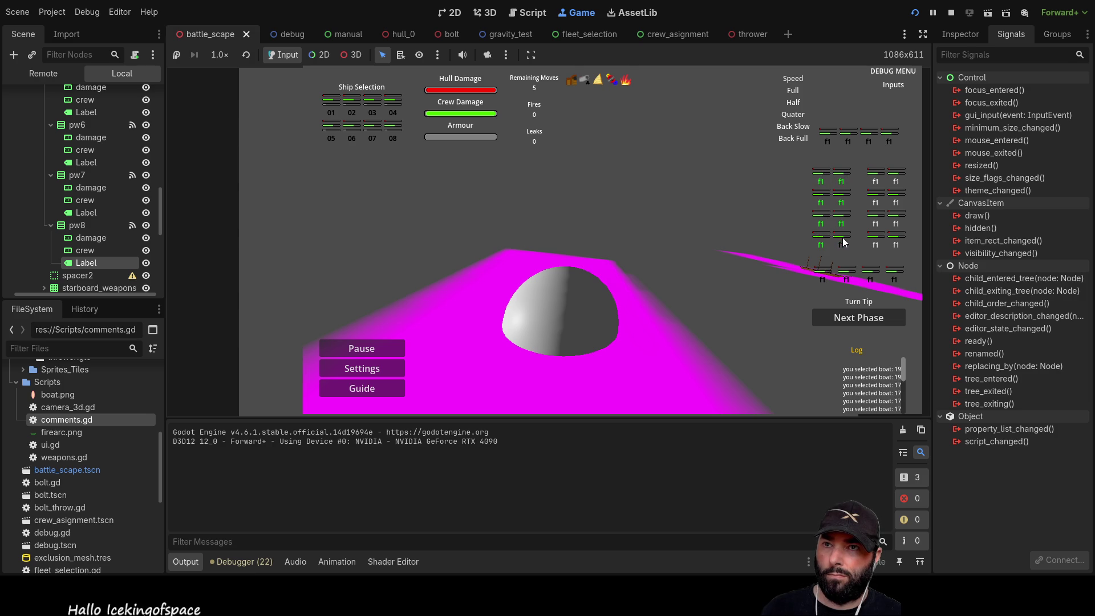
click(824, 179)
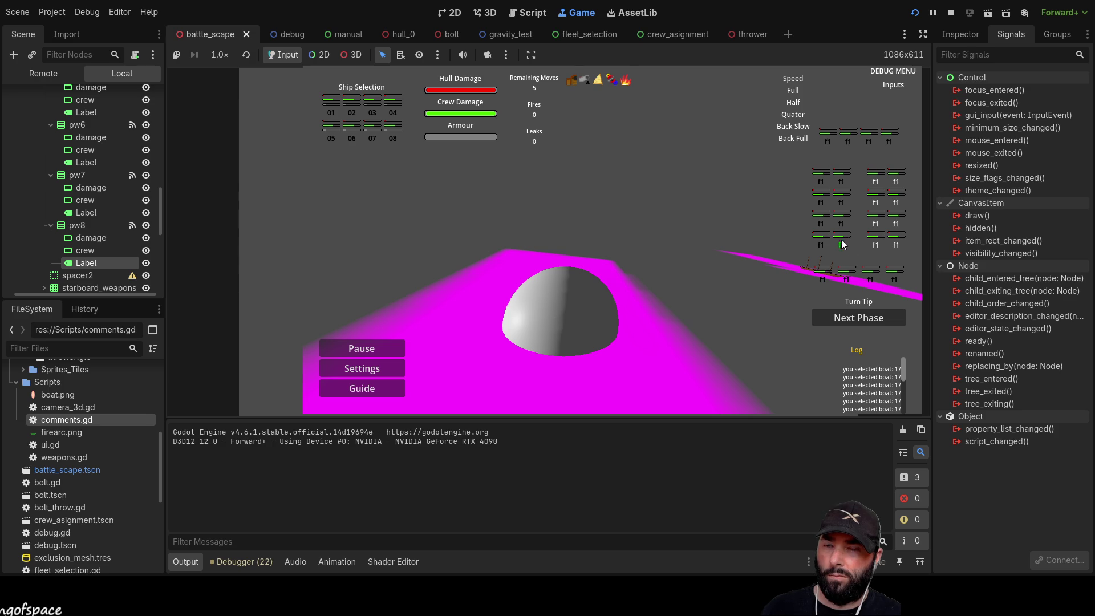
click(822, 198)
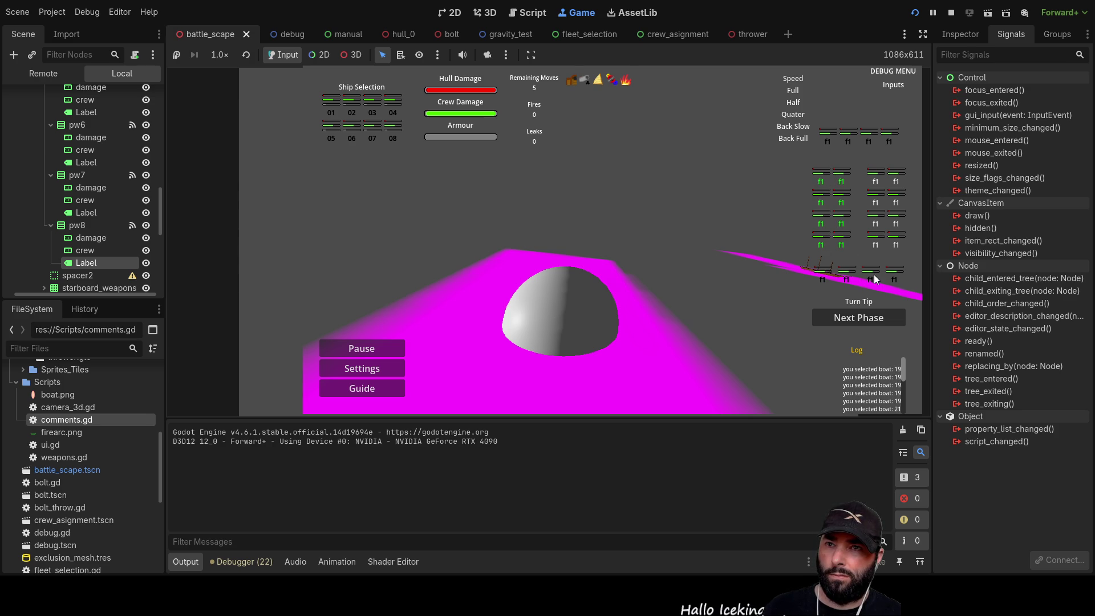
Select the top-left pair, then the left-pair weapon slots in rows 2–4
click(821, 180)
click(843, 182)
click(818, 198)
click(842, 200)
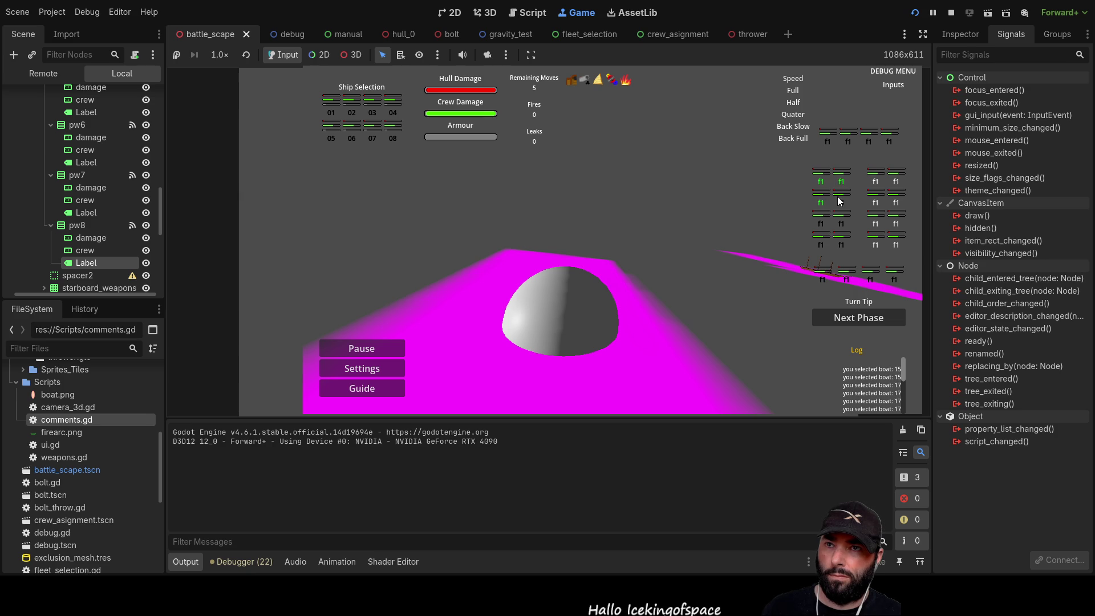
click(842, 222)
click(822, 223)
click(821, 243)
click(837, 246)
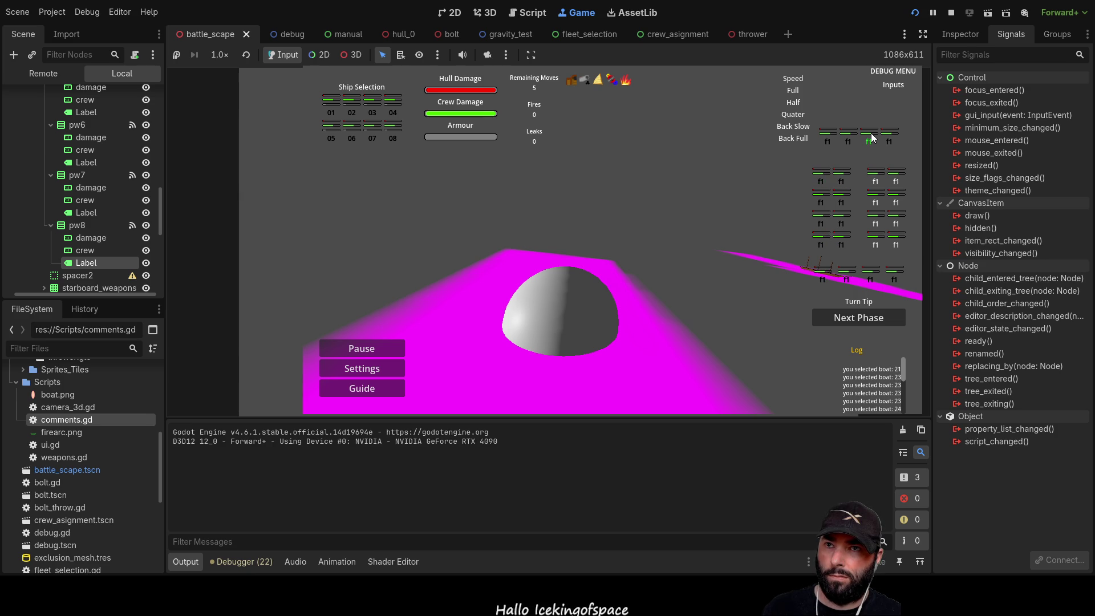
Select left-pair slots in rows 1–3 and the fourth-row right slot, then stop the game
click(822, 181)
click(842, 181)
click(842, 202)
click(822, 202)
click(822, 223)
click(839, 224)
click(840, 244)
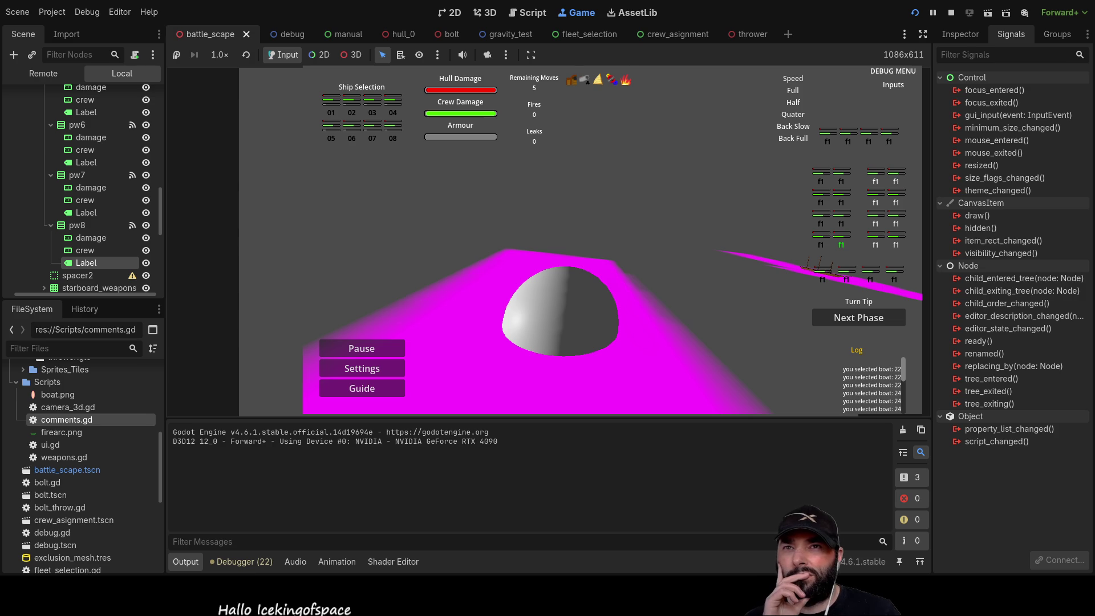
click(951, 12)
Change the starboard loop bound on line 343 from range(0,15) to range(0,16) and rerun the game
scroll(544, 284, up, 3)
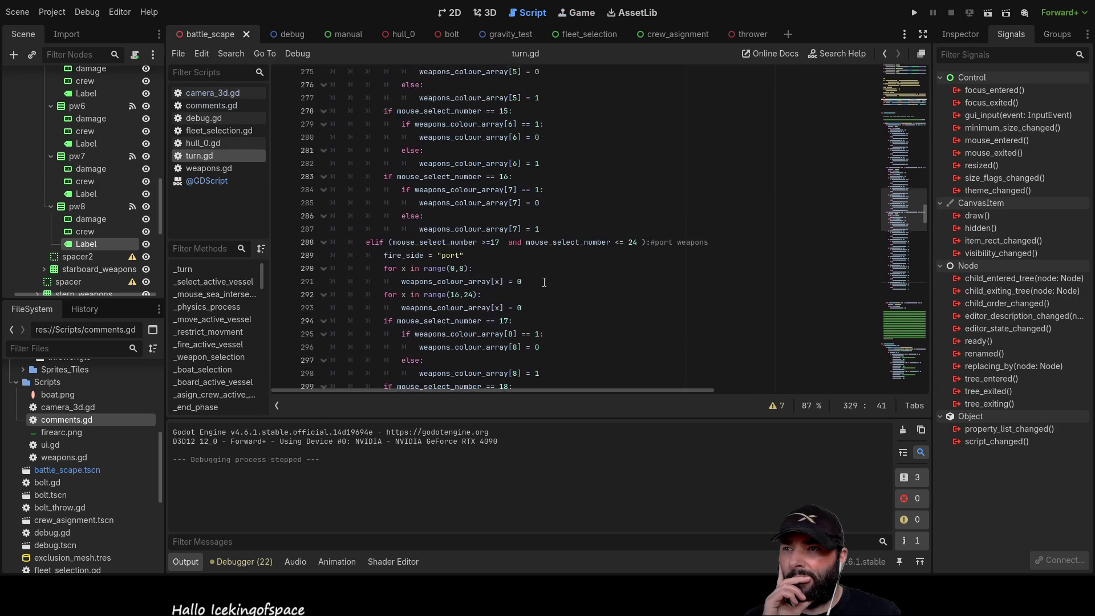
scroll(546, 277, down, 10)
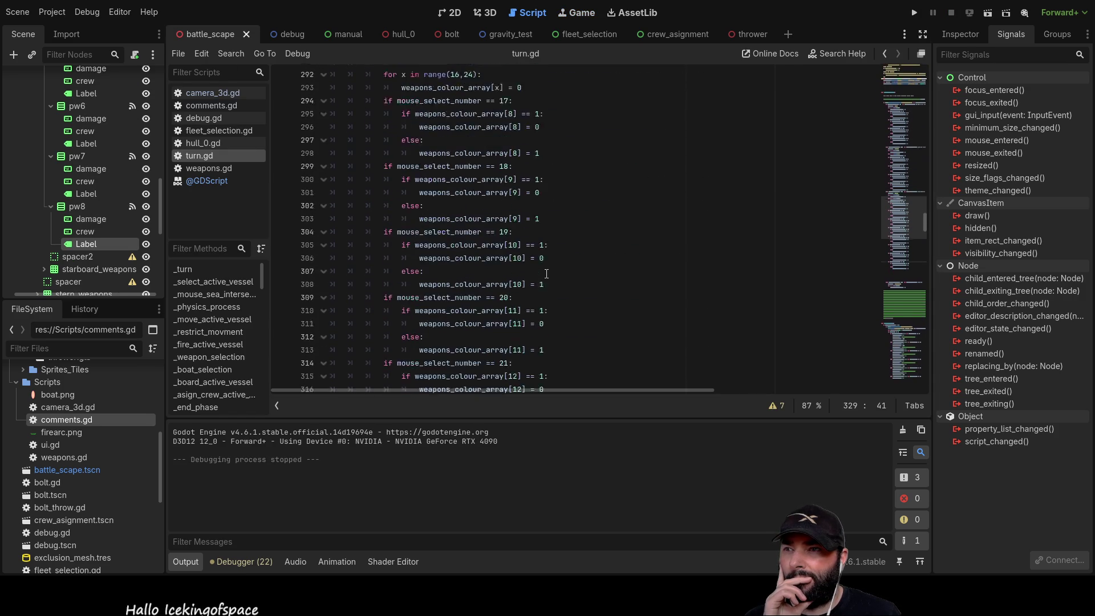
scroll(548, 272, up, 2)
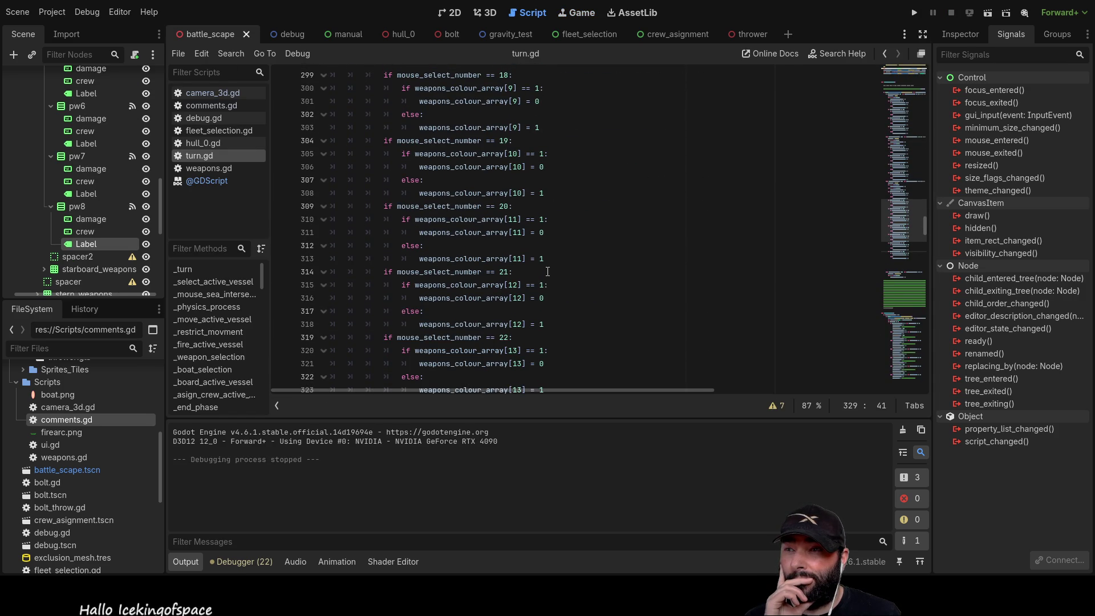
scroll(548, 272, down, 10)
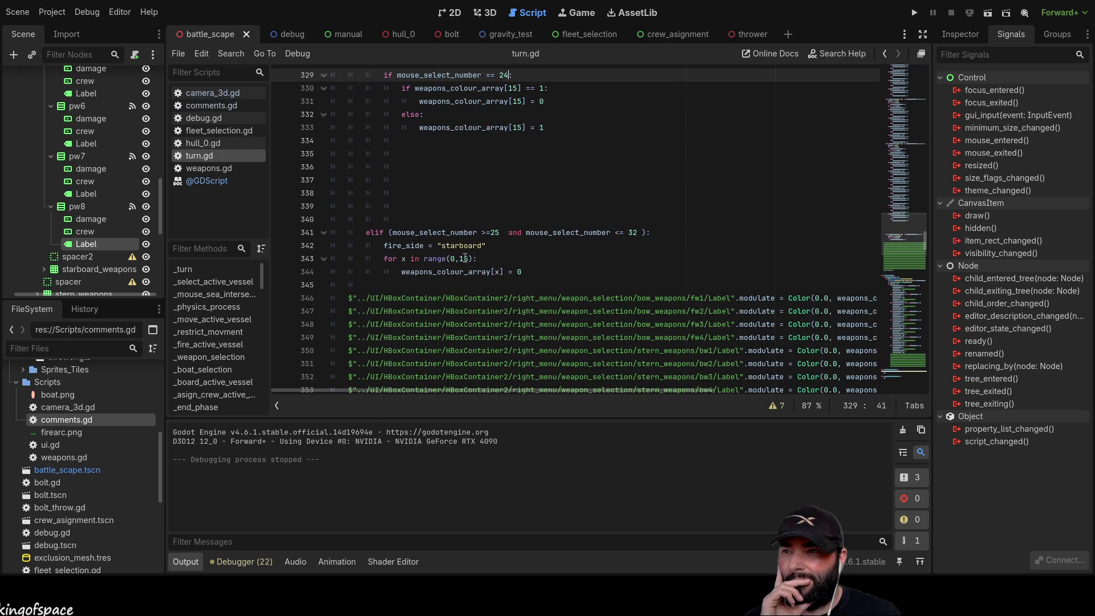
click(465, 259)
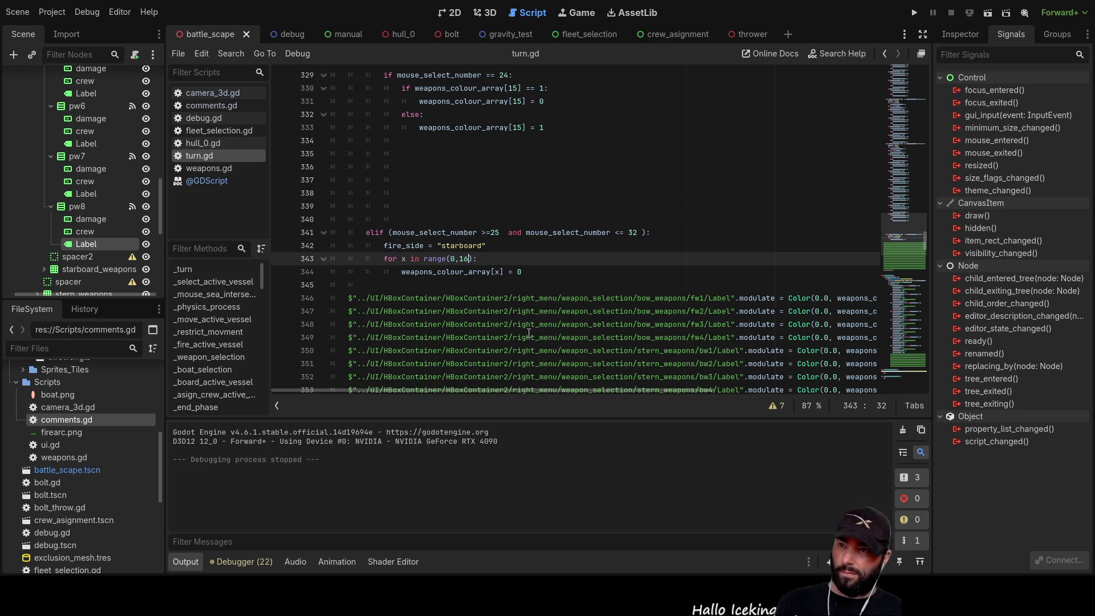
key(BackSpace)
text(6)
click(915, 13)
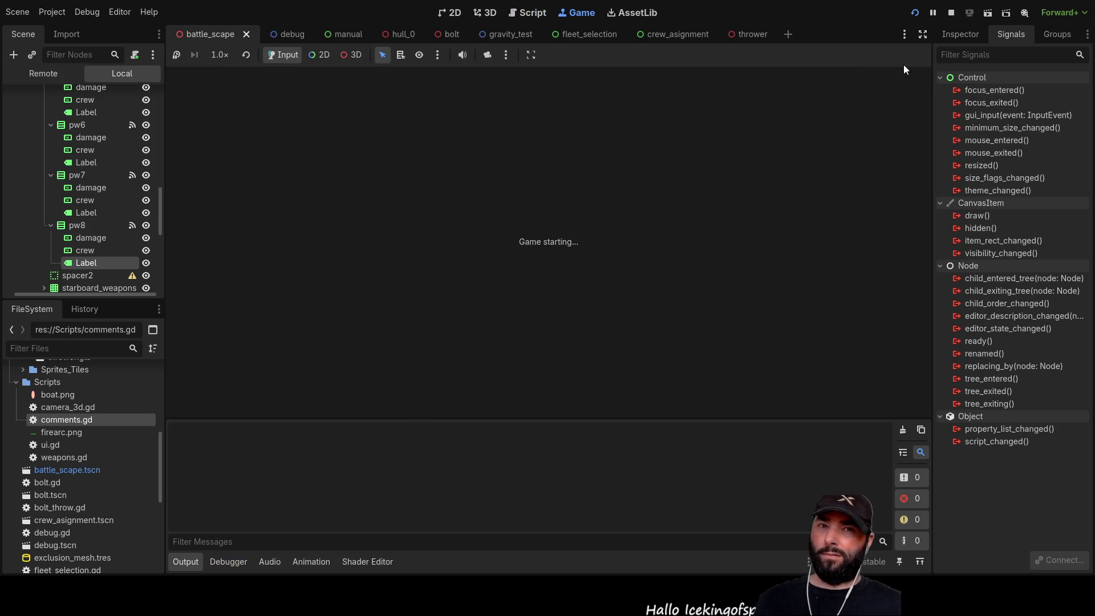
Select the left-pair weapon slots across rows 1–4 to test the fix
click(820, 180)
click(840, 181)
click(841, 202)
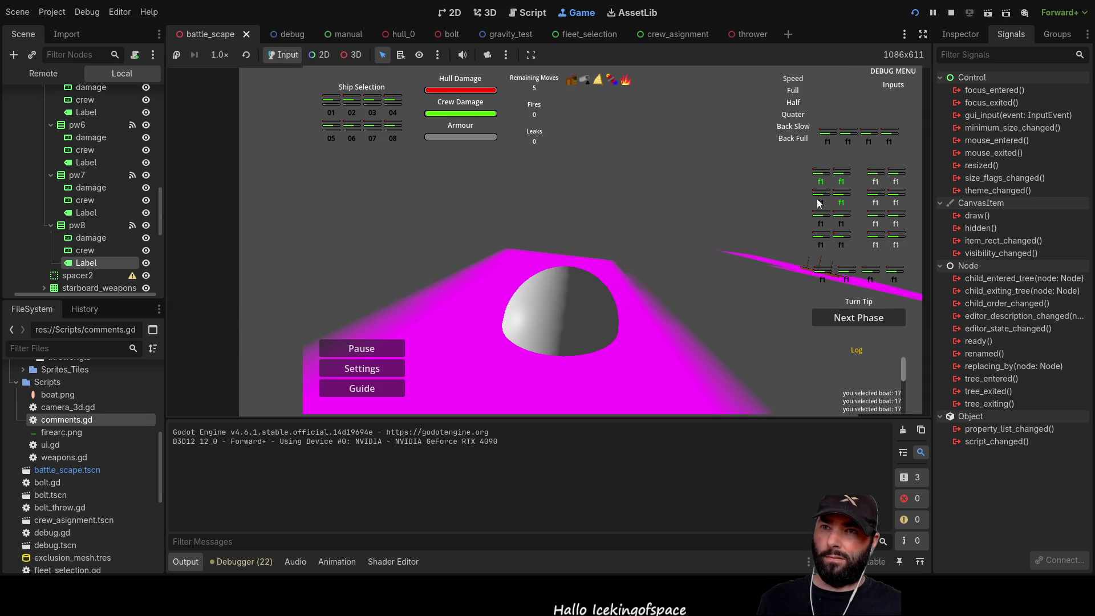
click(820, 203)
click(842, 223)
click(820, 224)
click(821, 245)
click(841, 245)
Toggle right-column weapon slots, then select every slot in the Back Full row
click(892, 210)
click(897, 220)
click(879, 180)
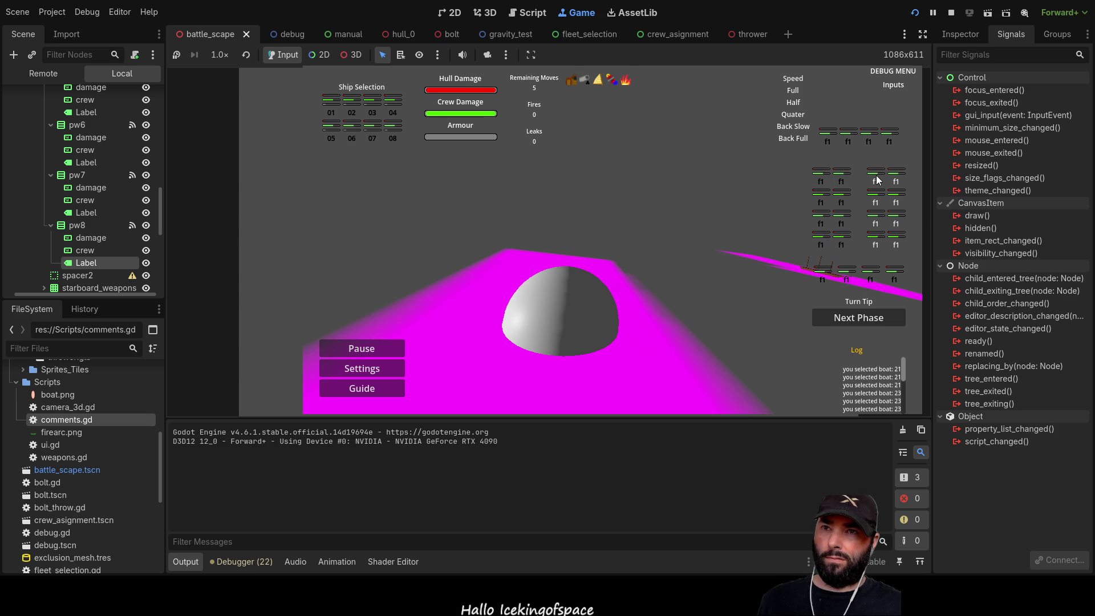
click(871, 174)
click(837, 137)
click(848, 141)
click(869, 141)
click(890, 141)
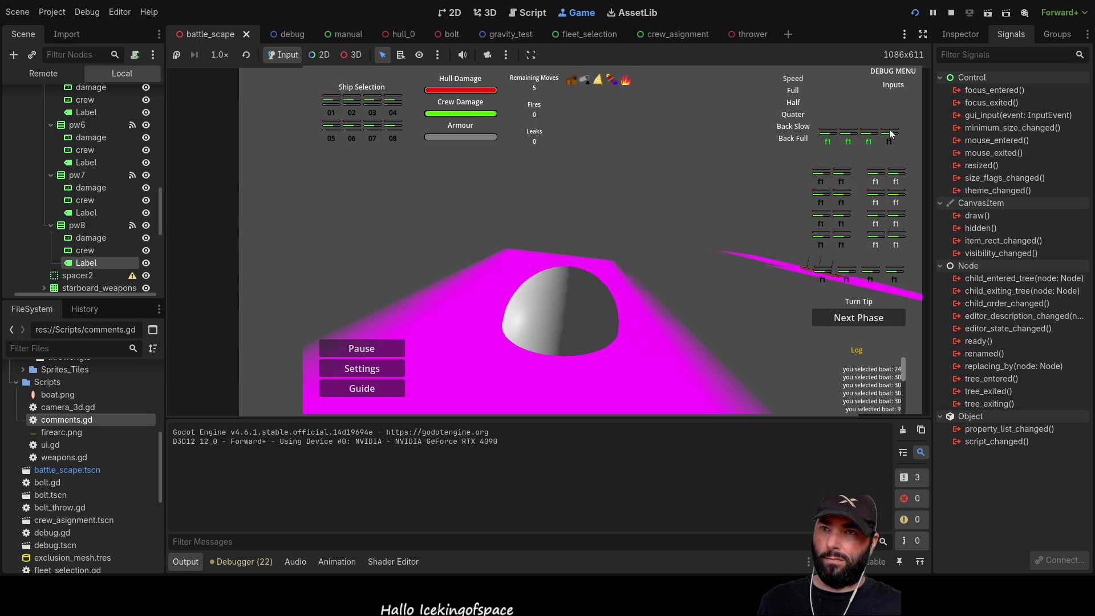
Select the bottom-row weapon slots, then switch selection back to the upper slots
click(824, 279)
click(848, 278)
click(871, 278)
click(895, 278)
click(840, 204)
click(821, 181)
Reselect the left-pair slots in rows 1–4, toggle the right-hand grid slots, then stop the game
click(842, 181)
click(821, 203)
click(821, 223)
click(821, 244)
click(842, 245)
click(888, 225)
click(876, 204)
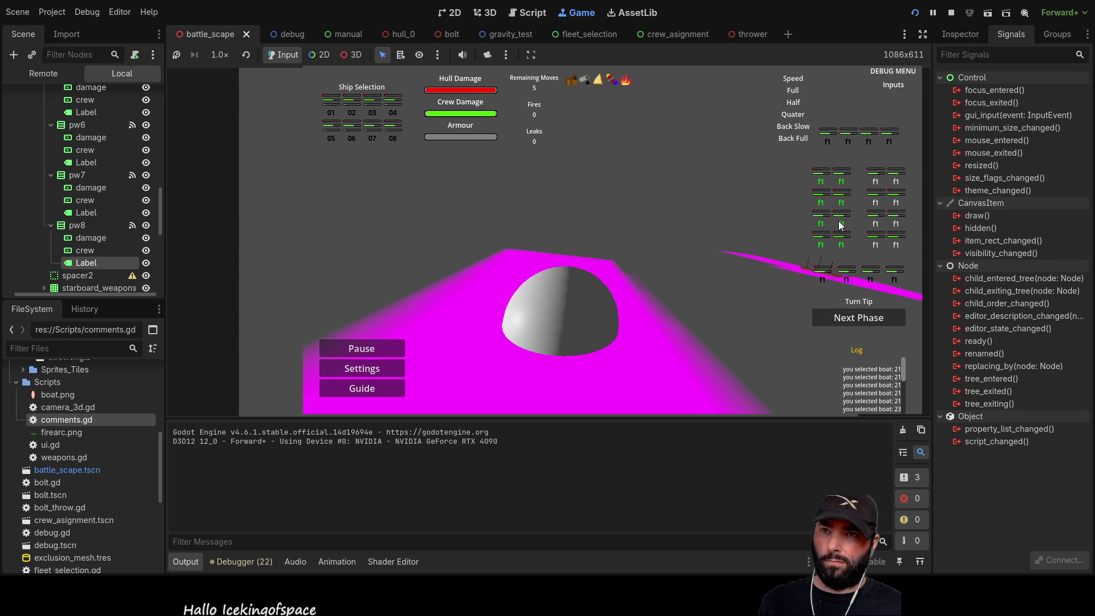
click(878, 215)
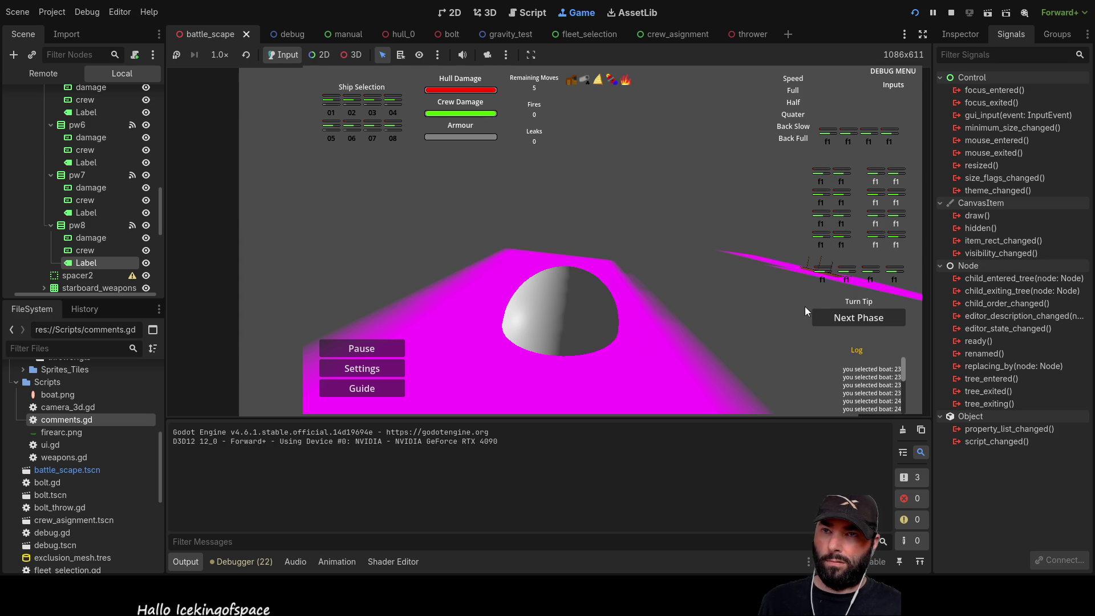
click(951, 12)
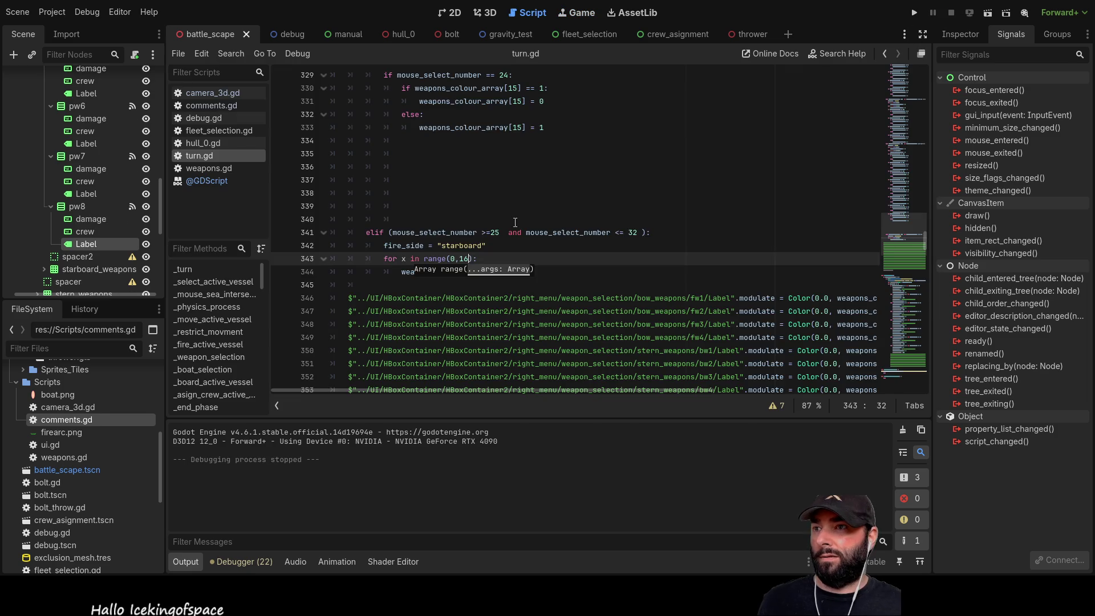
Delete the stray blank lines before the starboard branch in turn.gd
scroll(454, 274, up, 1)
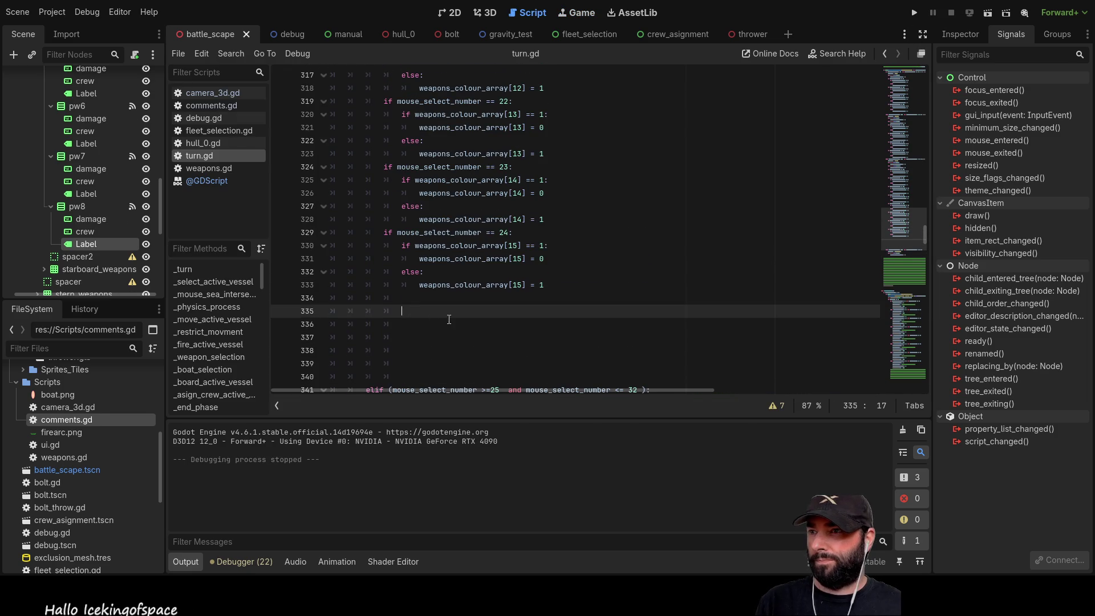
click(459, 292)
scroll(461, 334, down, 3)
key(Down)
key(Down)
key(Down)
key(BackSpace)
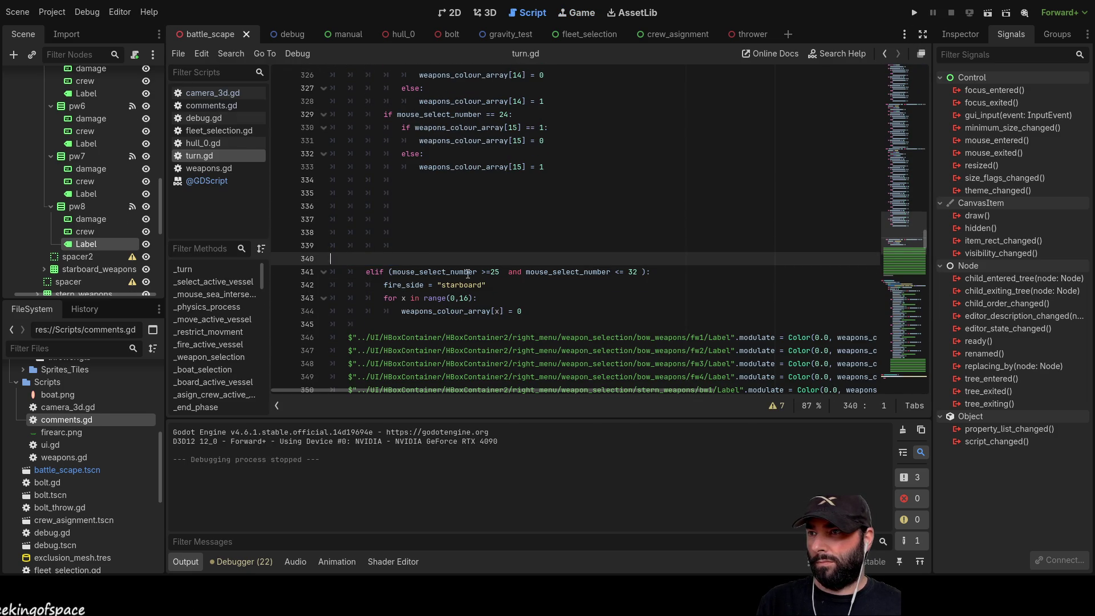
key(BackSpace)
Copy the port weapon checks and paste them into new blank lines under the starboard reset loop
mouse_move(399, 232)
mouse_down()
mouse_move(422, 71)
mouse_move(429, 163)
mouse_move(383, 194)
mouse_move(370, 245)
mouse_move(328, 245)
mouse_up()
key(ctrl+c)
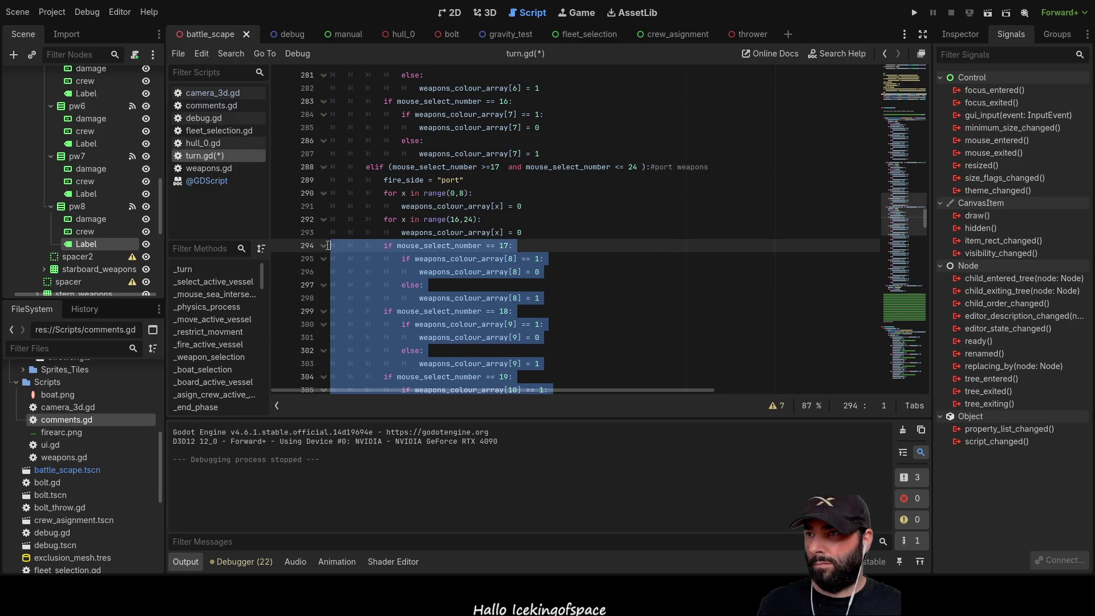
scroll(466, 245, down, 10)
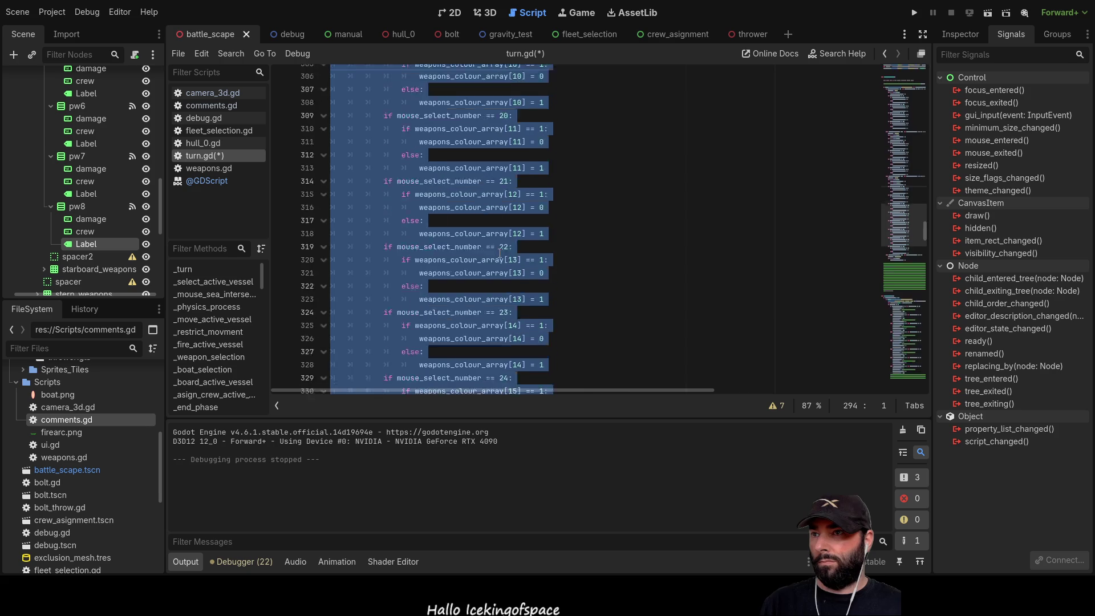
scroll(466, 246, down, 3)
click(454, 194)
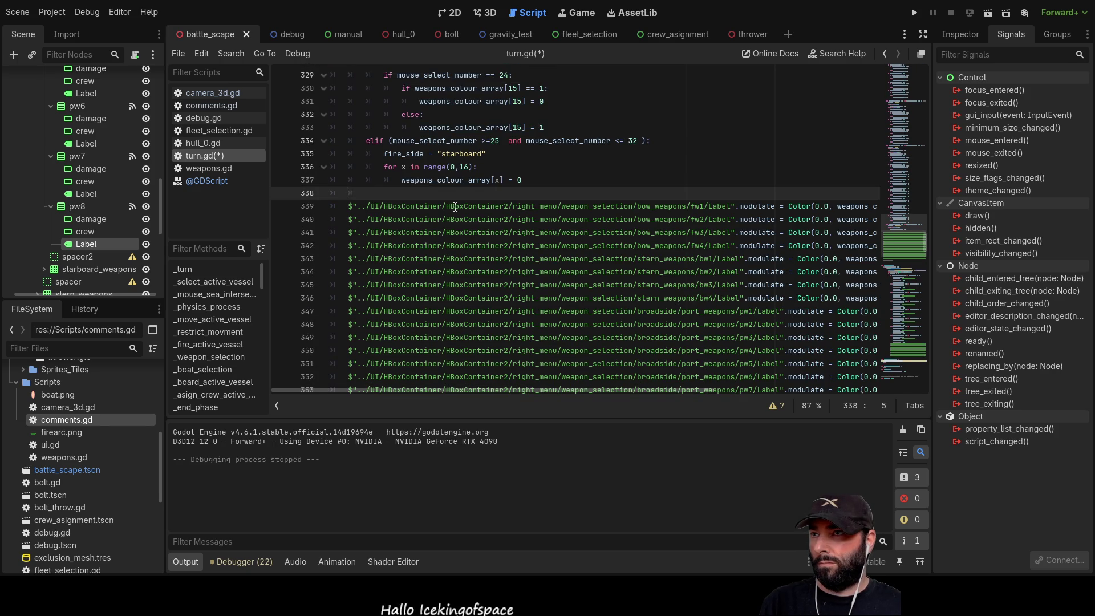
key(Return)
key(Return)
key(Up)
key(Up)
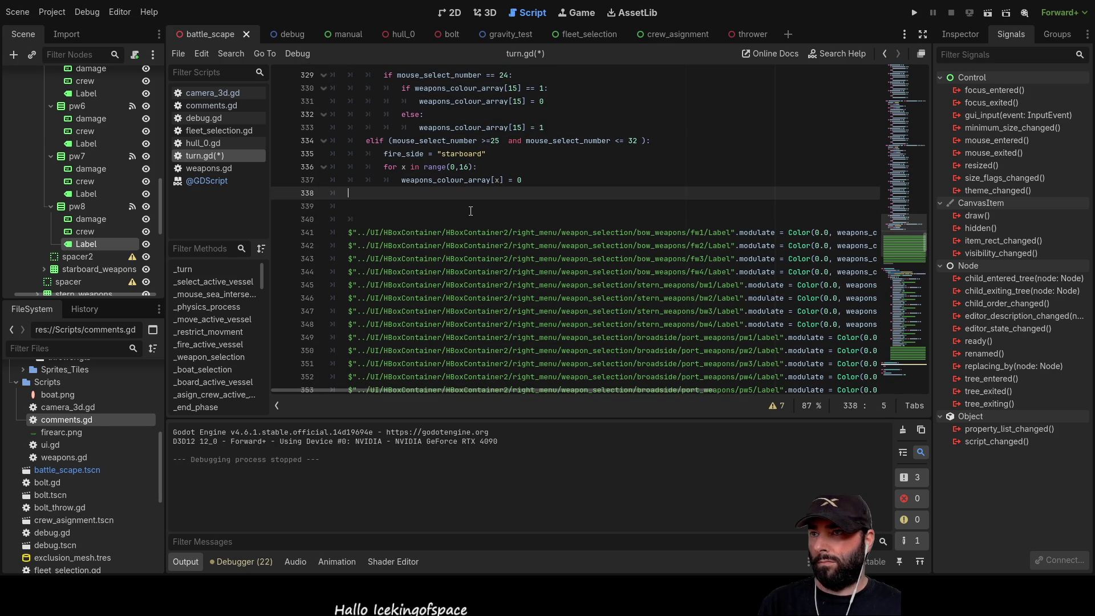
key(ctrl+v)
Renumber the first pasted starboard checks from 17 onward to 25, 26, 27 and 28
scroll(497, 271, up, 5)
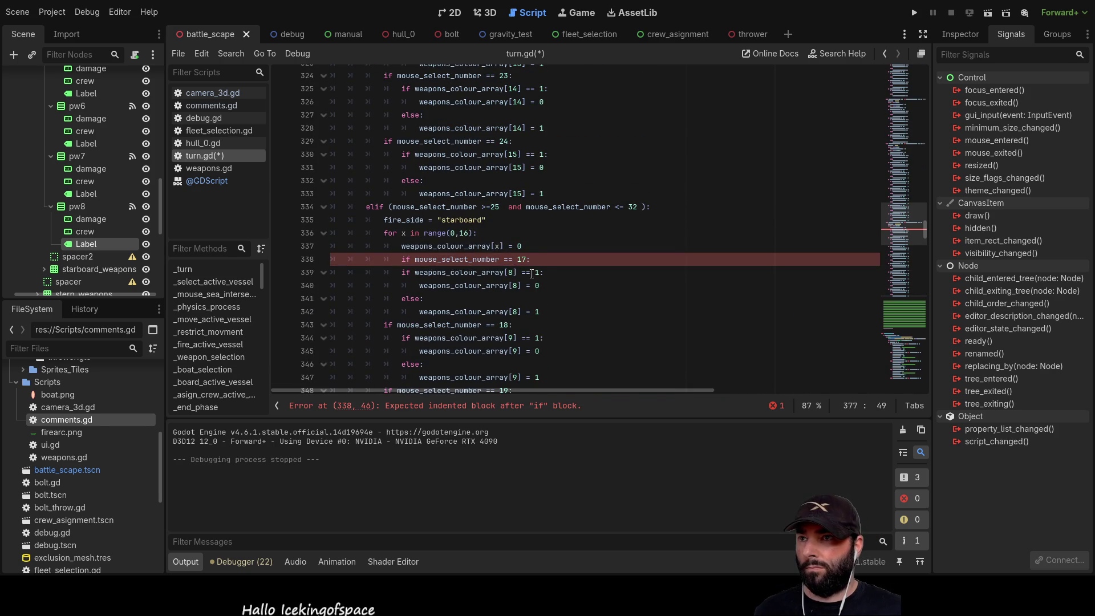
double_click(521, 259)
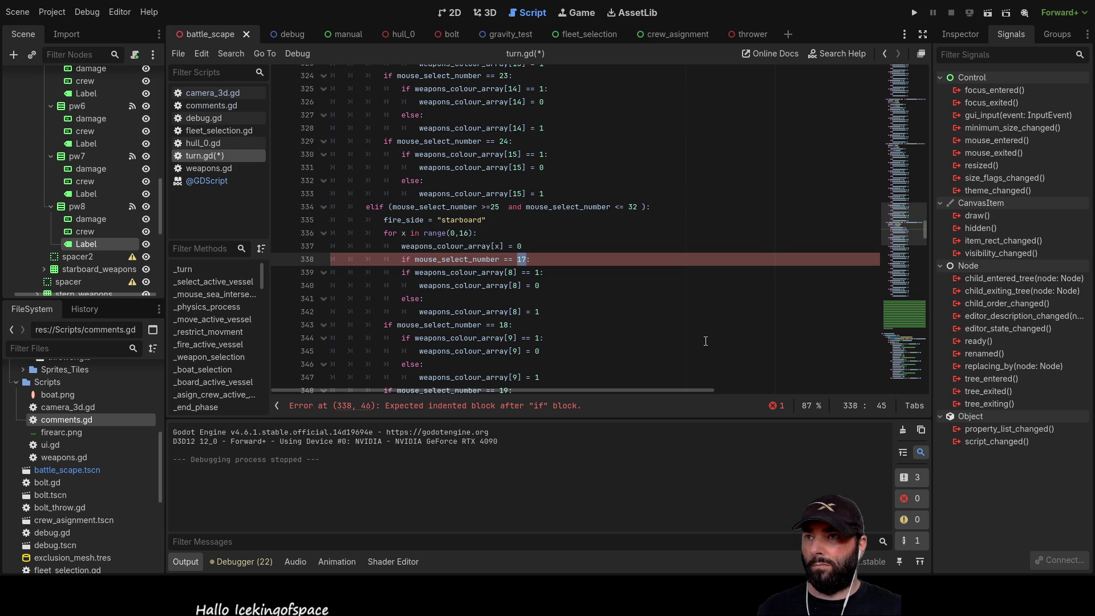
text(25)
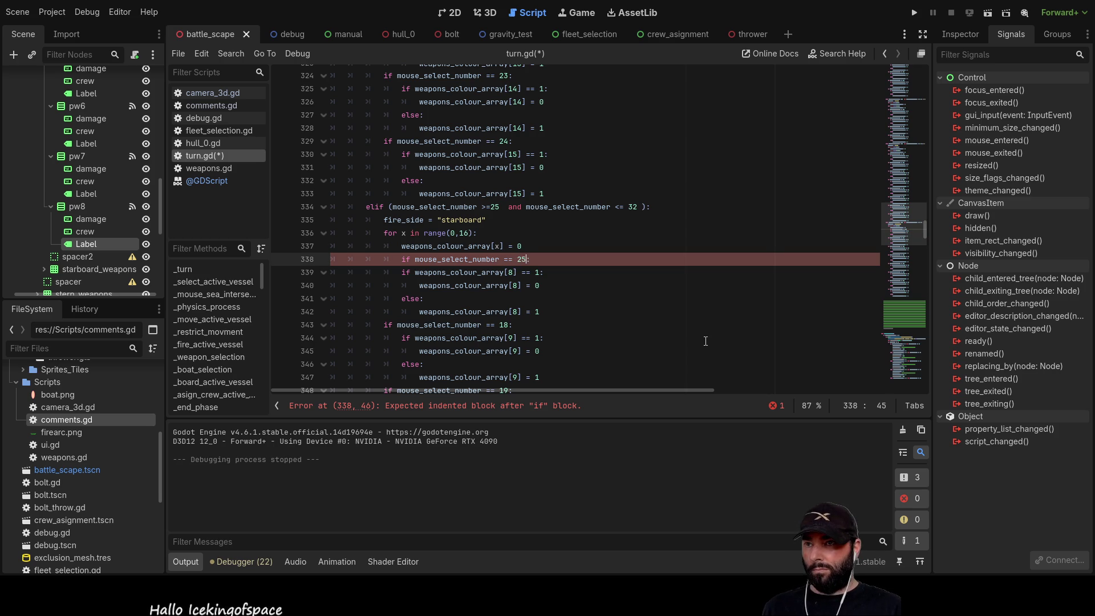
key(Down)
key(Down)
key(Down)
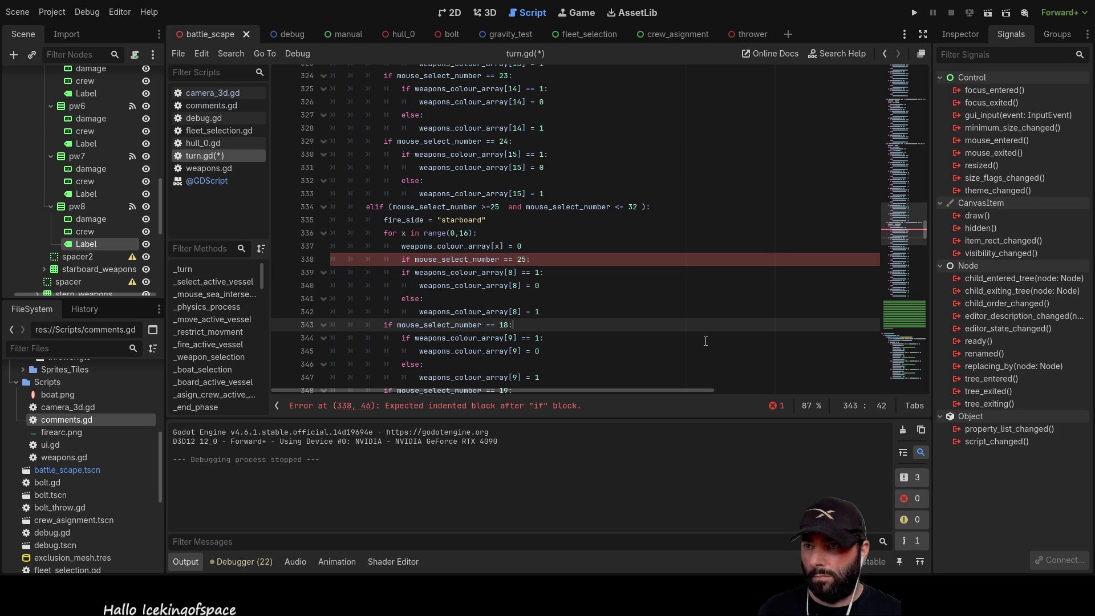
key(BackSpace)
key(BackSpace)
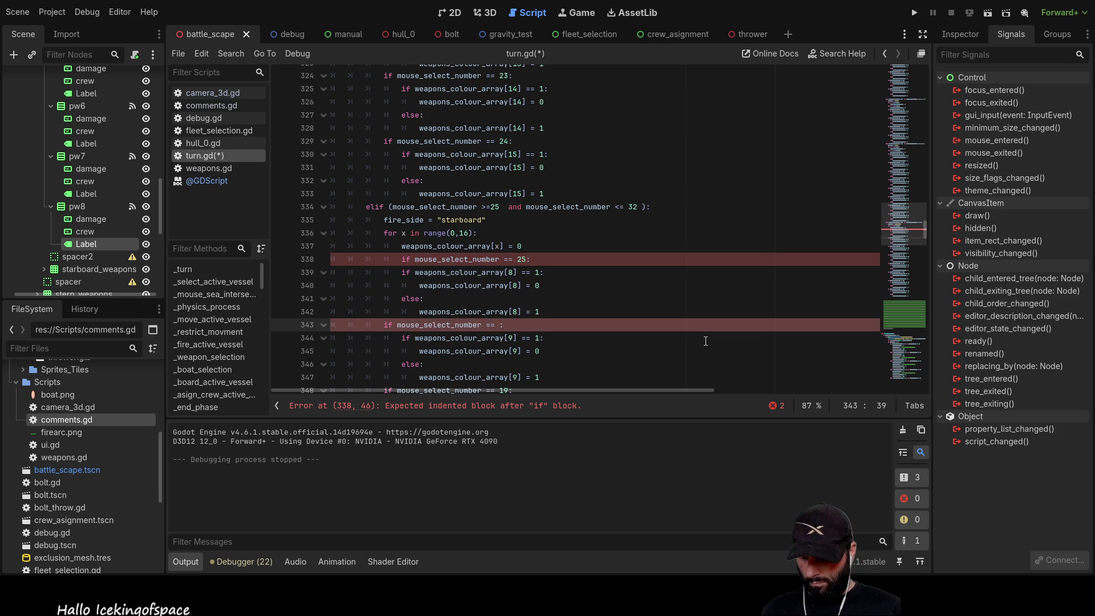
text(26)
key(Down)
key(Down)
key(Down)
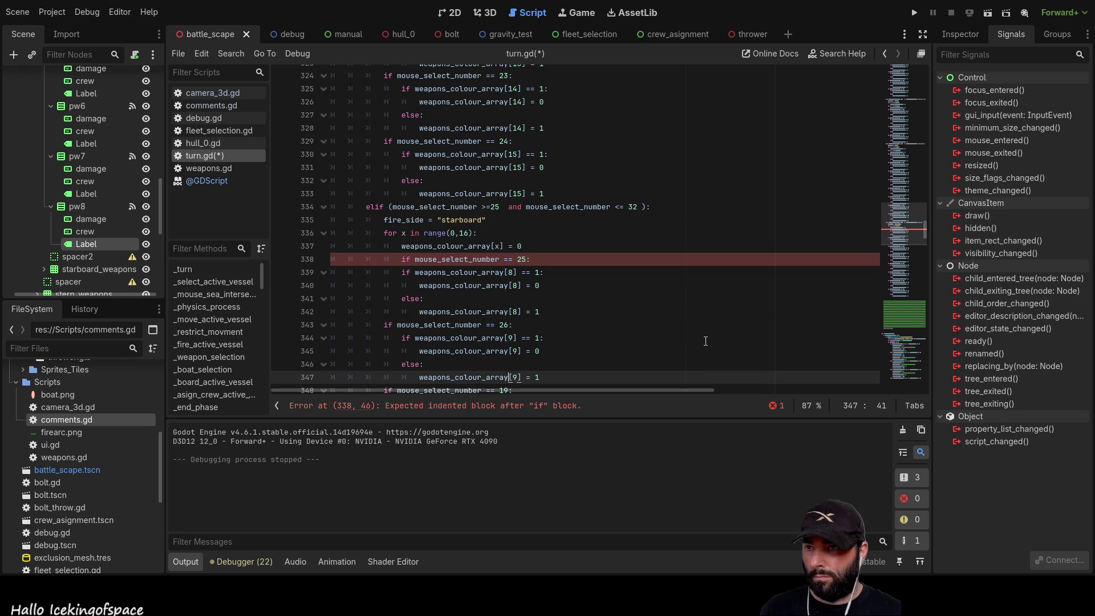
text(2)
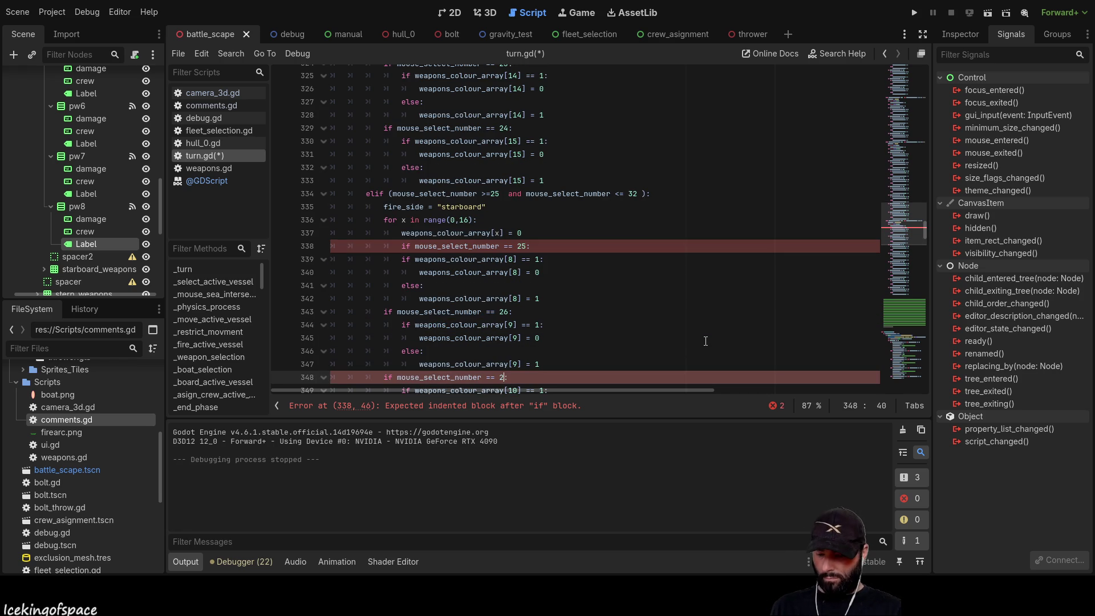
key(Down)
key(Down)
key(Down)
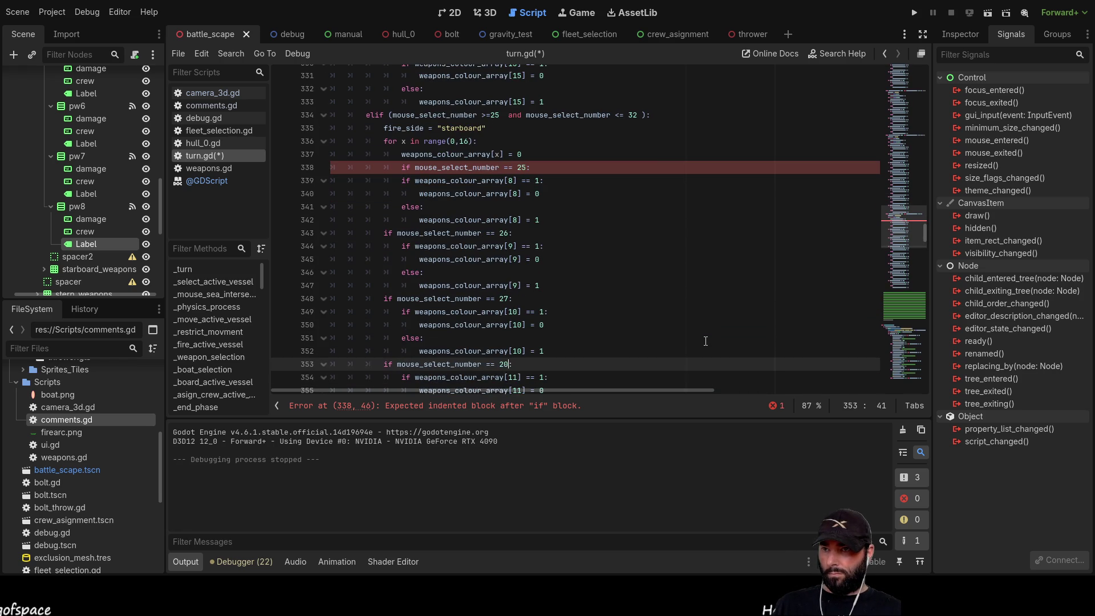
text(8)
Renumber the remaining starboard checks up to 31 and 32, then go to the mis-indented if on line 338
key(Down)
key(Down)
key(Down)
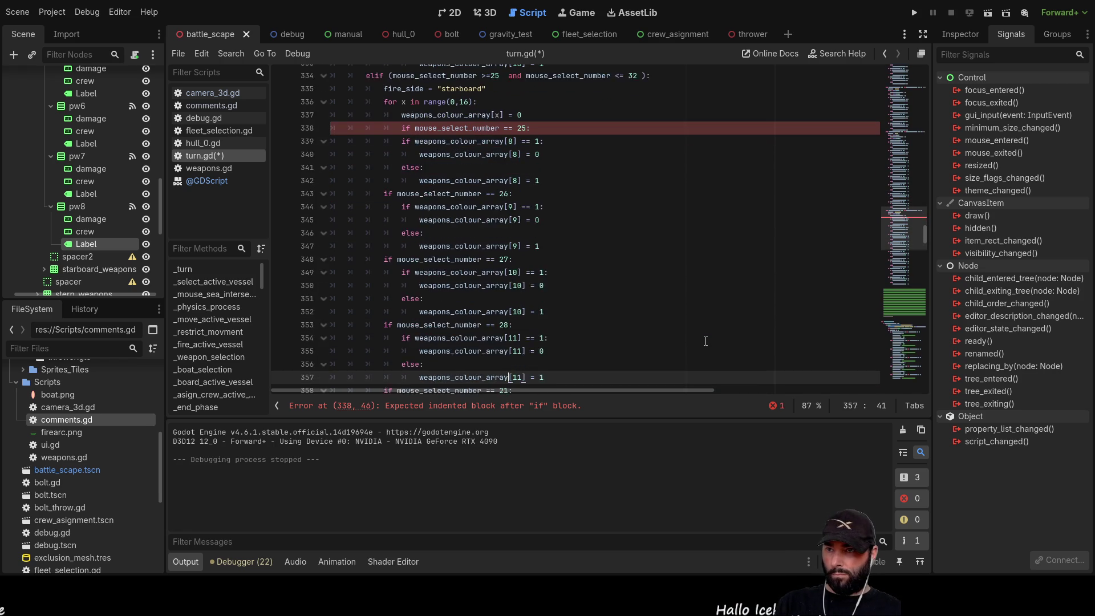
key(Down)
key(Down)
key(Down)
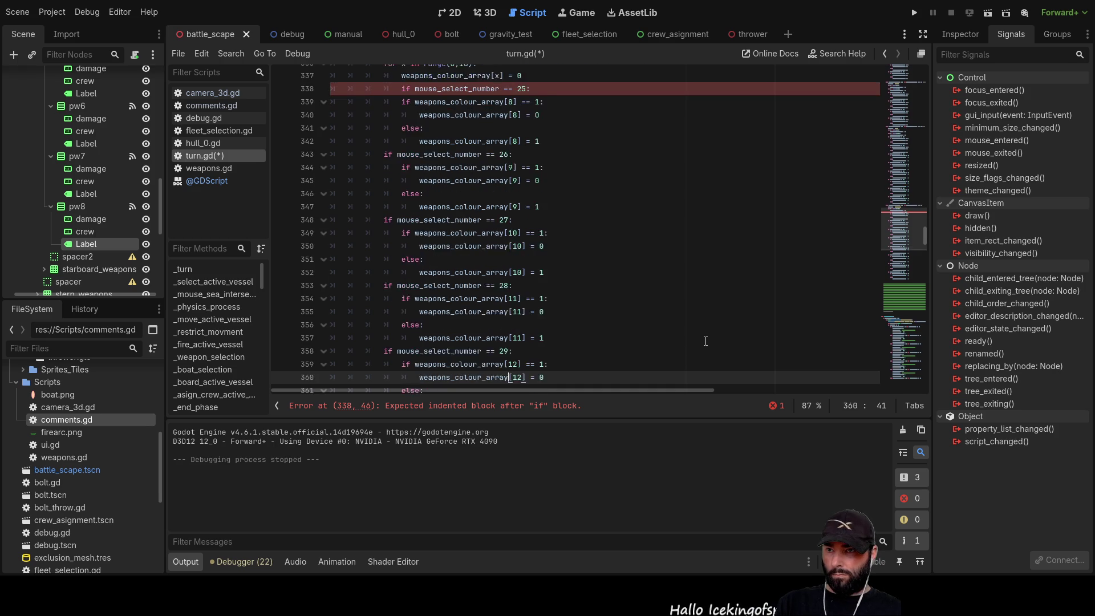
key(BackSpace)
key(BackSpace)
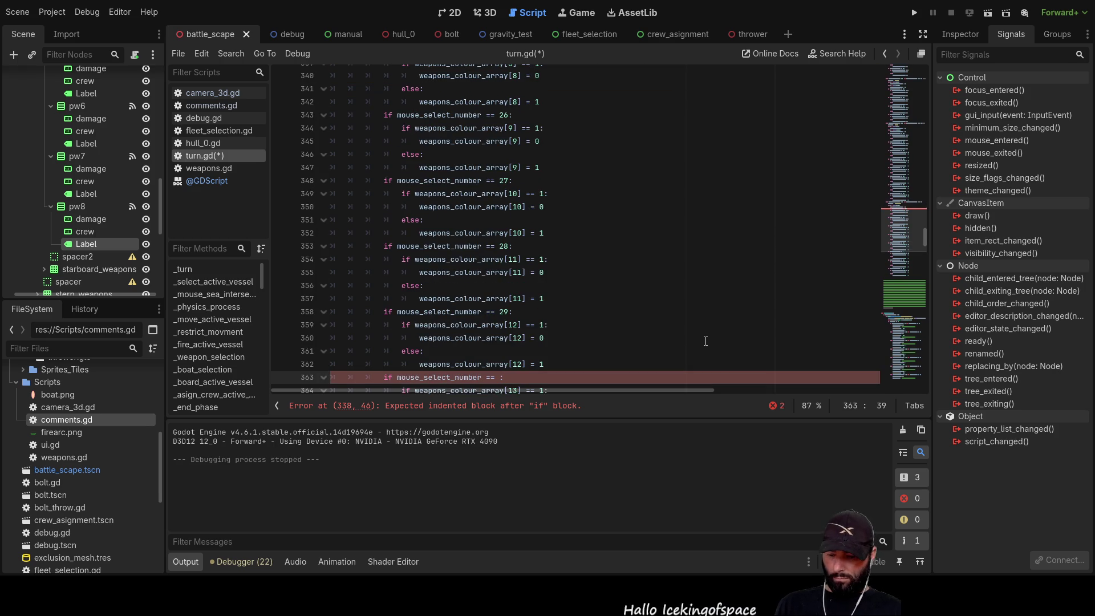
key(Down)
key(Down)
key(Down)
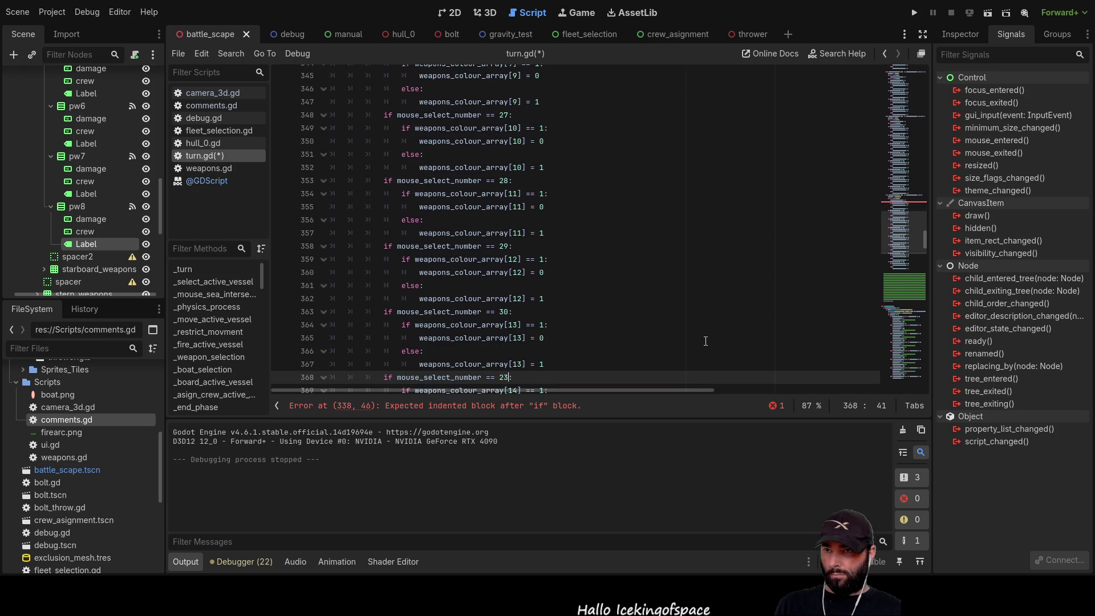
key(BackSpace)
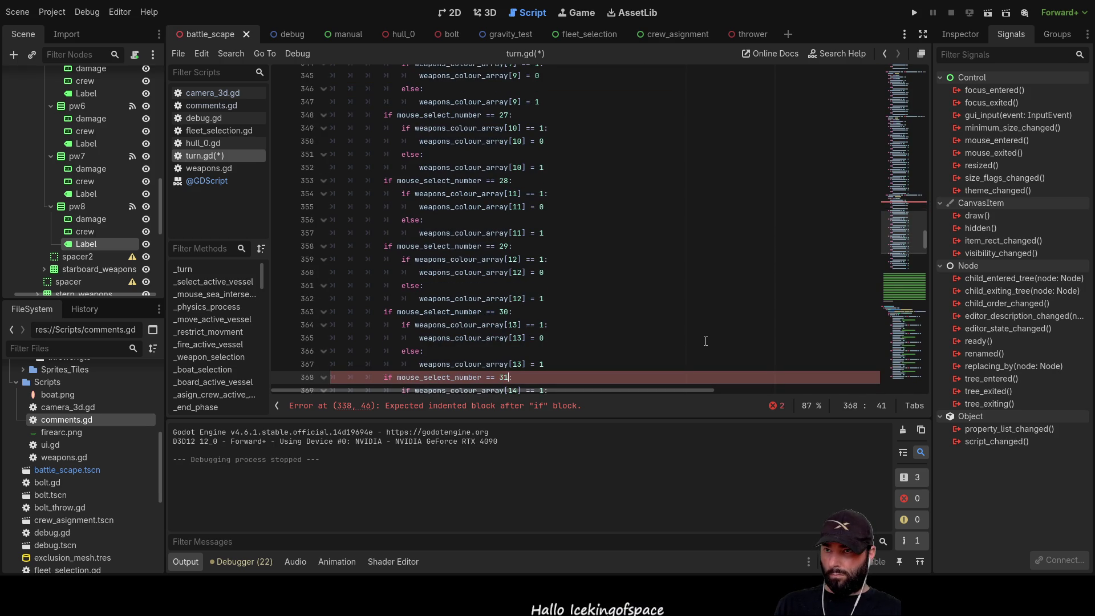
text(31)
key(Down)
key(Down)
key(Down)
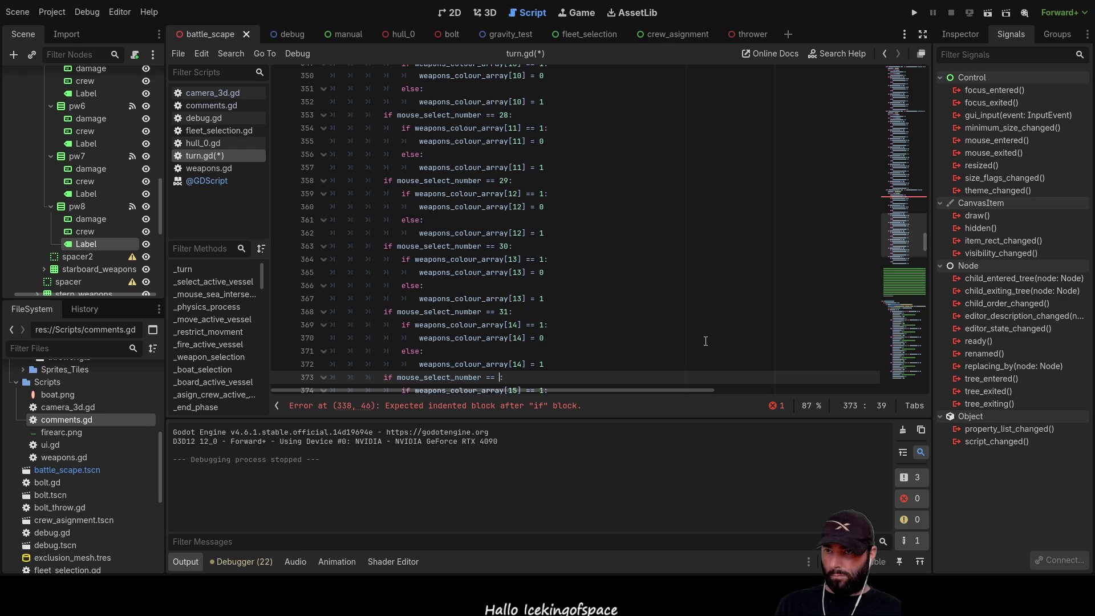
key(BackSpace)
key(BackSpace)
text(32)
key(Down)
key(Down)
key(Down)
key(Down)
key(Down)
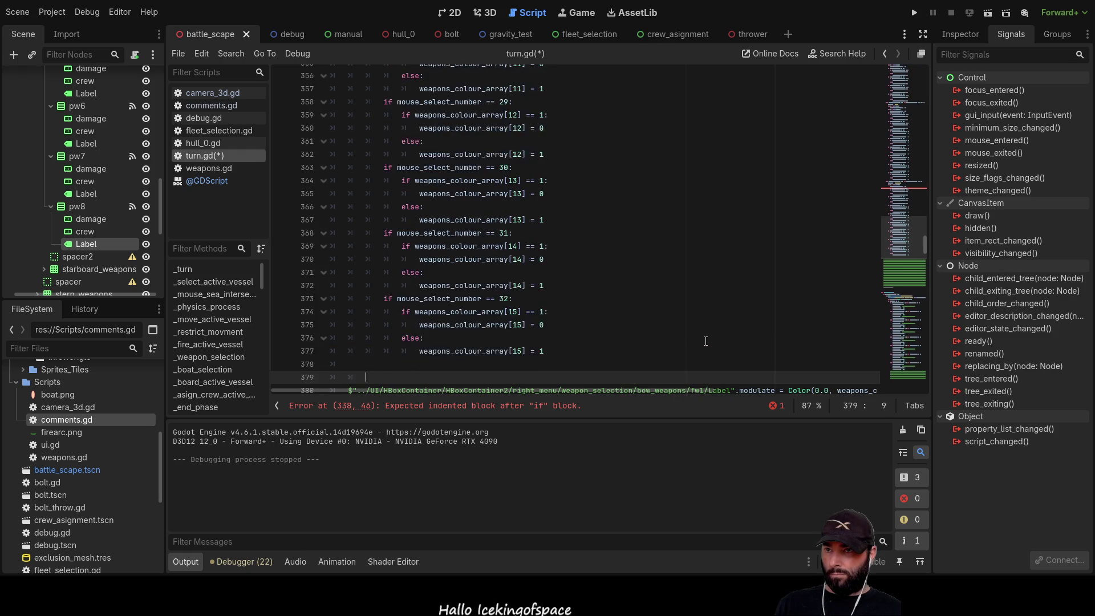
scroll(706, 341, up, 10)
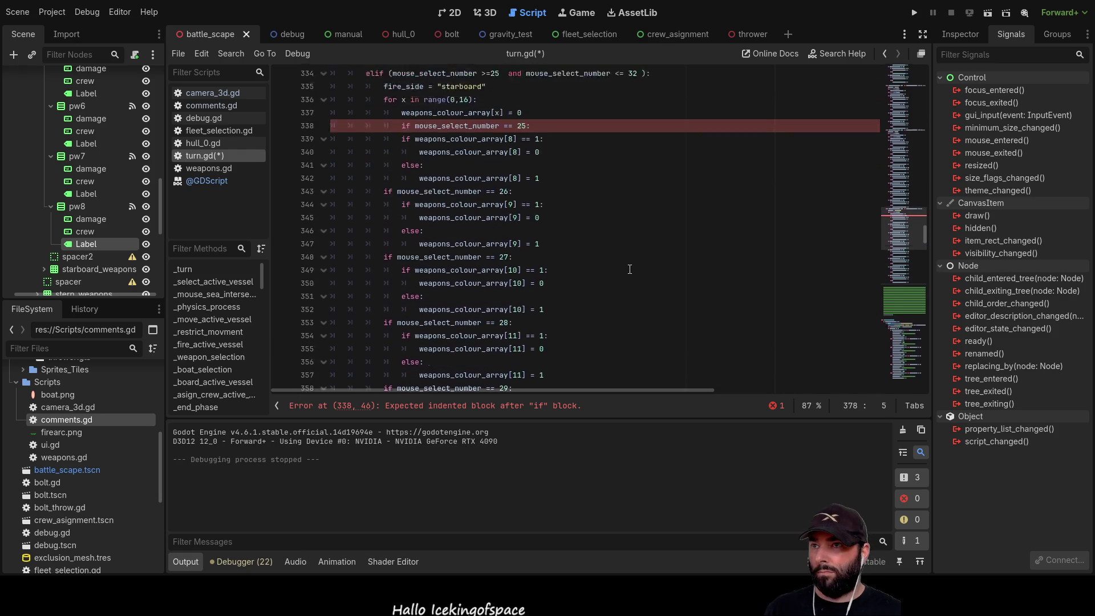
click(384, 220)
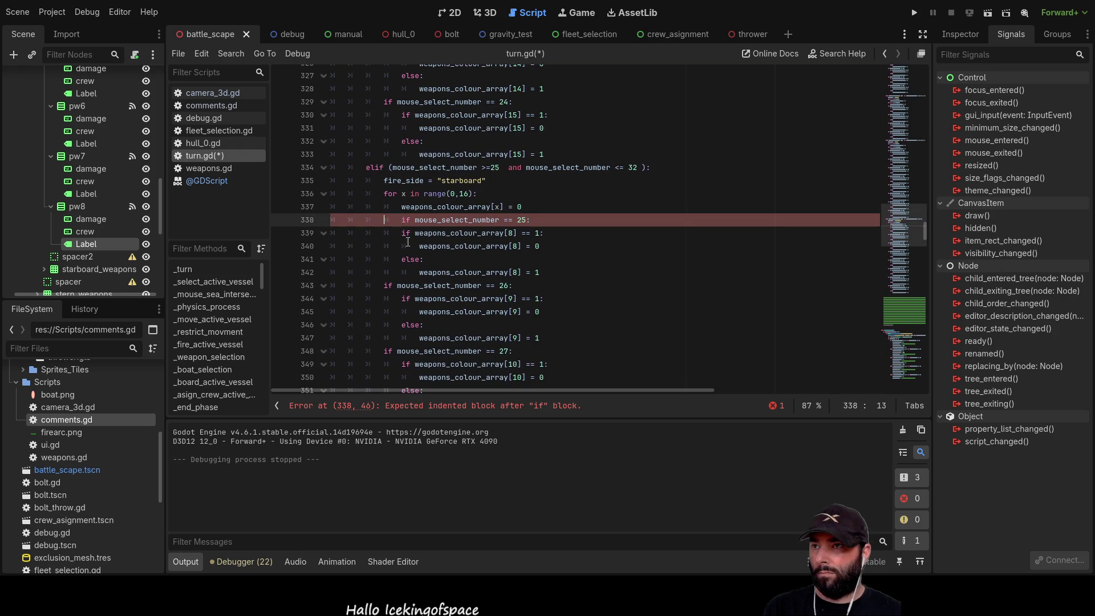
Fix line 338's indentation and change the branch 25–26 colour indices from 8 and 9 to 16 and 17
key(Delete)
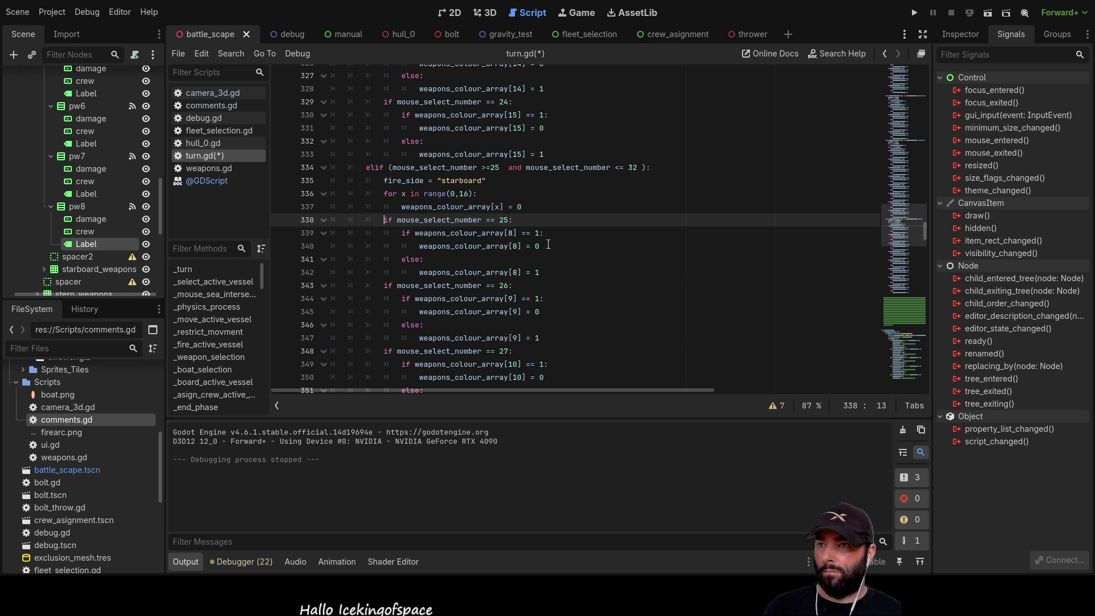
click(513, 233)
key(BackSpace)
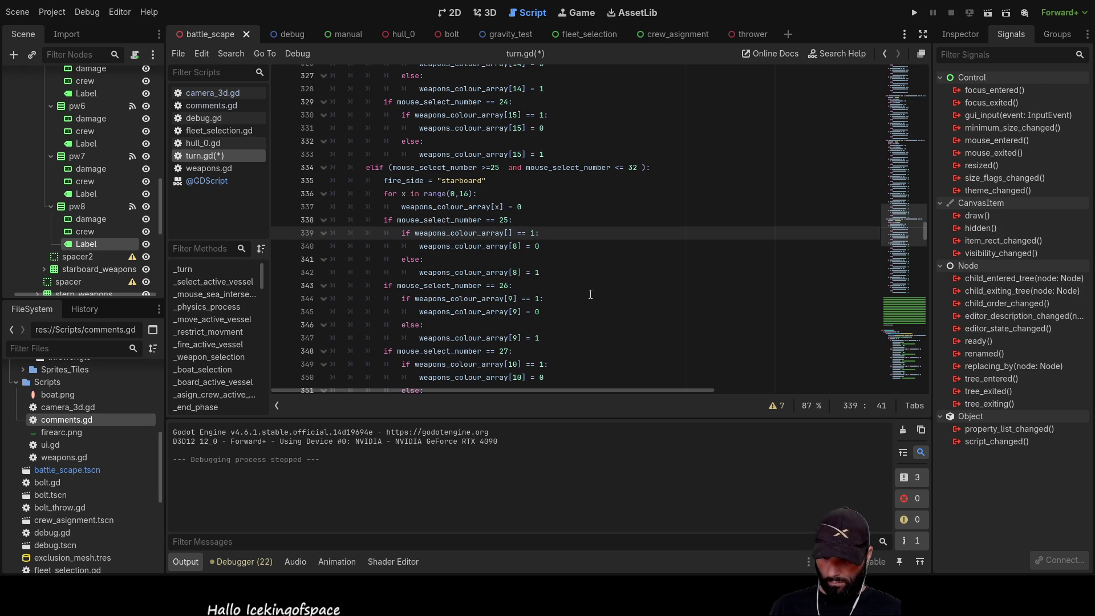
text(16)
key(Down)
key(BackSpace)
text(16)
key(Down)
key(Down)
key(BackSpace)
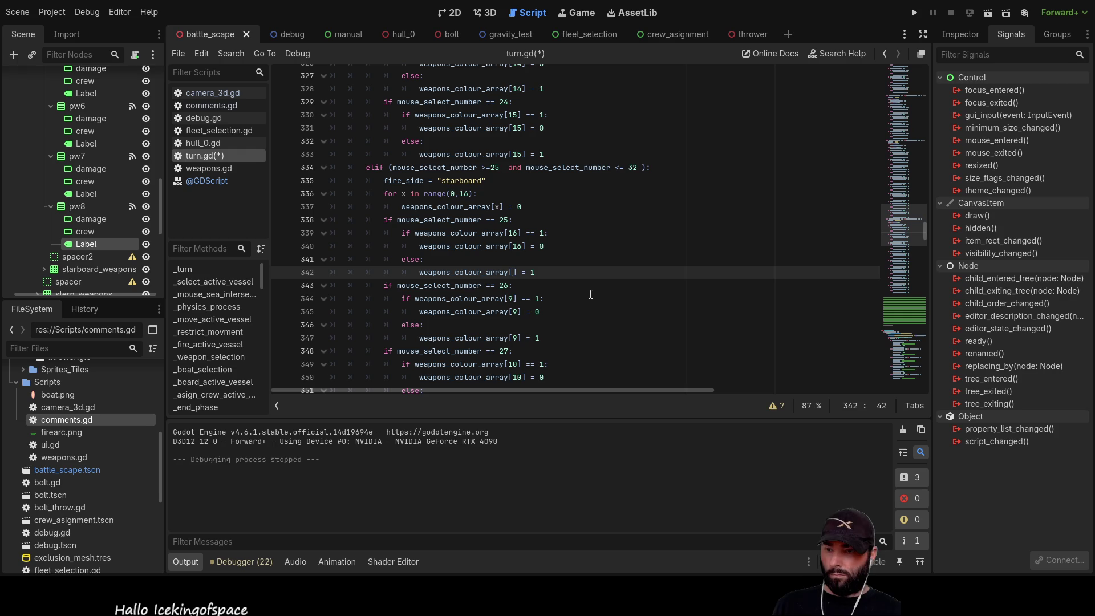
text(16)
key(Down)
key(Down)
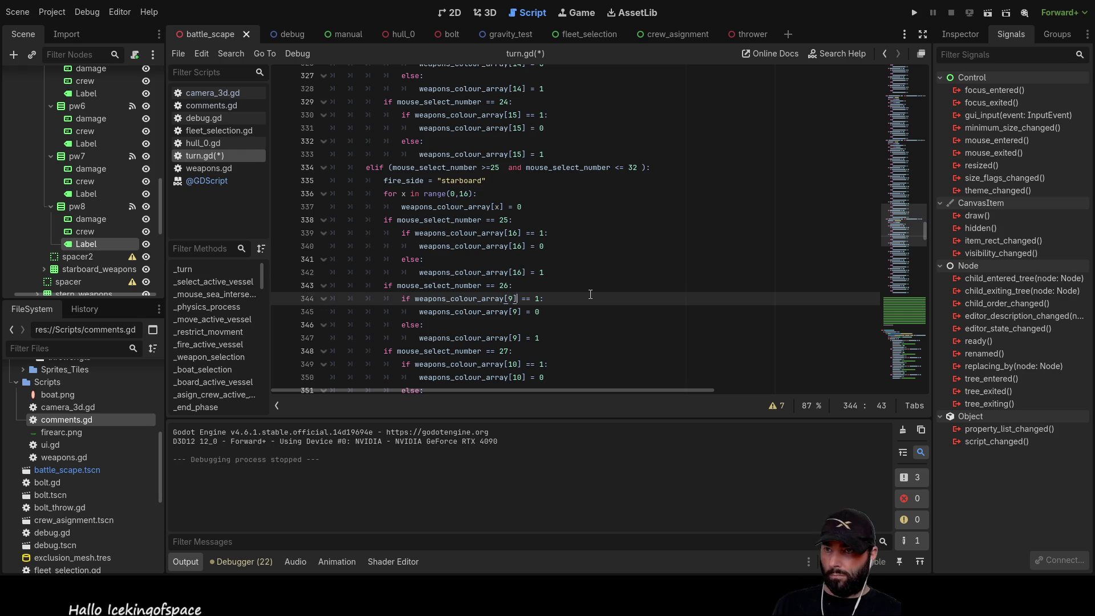
key(BackSpace)
text(17)
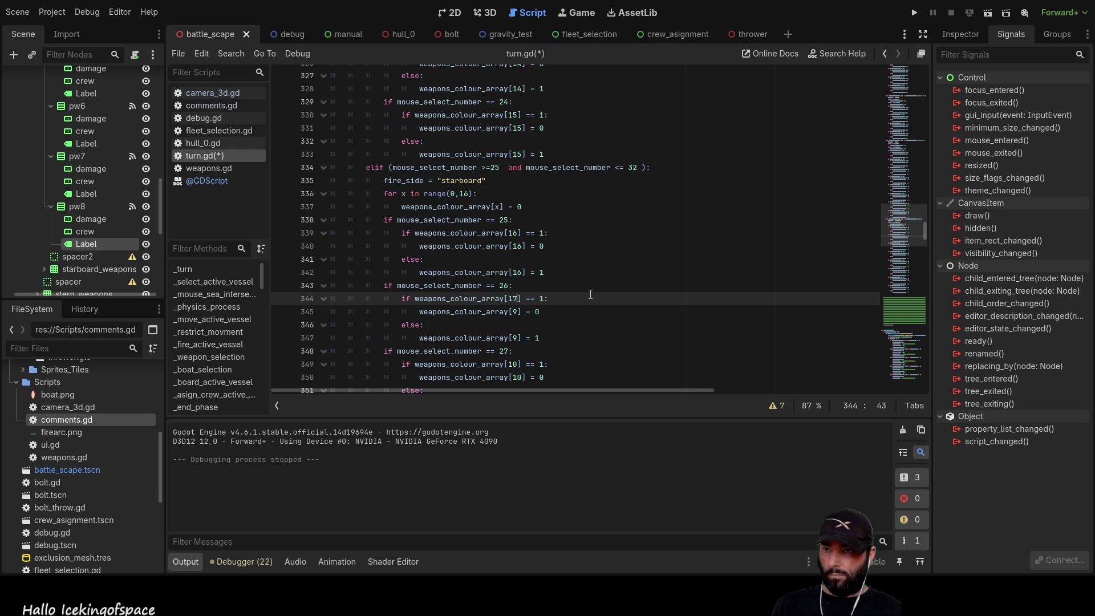
key(Down)
key(BackSpace)
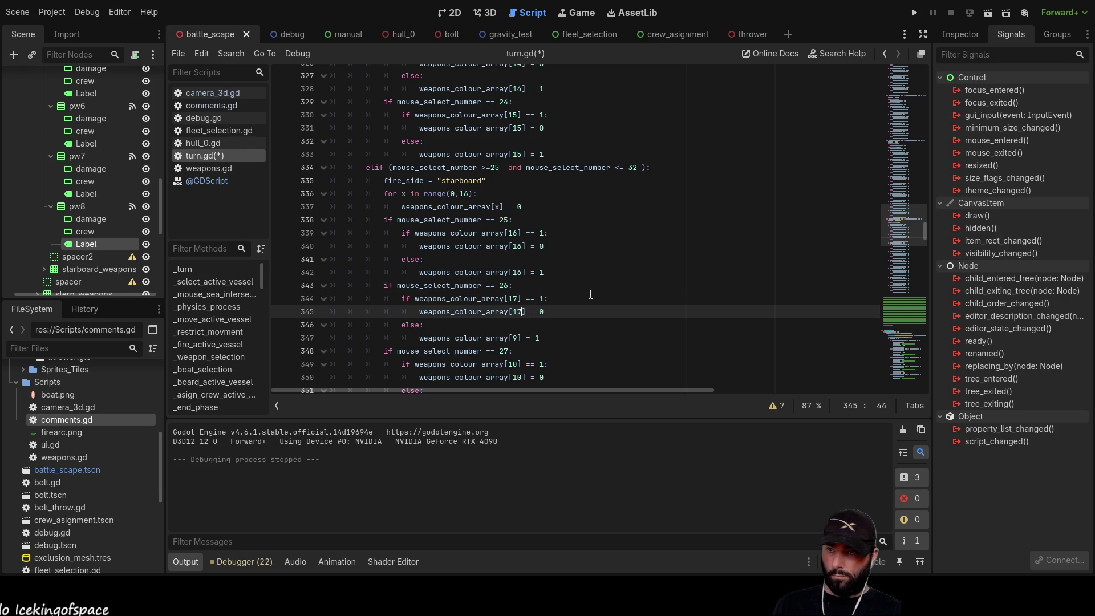
Renumber the branch 27–28 weapons_colour_array indices to 18 and 19
key(Down)
key(Down)
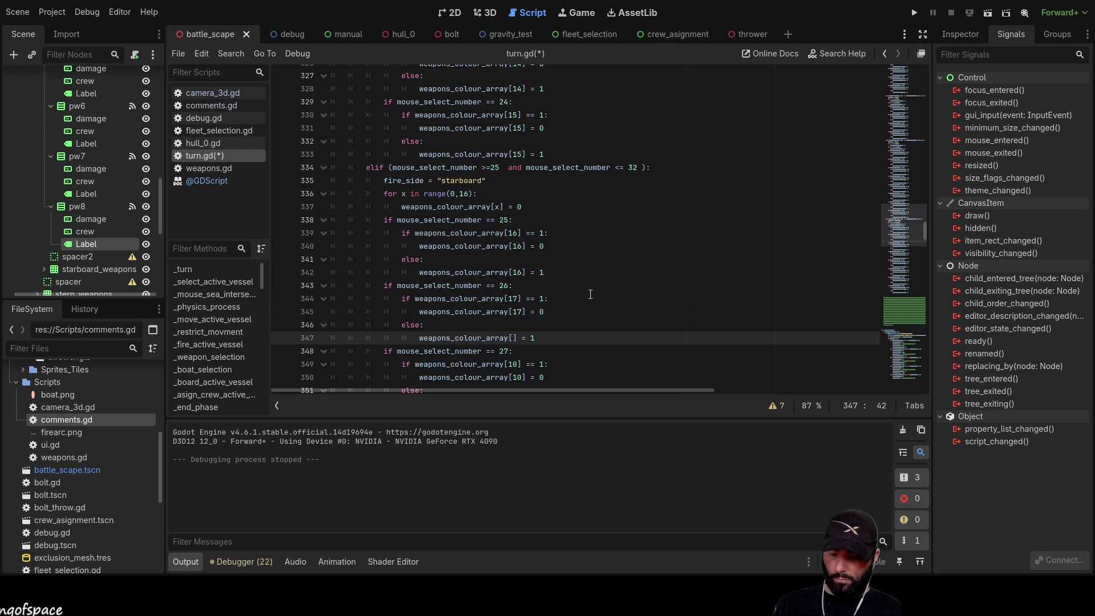
key(Down)
key(Down)
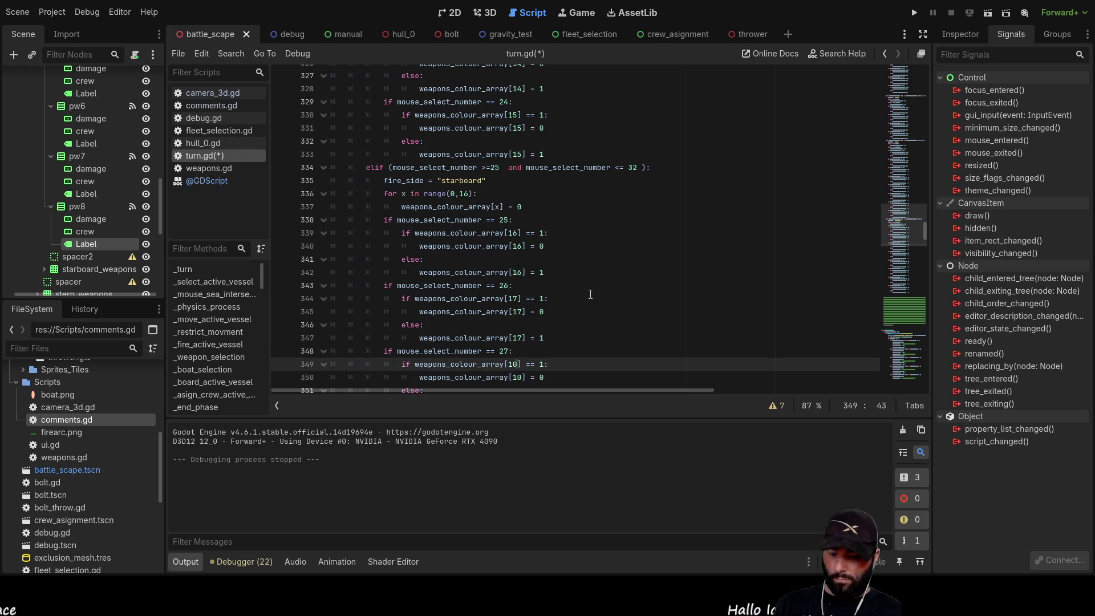
text(8)
key(Down)
key(BackSpace)
text(8)
key(Down)
key(Down)
key(BackSpace)
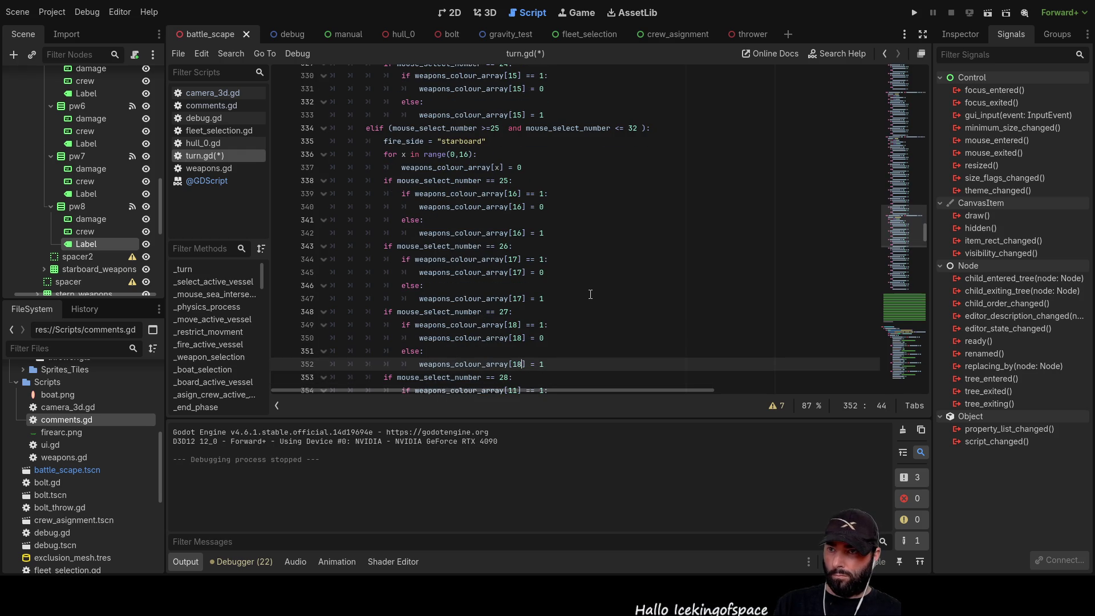
text(8)
key(Down)
key(Down)
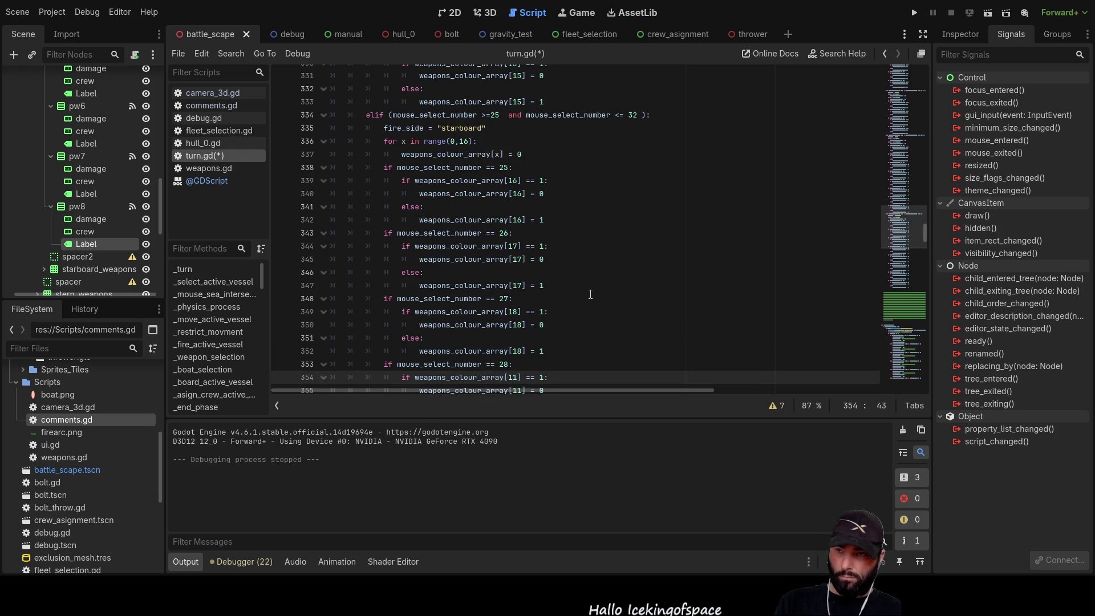
key(Down)
key(BackSpace)
text(9)
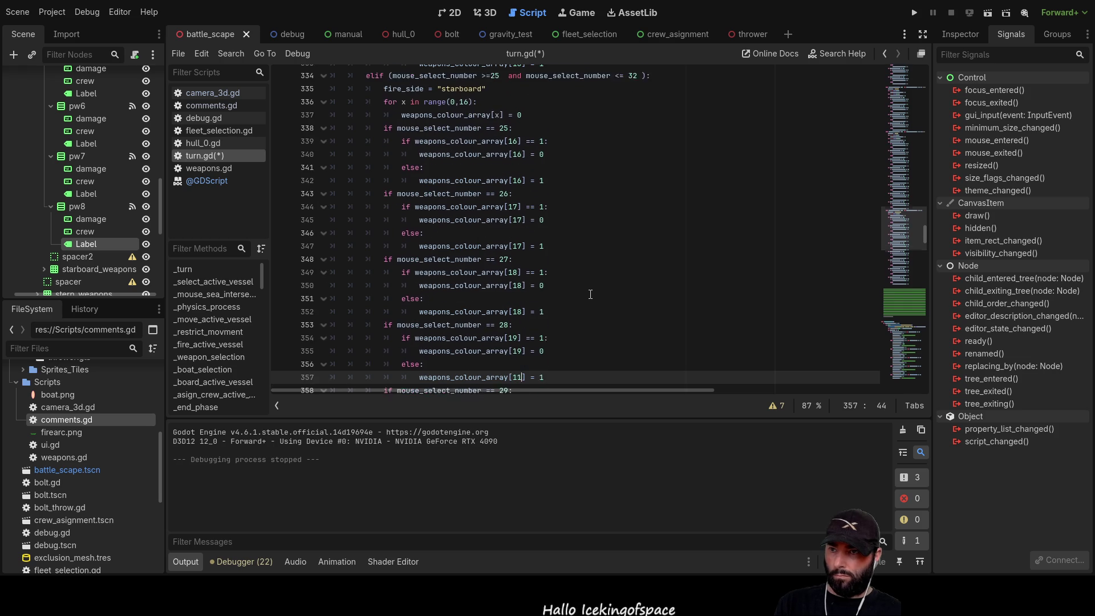
key(Down)
key(Down)
key(BackSpace)
text(9)
key(Down)
key(Down)
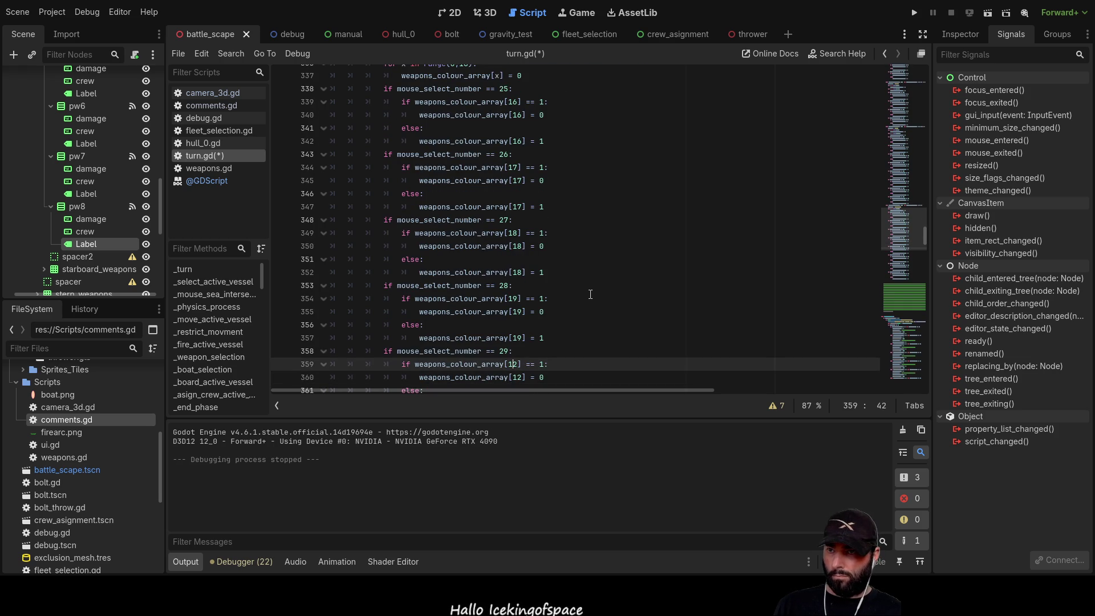
Renumber the branch 29–30 indices to 20 and 21, correcting a mistyped 90
text(9)
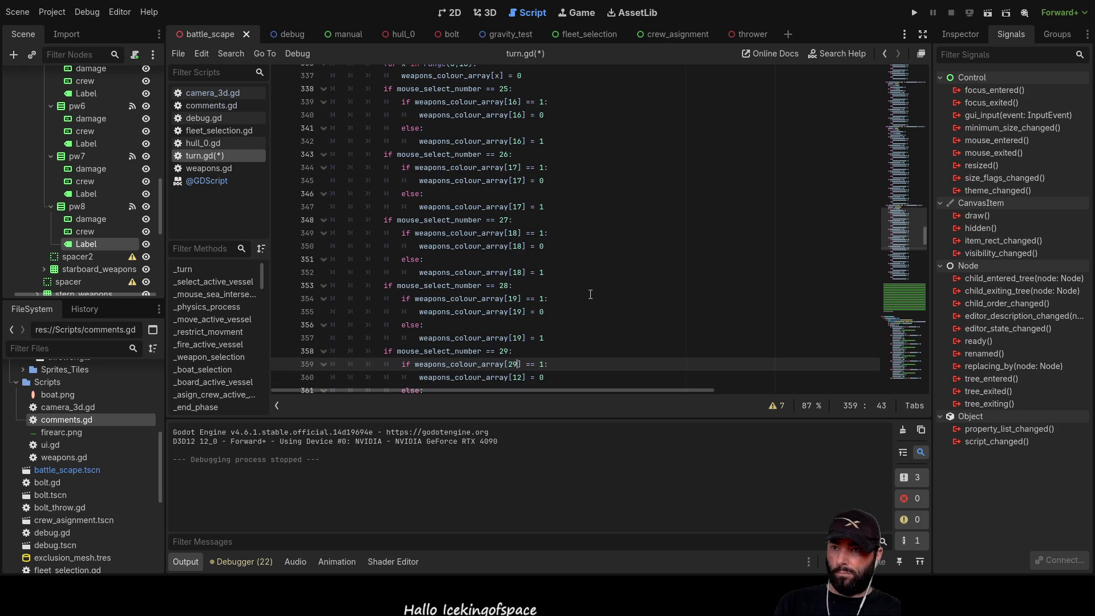
text(0)
key(Down)
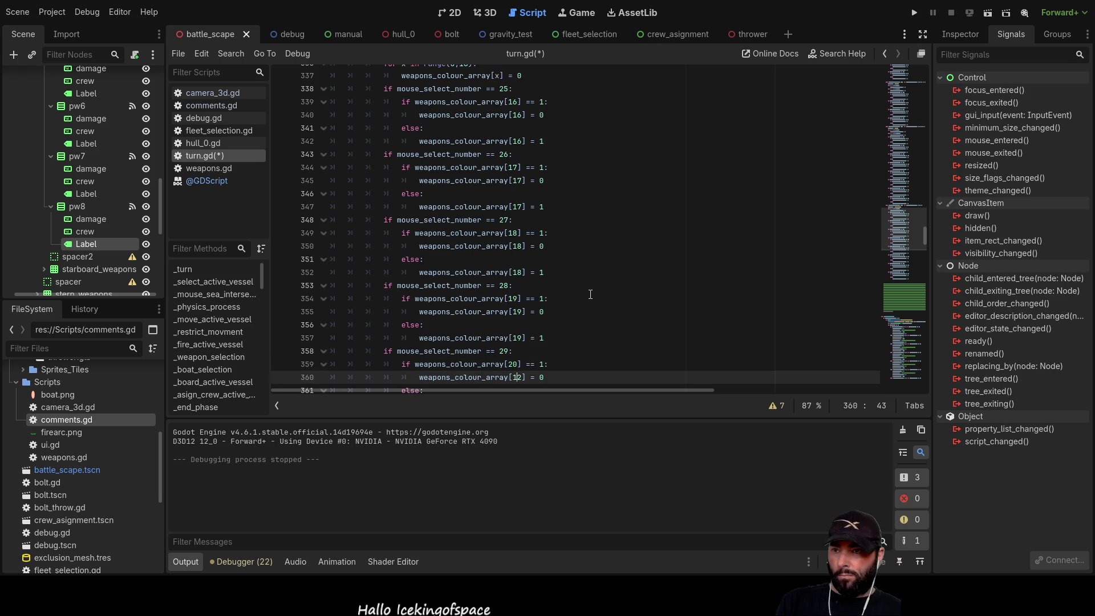
key(BackSpace)
key(Right)
text(0)
key(Down)
key(Down)
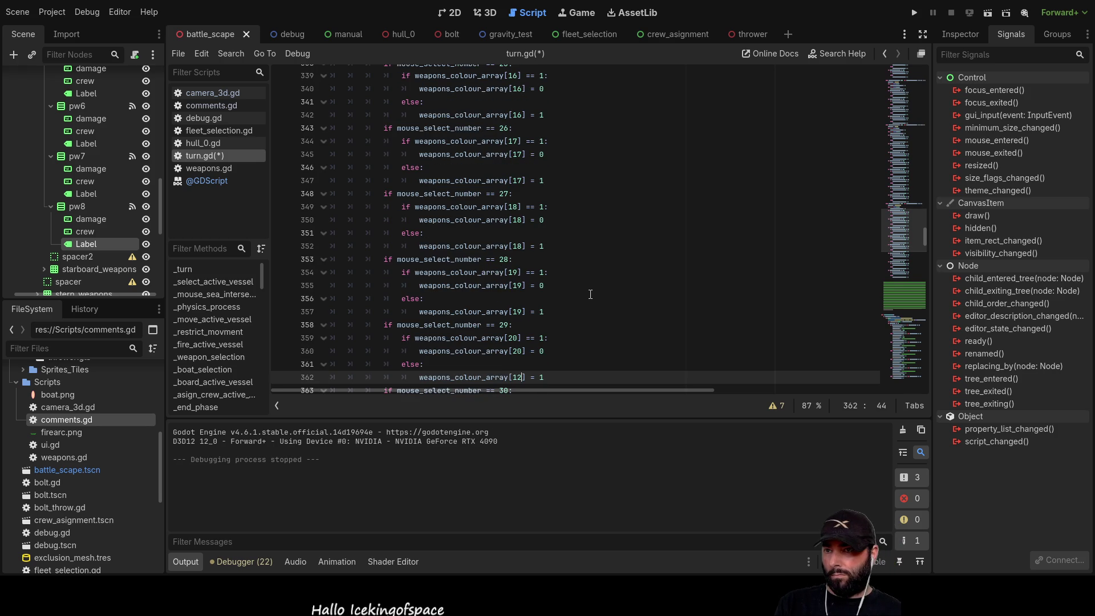
text(0)
key(Down)
key(Down)
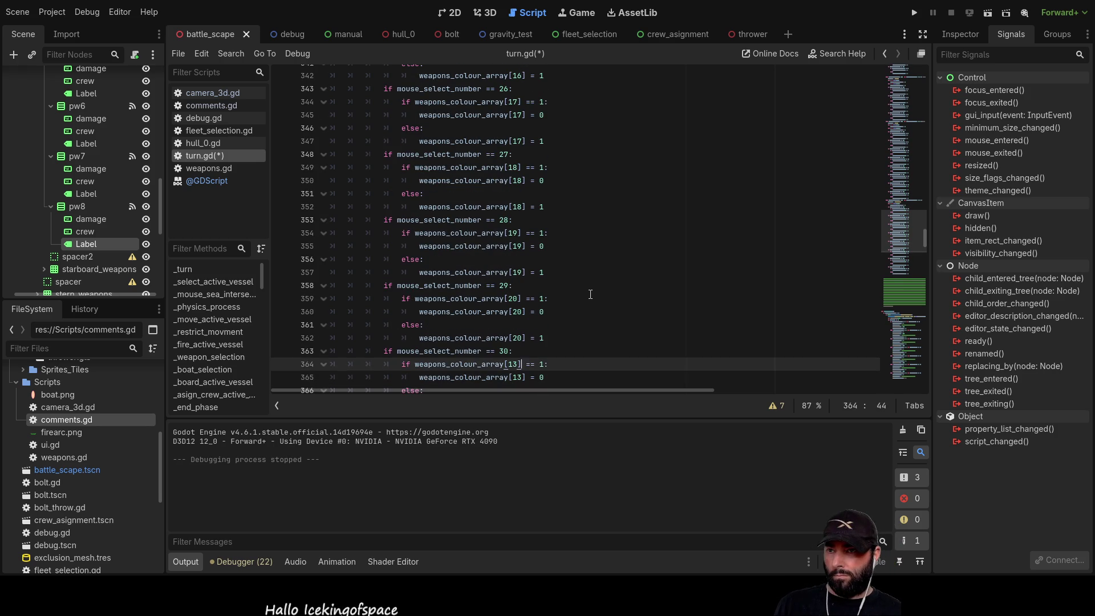
text(2)
key(Down)
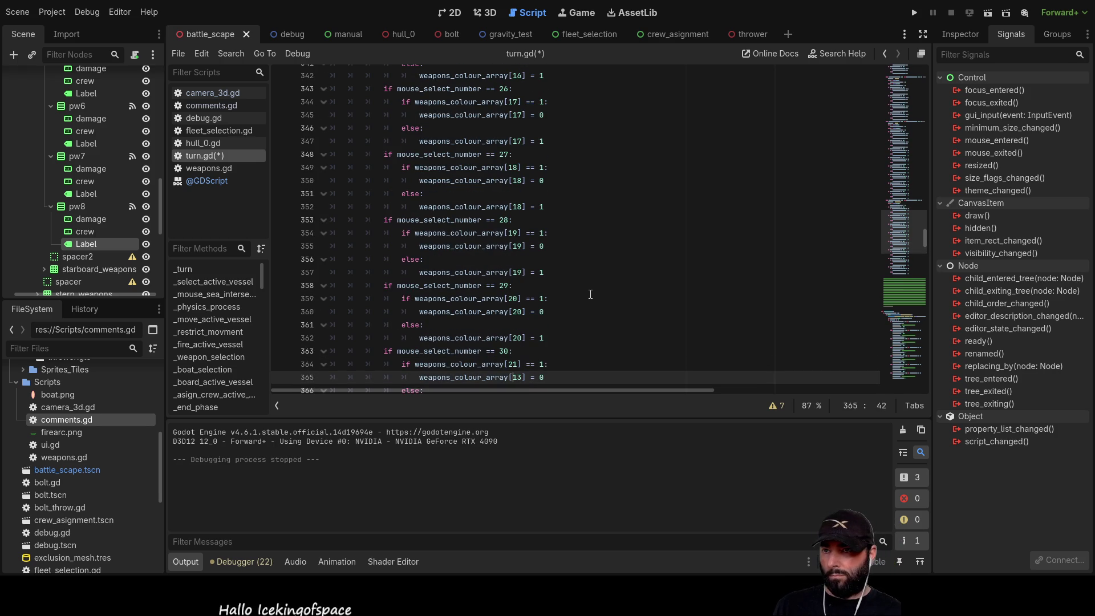
text(2)
key(Down)
key(Down)
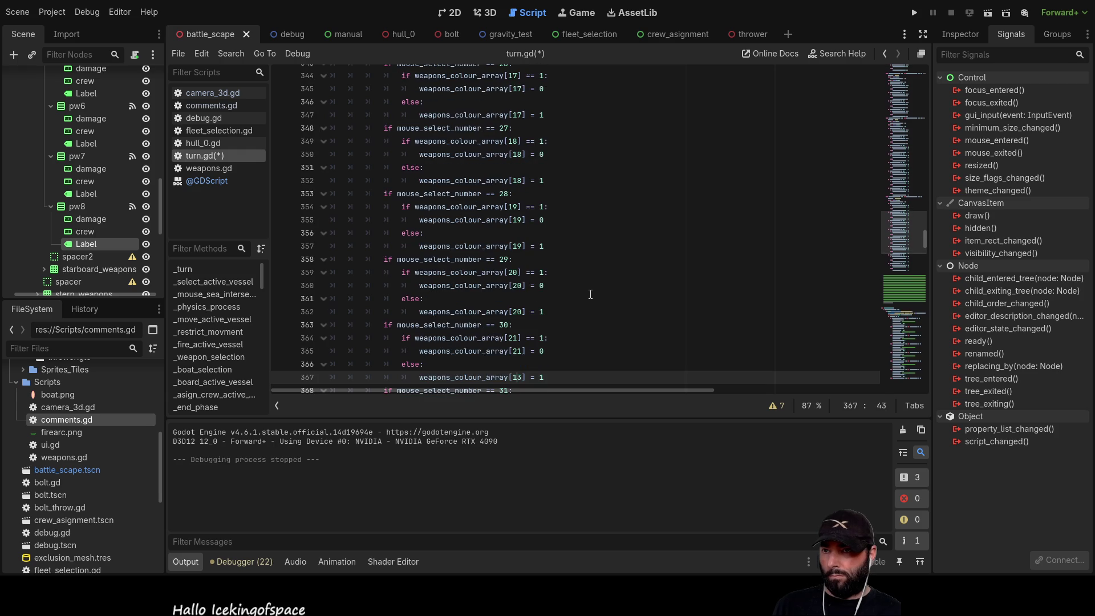
text(2)
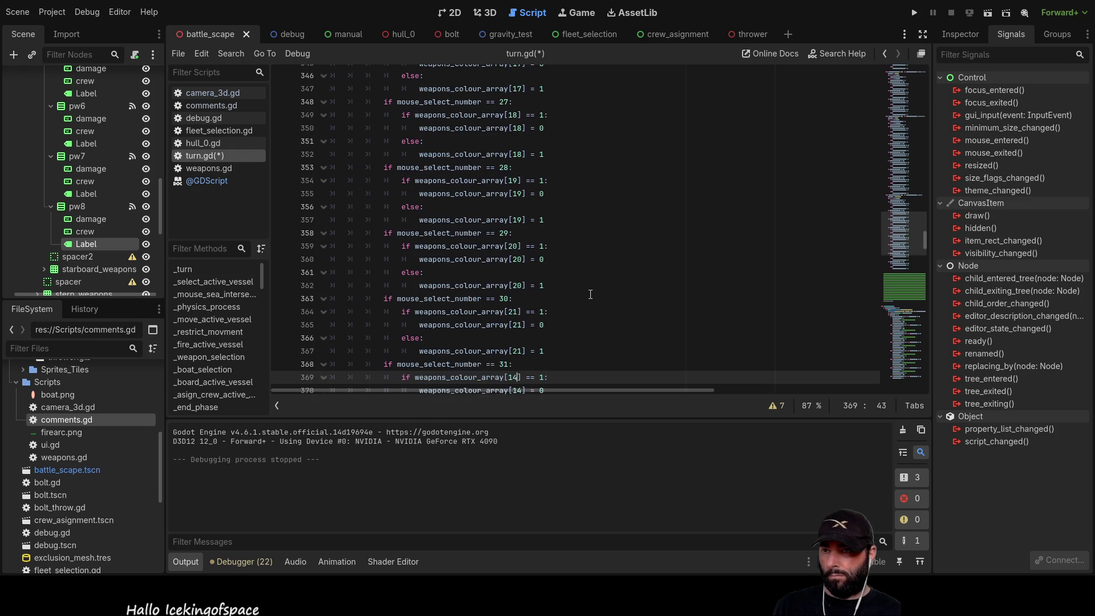
key(Down)
Set the branch 31 and 32 weapons_colour_array indices to 22 and 23
key(Down)
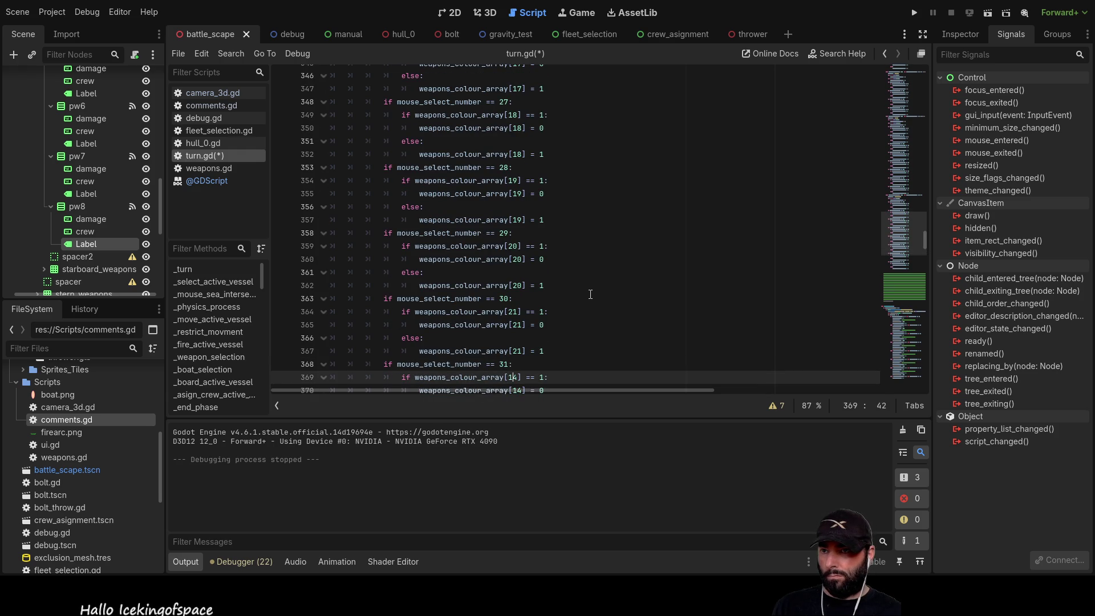
text(22)
key(Down)
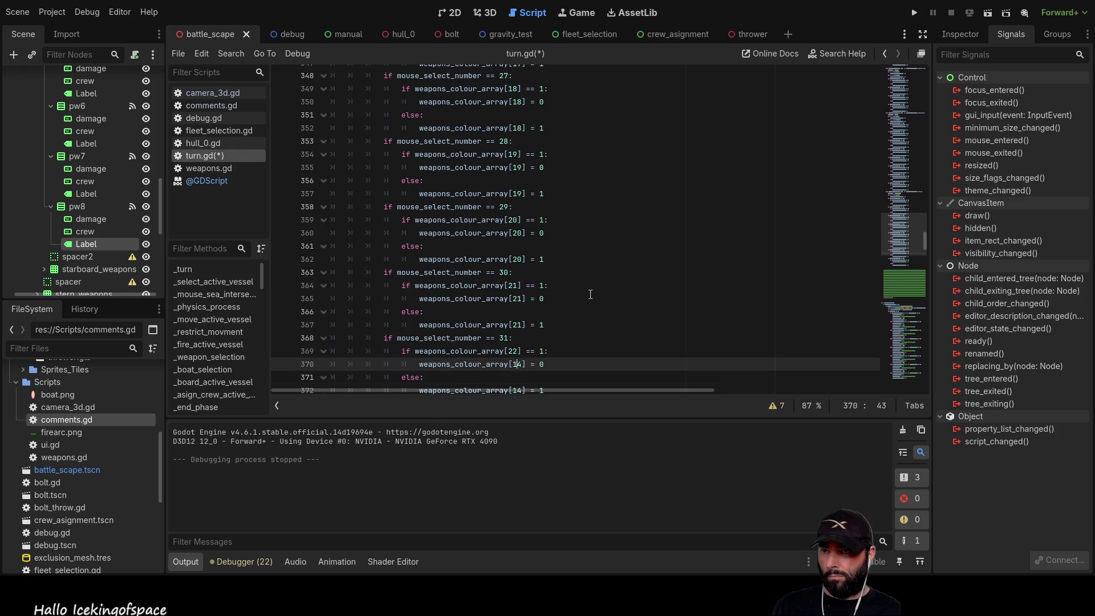
text(22)
key(Down)
key(Down)
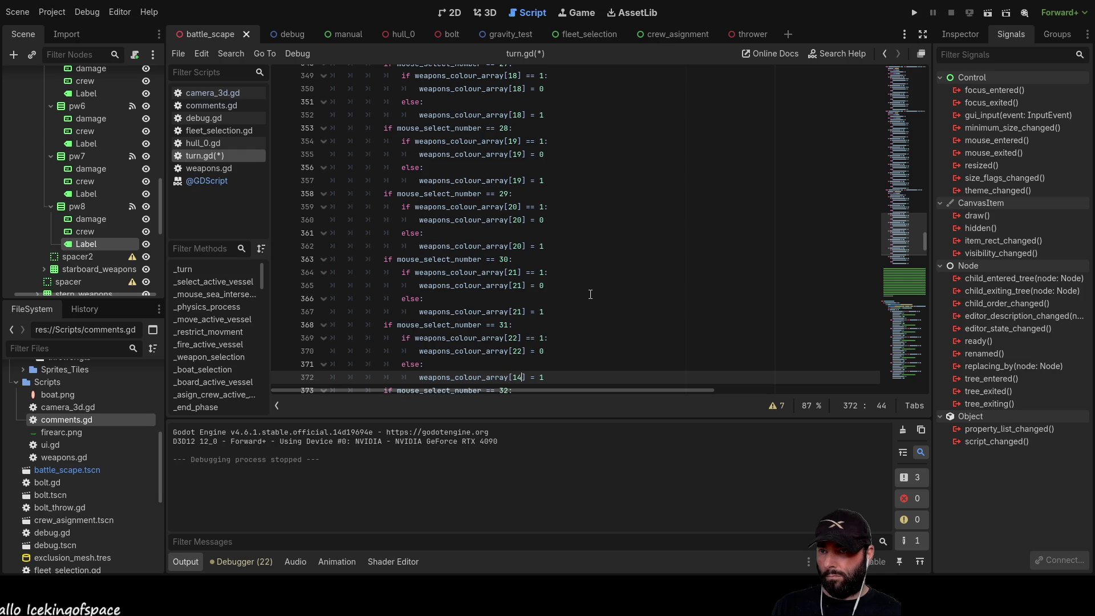
text(22)
key(Down)
key(Down)
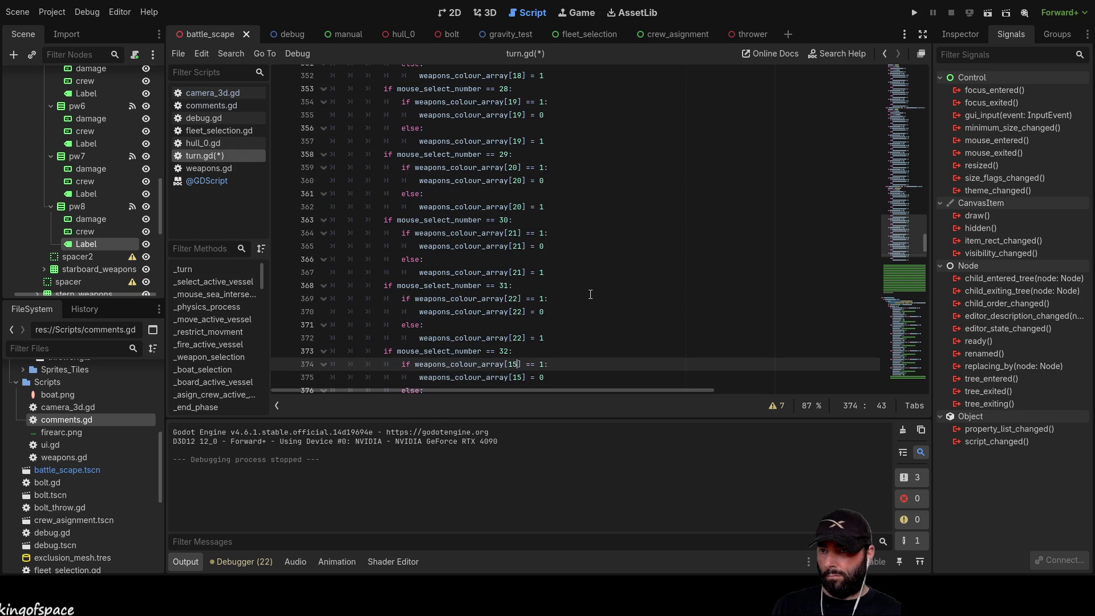
key(Down)
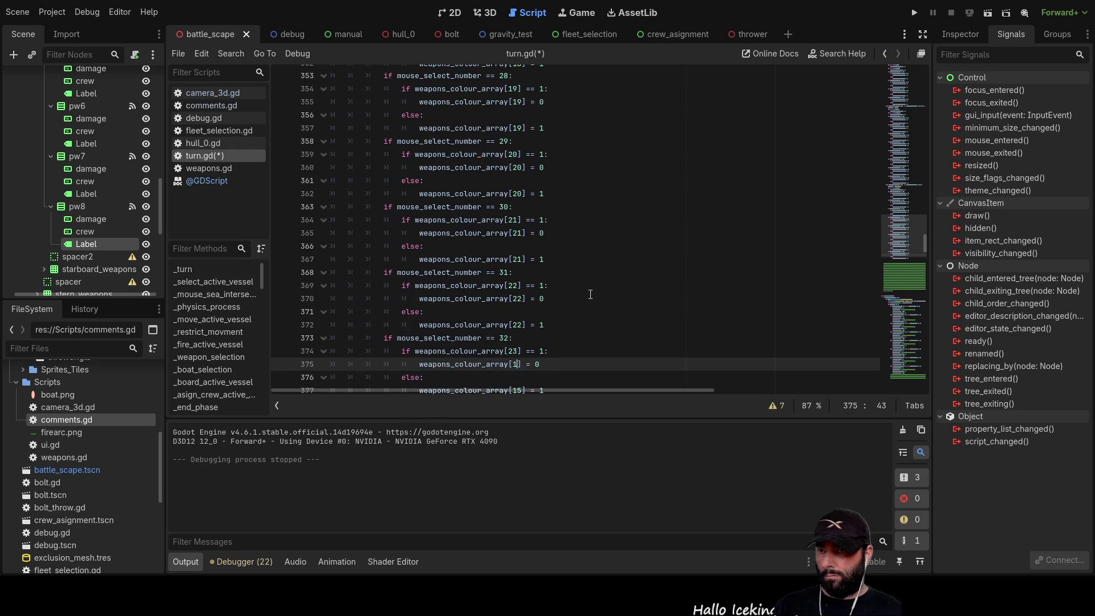
text(3)
key(Down)
key(Down)
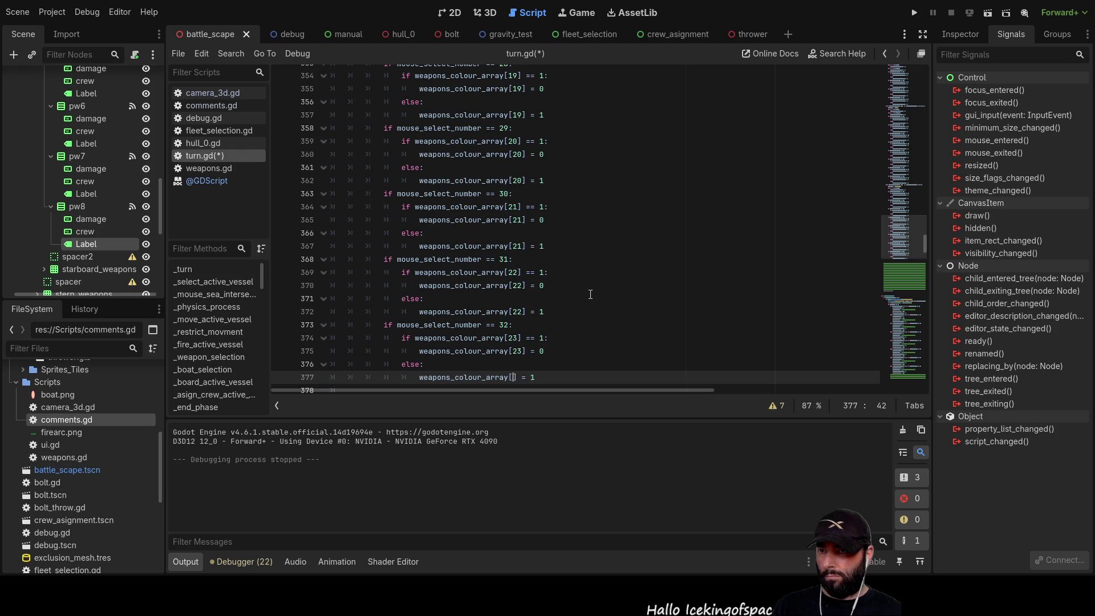
key(Down)
key(Down)
key(Down)
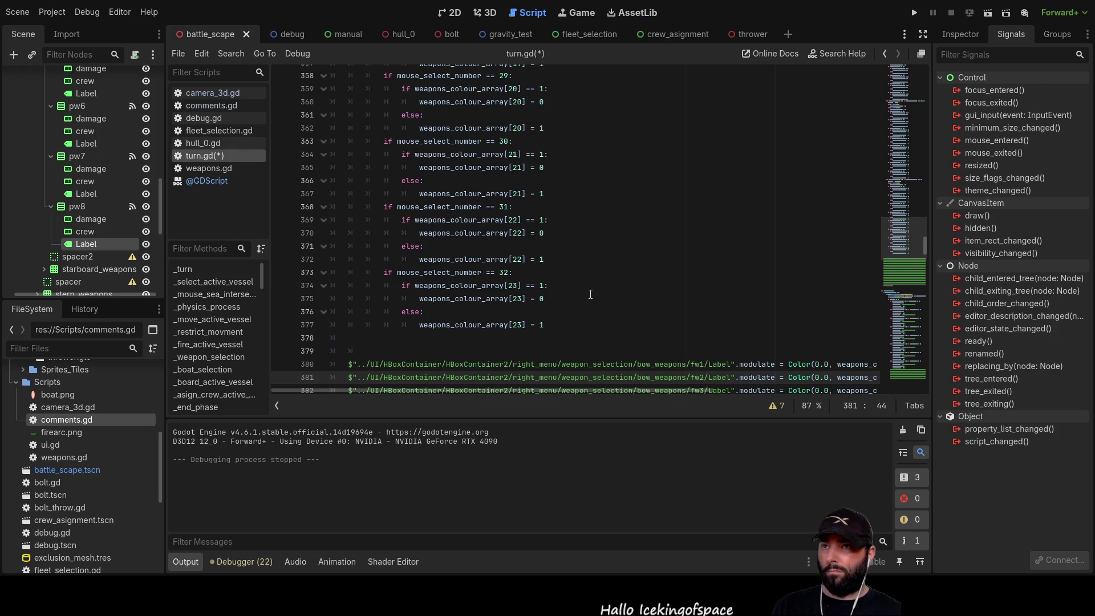
scroll(628, 246, down, 8)
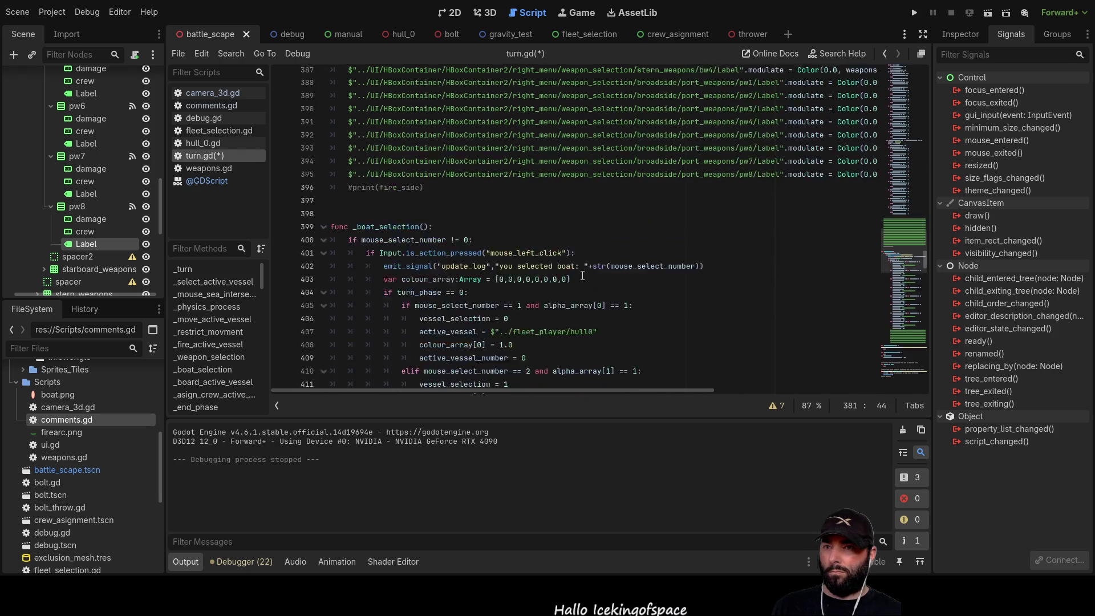
Open a blank line after line 395, above the fire_side print line
click(348, 261)
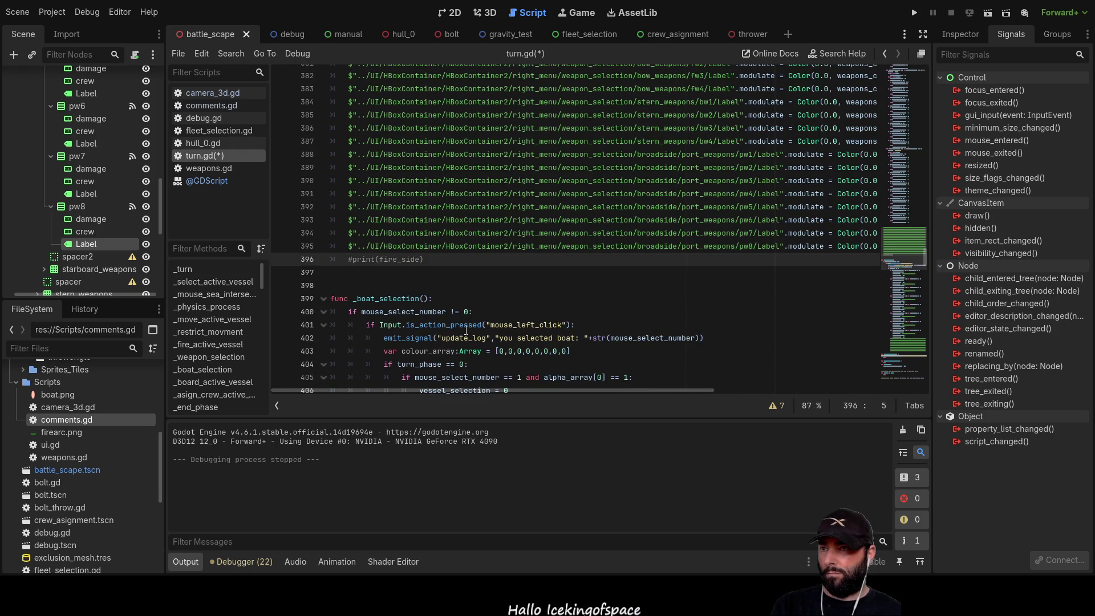
key(Return)
key(Return)
key(Return)
key(Up)
key(Up)
key(Up)
key(Up)
key(Up)
key(Up)
scroll(39, 203, up, 1)
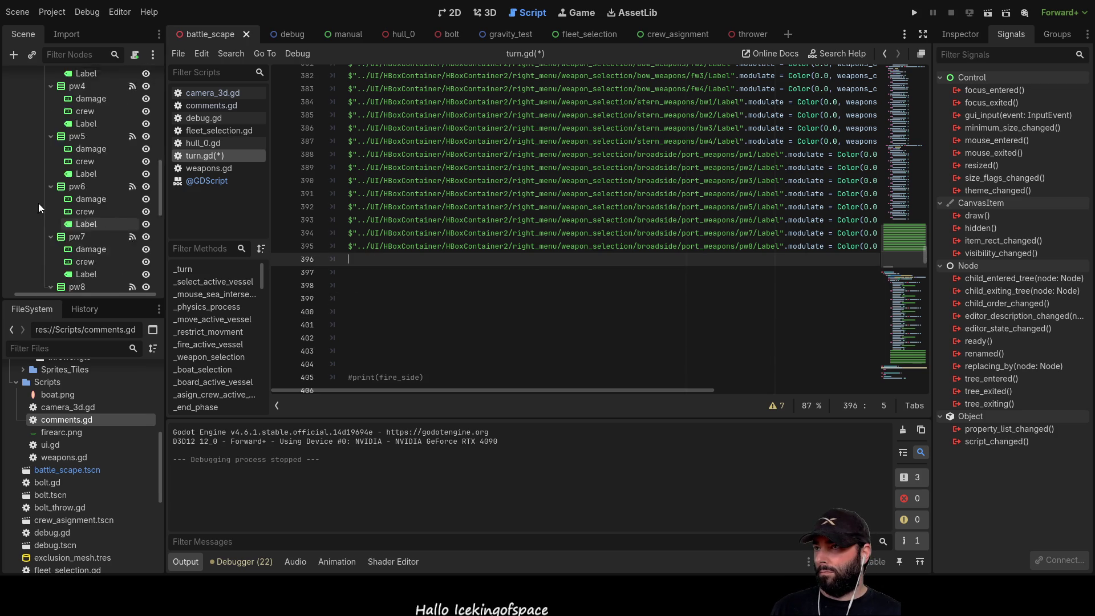
scroll(57, 211, up, 5)
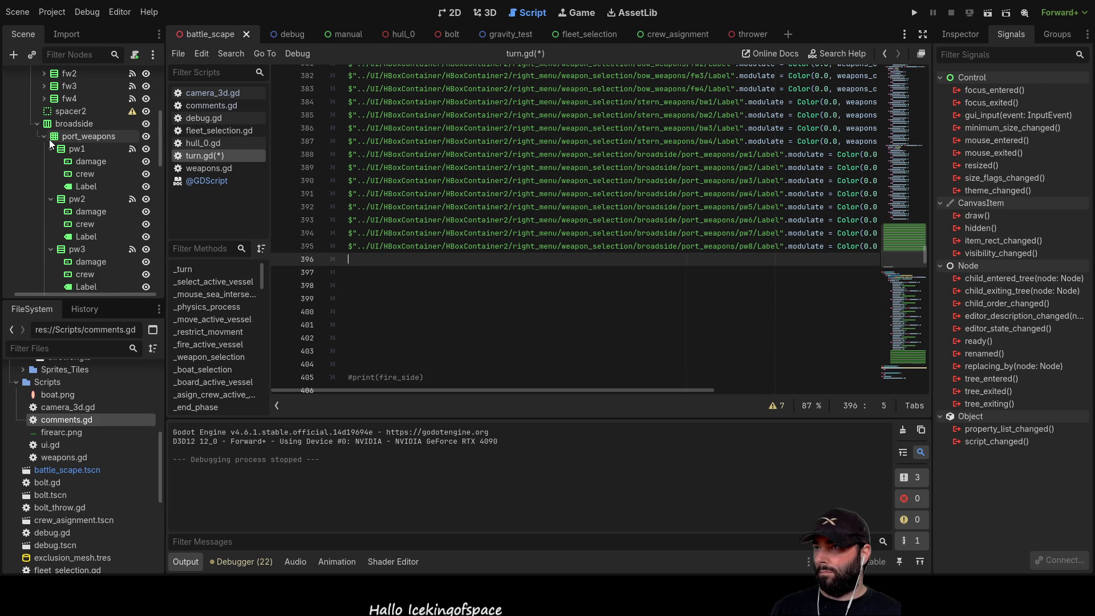
Drag the sw1–sw4 Label node paths from starboard_weapons into lines 396–399
click(44, 136)
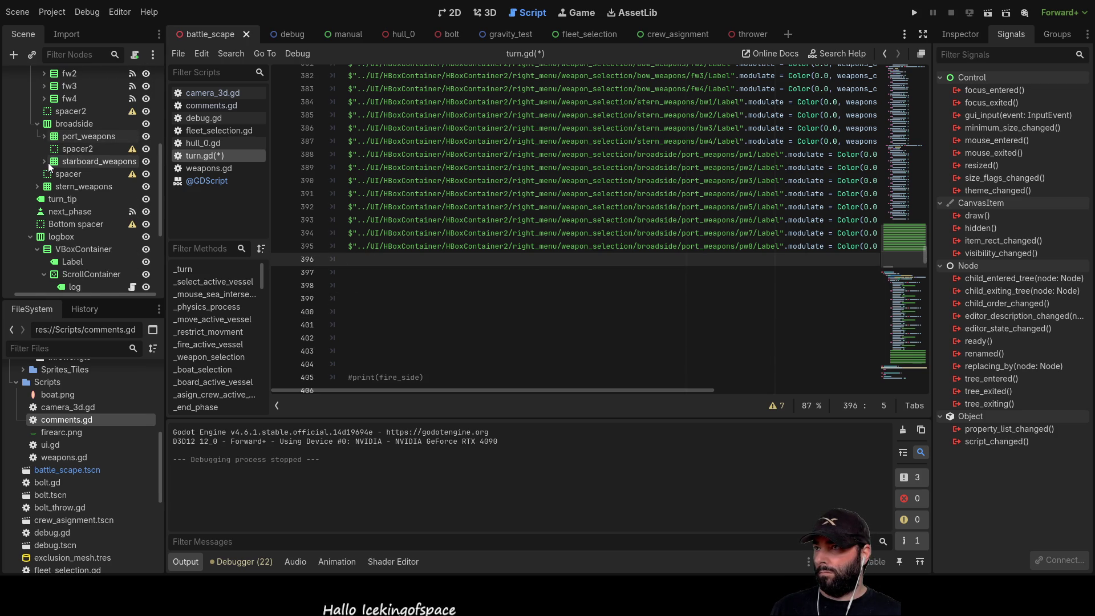
click(44, 161)
click(51, 174)
mouse_move(84, 209)
mouse_down()
mouse_move(353, 268)
mouse_move(344, 259)
mouse_up()
click(51, 225)
mouse_move(70, 263)
mouse_down()
mouse_move(327, 290)
mouse_move(358, 274)
mouse_up()
scroll(86, 218, down, 3)
mouse_move(81, 231)
mouse_down()
mouse_move(338, 291)
mouse_move(365, 287)
mouse_up()
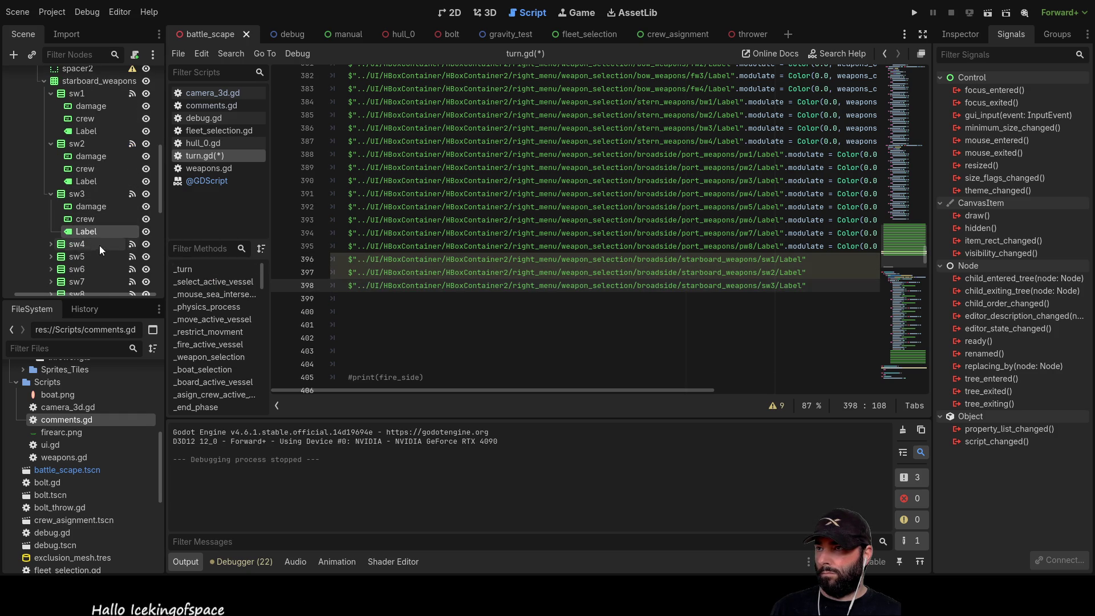
click(52, 245)
drag(90, 278, 352, 296)
Add the sw5–sw8 Label node paths, then select line 395's modulate colour assignment
scroll(136, 258, down, 3)
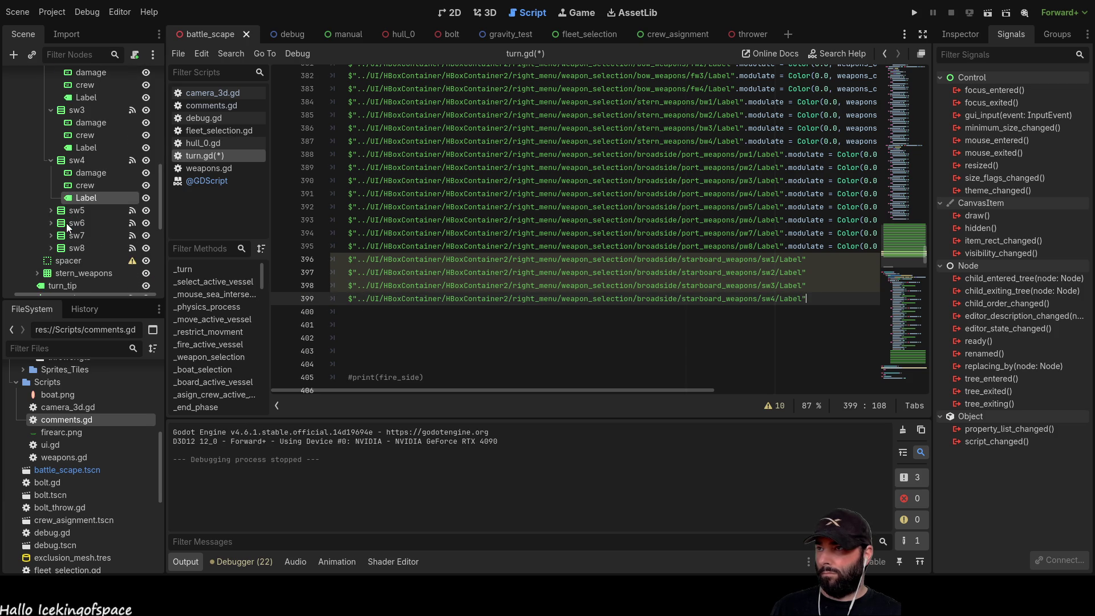
click(51, 211)
click(84, 248)
drag(333, 311, 356, 316)
click(51, 261)
scroll(84, 229, down, 2)
mouse_move(81, 246)
mouse_down()
mouse_move(386, 316)
mouse_move(355, 326)
mouse_up()
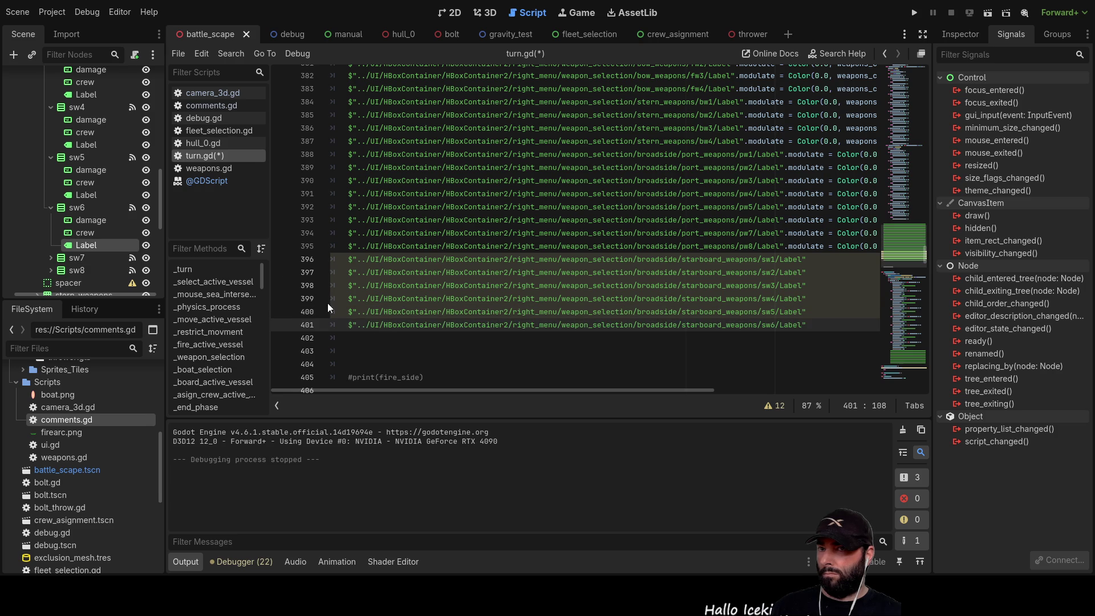
scroll(160, 227, down, 3)
click(51, 178)
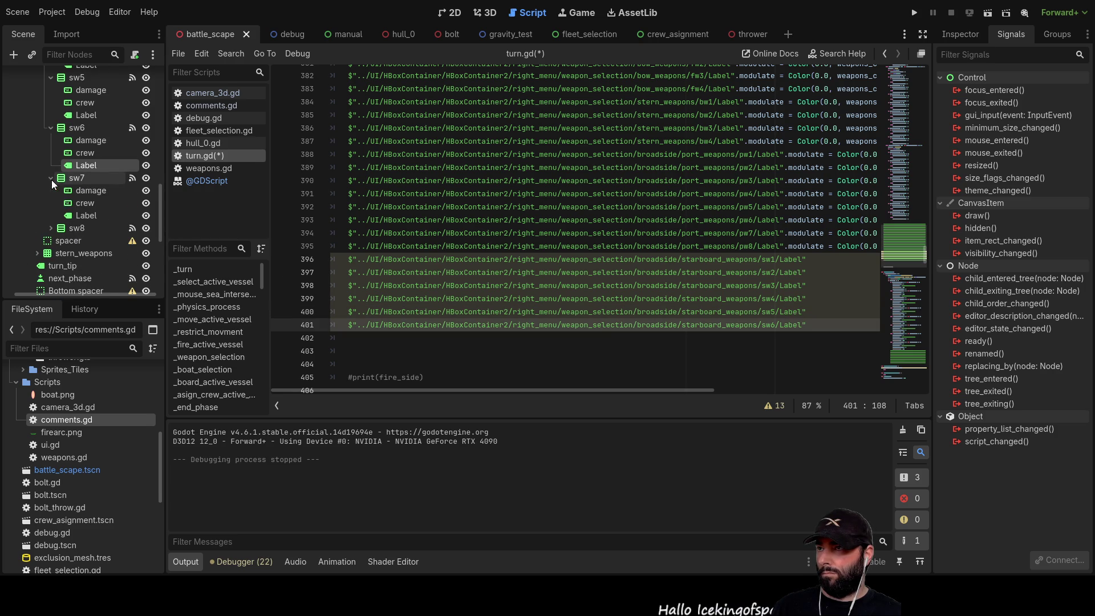
mouse_move(77, 214)
mouse_down()
mouse_move(406, 362)
mouse_move(358, 339)
mouse_up()
click(51, 228)
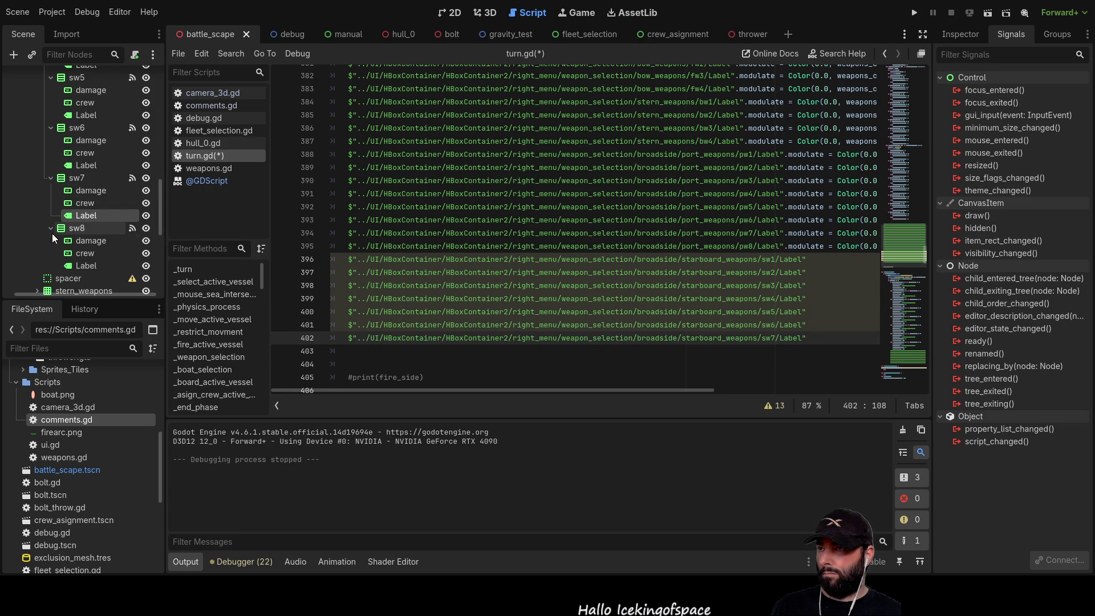
click(82, 265)
drag(81, 265, 393, 351)
drag(653, 389, 865, 392)
drag(830, 285, 484, 290)
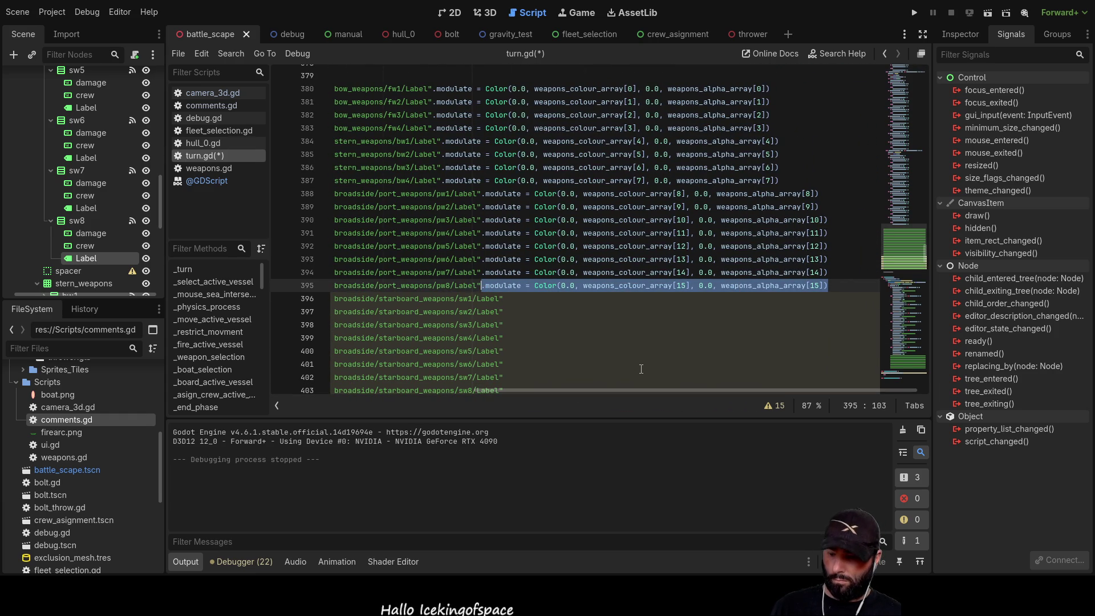
Append line 395's .modulate = Color(...) assignment to each sw1–sw8 Label line
key(ctrl+c)
key(Down)
key(ctrl+v)
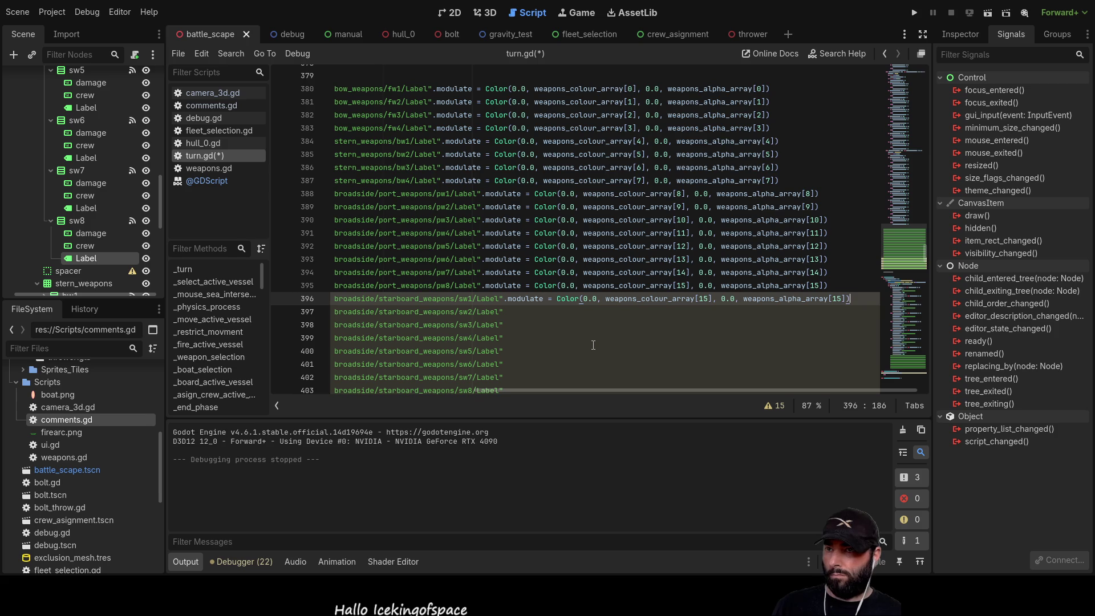
key(Down)
key(ctrl+v)
key(Down)
key(ctrl+v)
key(Down)
key(ctrl+v)
key(Down)
key(ctrl+v)
key(Down)
key(ctrl+v)
key(Down)
key(ctrl+v)
key(Down)
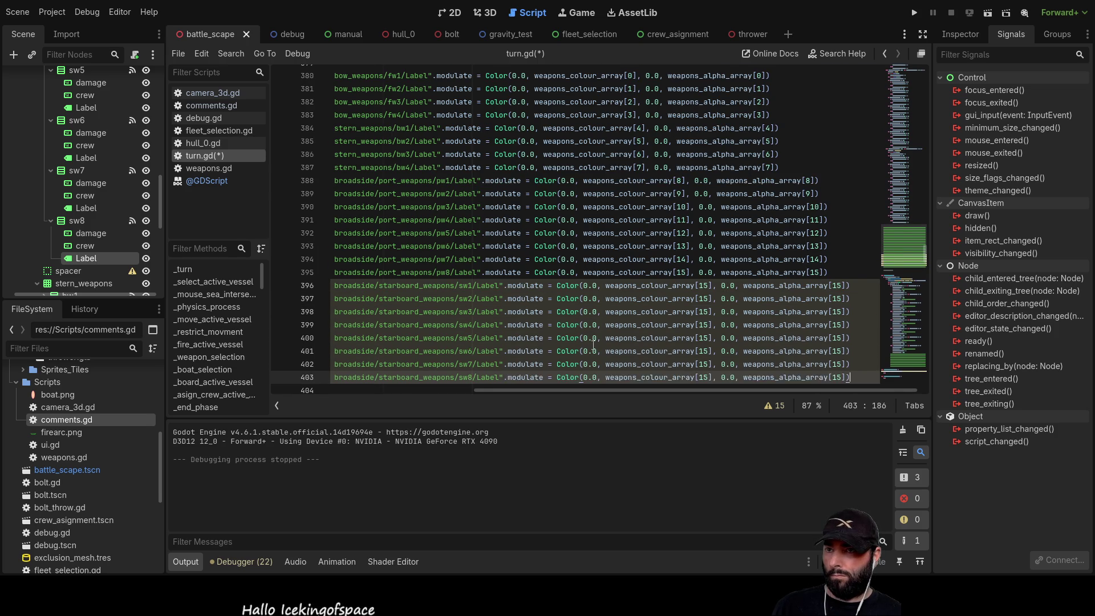
key(ctrl+v)
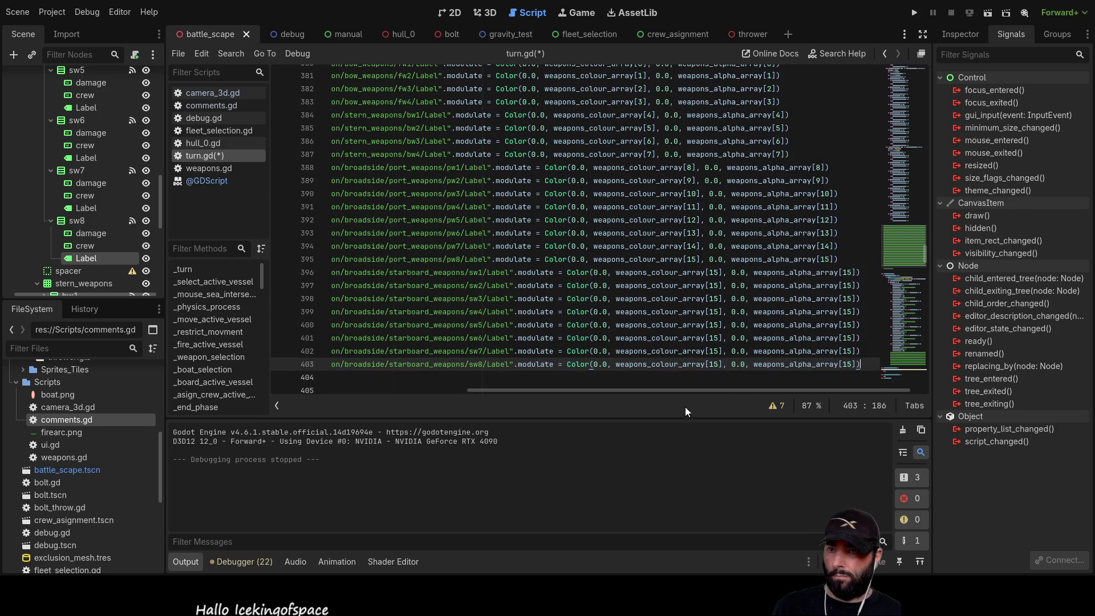
drag(711, 392, 732, 393)
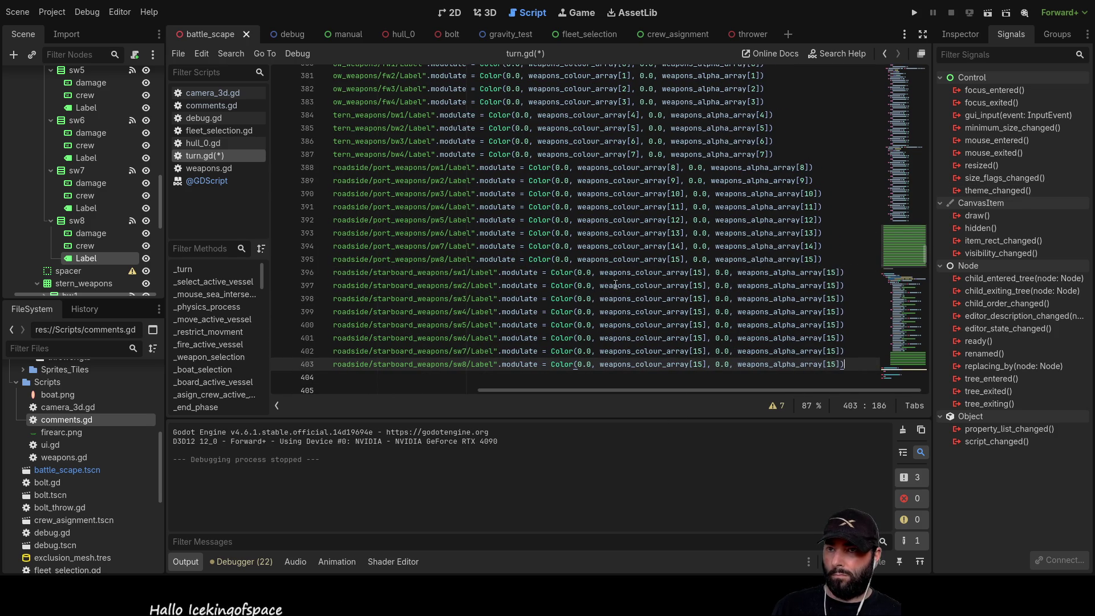
click(697, 273)
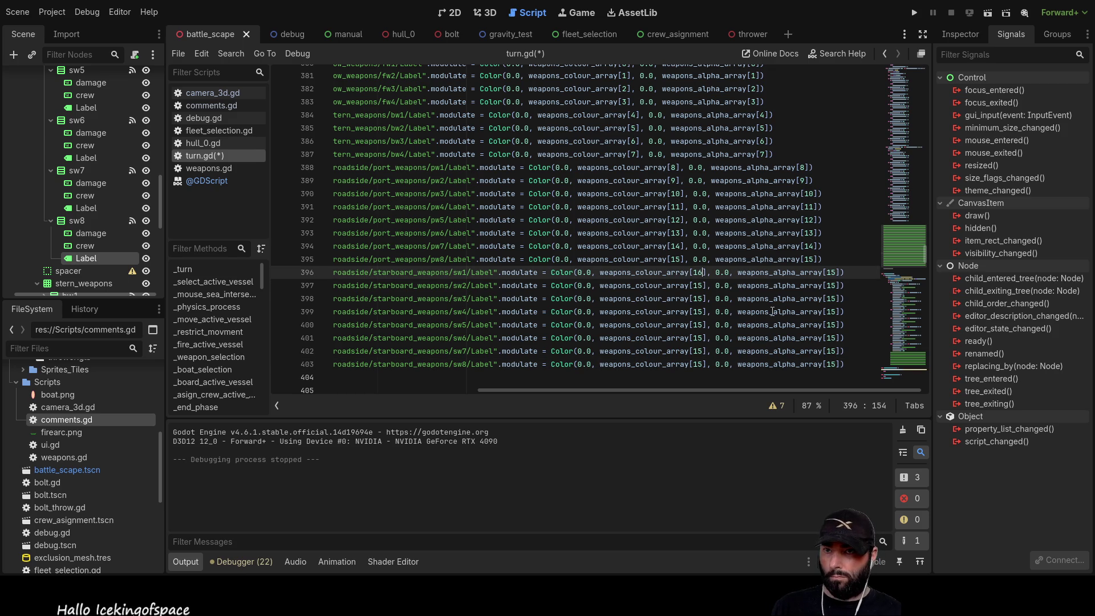
Renumber the remaining starboard colour indices in sequence to 17 through 23
key(Down)
key(BackSpace)
text(7)
key(Down)
key(BackSpace)
text(8)
key(Down)
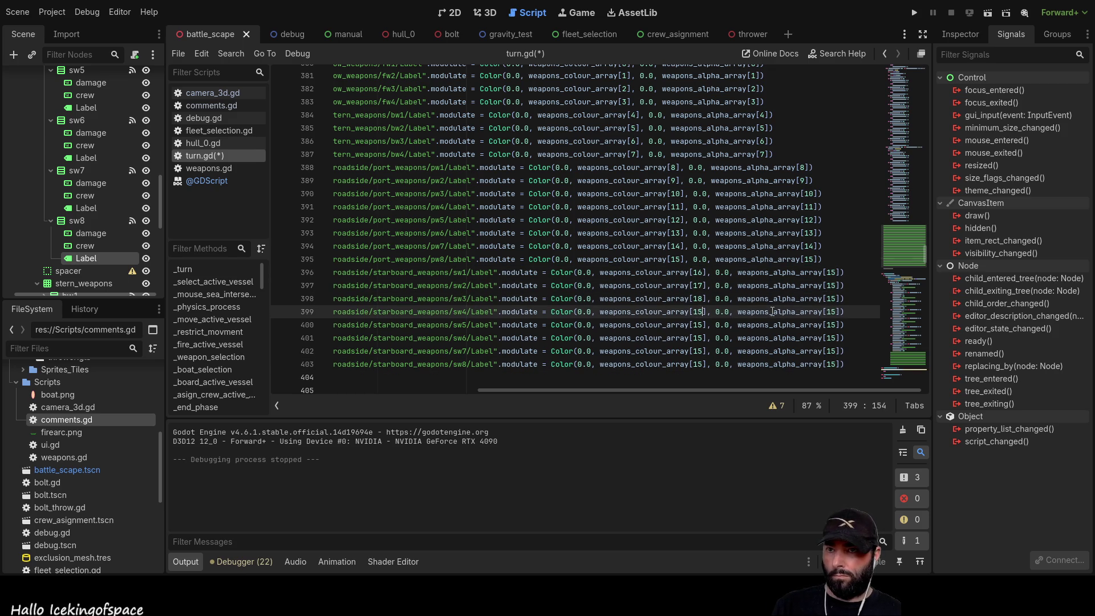
key(BackSpace)
text(9)
key(Down)
key(BackSpace)
key(BackSpace)
text(20)
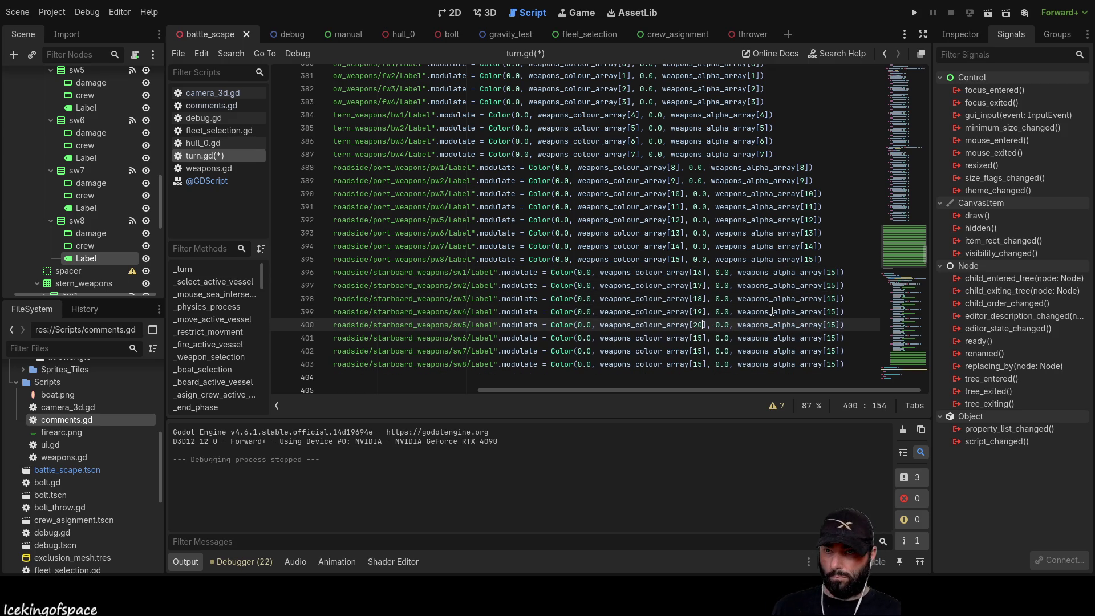
key(Down)
text(21)
key(Down)
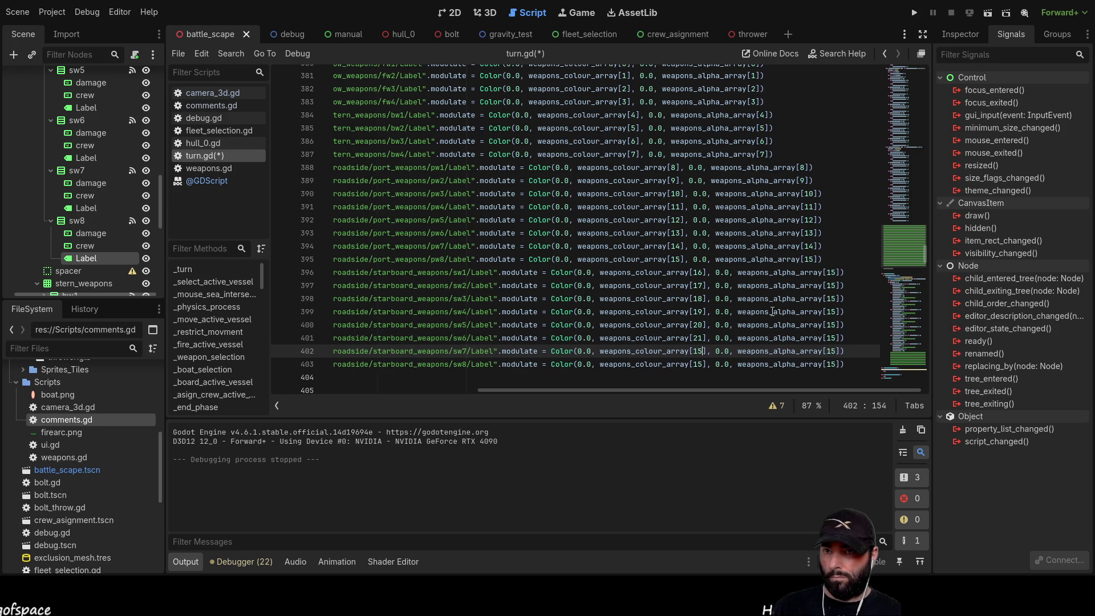
text(2)
key(Down)
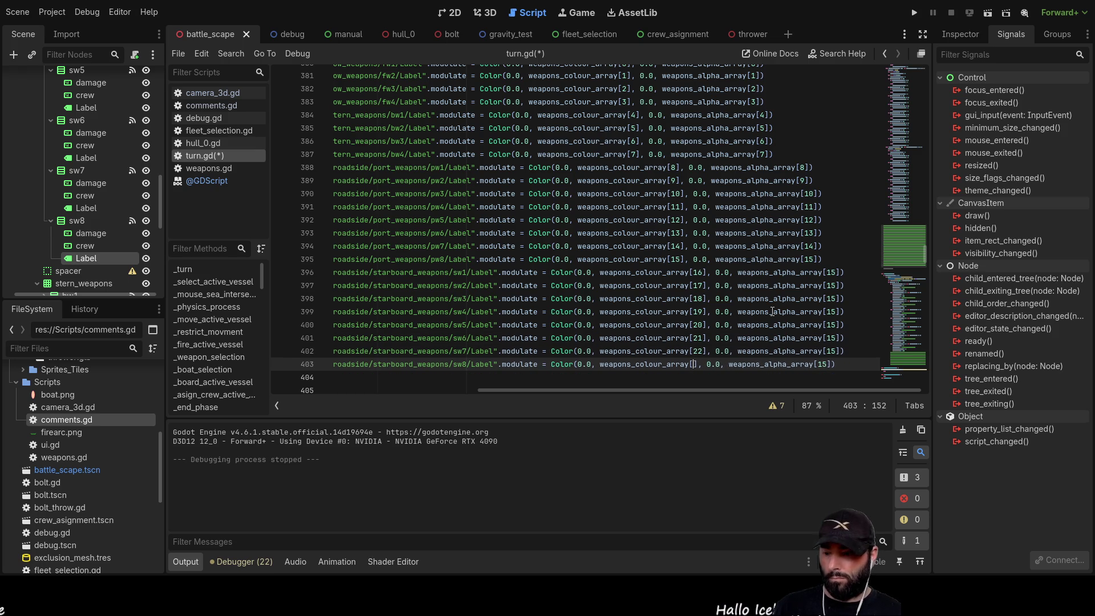
text(3)
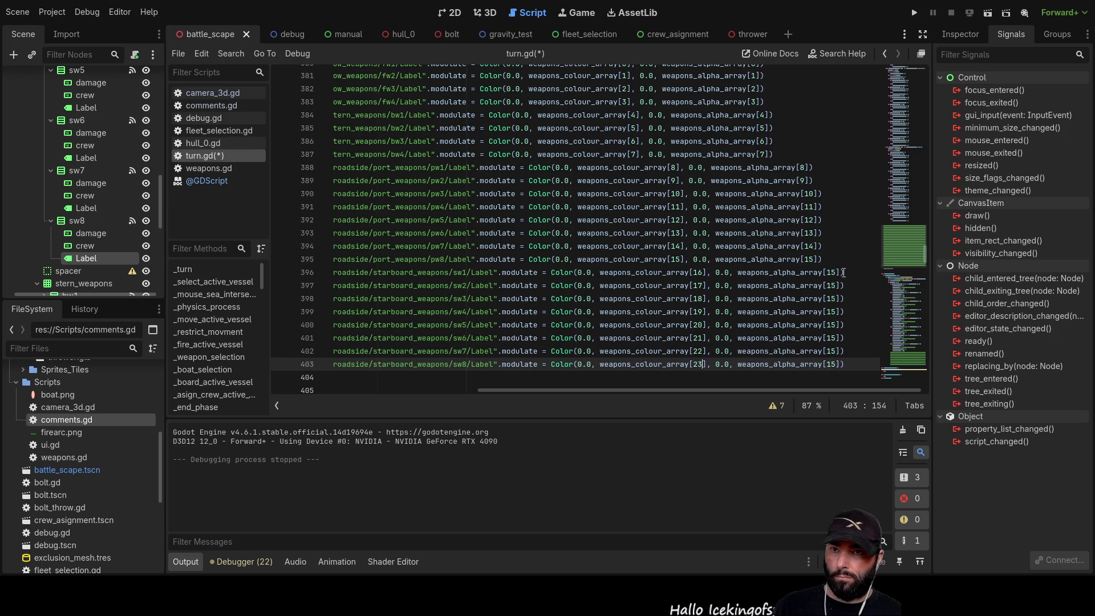
Change the weapons_alpha_array indices on lines 396–403 from 15 to 16 through 23
click(837, 273)
key(BackSpace)
text(6)
key(Down)
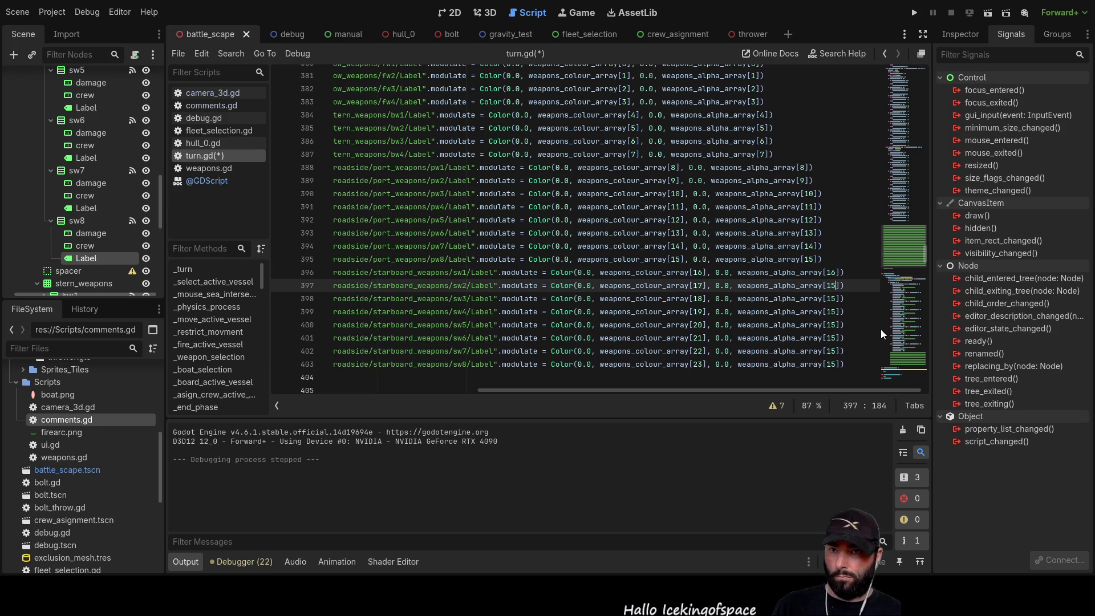
key(BackSpace)
text(7)
key(Down)
key(BackSpace)
text(8)
key(Down)
key(BackSpace)
text(9)
key(Down)
key(BackSpace)
key(BackSpace)
text(20)
key(Down)
key(BackSpace)
text(2)
key(Down)
key(BackSpace)
key(BackSpace)
text(22)
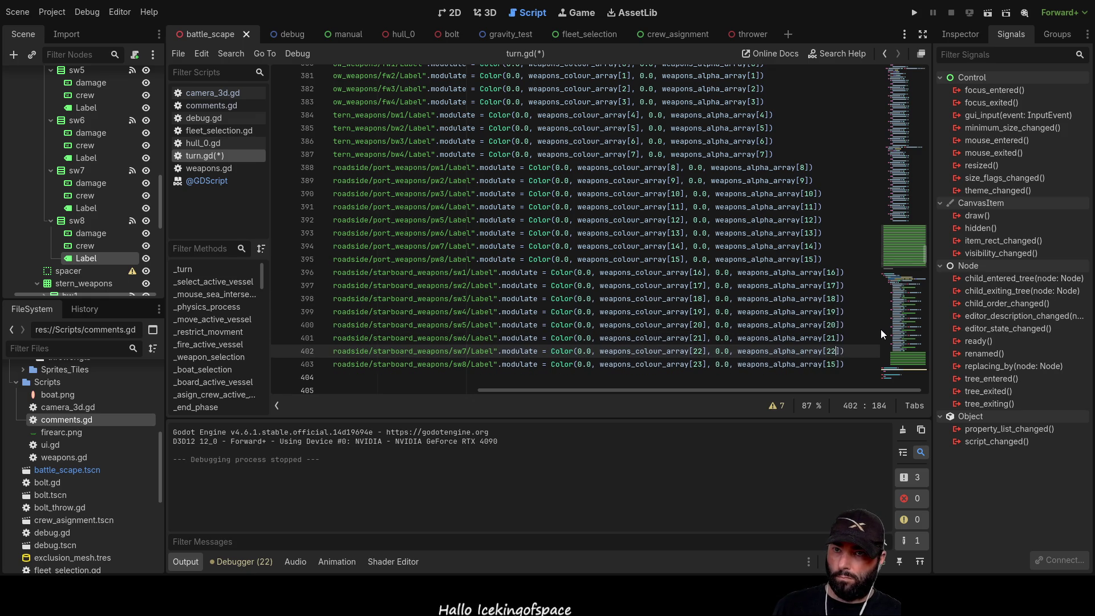
key(Down)
key(BackSpace)
key(BackSpace)
text(23)
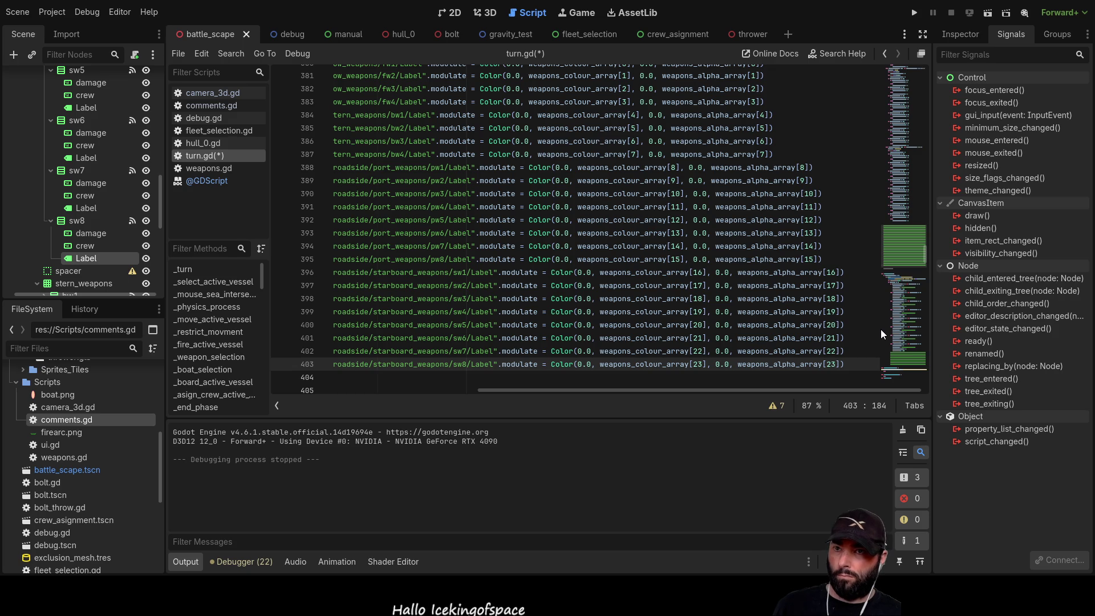
scroll(758, 390, left, 5)
scroll(856, 171, up, 9)
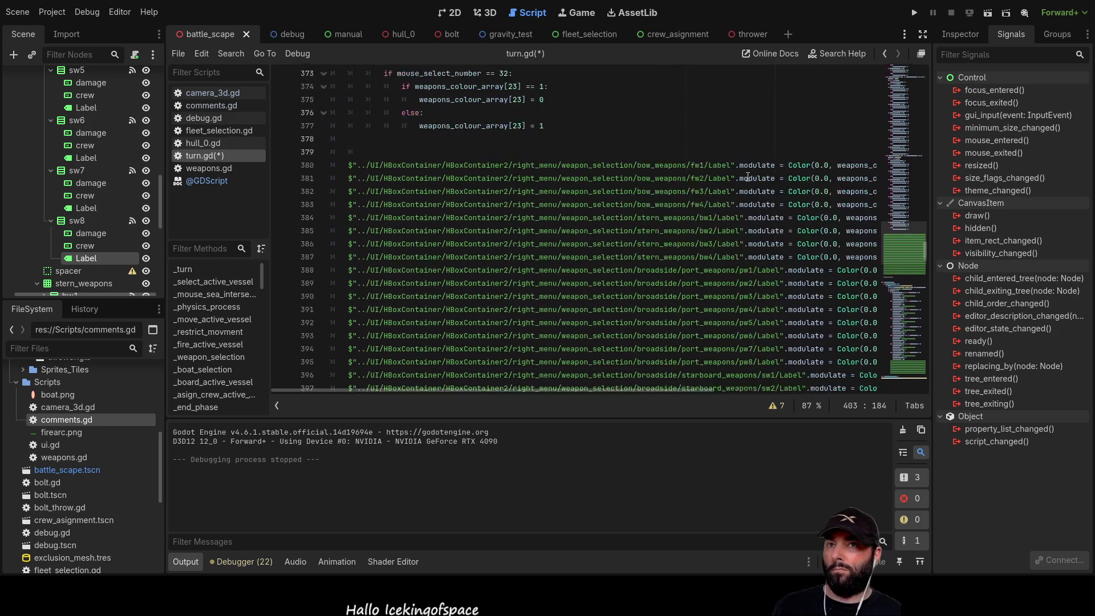
click(916, 14)
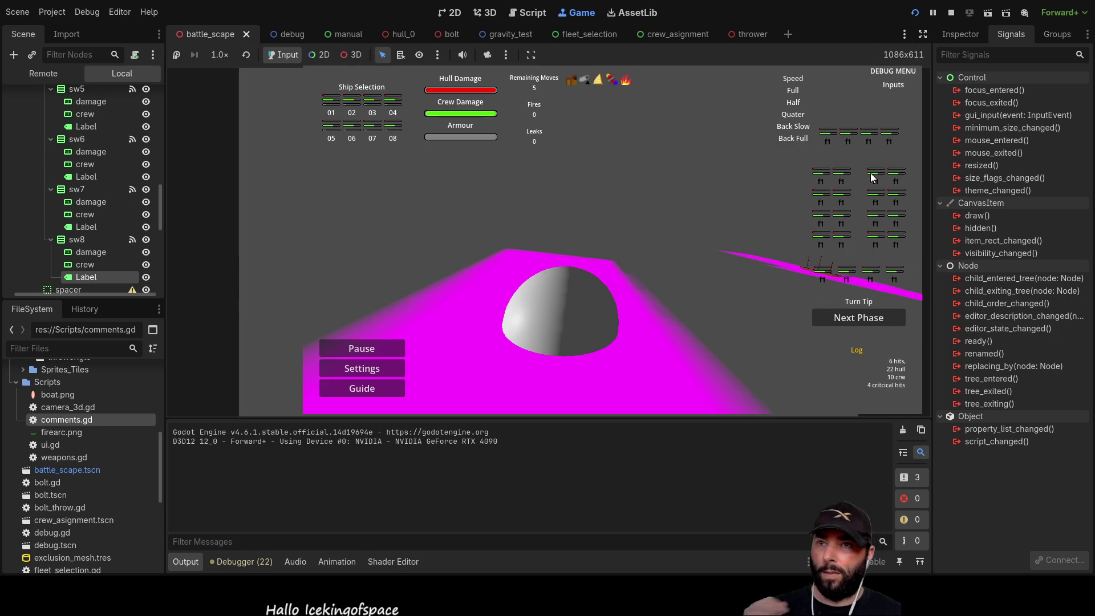
click(895, 192)
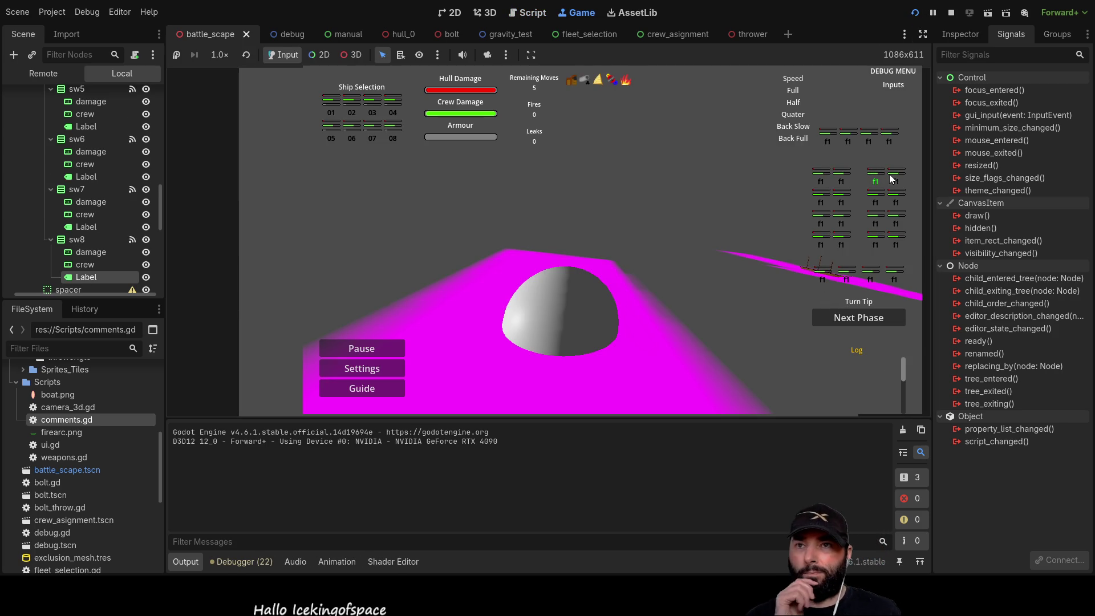
click(873, 201)
click(885, 223)
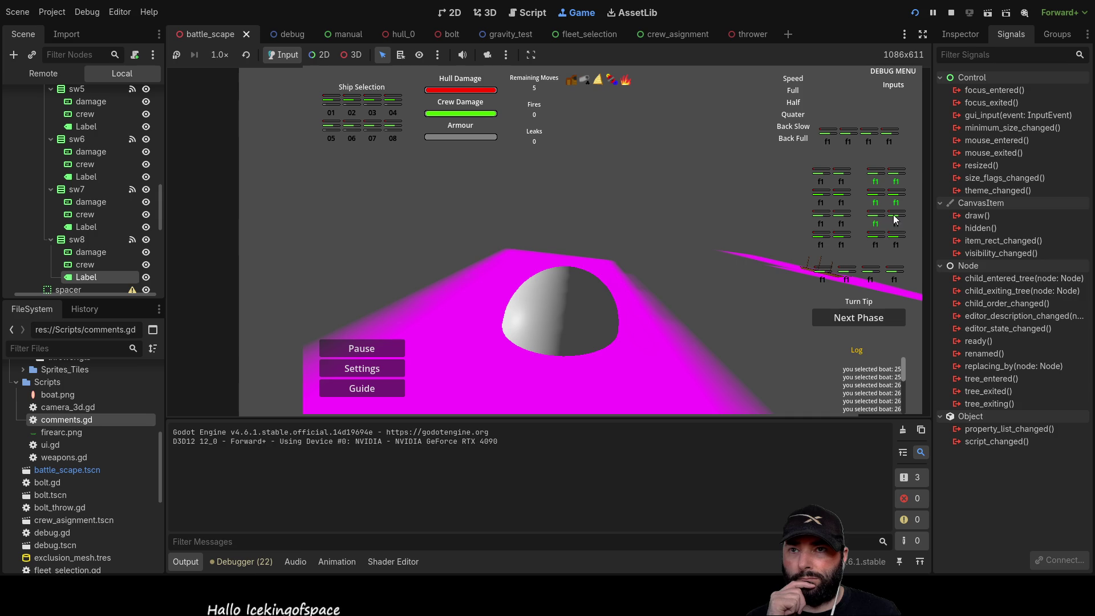
click(878, 240)
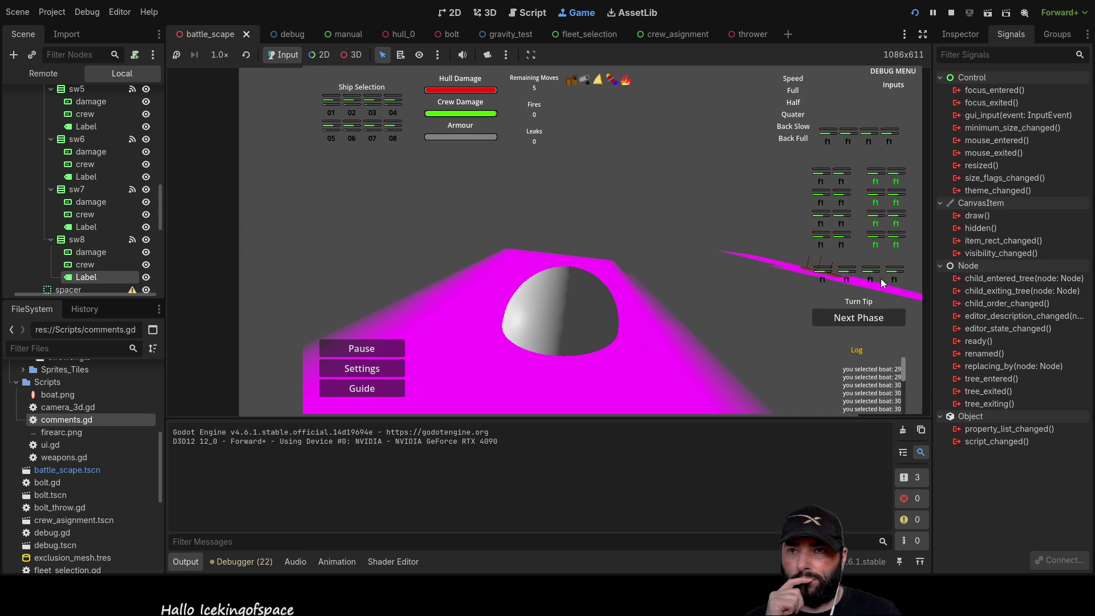
click(870, 275)
click(897, 188)
click(883, 203)
click(896, 221)
click(899, 244)
click(874, 238)
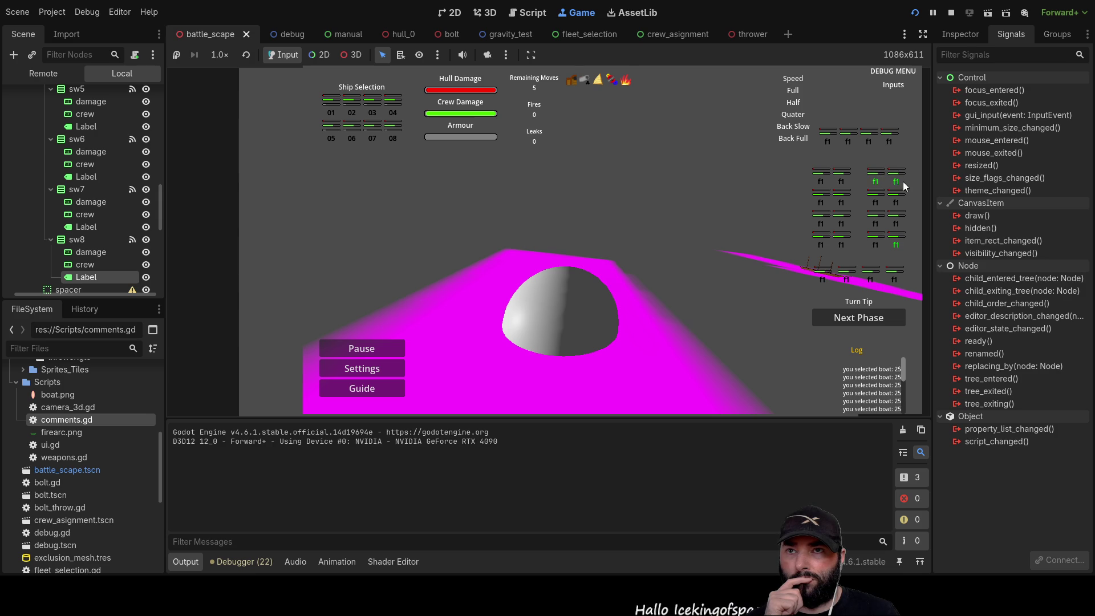
click(895, 222)
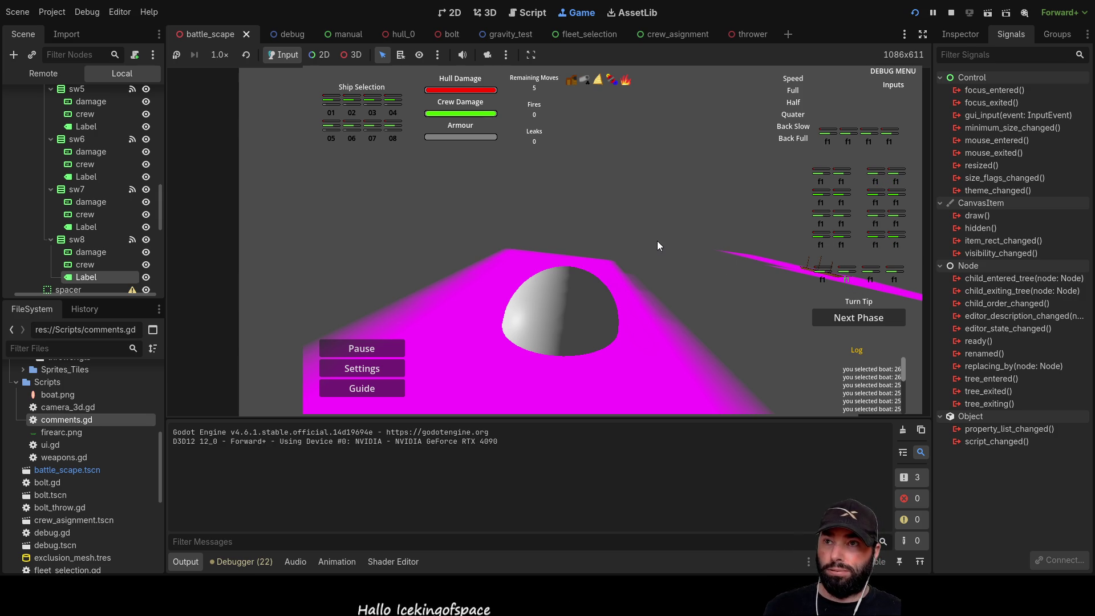
click(951, 12)
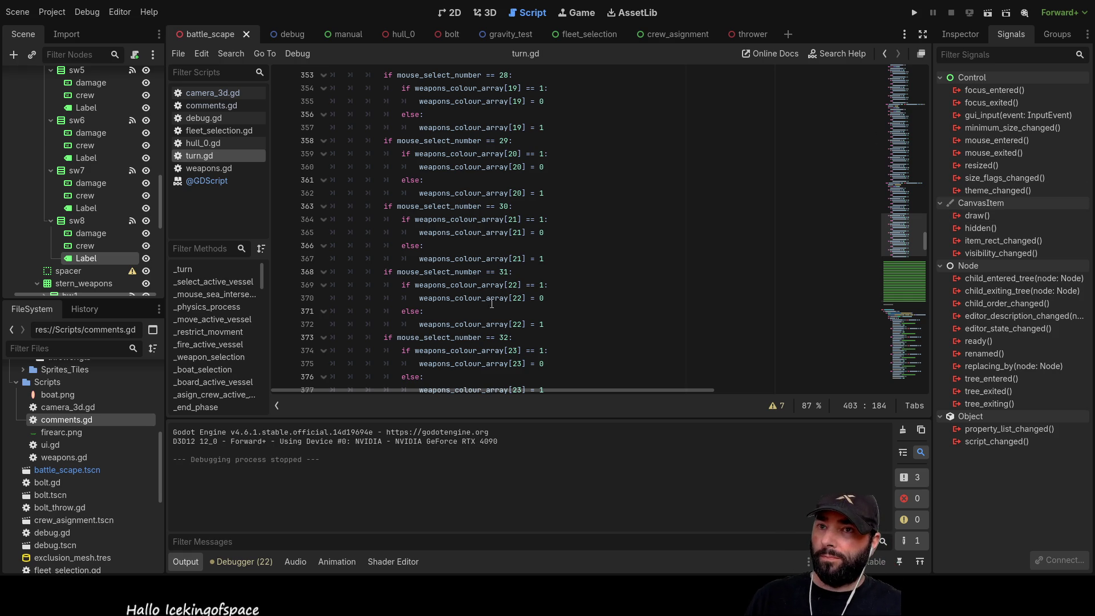
Switch the right dock to the Inspector to see the Label node's properties
scroll(482, 318, up, 15)
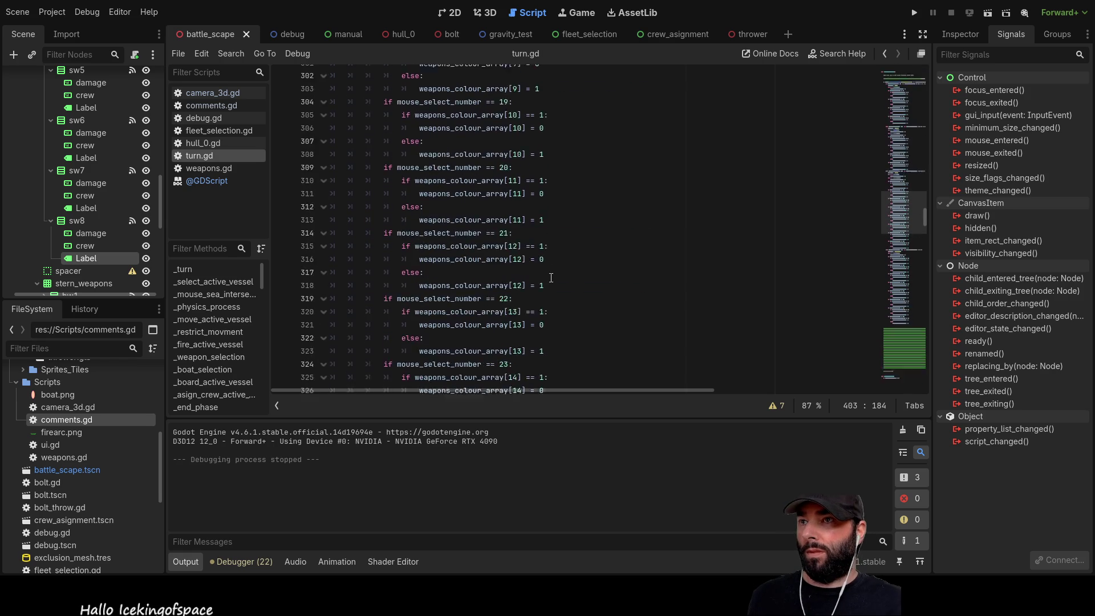
scroll(548, 278, up, 20)
scroll(541, 278, down, 2)
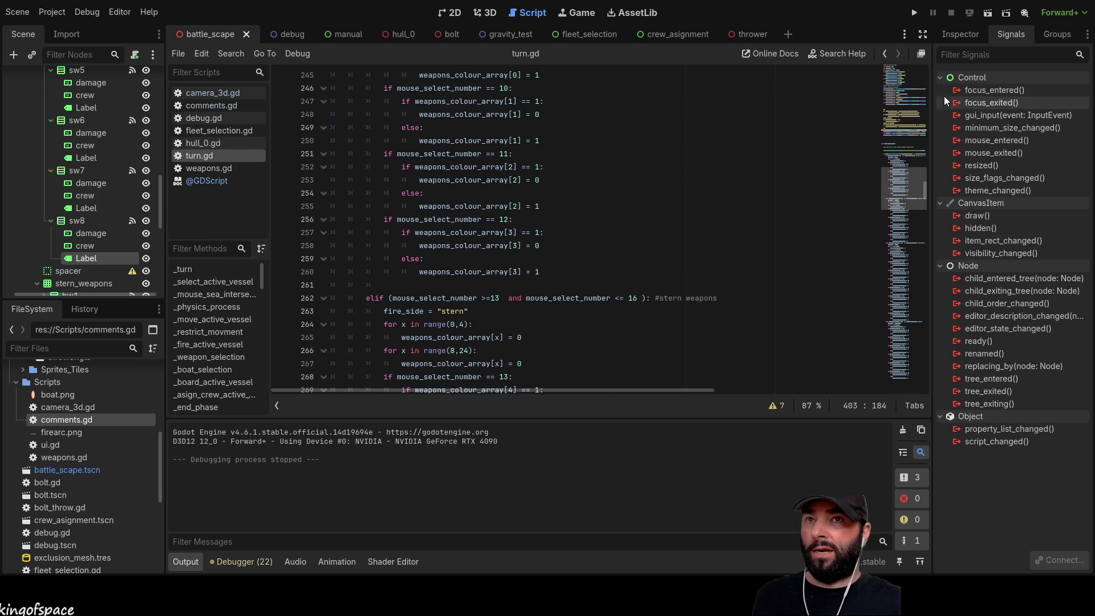
click(956, 34)
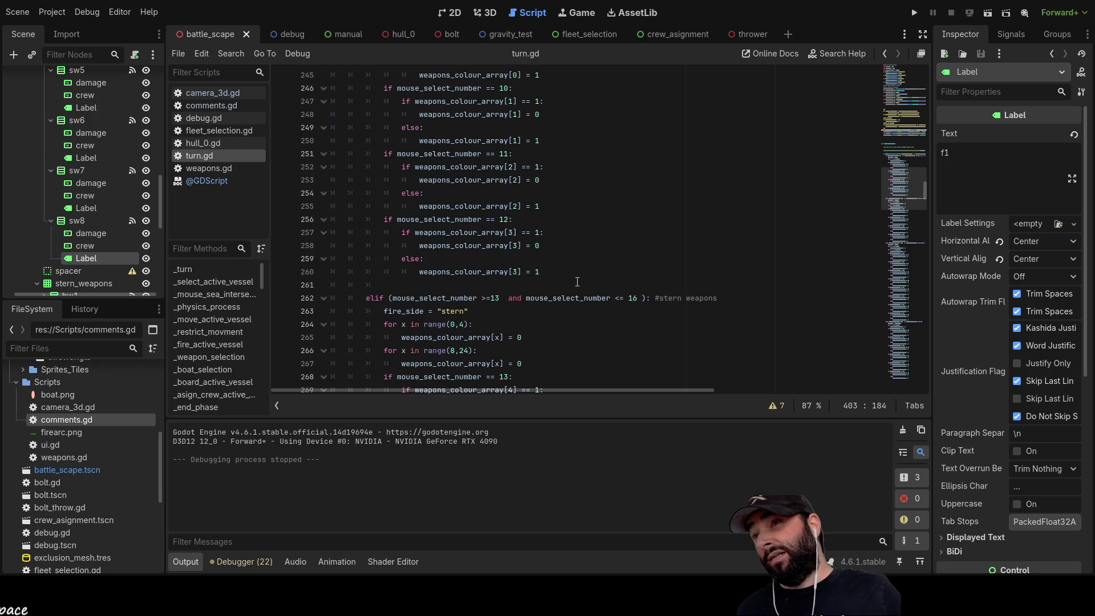
Collapse the sw8–sw2 nodes and the starboard_weapons and stern_weapons branches in the scene tree
click(51, 220)
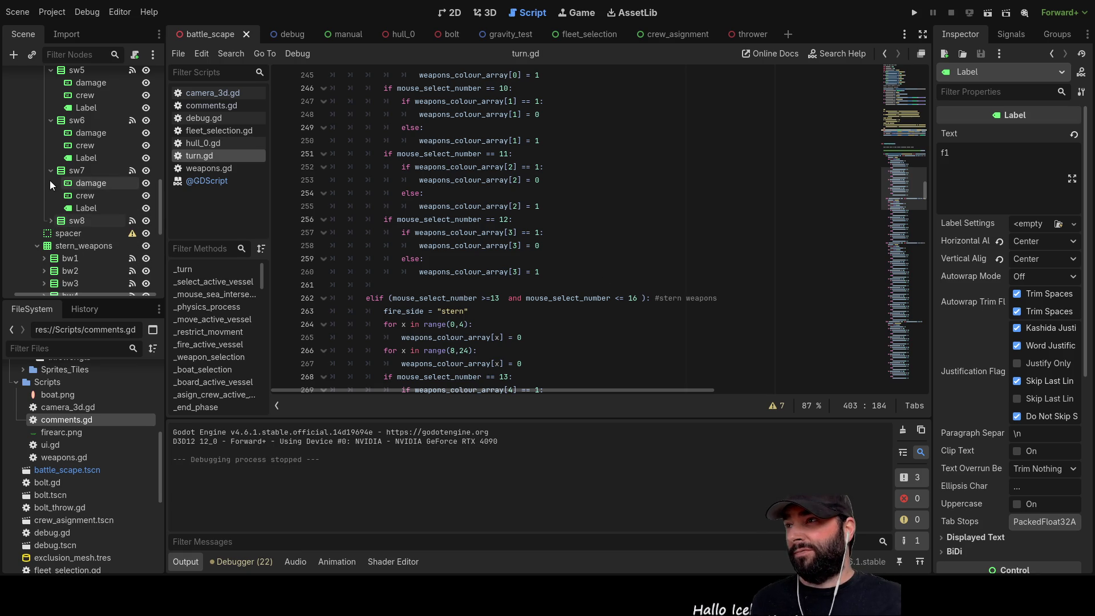
click(51, 171)
click(51, 121)
scroll(50, 171, up, 2)
click(51, 150)
click(51, 100)
scroll(57, 154, up, 3)
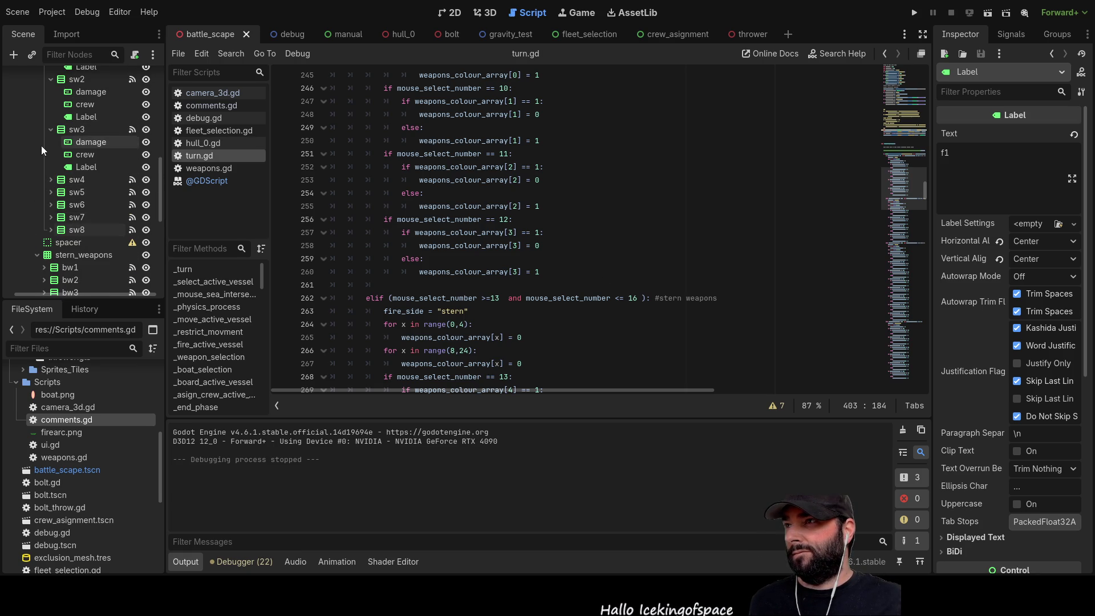
click(51, 129)
scroll(42, 171, up, 4)
click(49, 132)
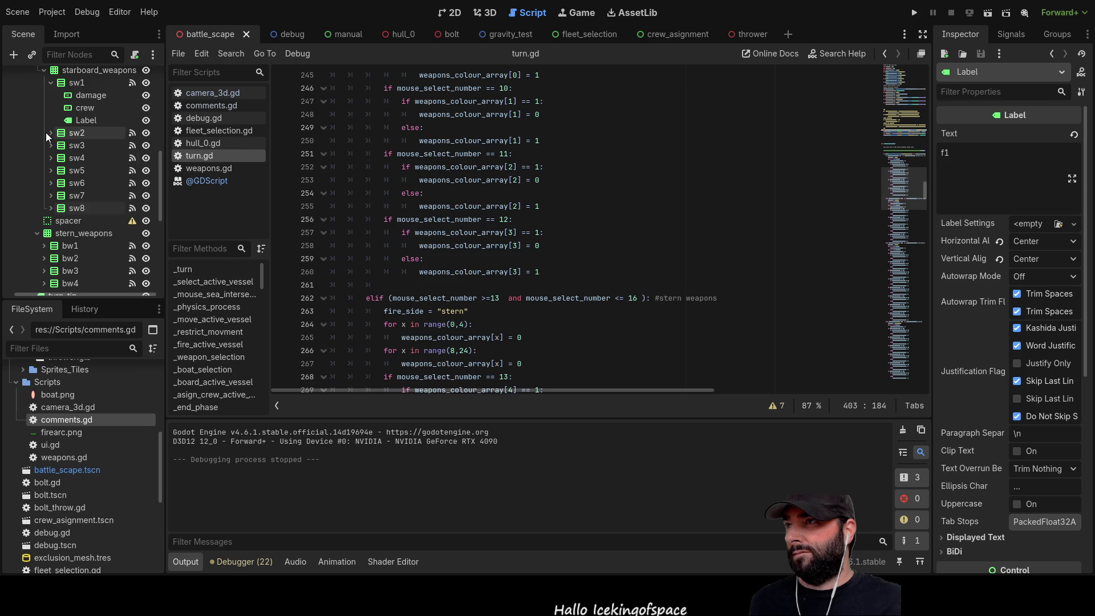
scroll(46, 133, up, 5)
click(45, 132)
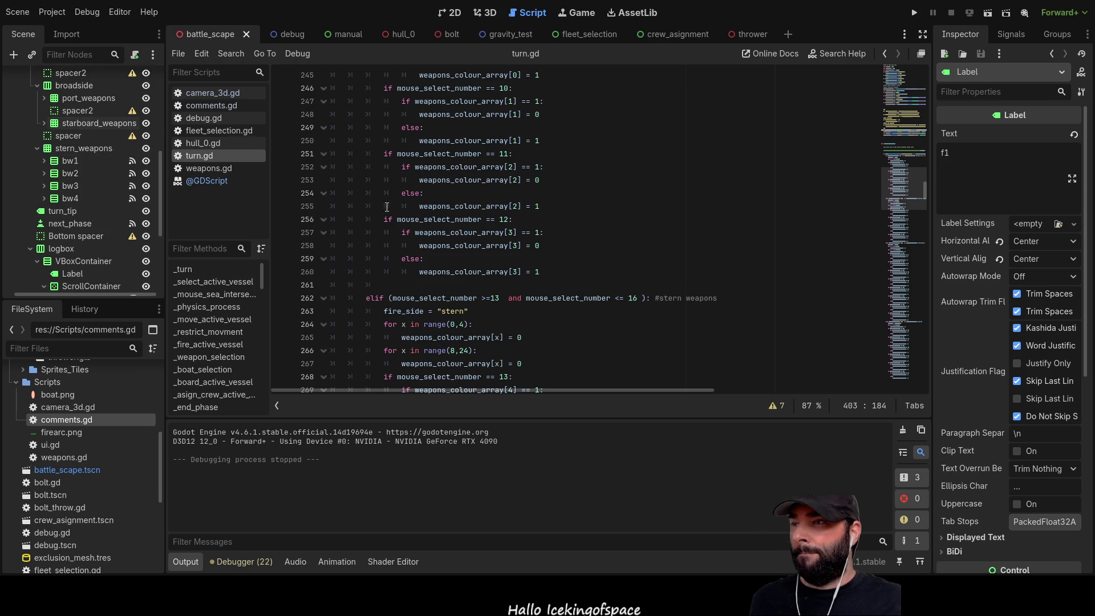
scroll(400, 228, down, 5)
scroll(530, 263, up, 20)
scroll(530, 263, up, 20)
scroll(530, 260, up, 20)
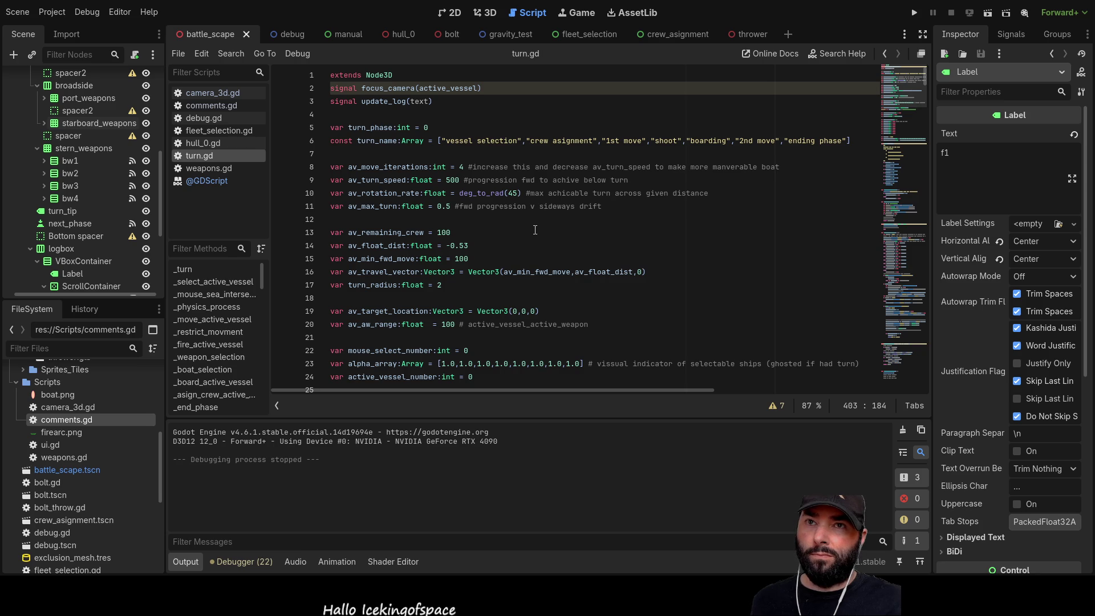
click(37, 148)
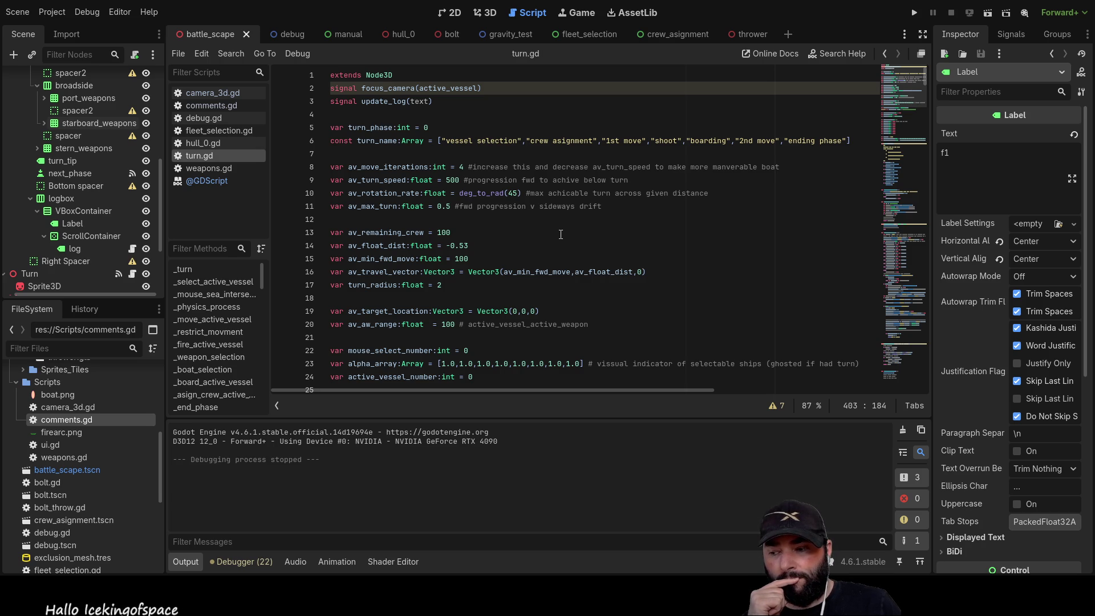
Scroll turn.gd to the weapon array declarations and place the caret on line 46
scroll(449, 204, down, 10)
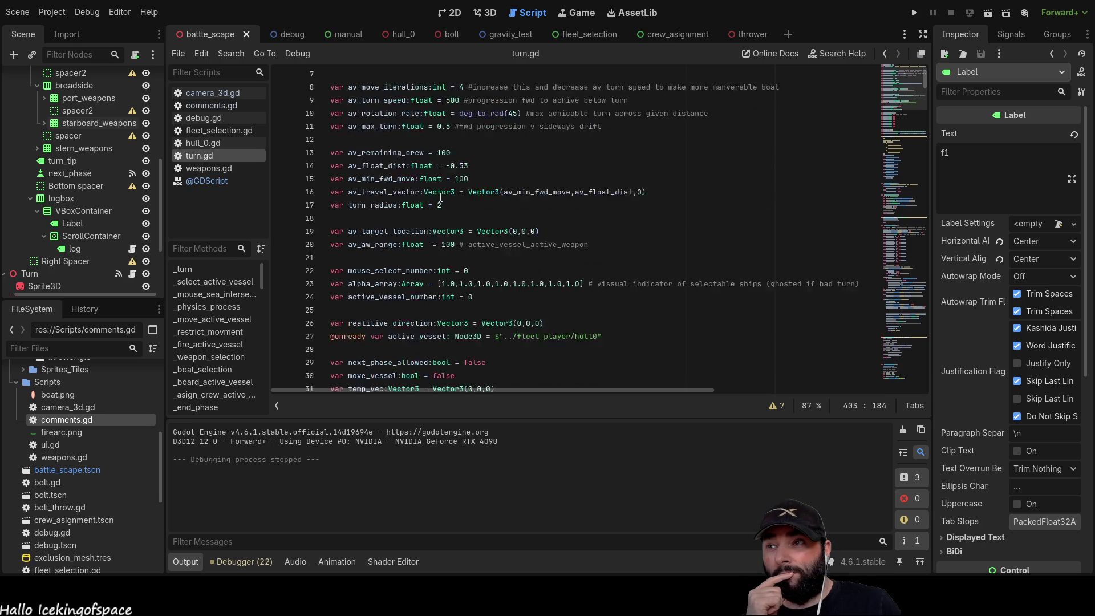
scroll(414, 244, up, 3)
scroll(371, 248, down, 3)
click(333, 231)
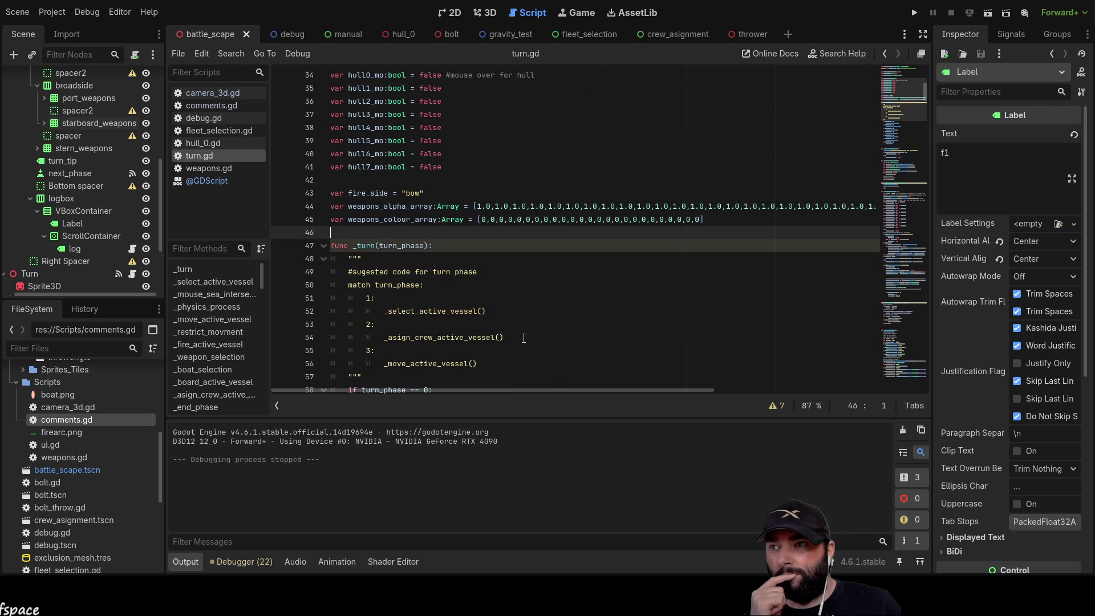
Add 'var hull_weapons_array:Array = []' on a new line 46, picking Array from autocomplete
key(Return)
key(Up)
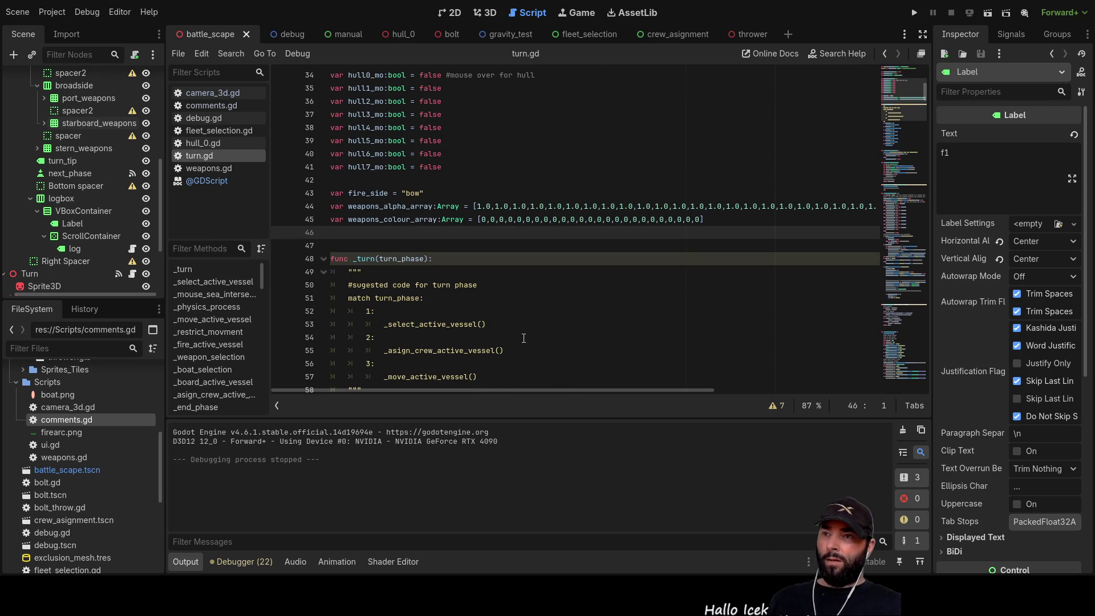
key(Up)
key(Up)
key(Down)
key(Down)
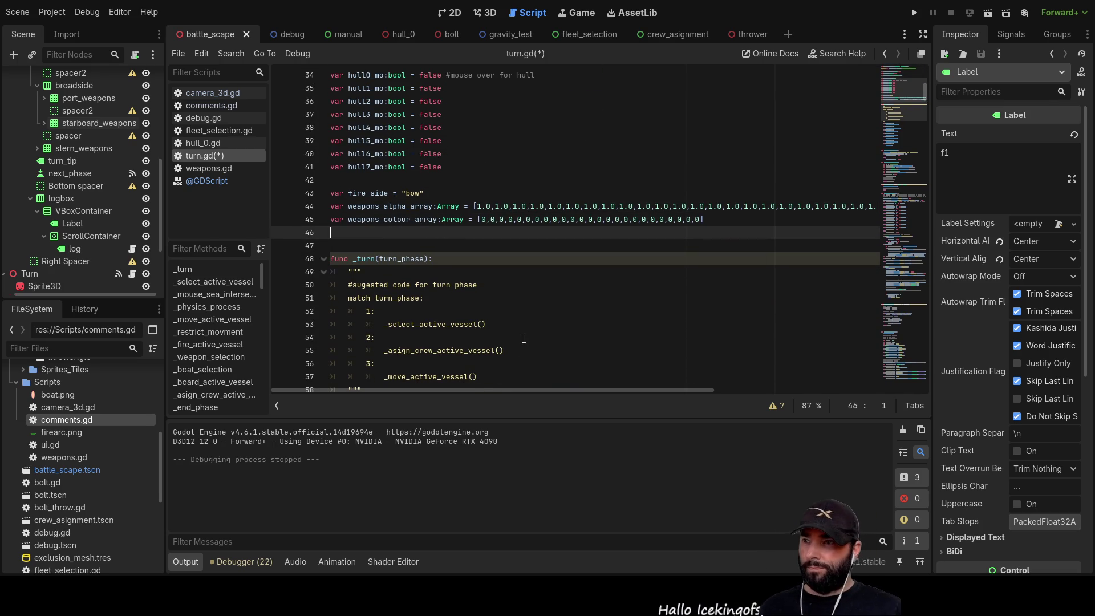
text(var)
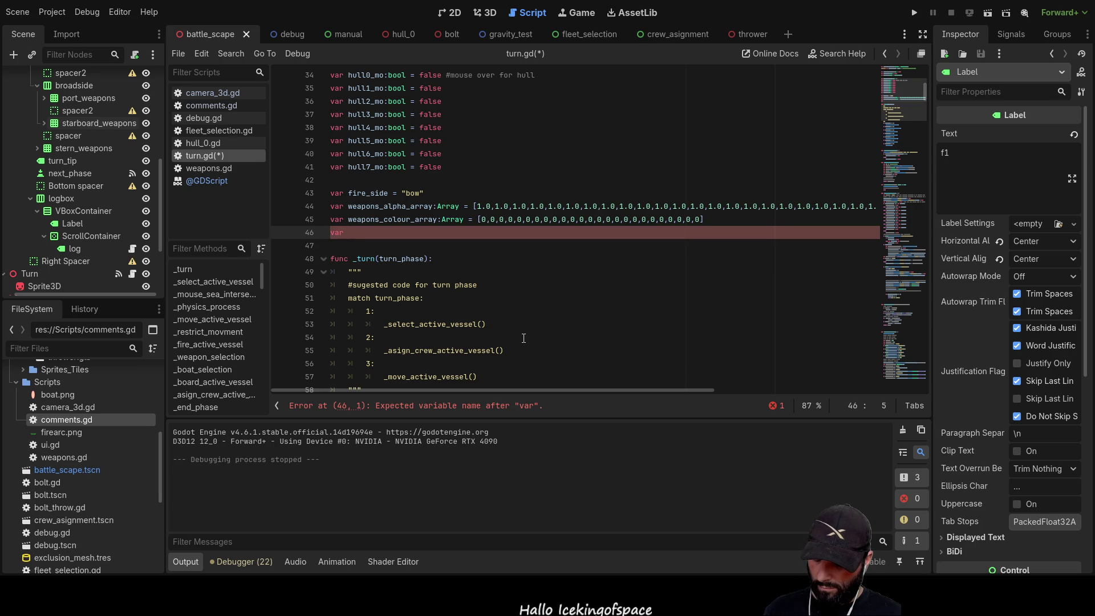
text(hull)
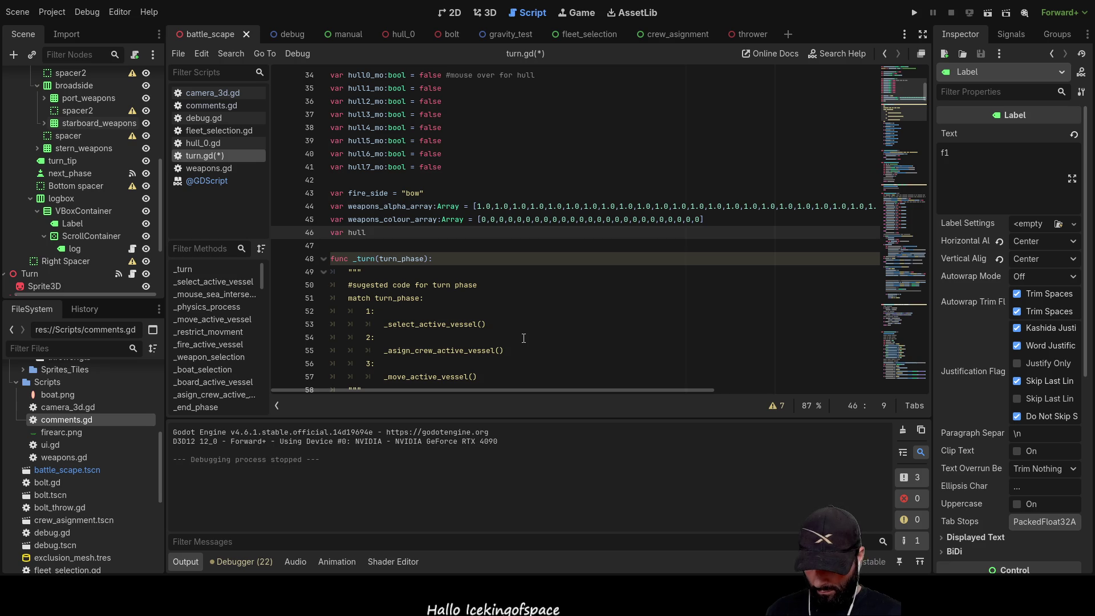
text(_weapons)
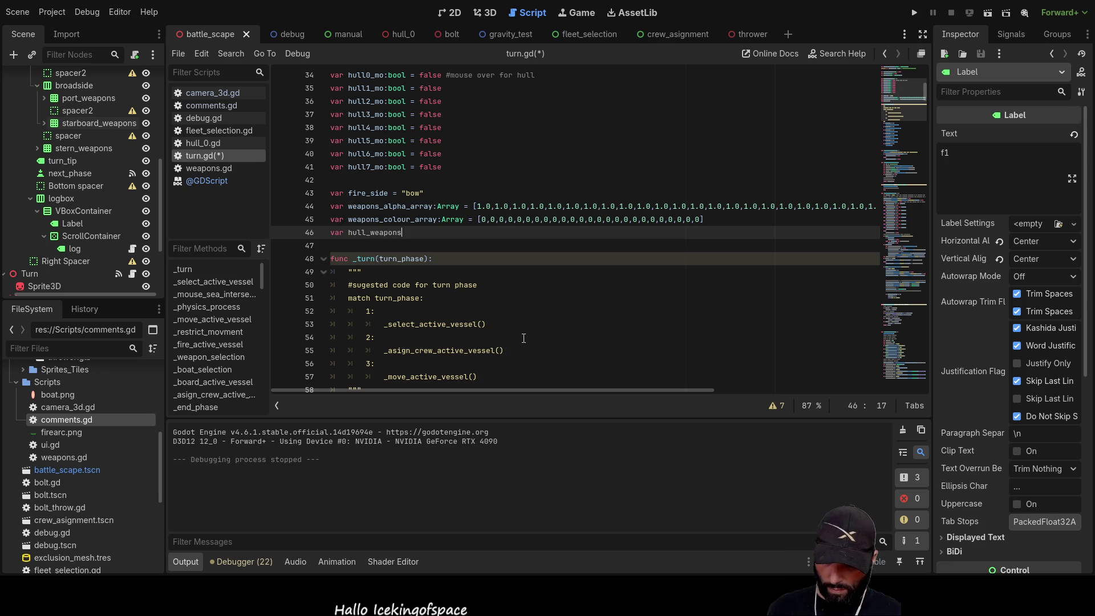
text(_array)
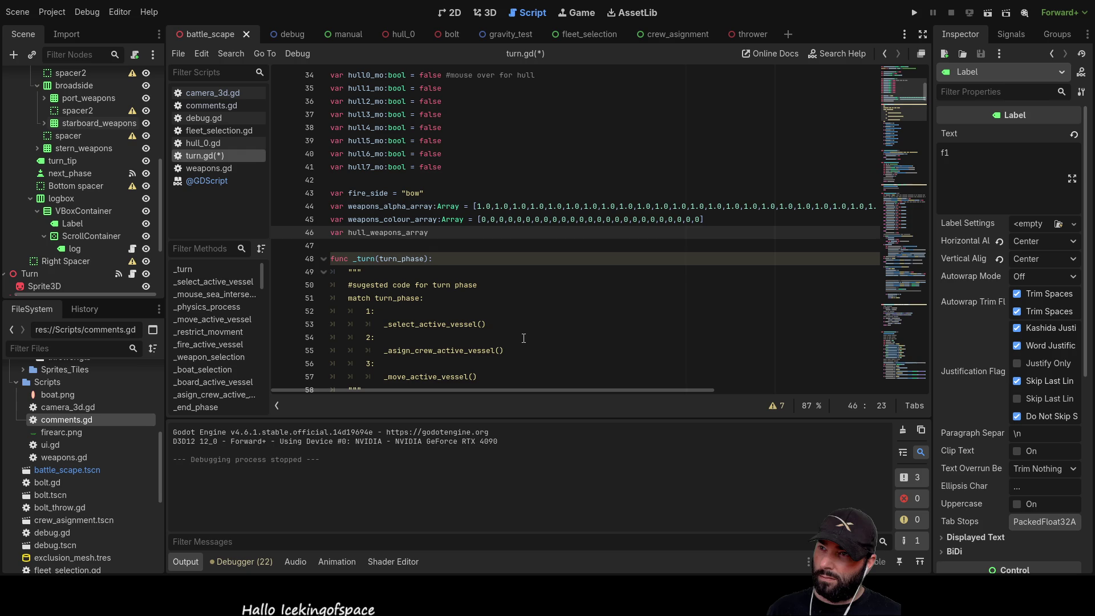
text(:arr)
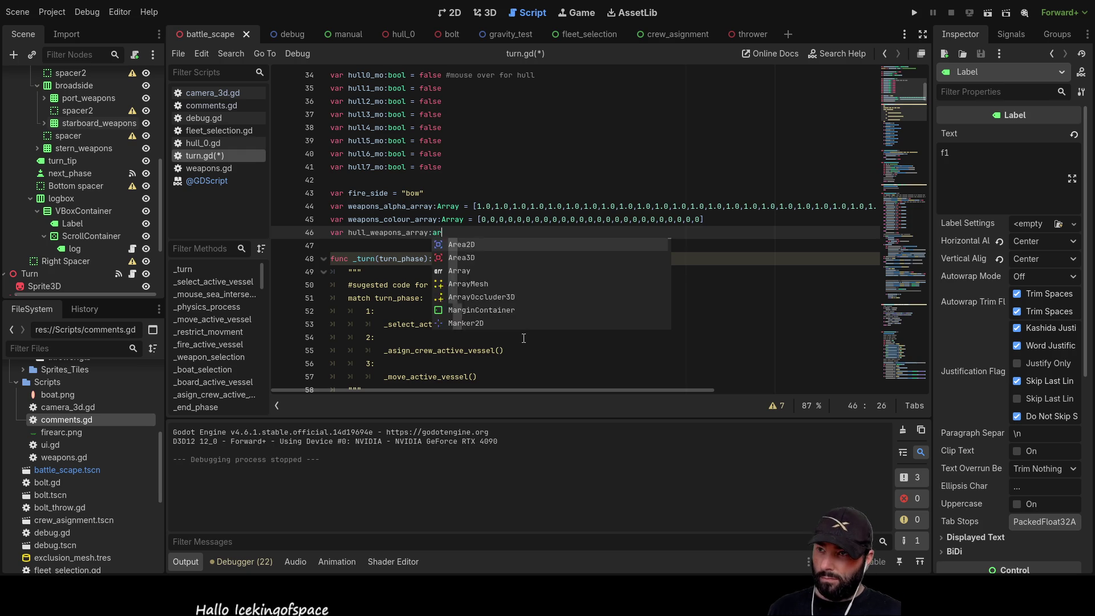
key(Down)
key(Up)
key(Return)
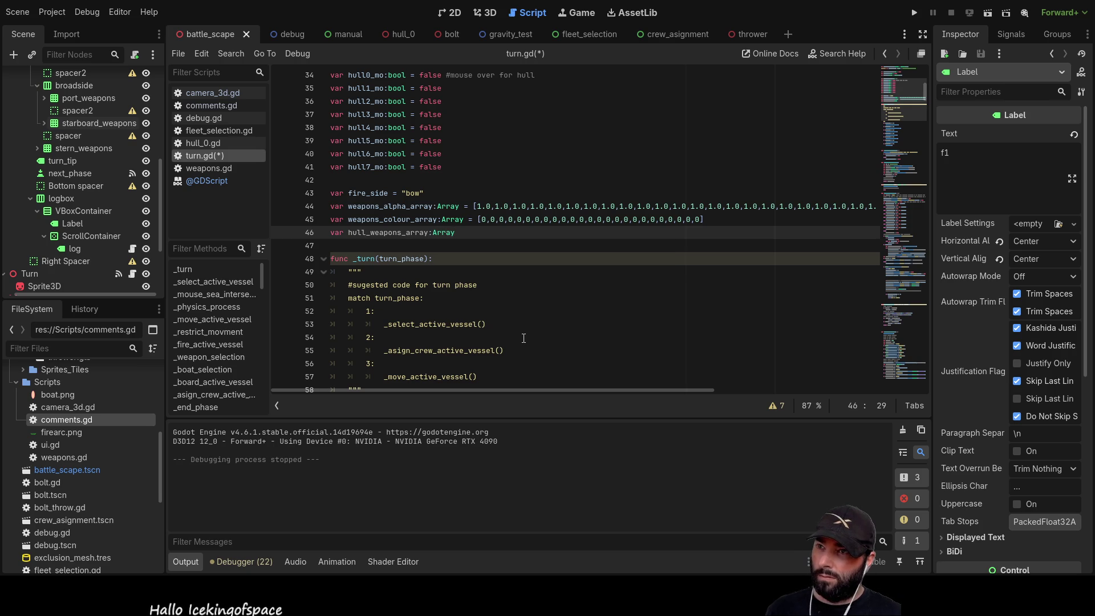
text( =)
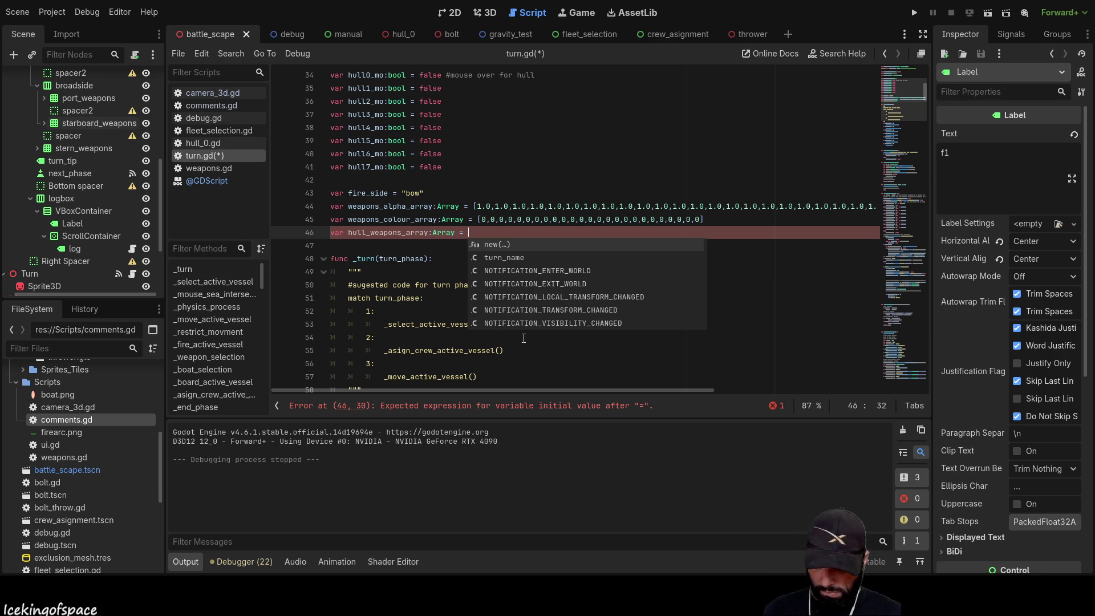
text([])
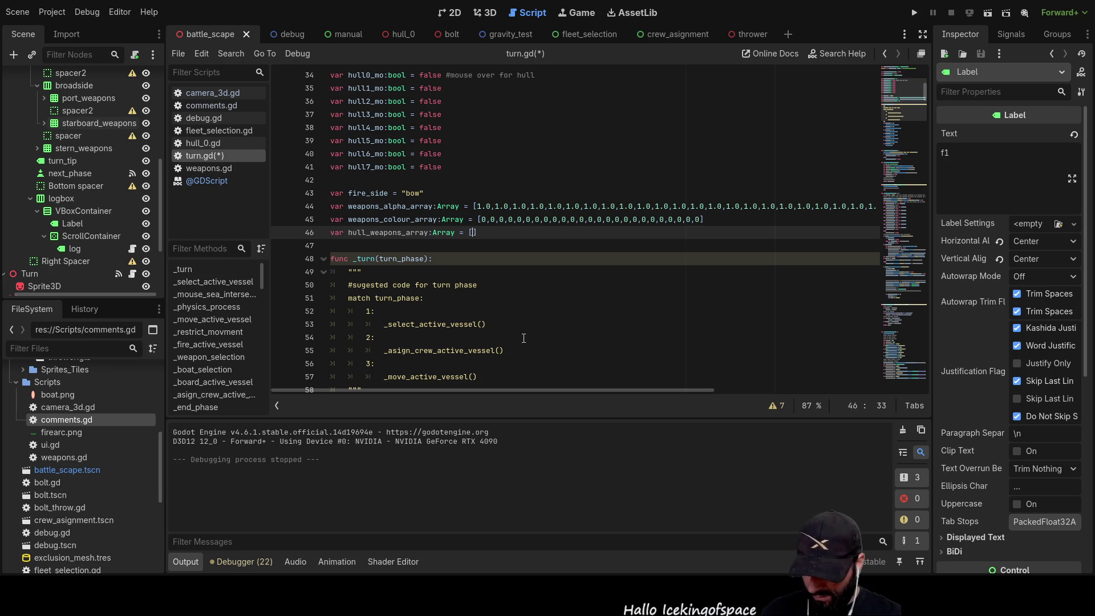
text(bow)
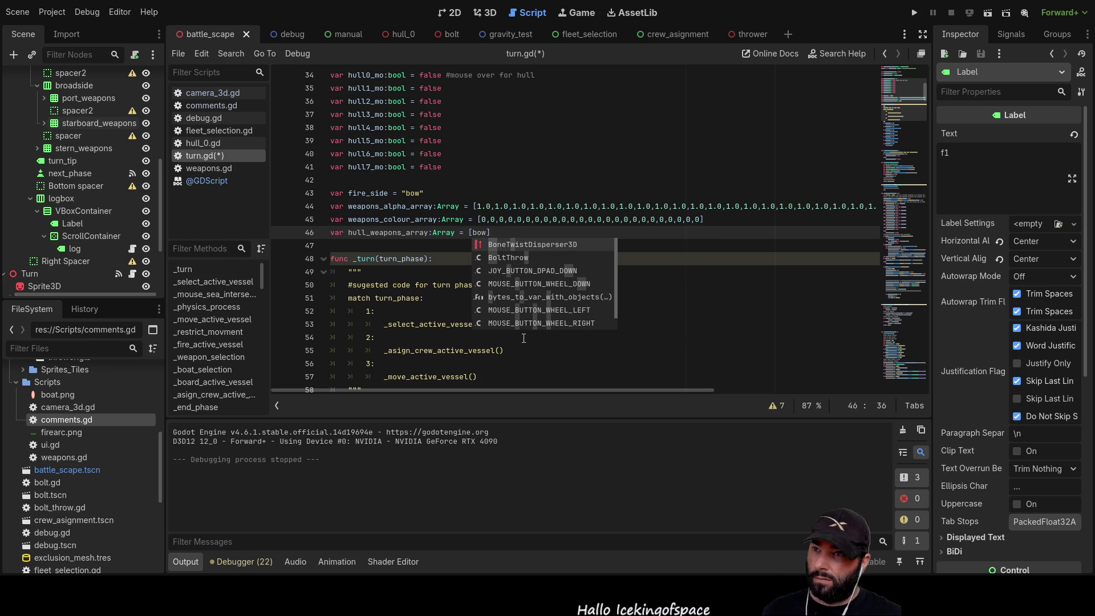
key(BackSpace)
key(BackSpace)
key(BackSpace)
key(Left)
key(Left)
key(Left)
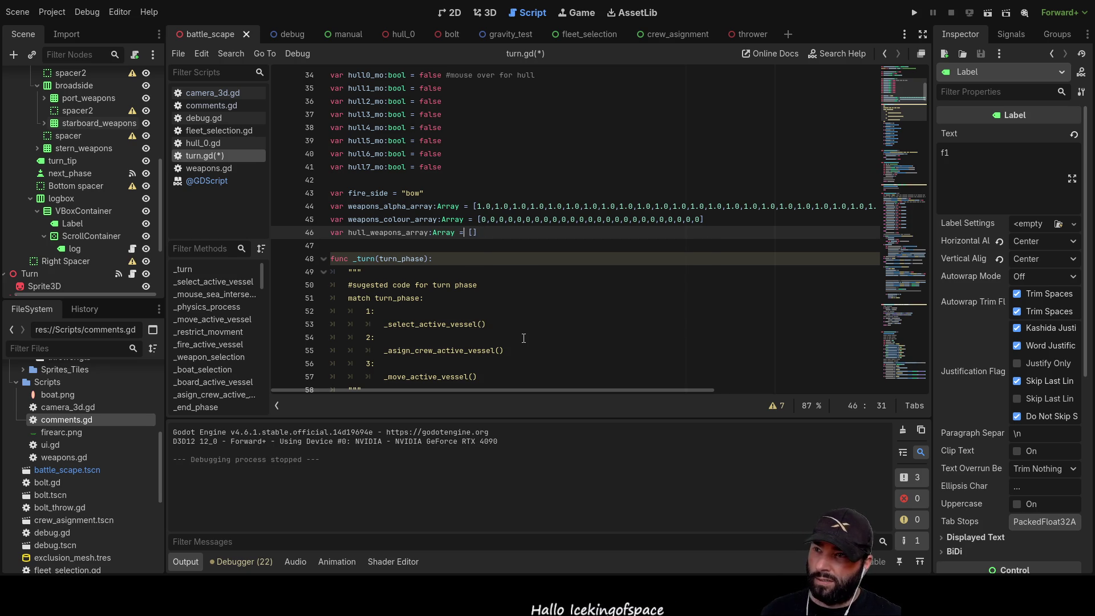
Change the type hint to Dictionary and enter the "bow":0 and "stern":1 entries
key(BackSpace)
key(BackSpace)
key(BackSpace)
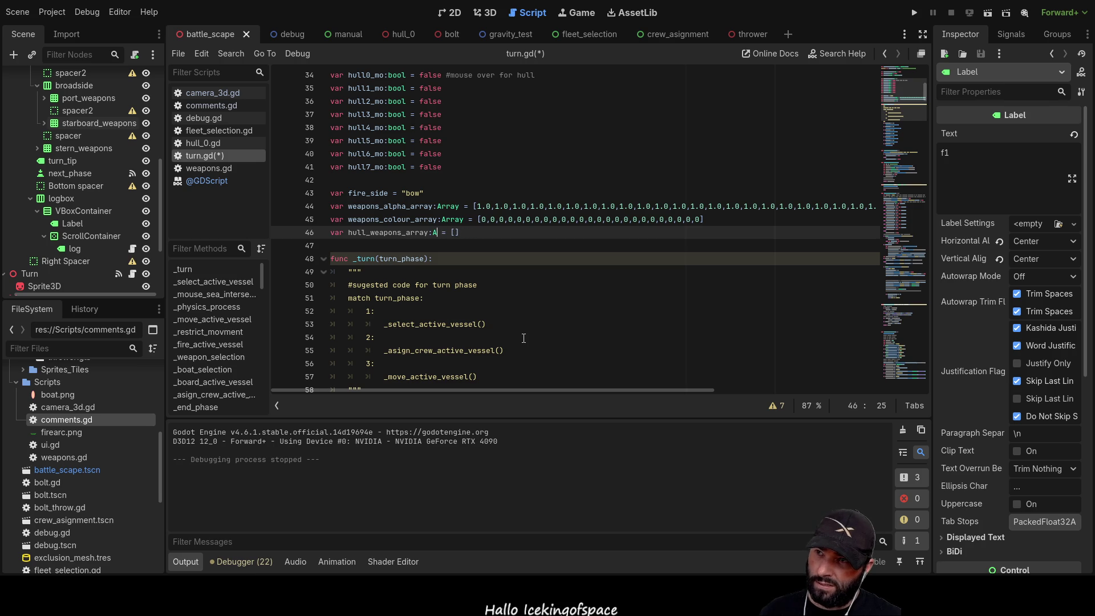
text(Dictionary)
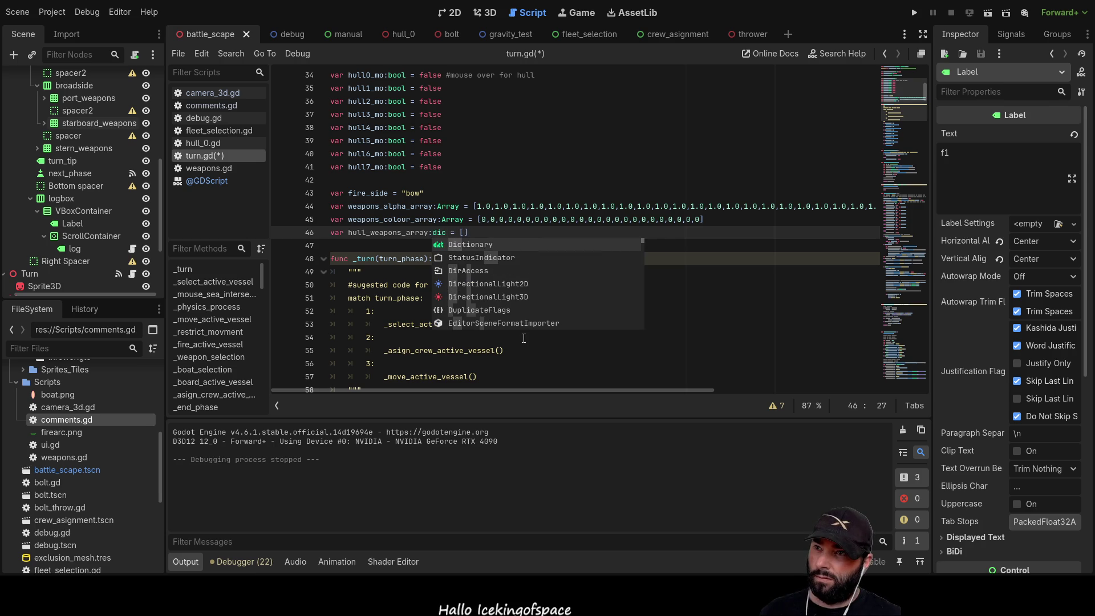
key(Right)
key(Right)
key(Delete)
key(Delete)
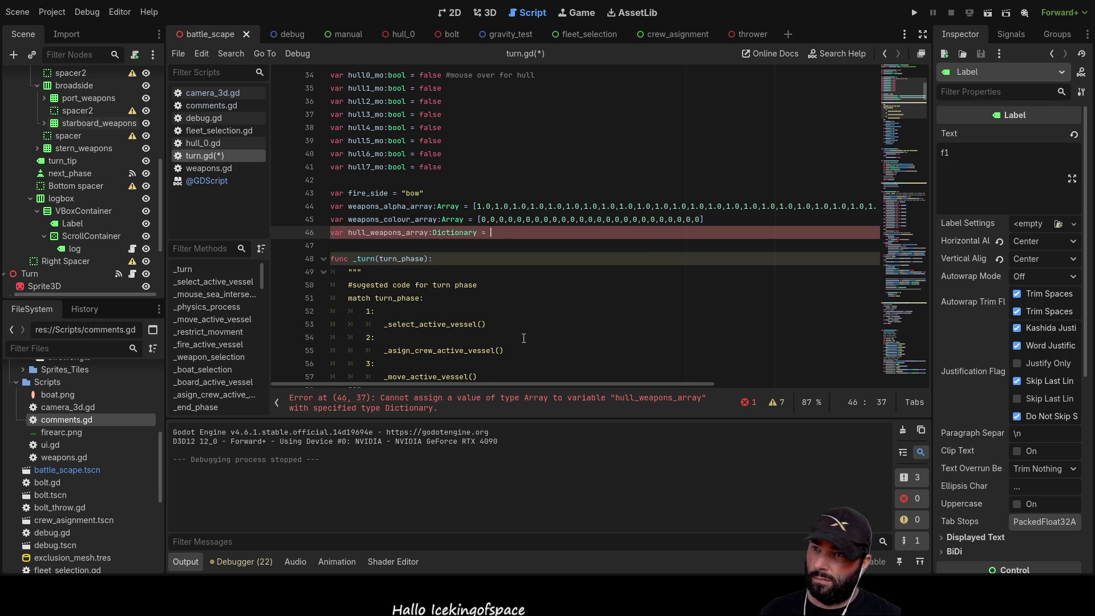
text({})
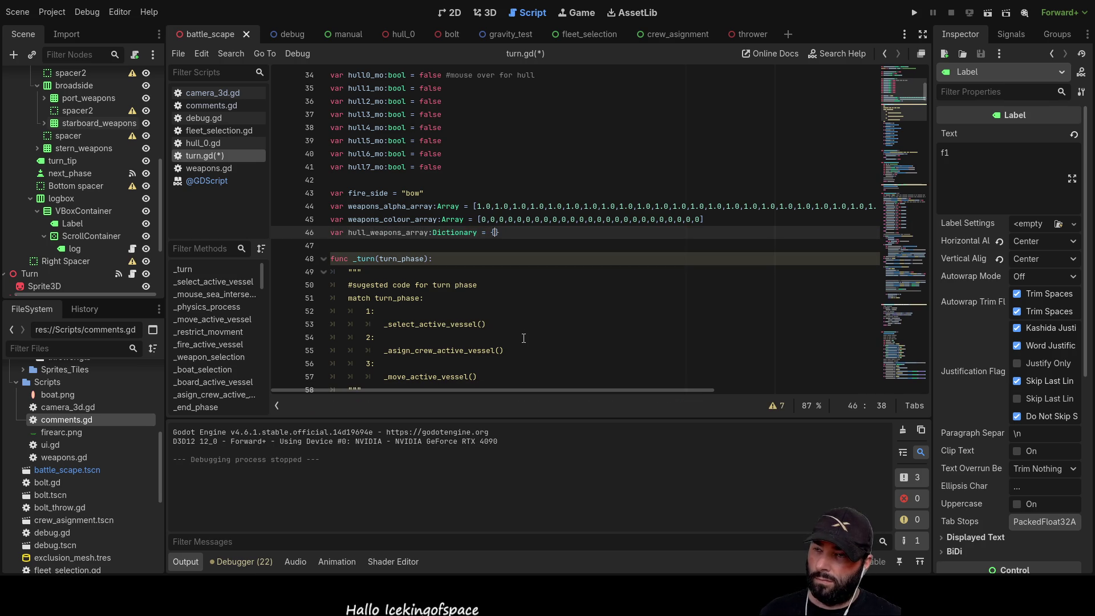
text(bow)
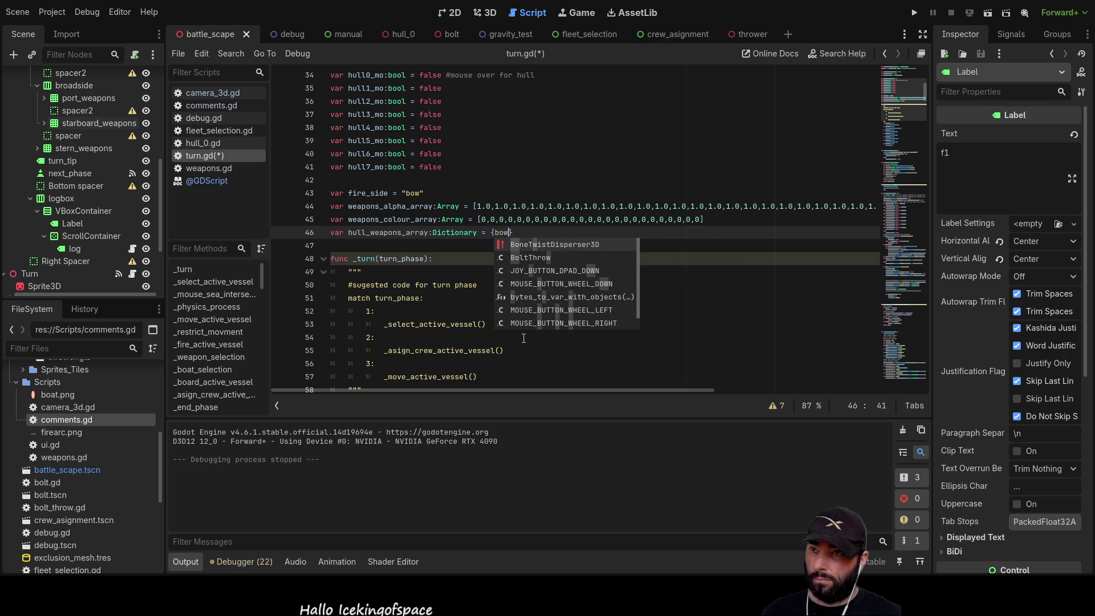
key(Left)
key(Left)
key(Left)
text(")
key(Right)
key(Right)
key(Right)
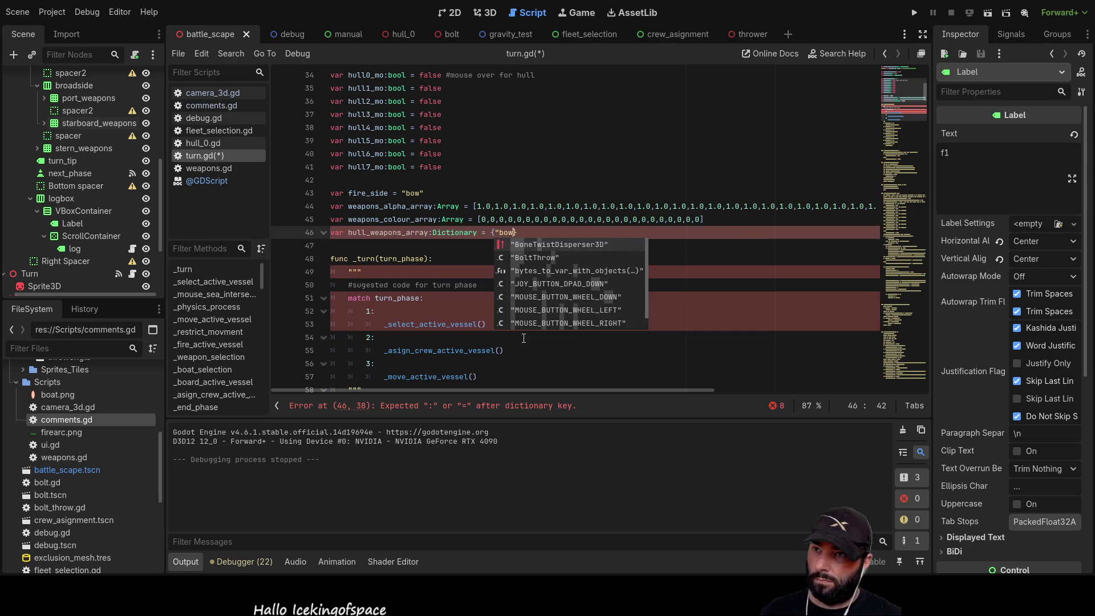
text(":0)
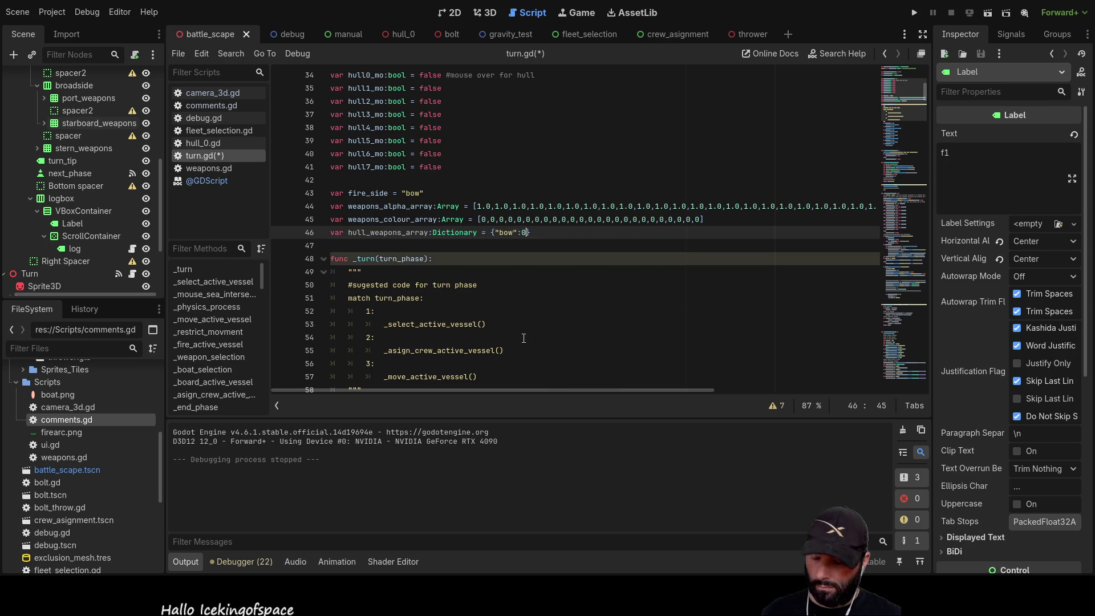
text(,stern)
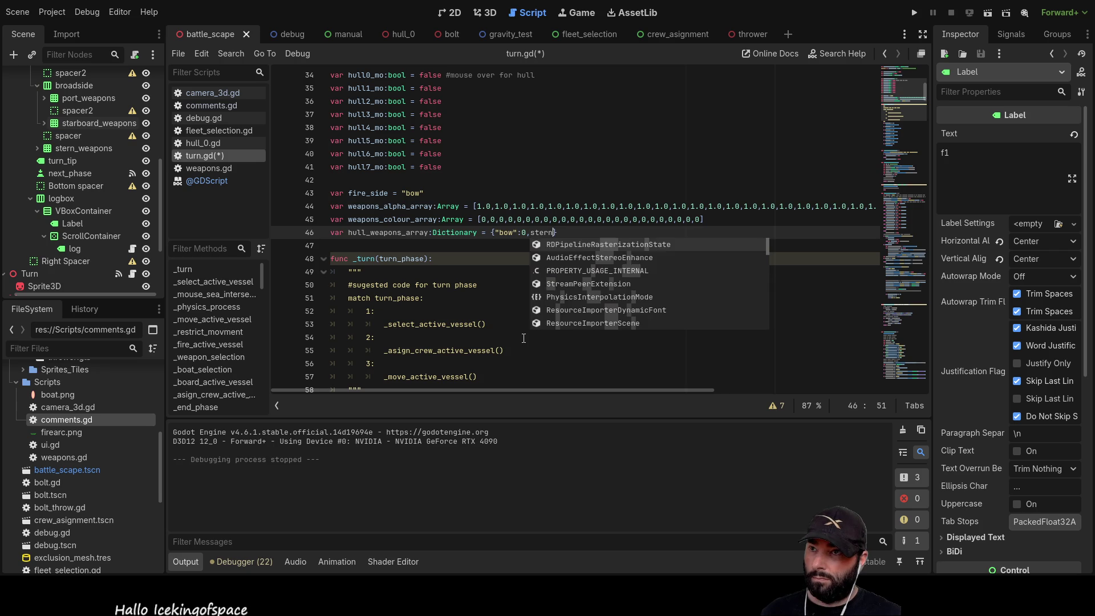
key(BackSpace)
key(BackSpace)
key(BackSpace)
text(")
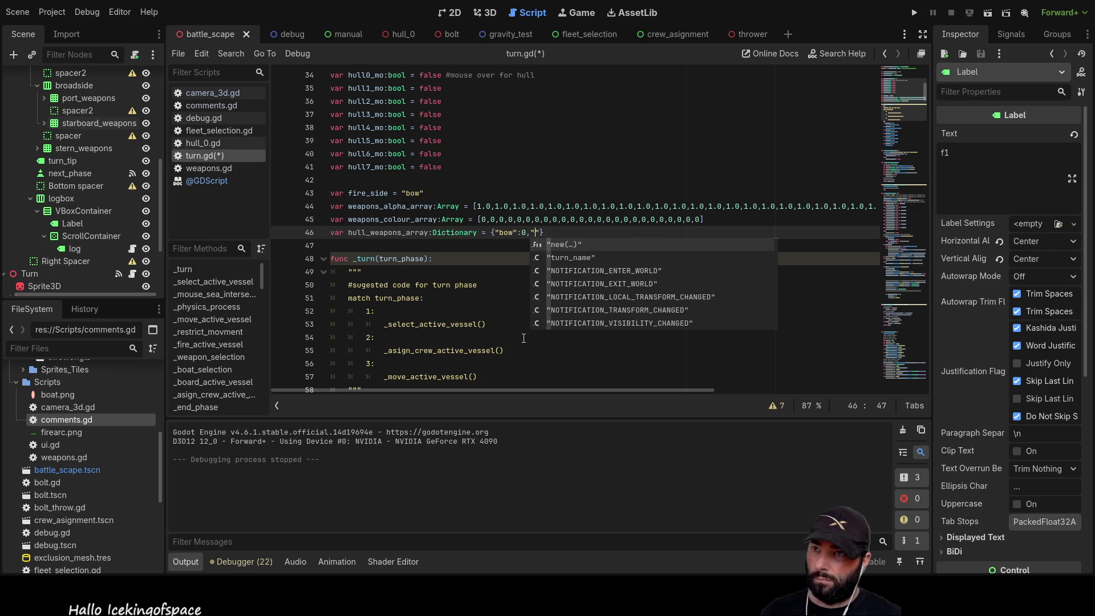
text(stern:)
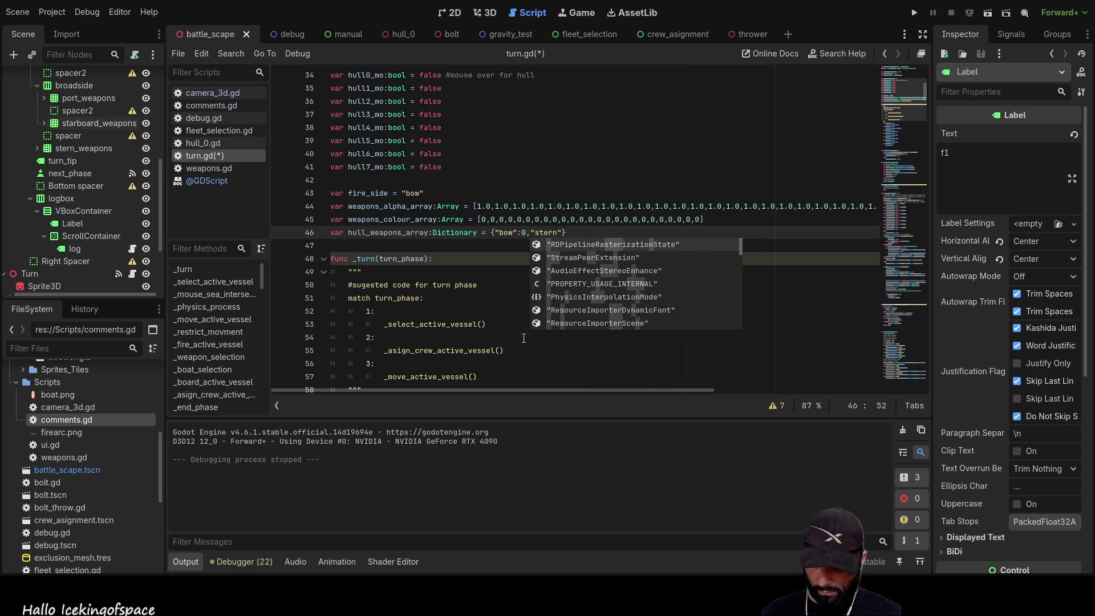
text(1)
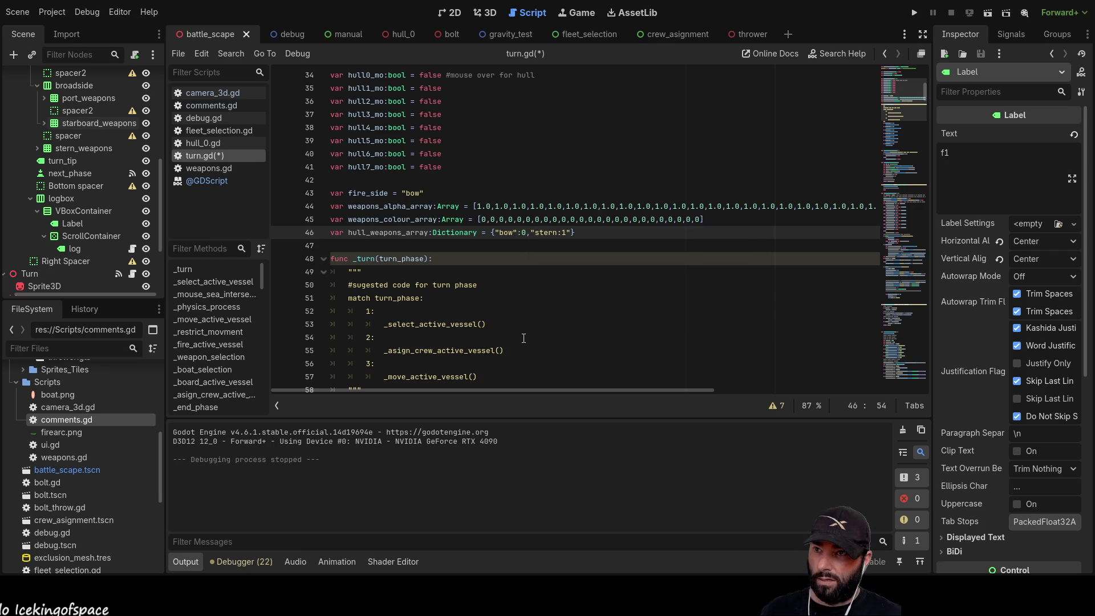
key(Left)
key(Left)
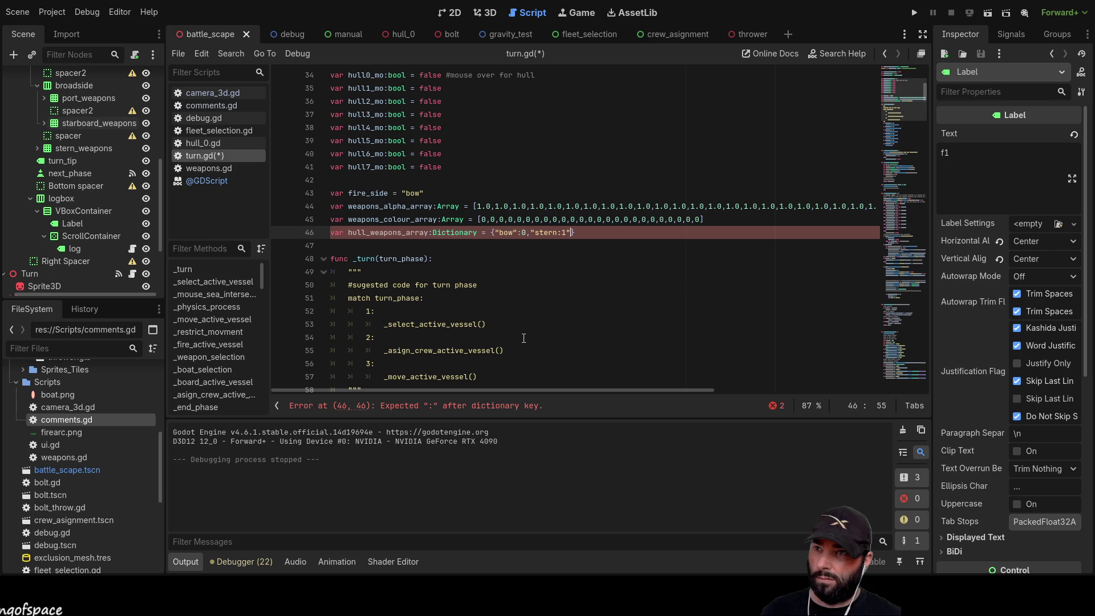
key(BackSpace)
key(Left)
key(Left)
text(")
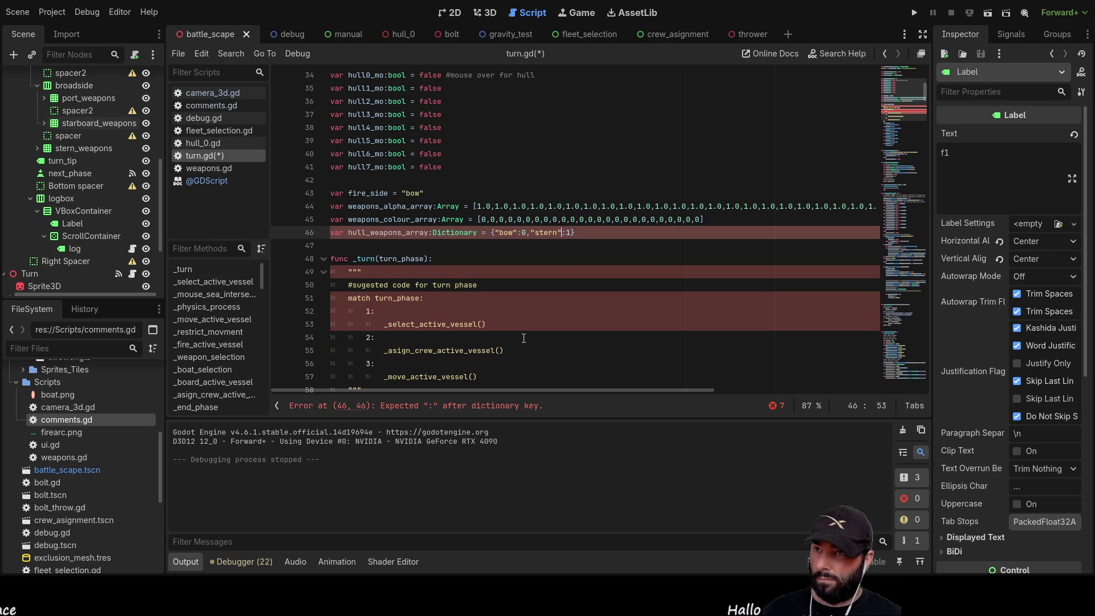
key(Right)
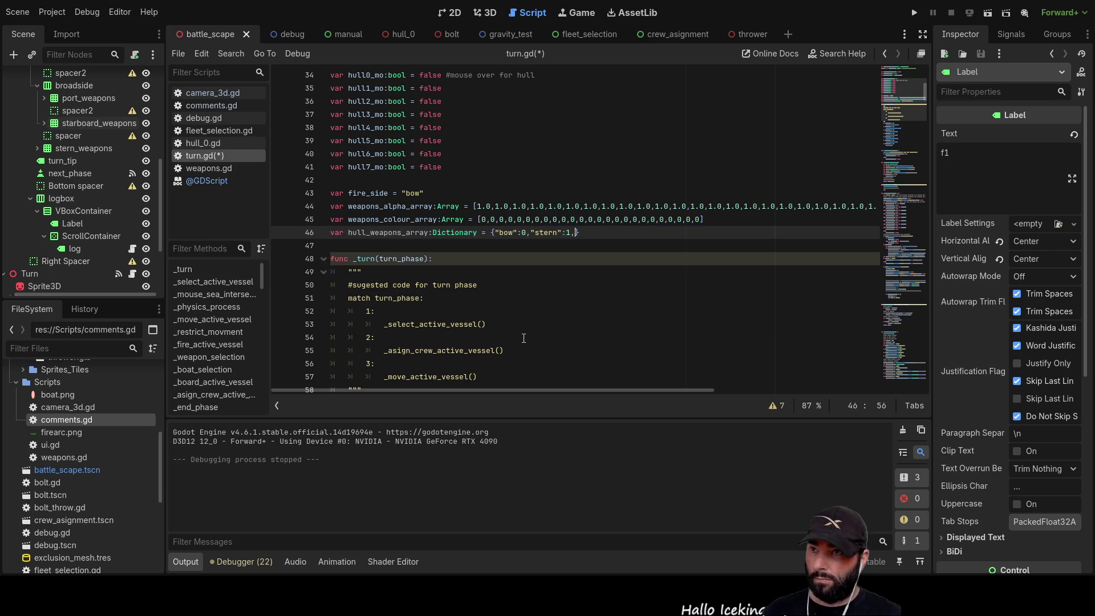
Add the "port":4 and "starboard":8 entries, then select the hull_weapons_array name
text(")
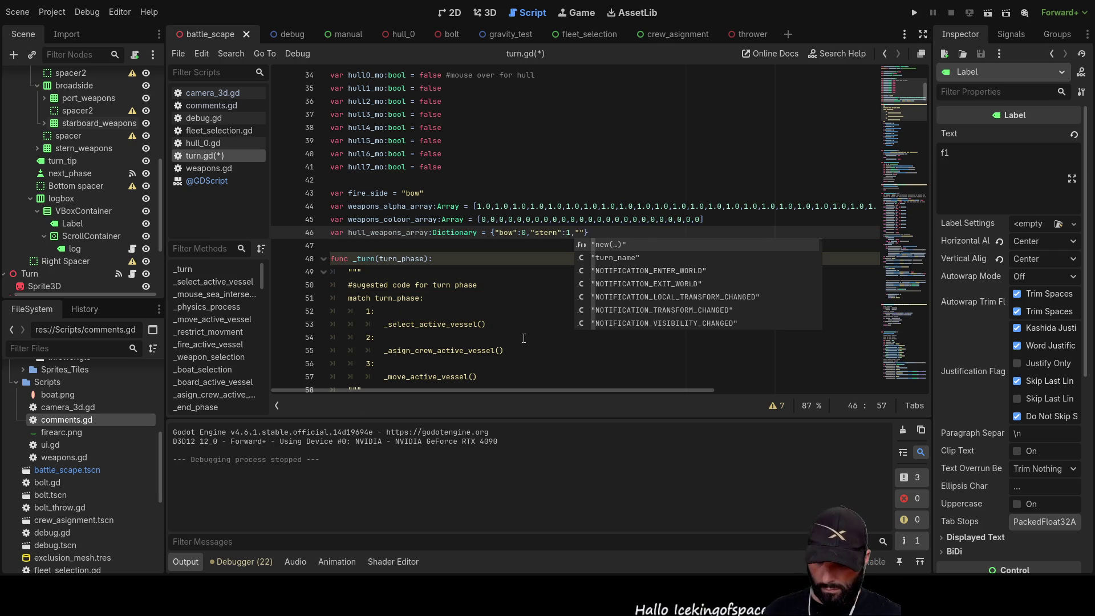
text(port")
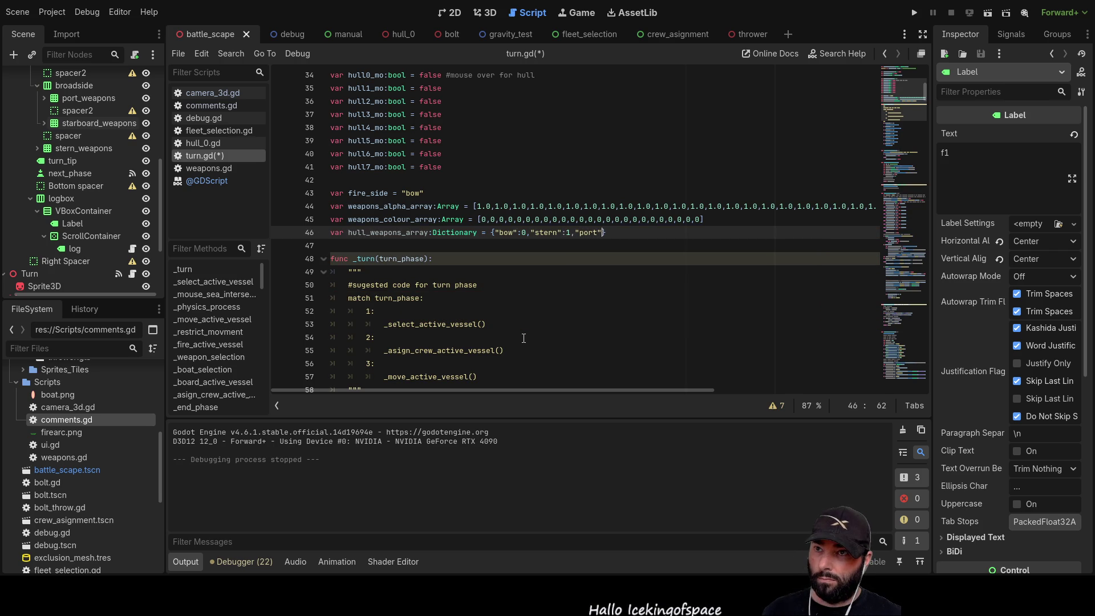
text(:)
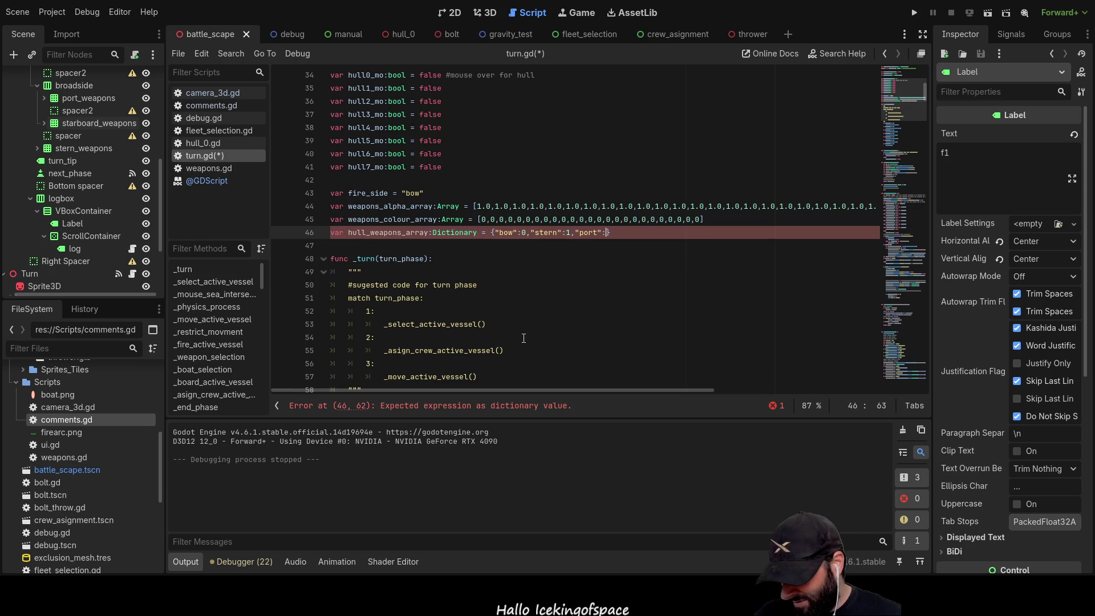
text(4)
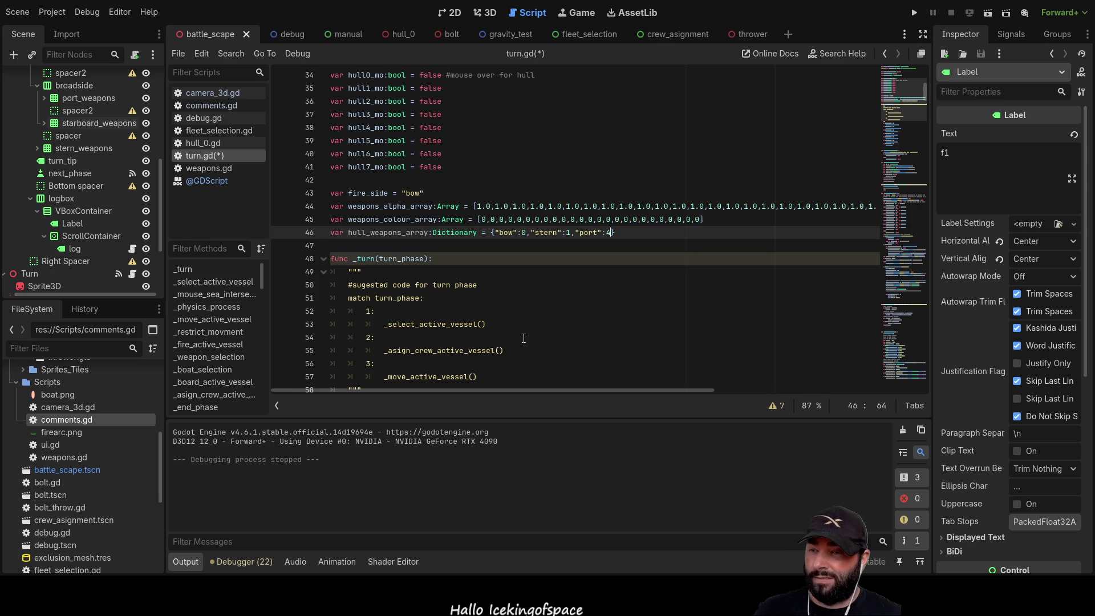
text(,starboard)
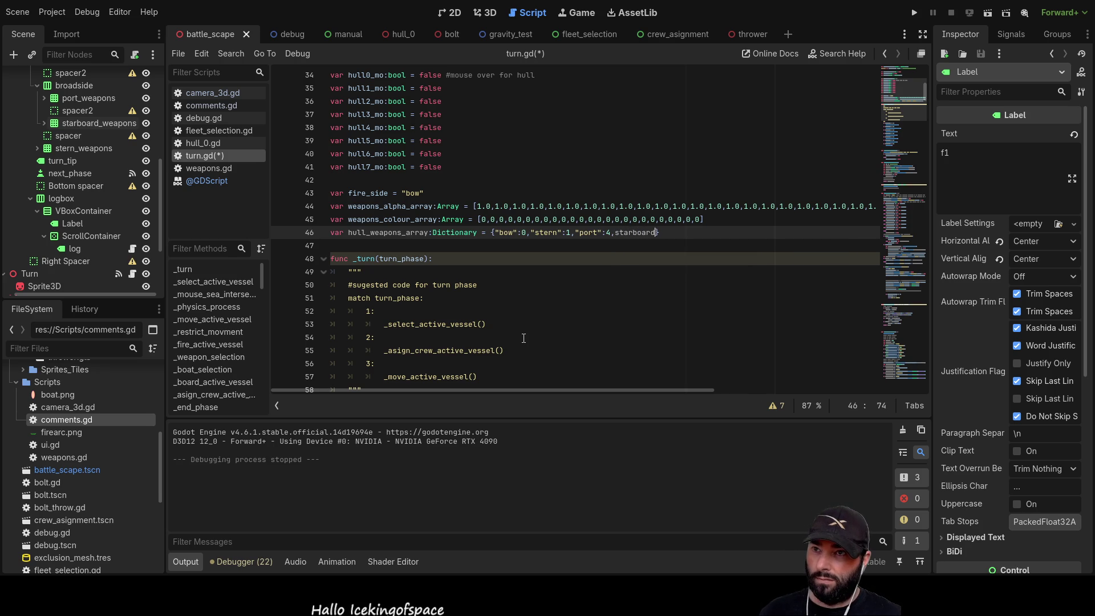
key(shift+Left)
key(shift+Left)
key(shift+Left)
text(":8)
key(Down)
key(Up)
key(Up)
key(Down)
key(Down)
key(Up)
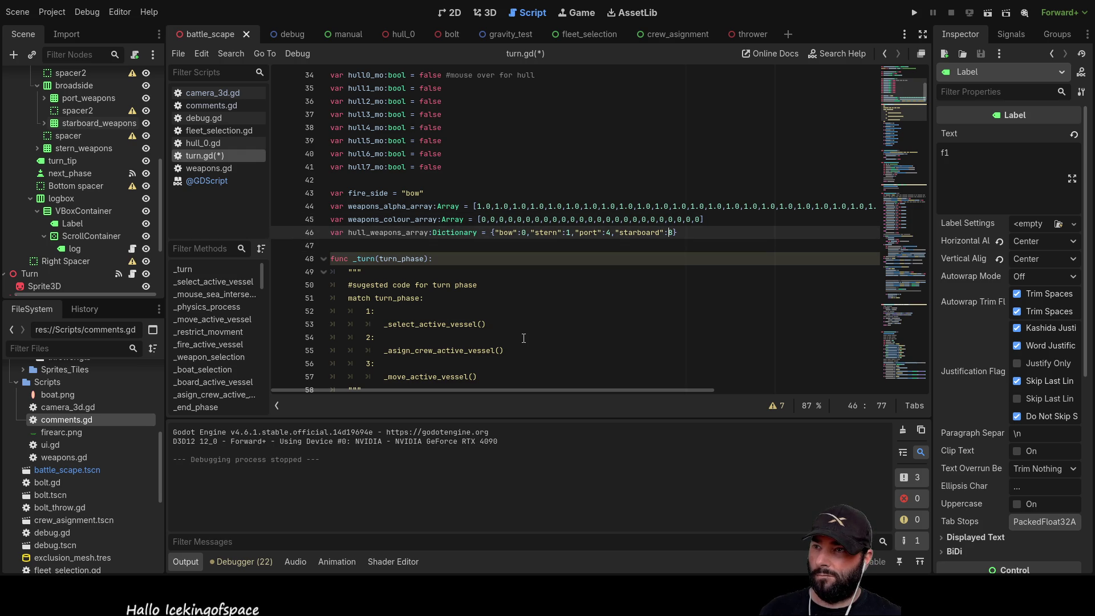
key(Left)
key(Left)
key(Left)
key(Left)
key(Left)
key(Left)
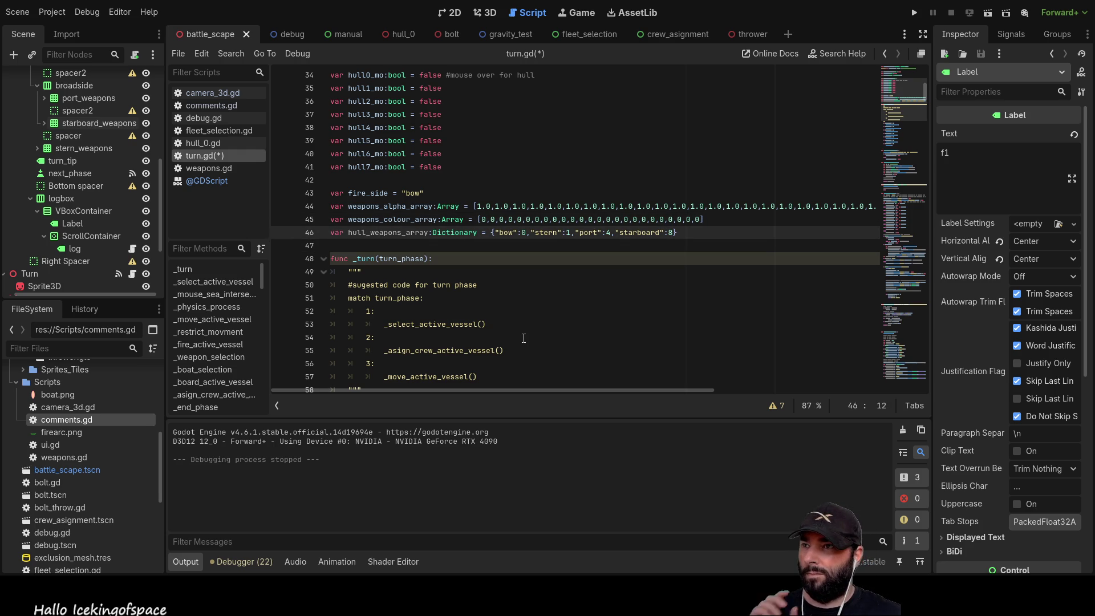
key(Right)
key(Right)
key(Right)
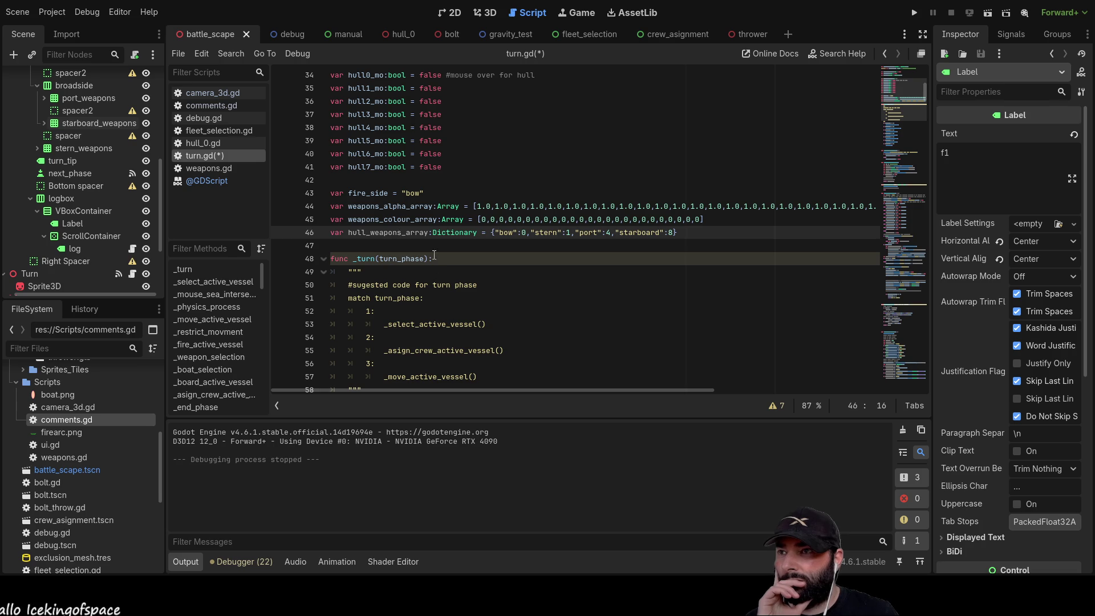
double_click(396, 234)
key(ctrl+c)
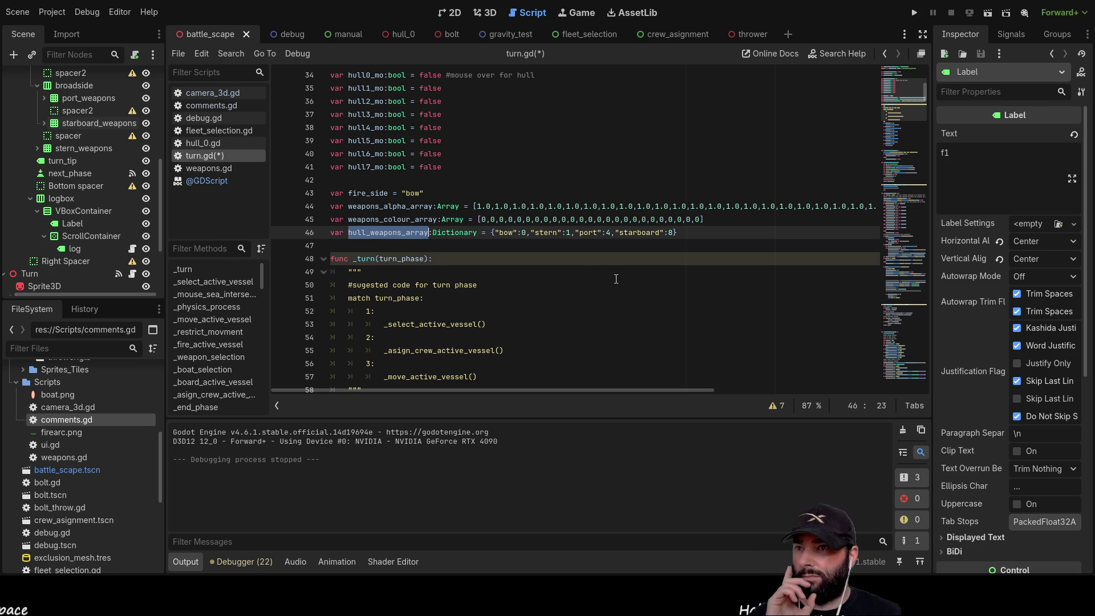
Jump to _weapon_selection from the Methods list and click into line 232
scroll(615, 280, down, 10)
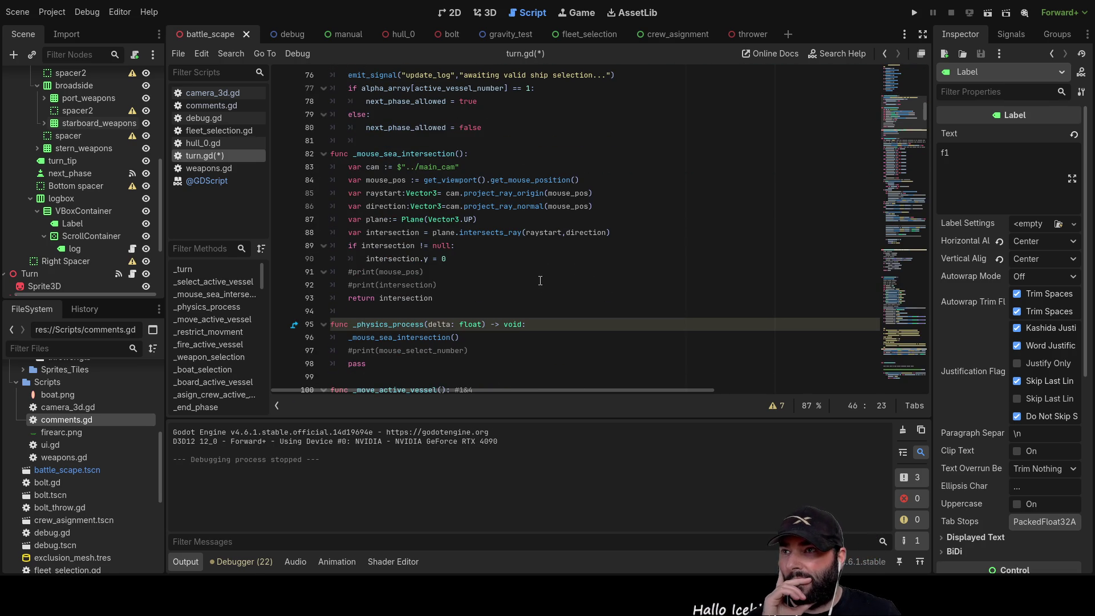
scroll(540, 280, down, 5)
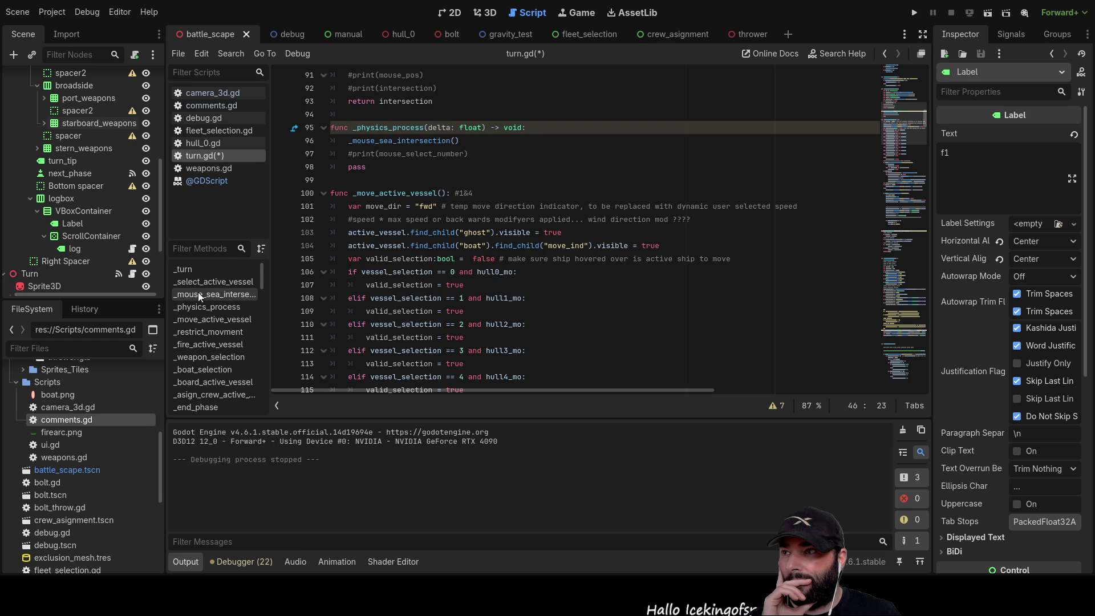
click(215, 357)
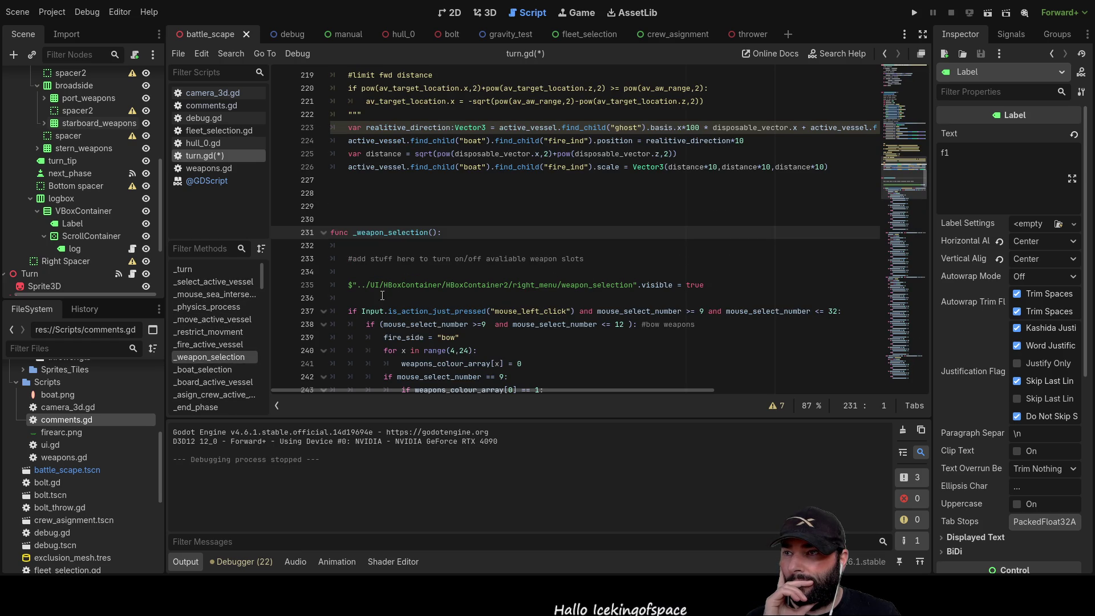
click(361, 249)
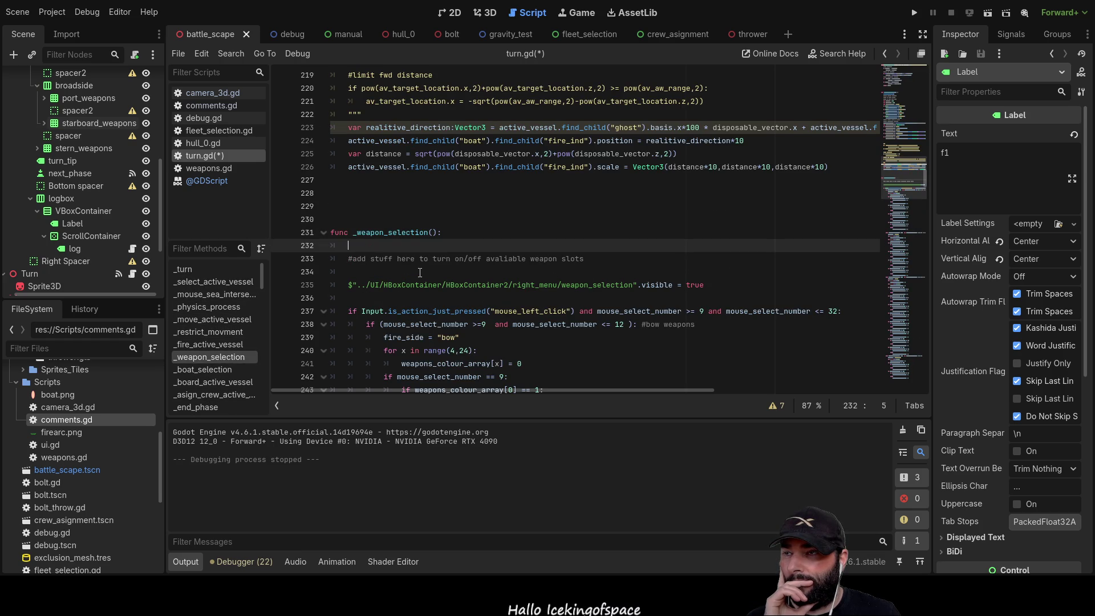
Paste hull_weapons_array on line 232 and add a '#show bow weapons' comment below it
key(ctrl+v)
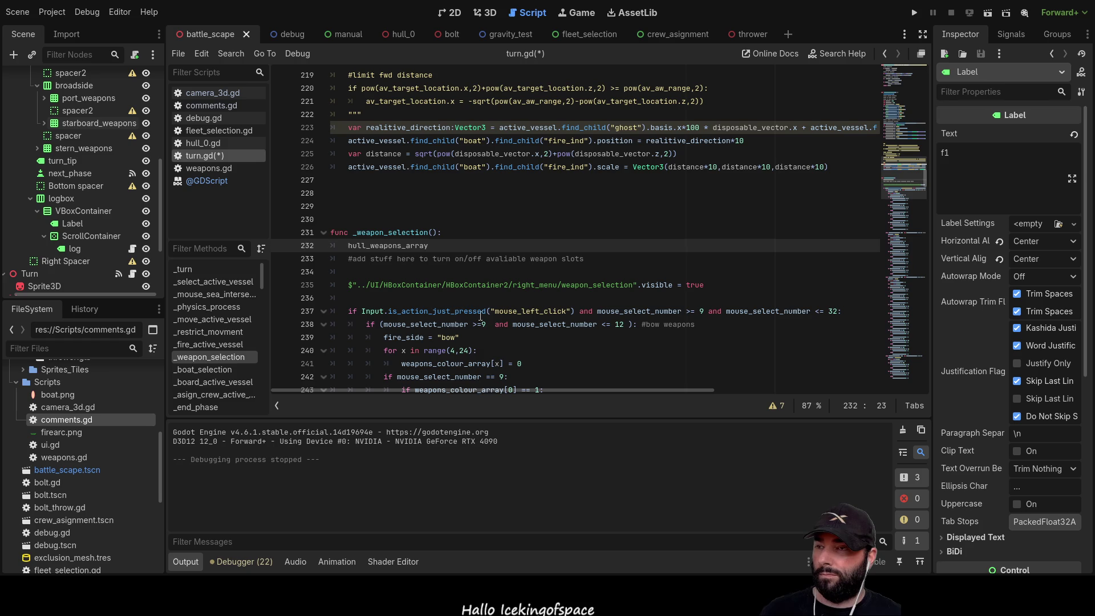
key(Home)
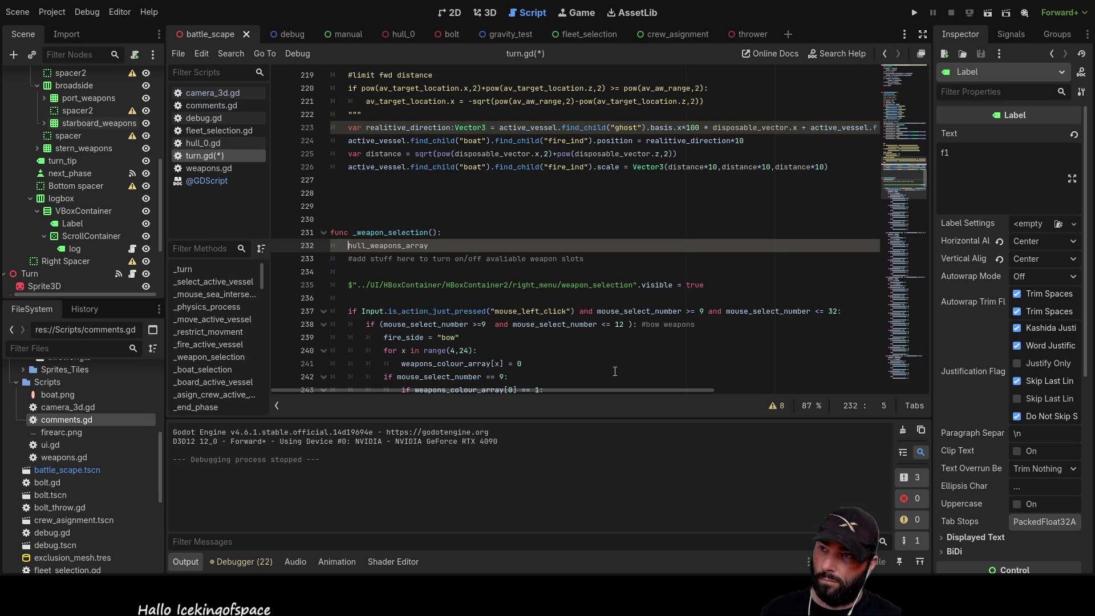
key(Down)
key(Return)
key(Return)
key(Return)
key(Up)
key(Up)
key(Up)
text(sh)
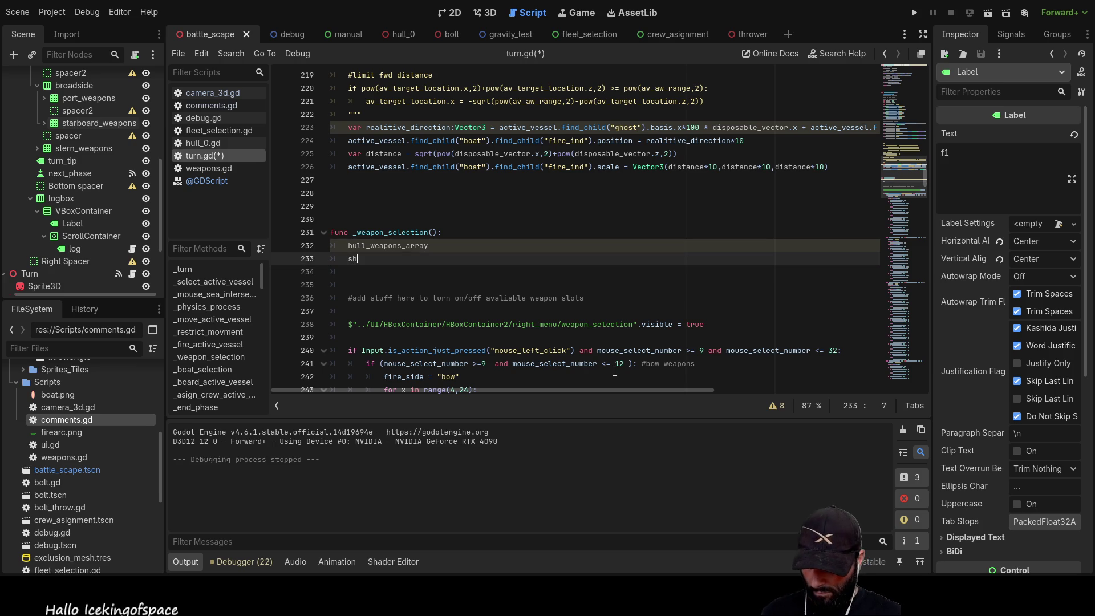
text(ow bow weapons)
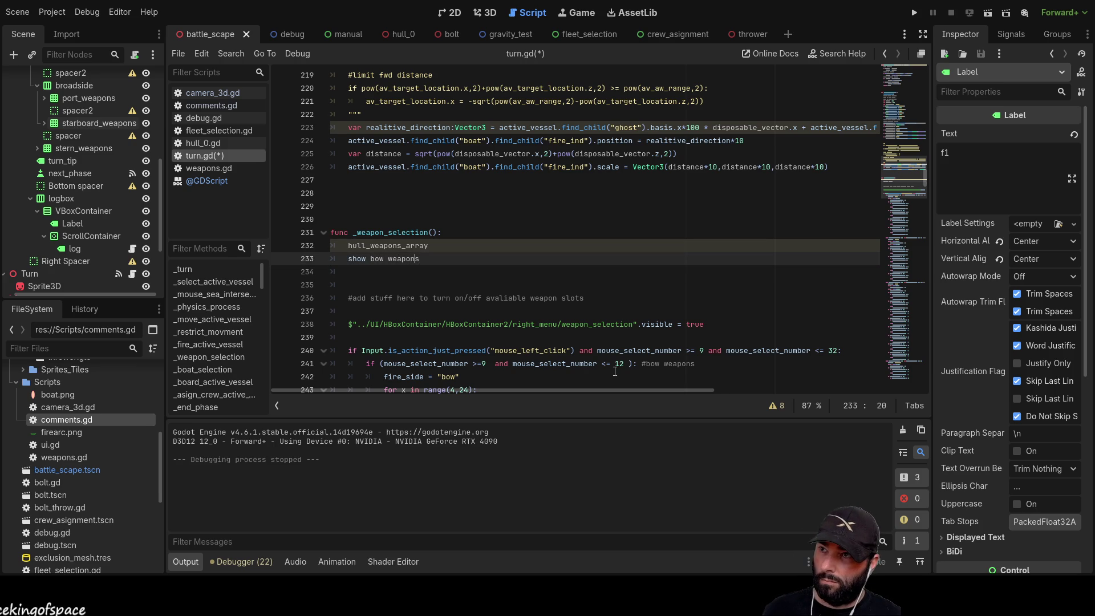
key(Left)
key(Left)
key(Left)
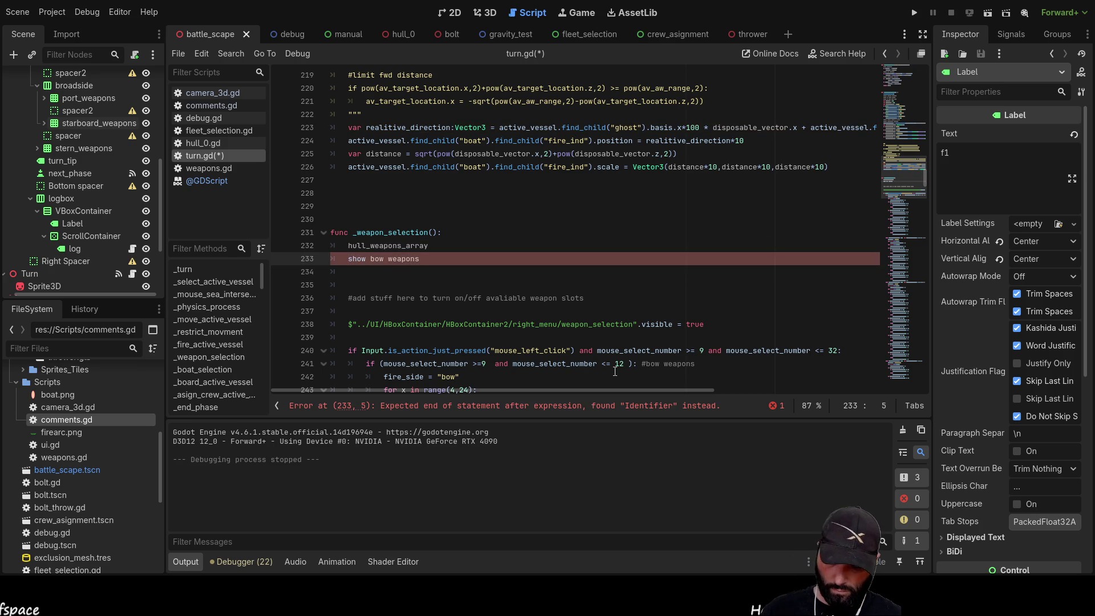
key(Right)
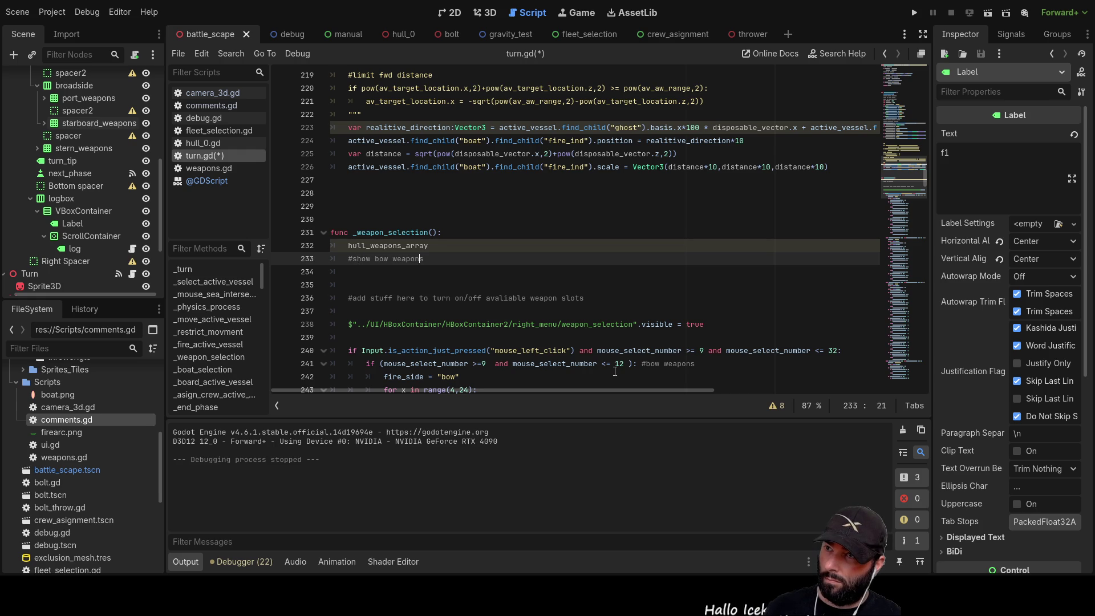
Start an 'if hull_weapons_array' line on line 234 by copying the variable name
key(Down)
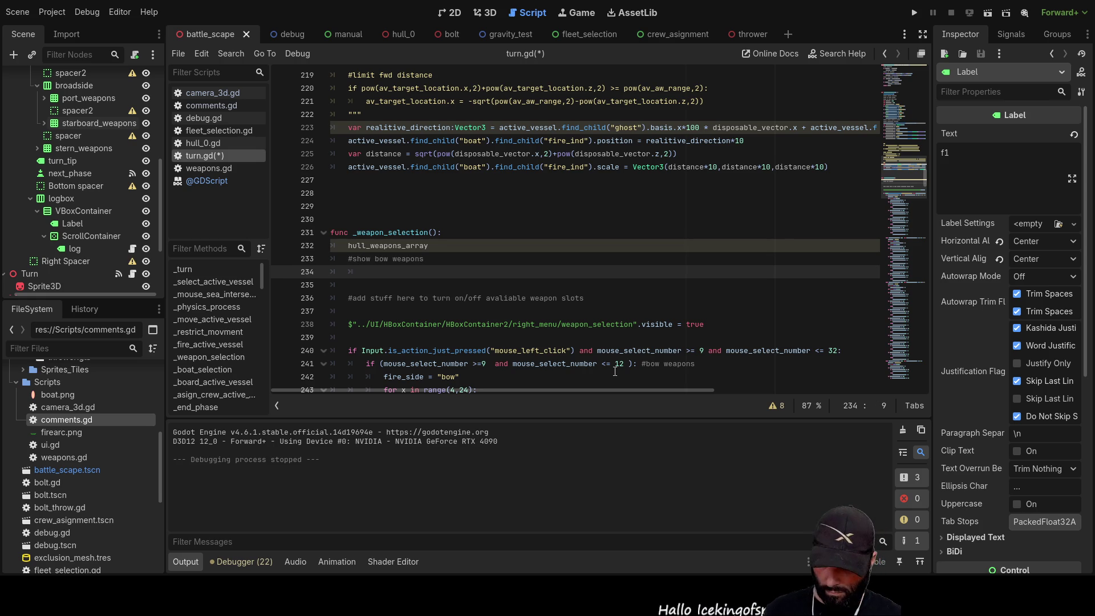
text(if)
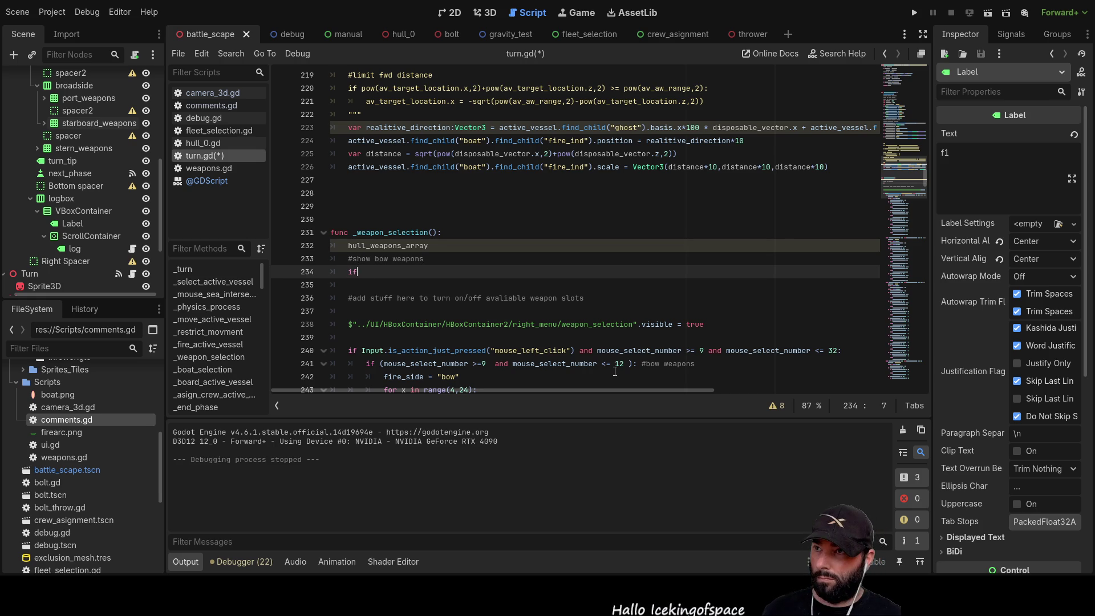
drag(430, 245, 348, 245)
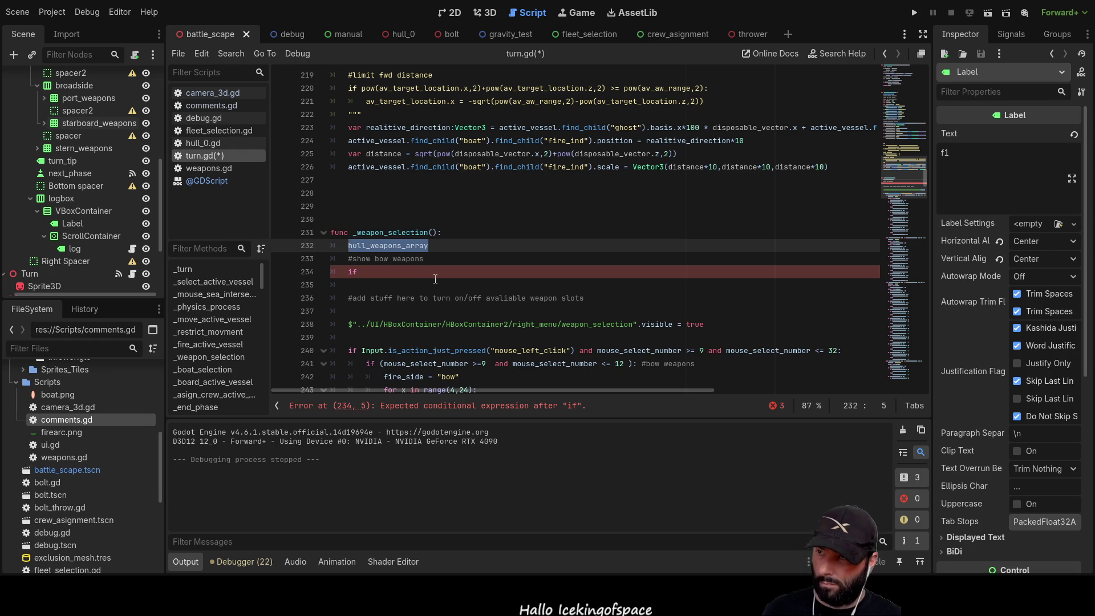
key(ctrl+c)
click(392, 271)
key(ctrl+v)
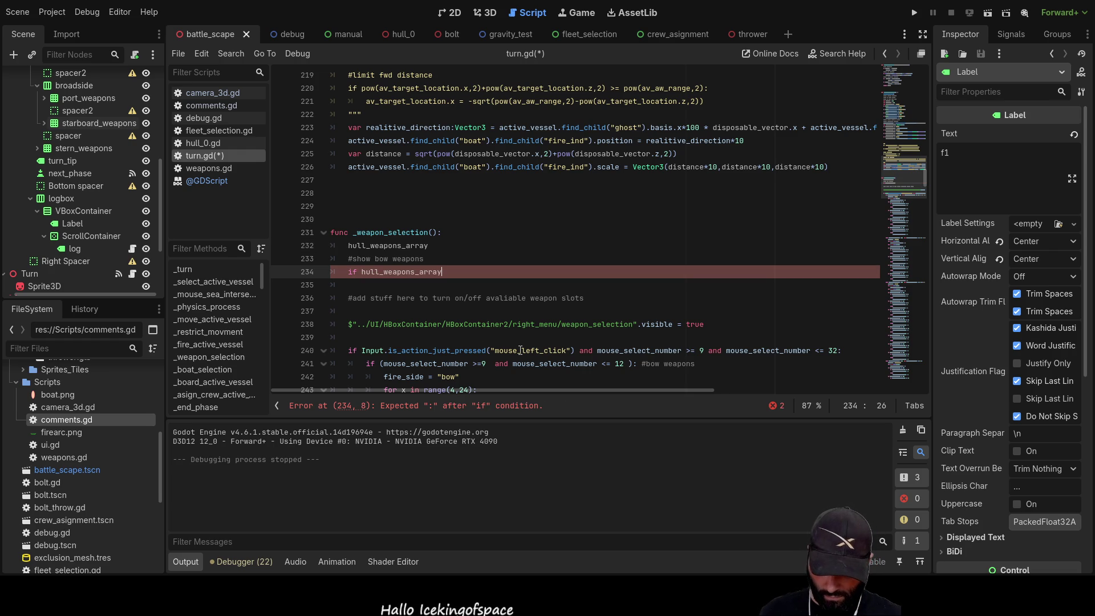
text(.)
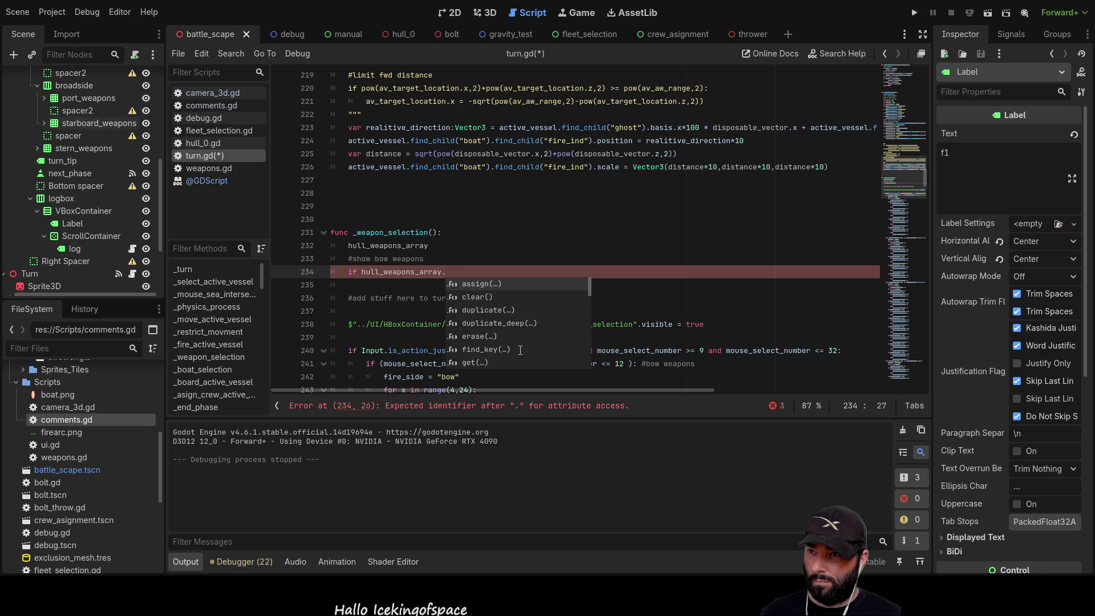
key(BackSpace)
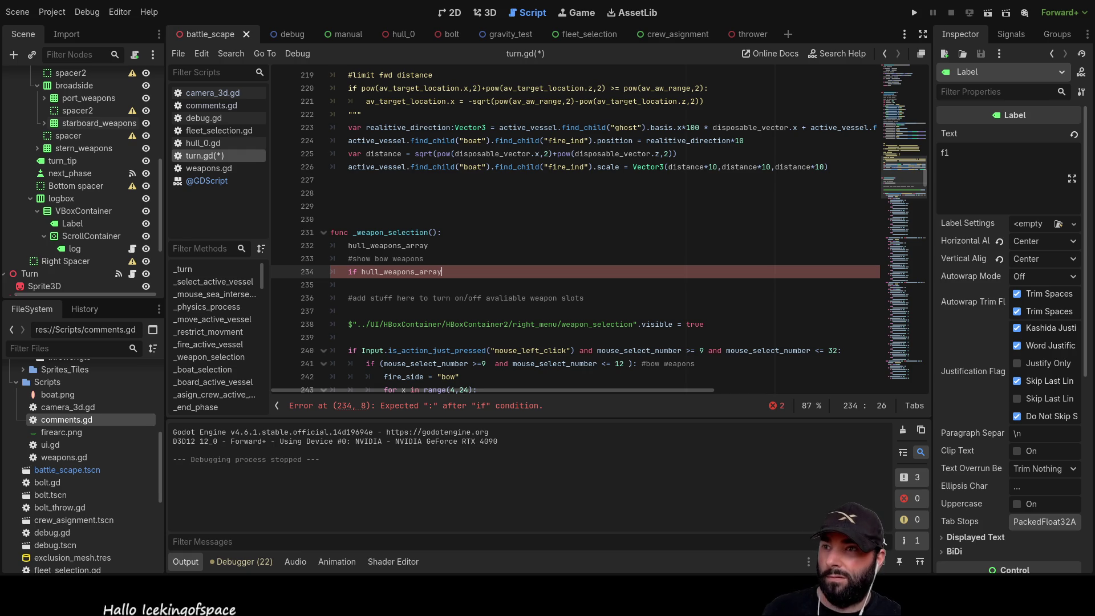
Open the Dictionary class reference from the script
scroll(402, 213, up, 20)
scroll(403, 212, up, 20)
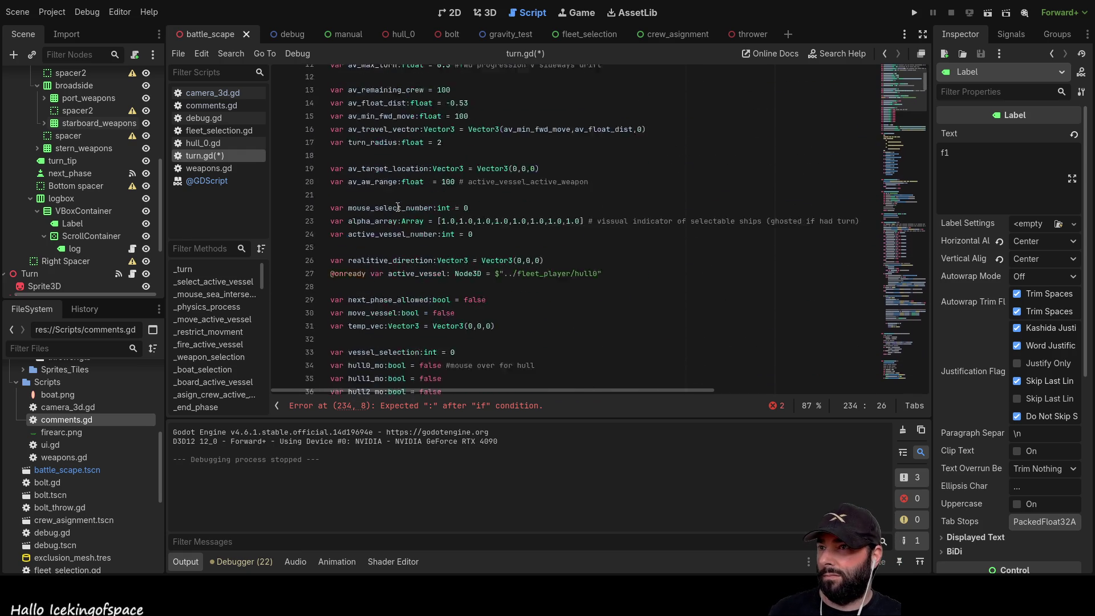
scroll(399, 211, down, 4)
scroll(455, 249, down, 3)
ctrl+click(455, 272)
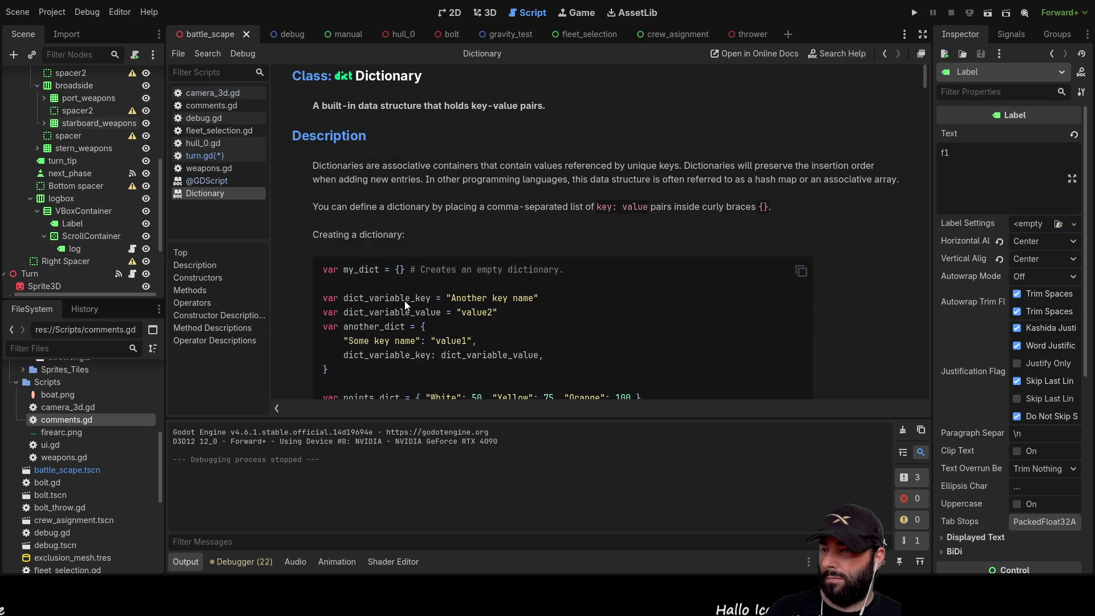
Scroll through the Dictionary reference's examples on accessing, adding and iterating keys and typed dictionaries
scroll(512, 313, down, 2)
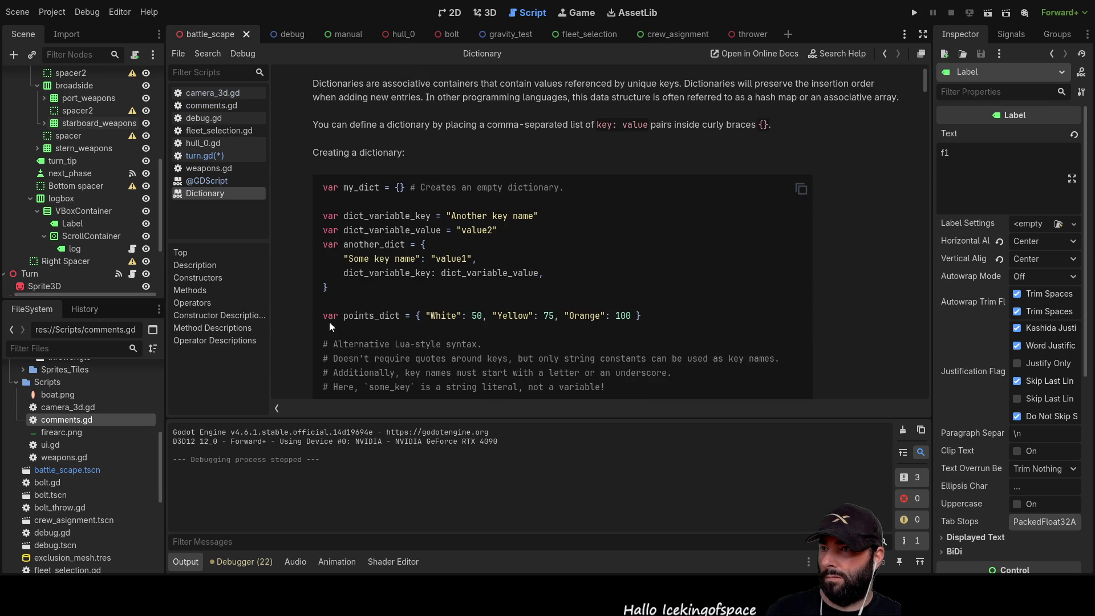
scroll(464, 323, down, 3)
scroll(465, 318, down, 4)
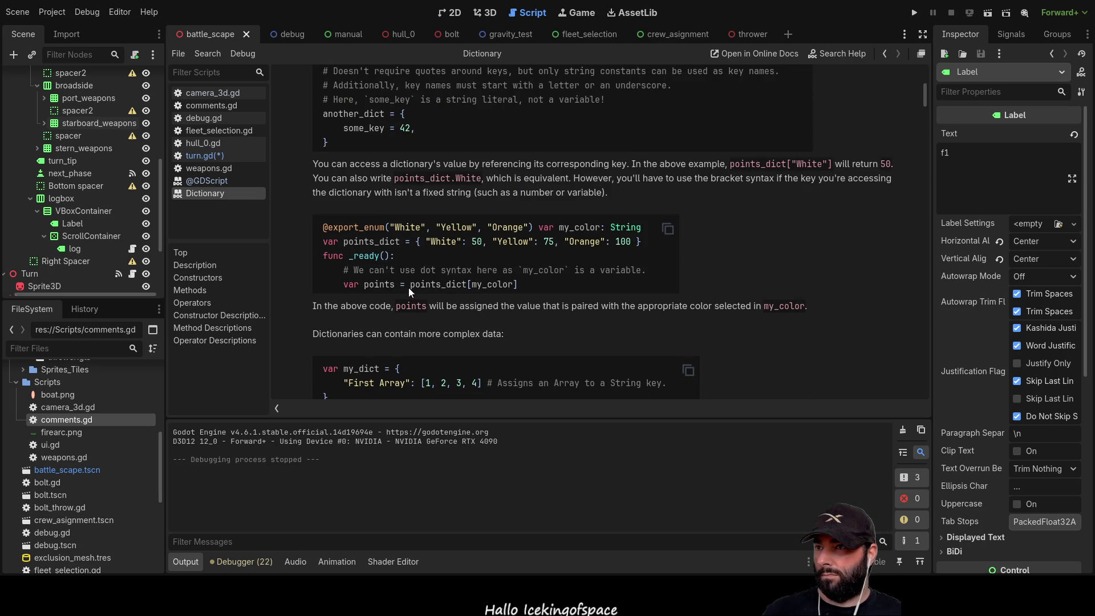
scroll(493, 238, down, 3)
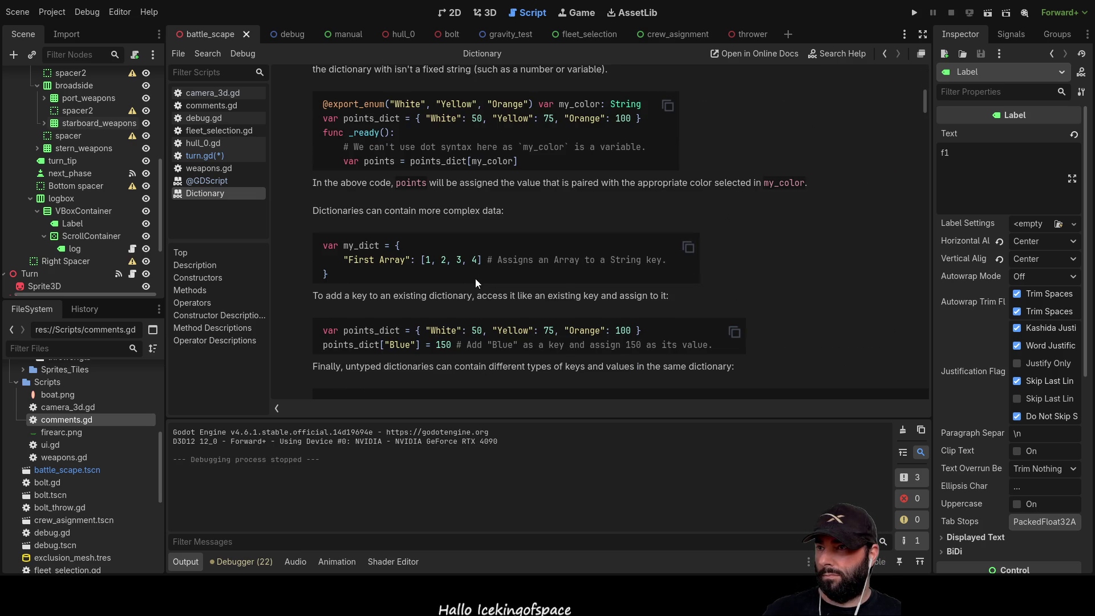
scroll(362, 268, down, 2)
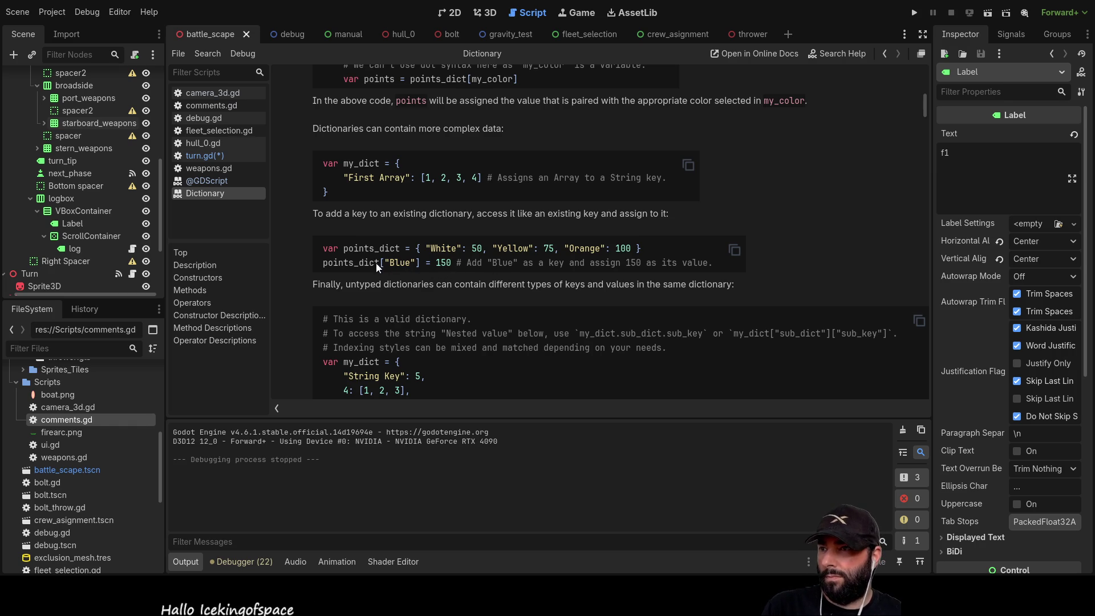
scroll(443, 329, down, 5)
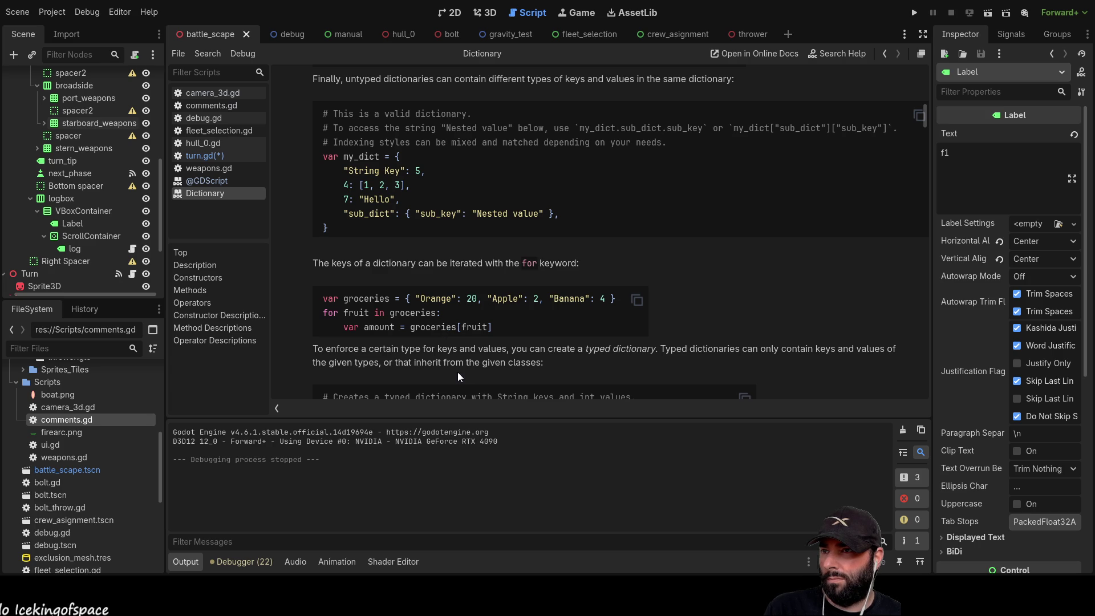
scroll(403, 311, down, 3)
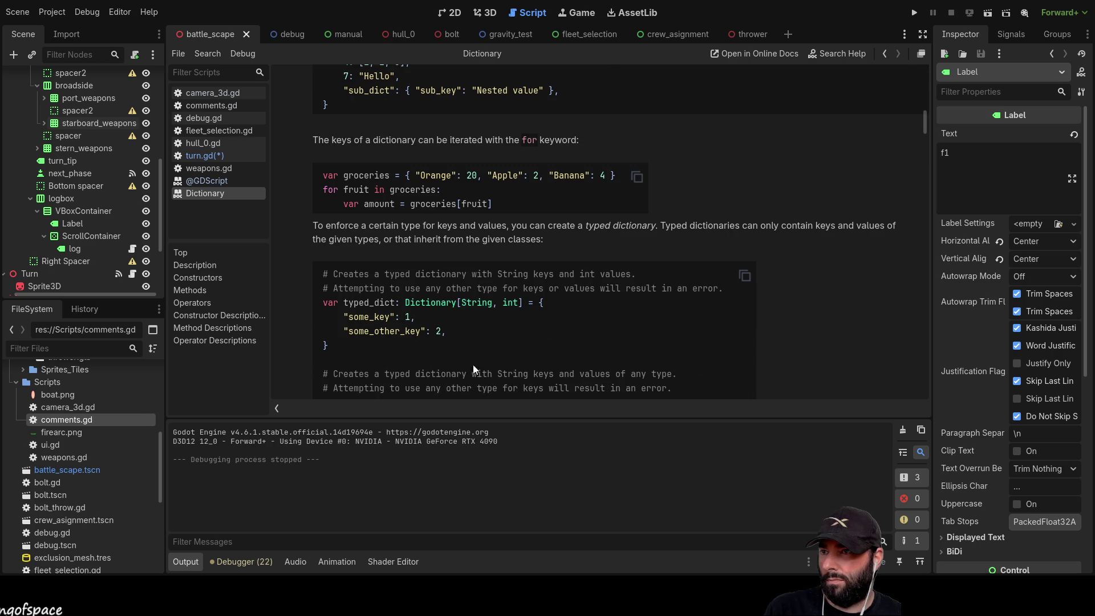
scroll(431, 310, down, 10)
scroll(433, 310, up, 6)
scroll(432, 310, up, 3)
scroll(432, 311, up, 1)
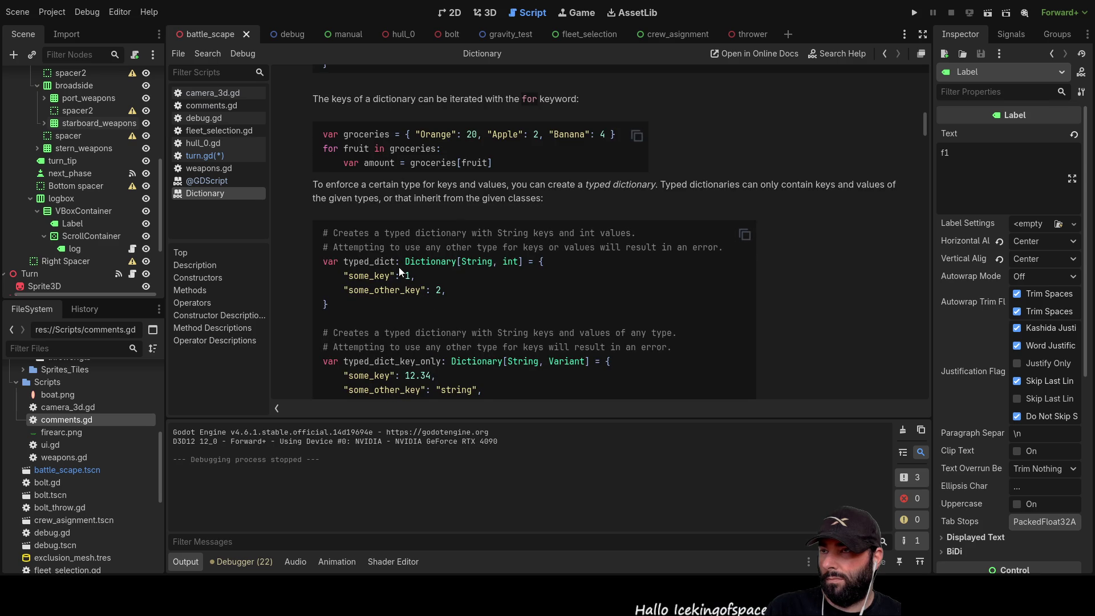
scroll(399, 273, up, 1)
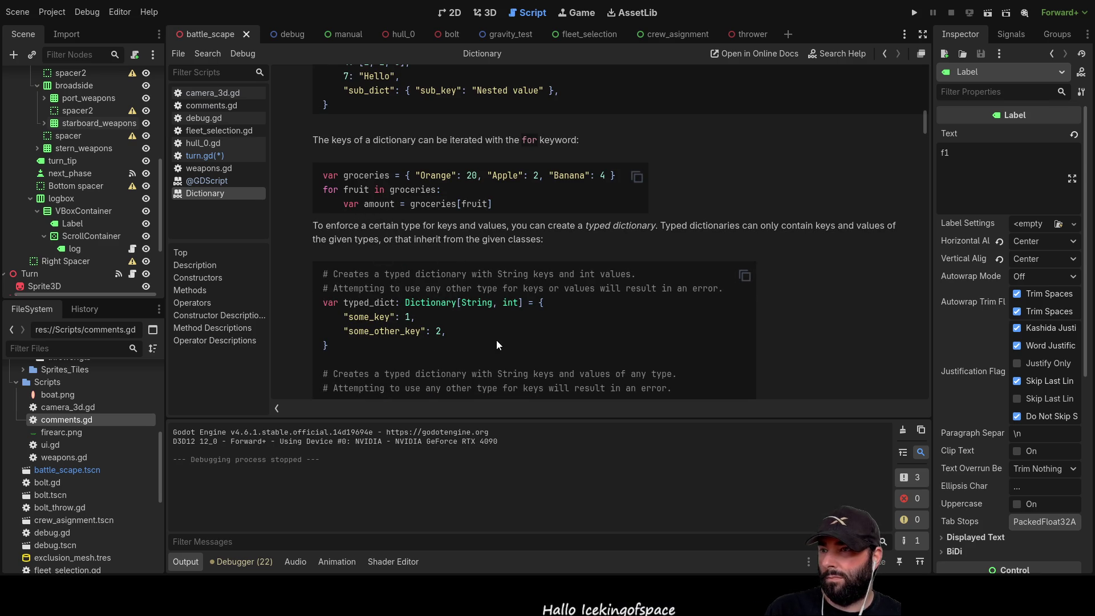
scroll(497, 340, up, 3)
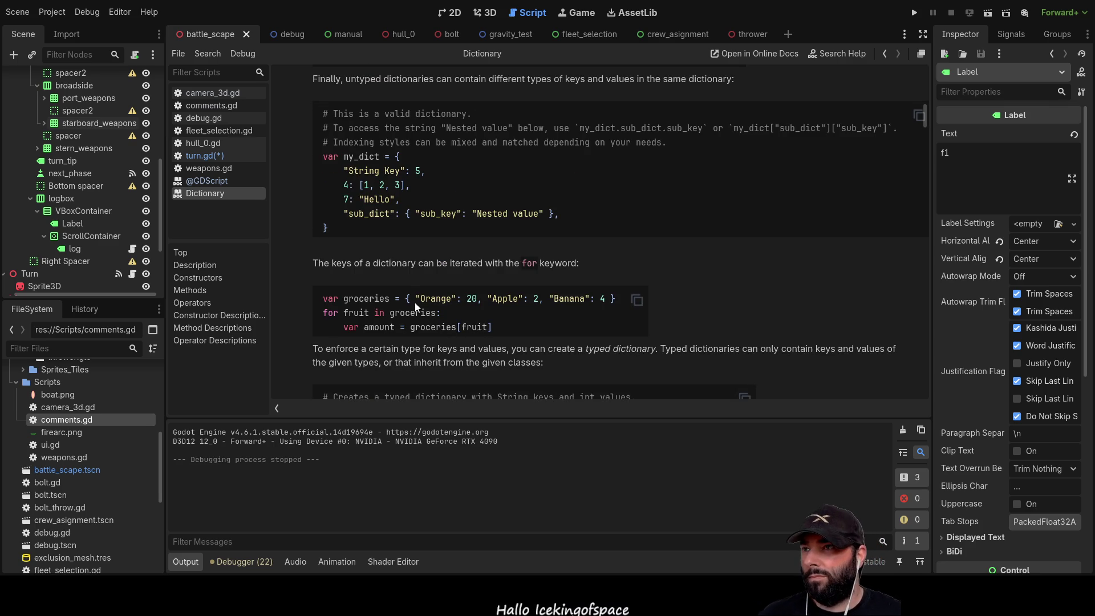
scroll(401, 278, up, 1)
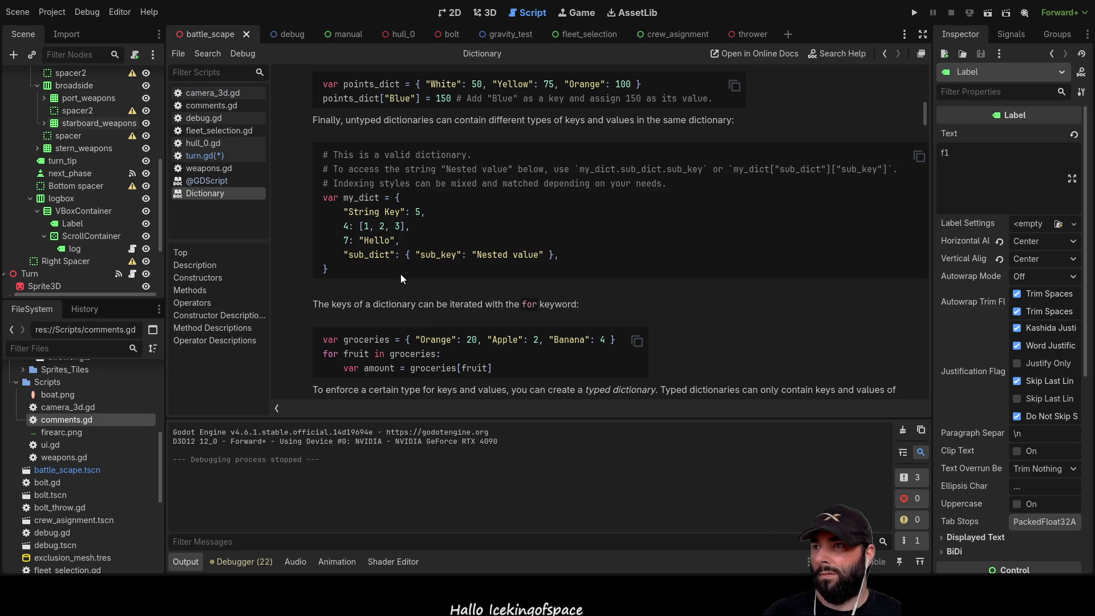
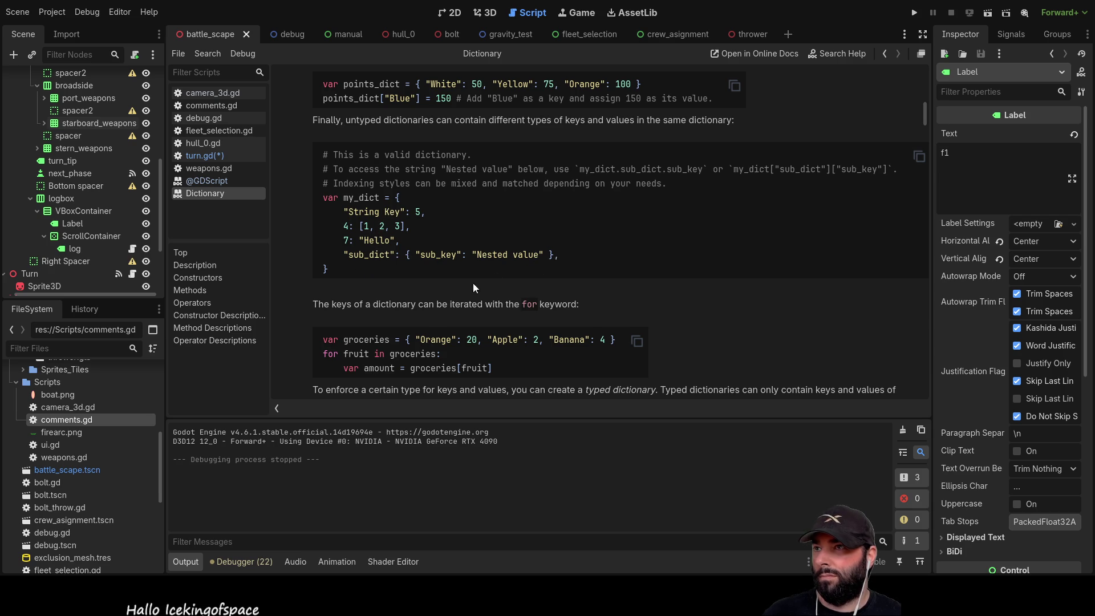
Scroll the Dictionary help page, then reopen turn.gd from the script list
scroll(479, 278, up, 3)
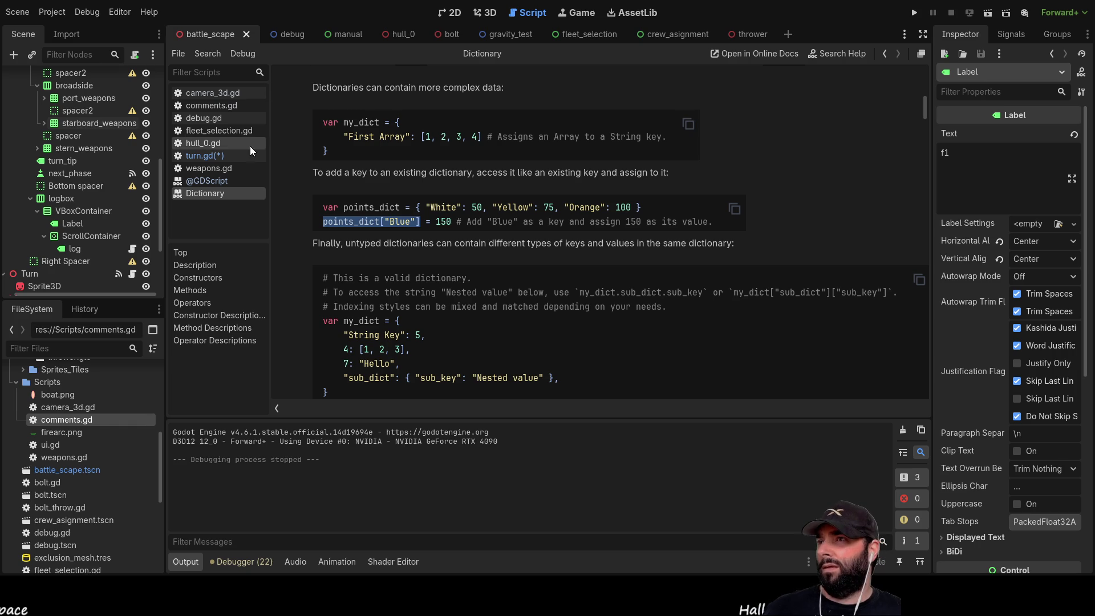
click(204, 155)
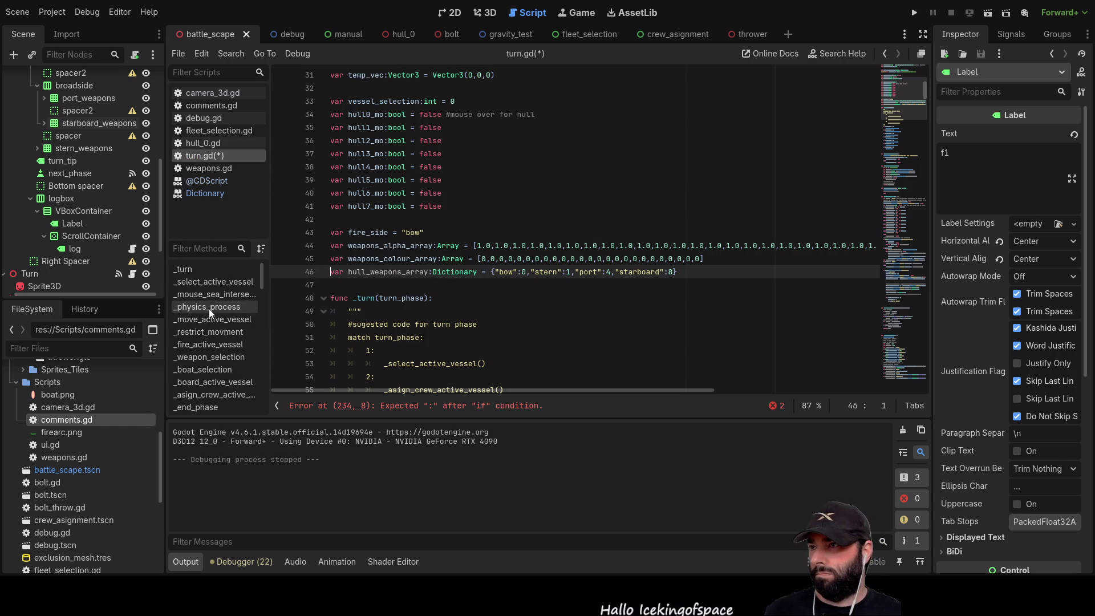
In _weapon_selection, change line 234 to if hull_weapons_array["bow"] == 3:
click(210, 358)
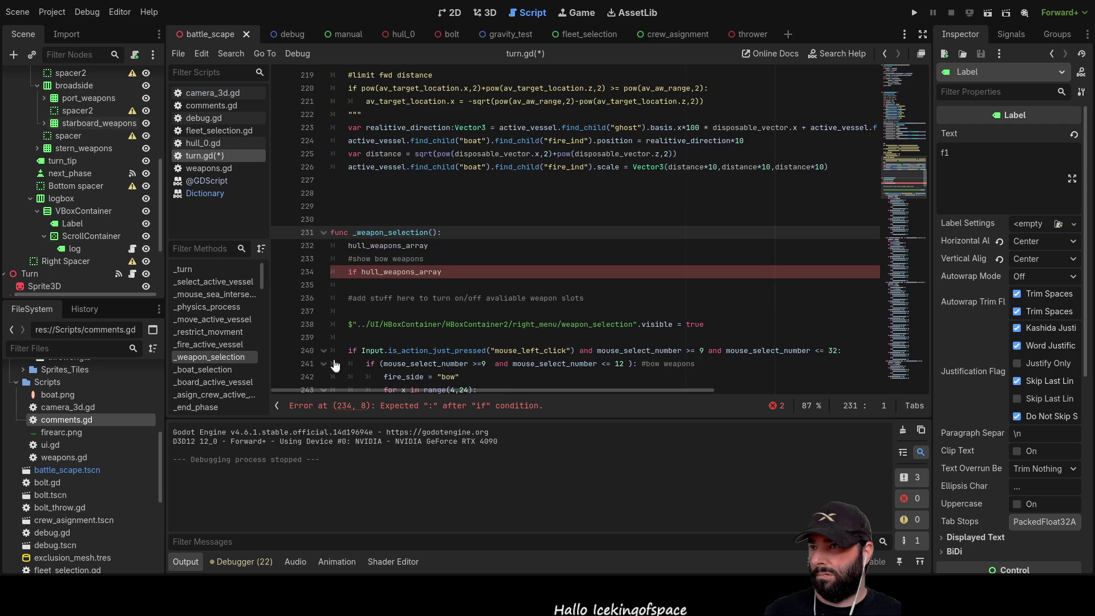
click(448, 273)
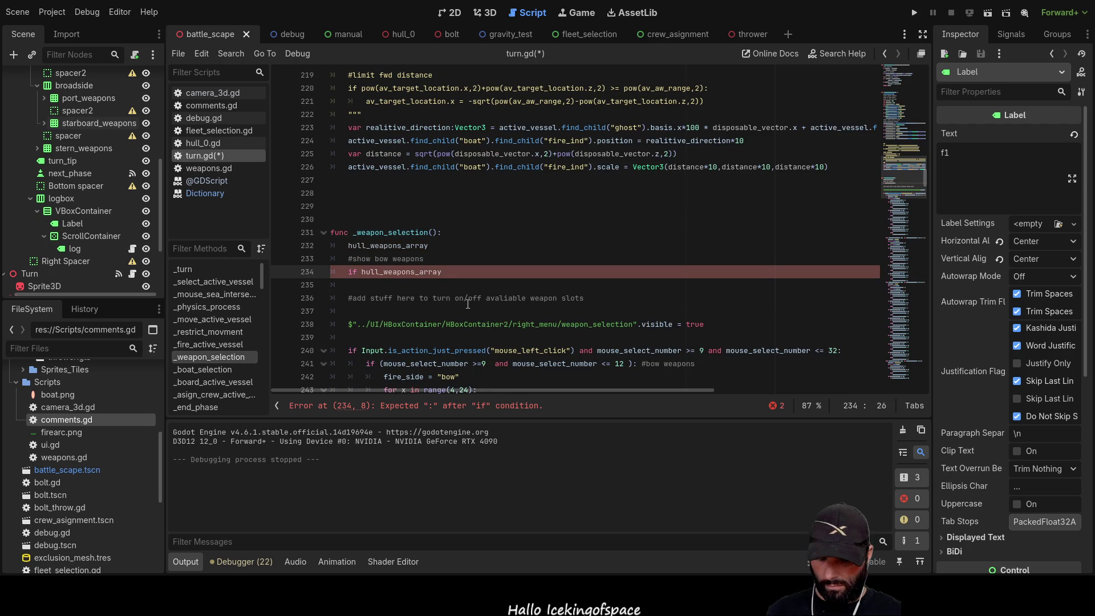
text([])
text(")
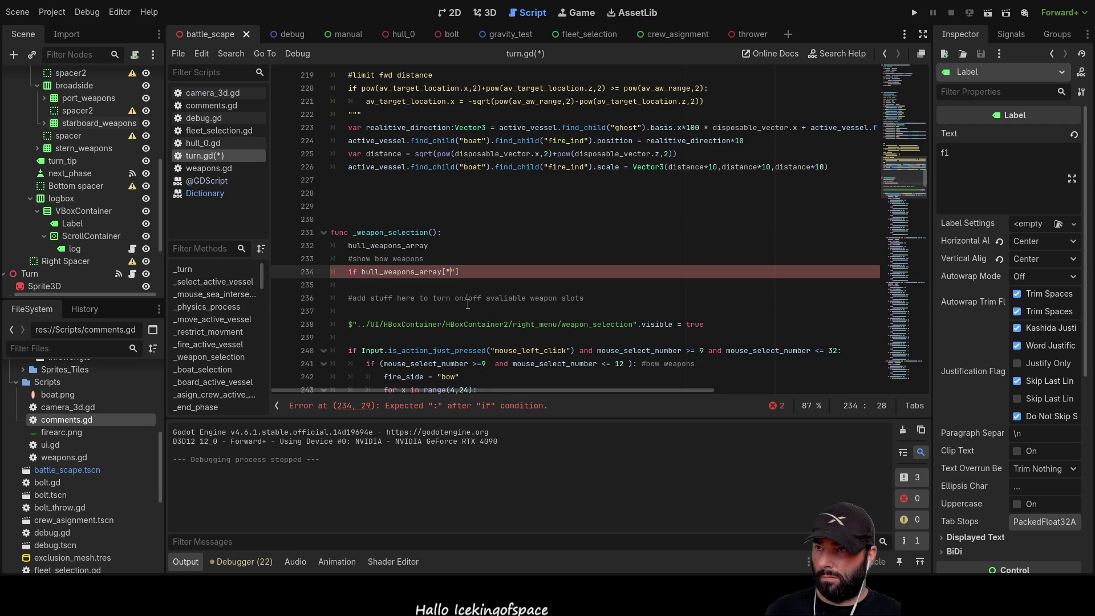
text(bow)
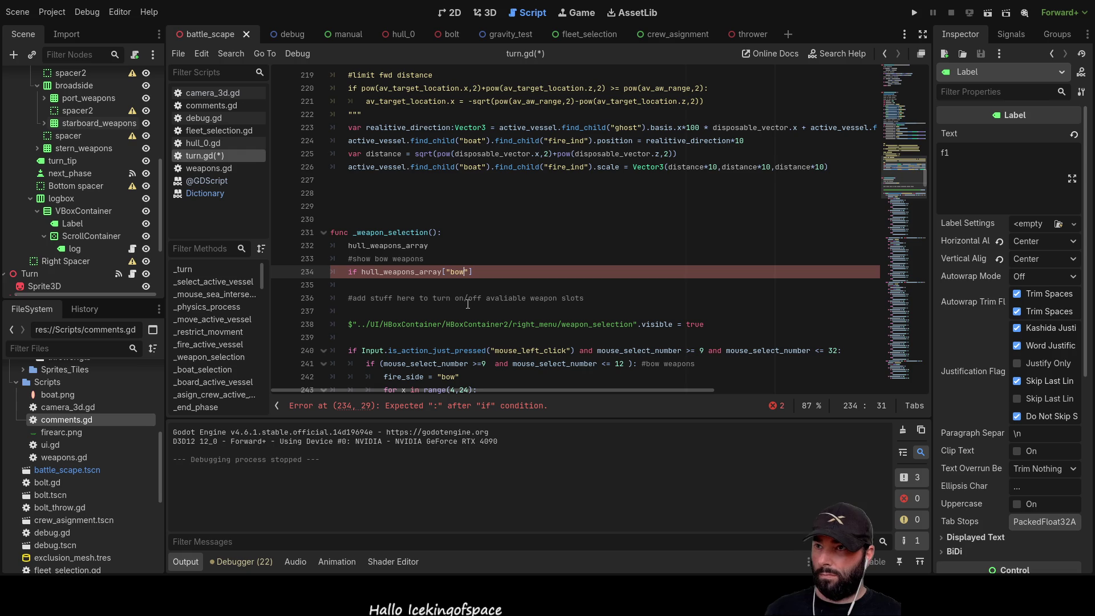
key(End)
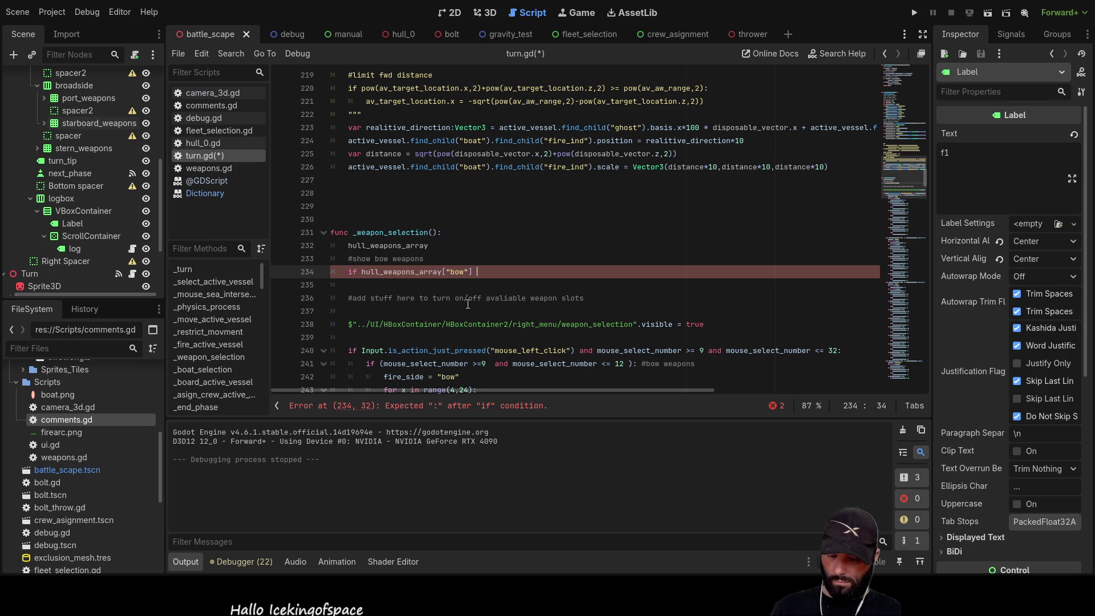
text(== 3)
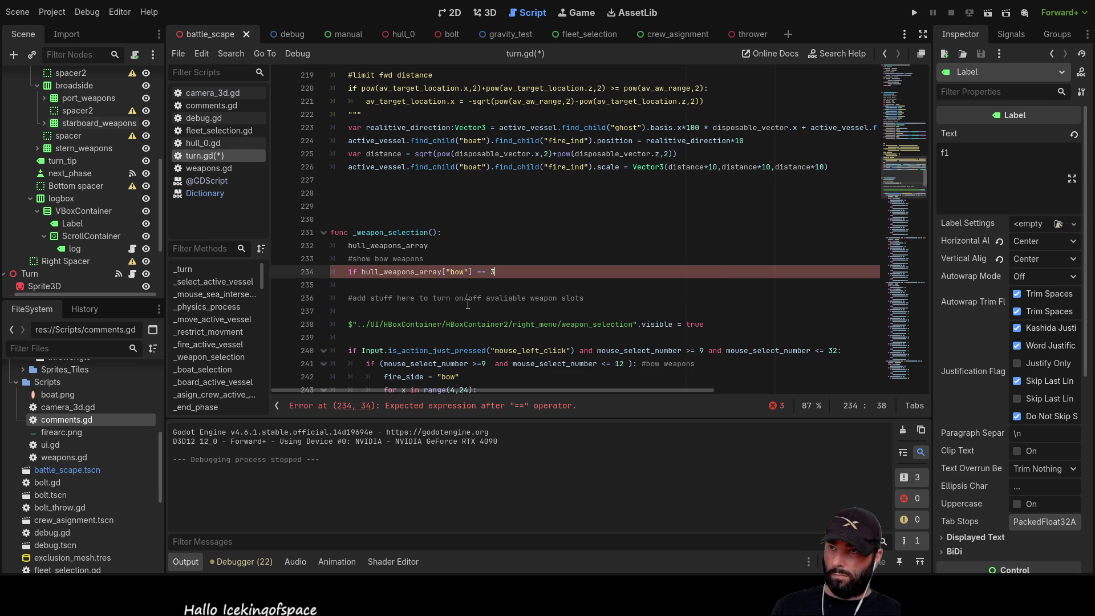
key(Down)
key(Up)
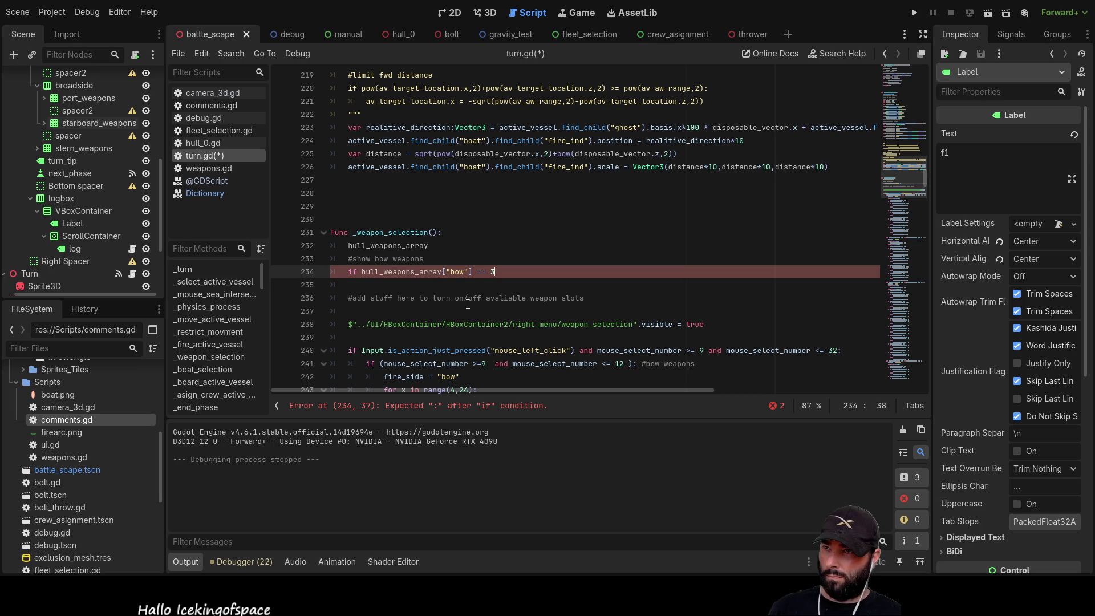
text(:)
Start an indented body line under the if and leave it empty
key(Down)
key(Tab)
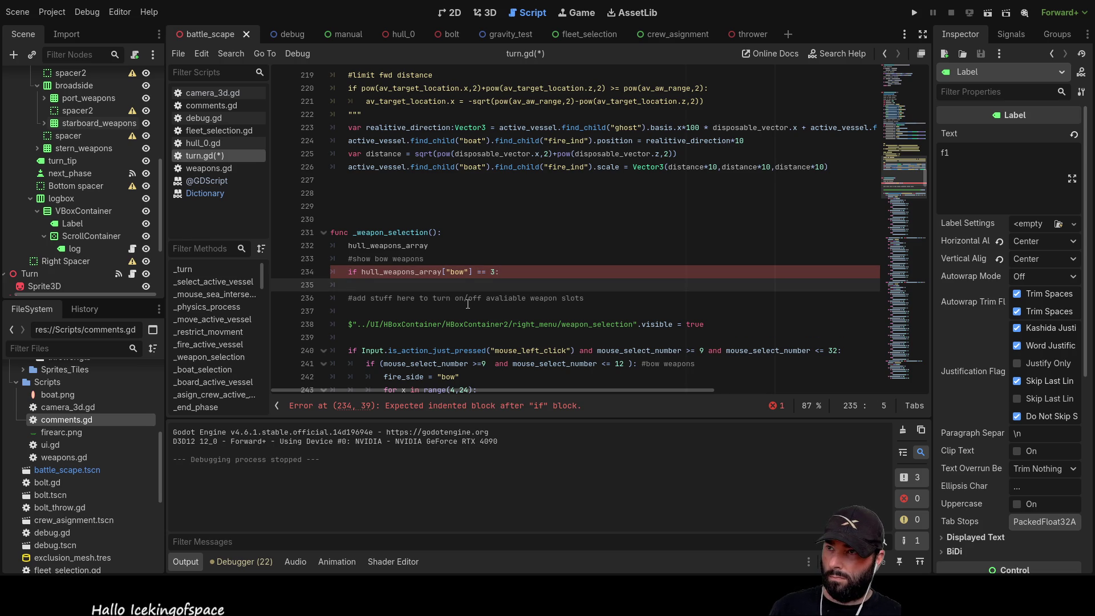
text(pas)
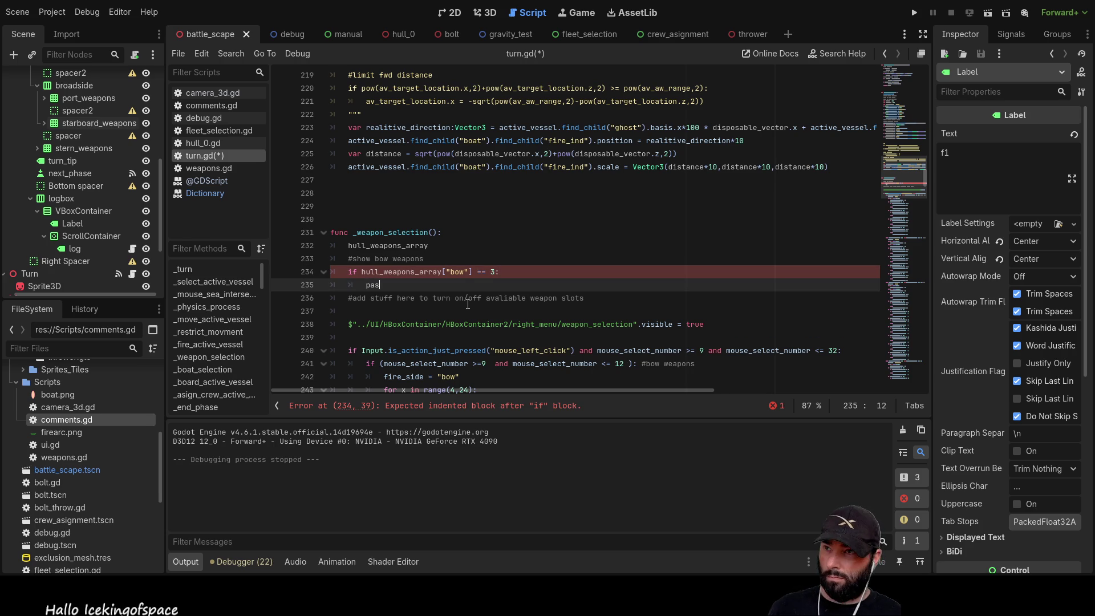
key(BackSpace)
key(BackSpace)
key(BackSpace)
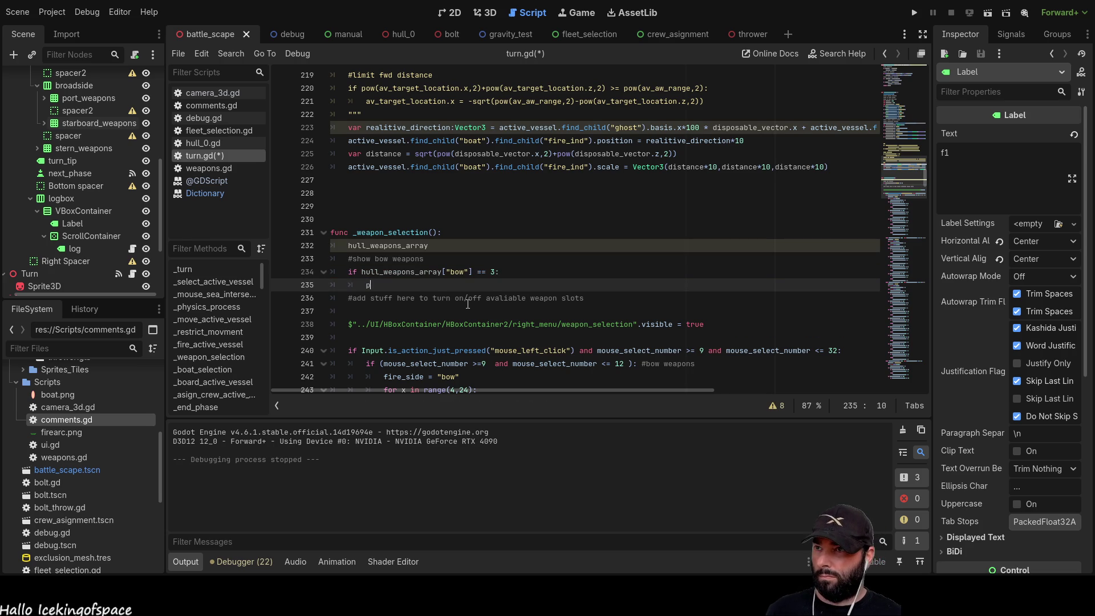
scroll(105, 180, up, 2)
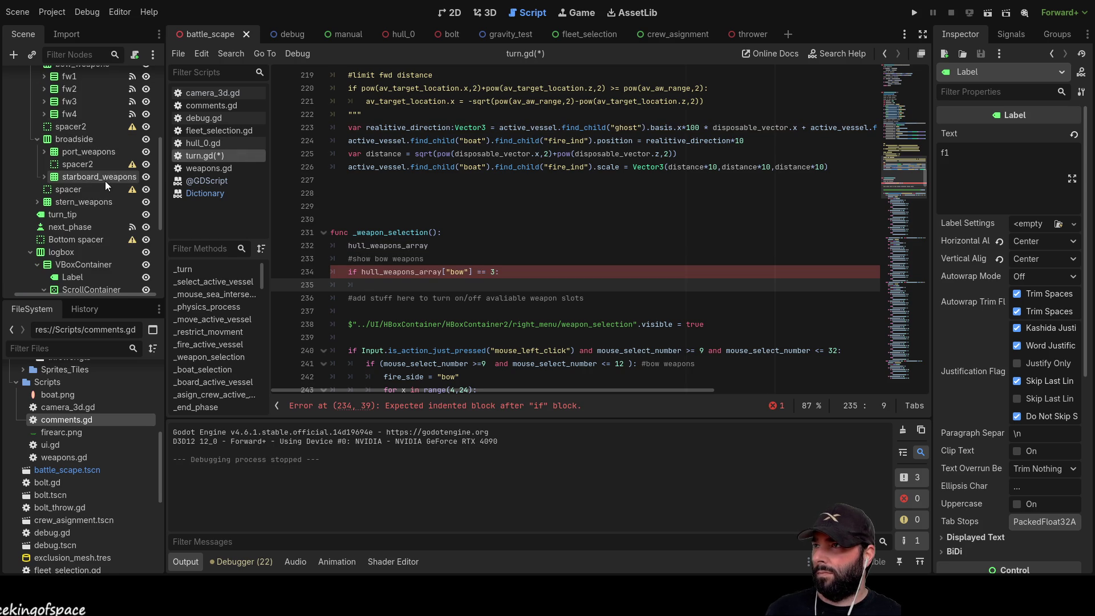
Change the bow comparison on line 234 to == 4 and return to the if body
scroll(66, 192, up, 1)
click(73, 178)
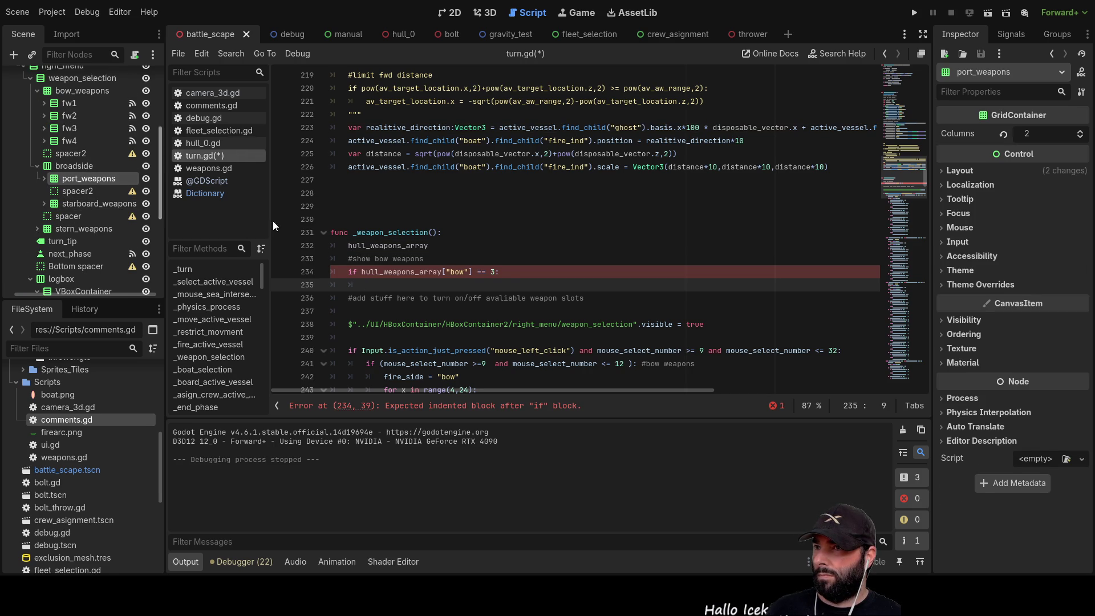
click(495, 271)
text(4)
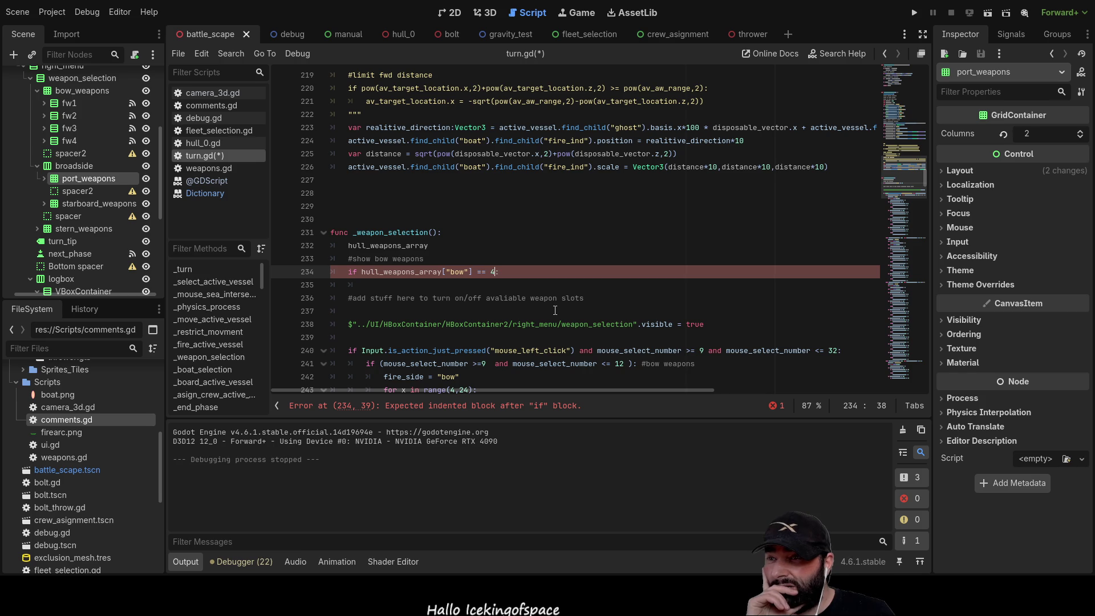
key(Down)
key(Tab)
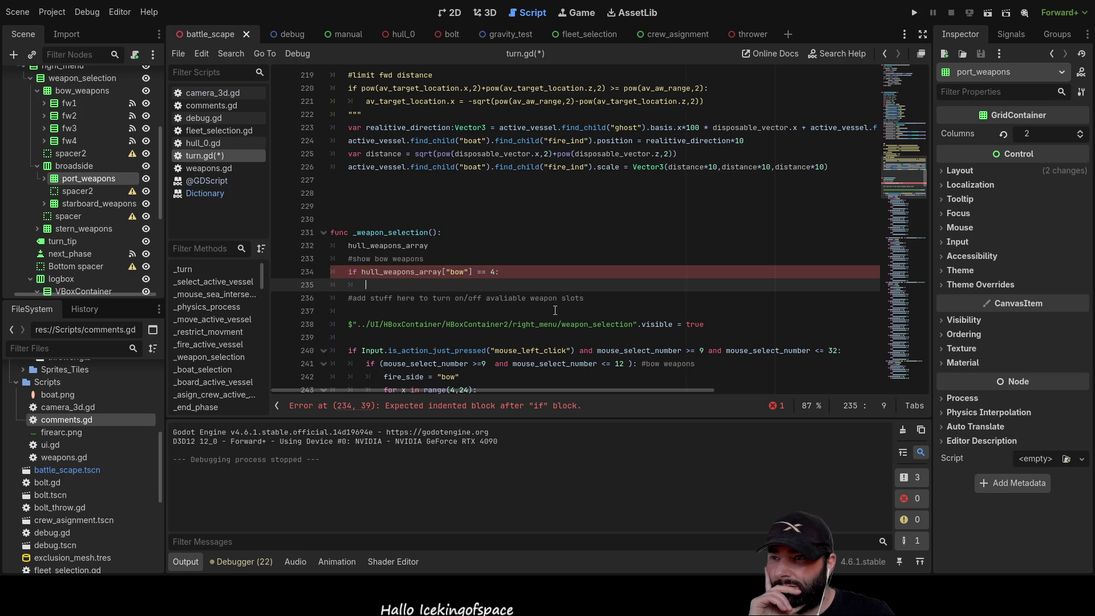
Inspect the port_weapons slots, then drag the fw4 bow weapon node's path into the if body
click(44, 179)
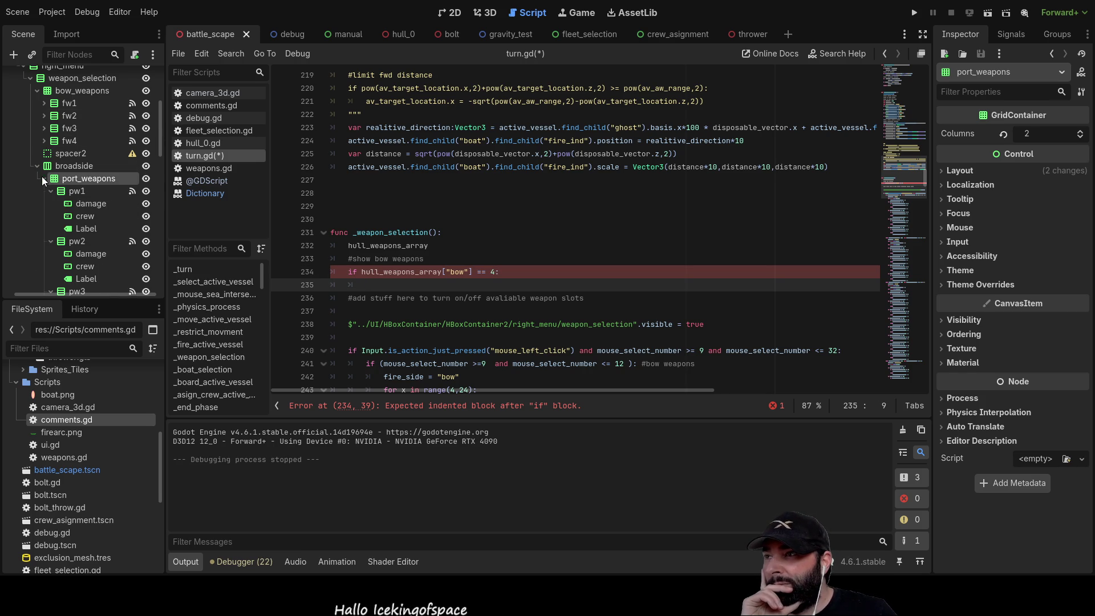
click(52, 192)
click(49, 206)
click(50, 216)
click(50, 228)
click(51, 242)
click(50, 254)
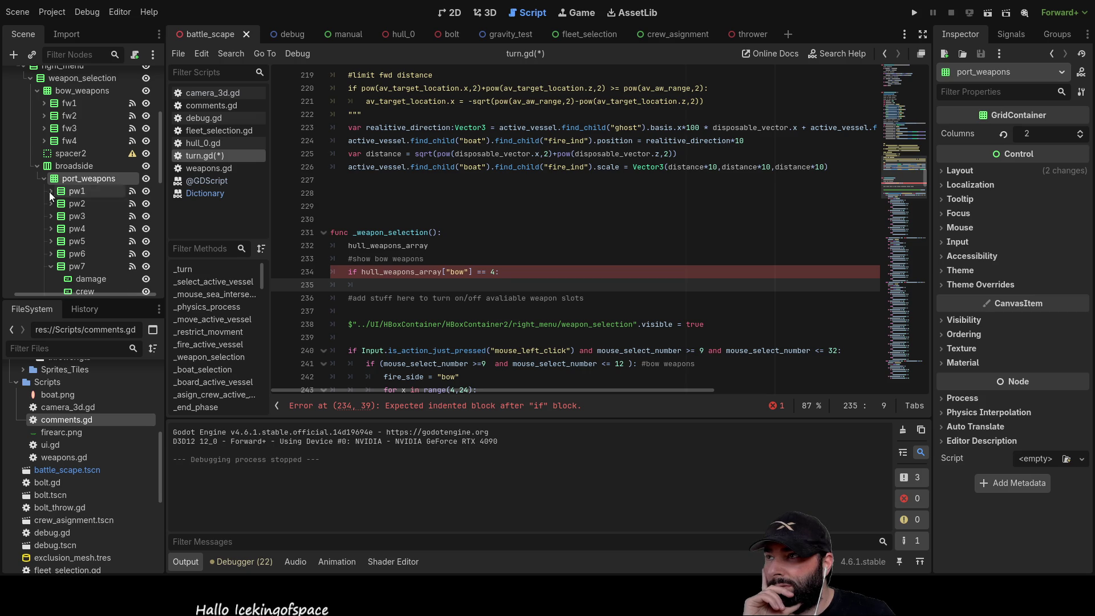
click(46, 179)
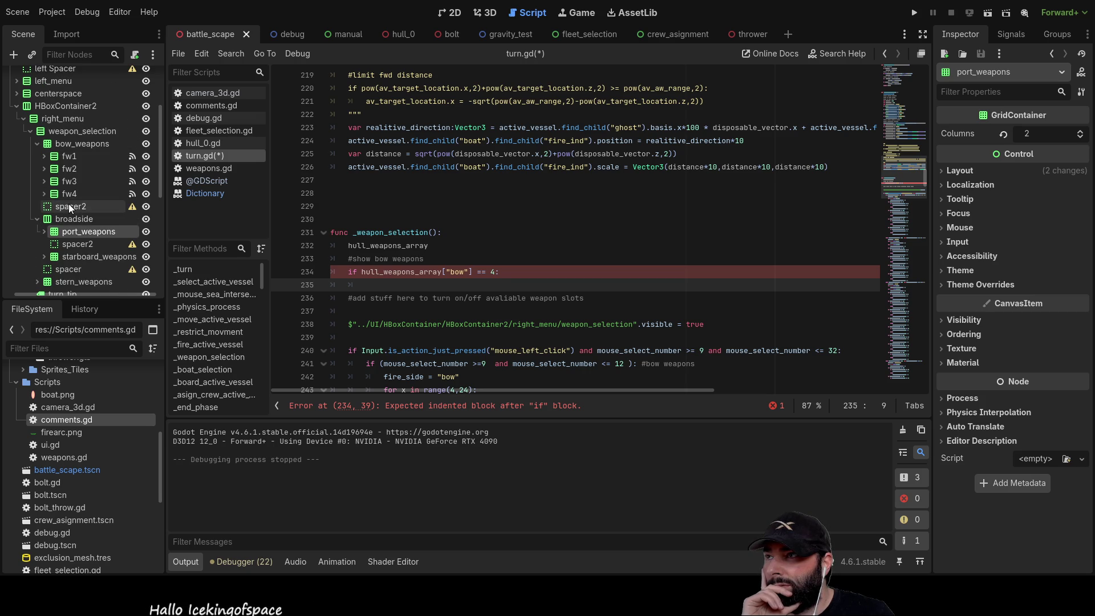
click(69, 195)
drag(67, 197, 399, 286)
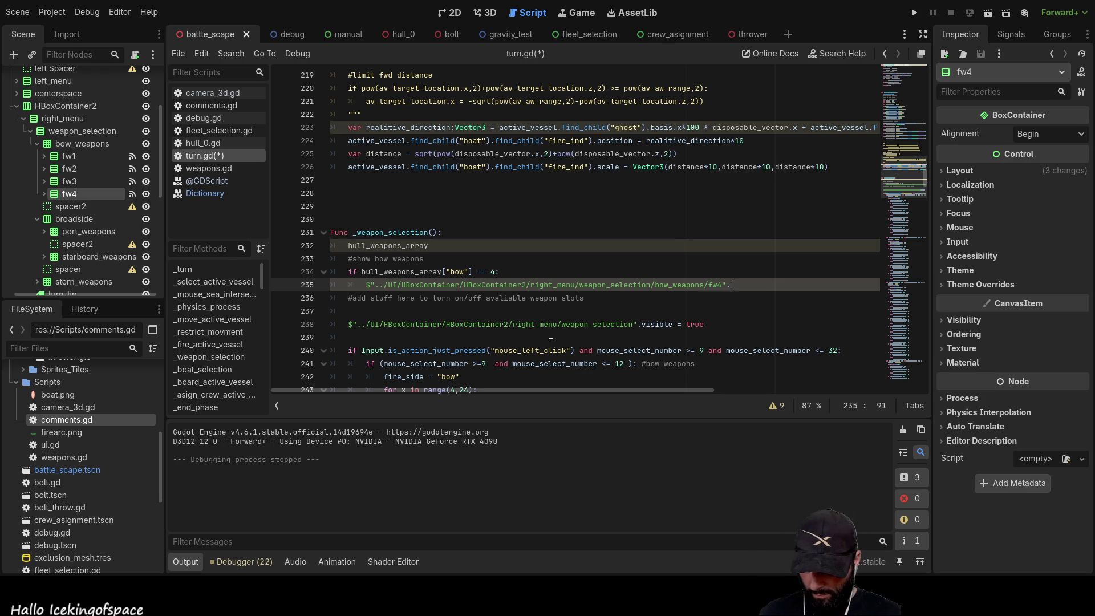
Set the fw4 node's visible to true and add an else branch below it
text(visible)
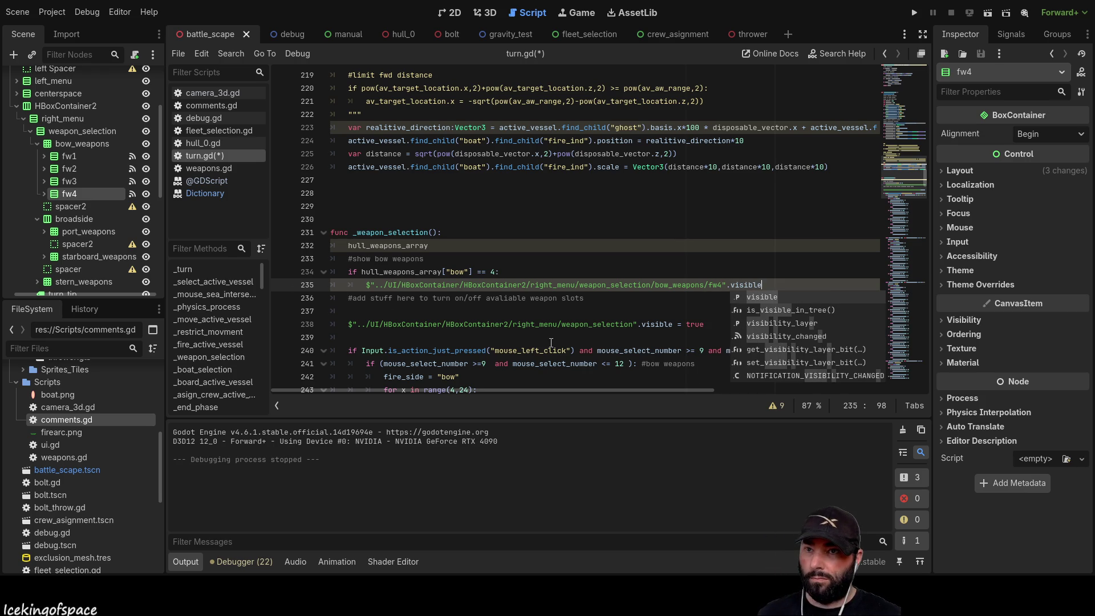
text( = )
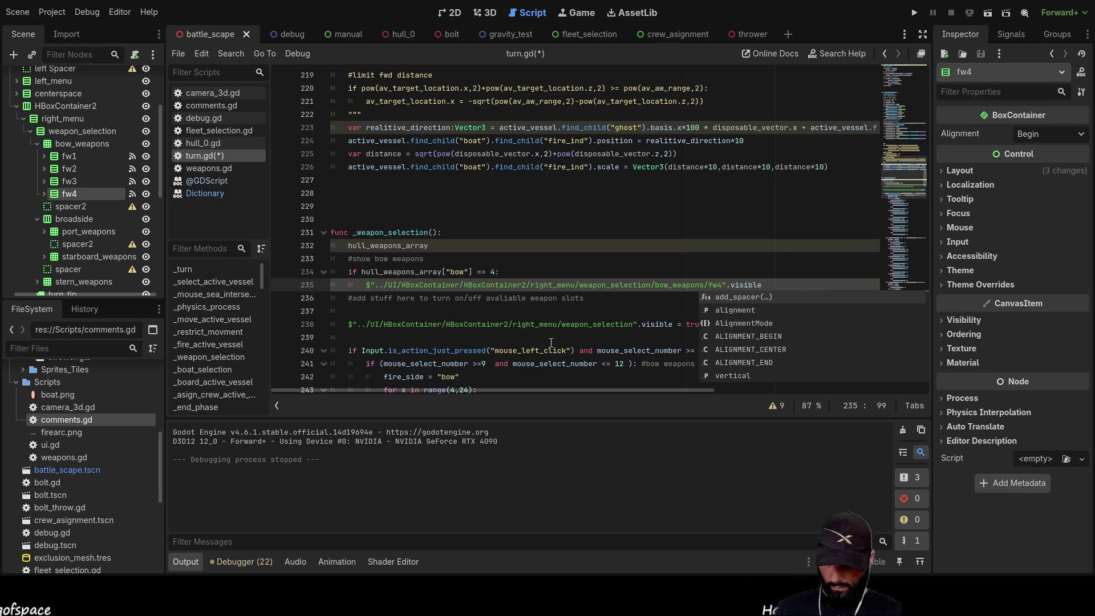
text(true)
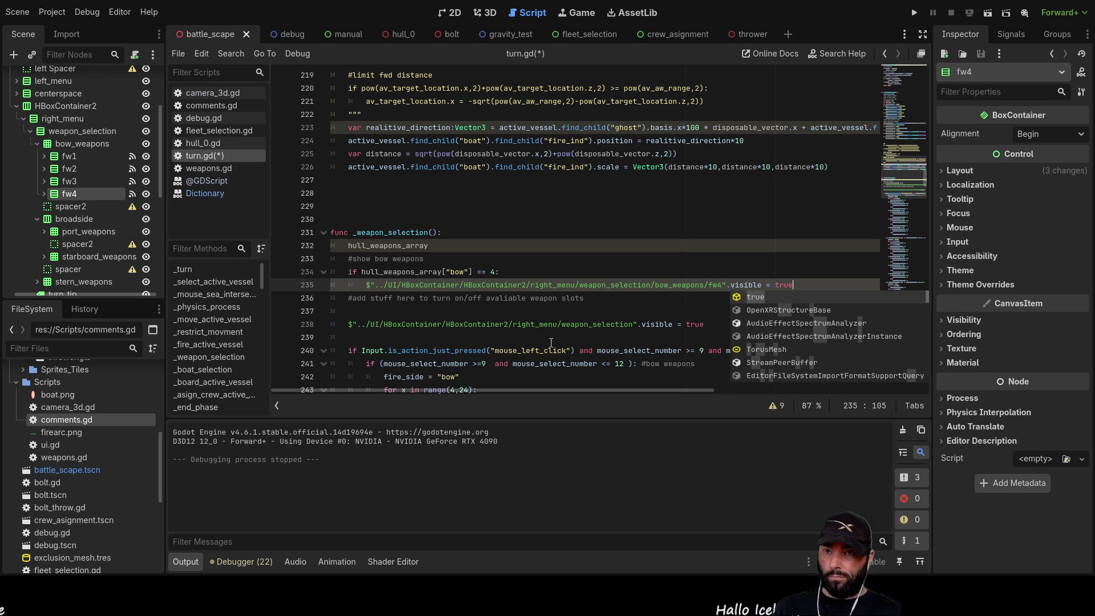
key(Return)
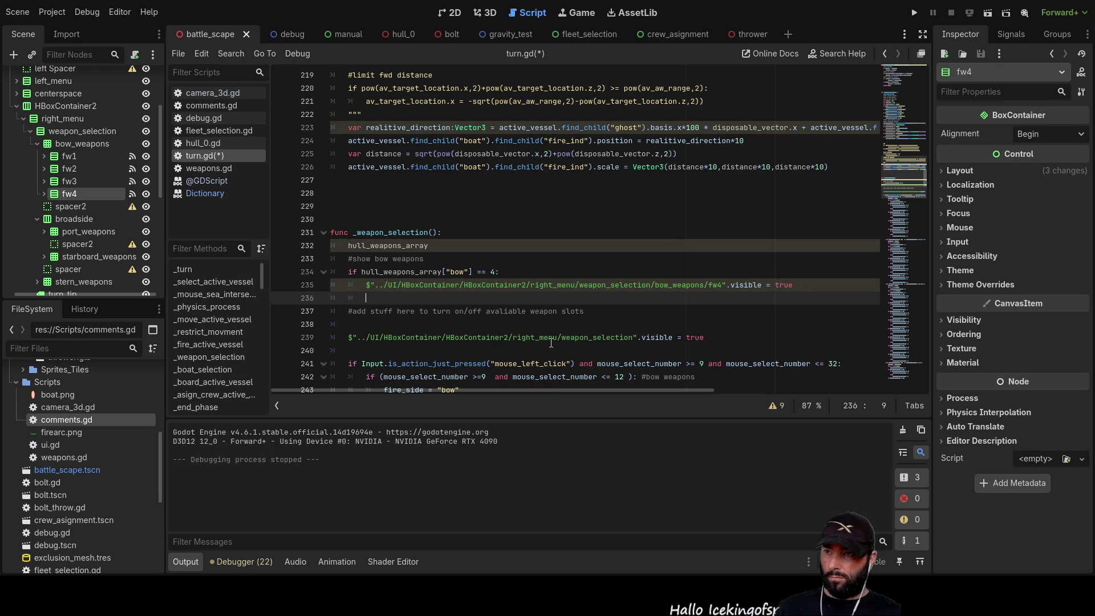
text(#lse)
key(Return)
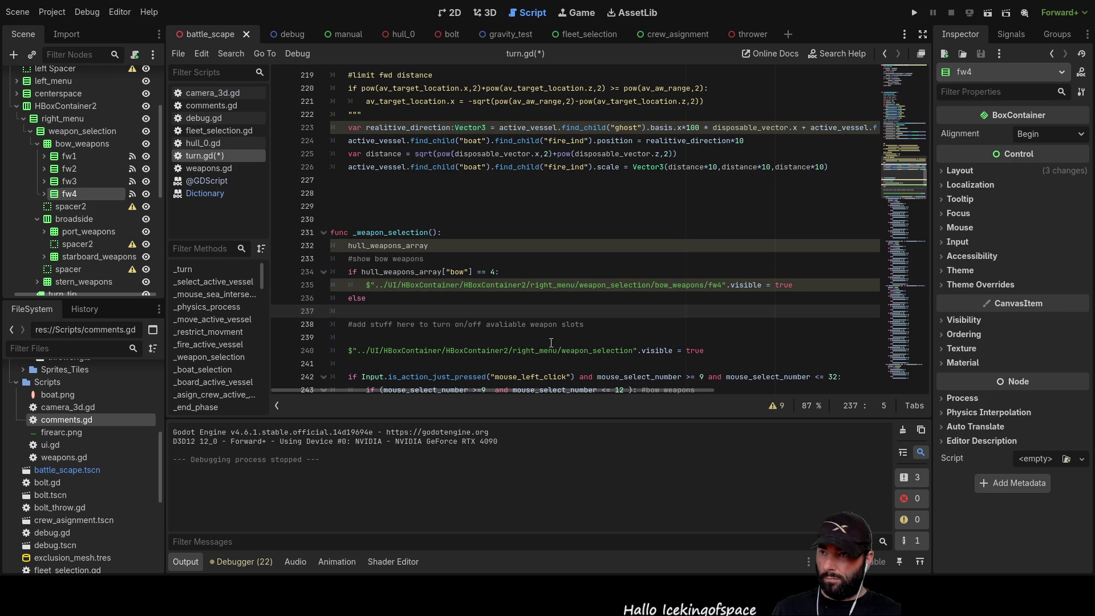
Copy the fw4 visibility line under else with visible = false, and finish else with a colon
drag(365, 284, 797, 285)
key(ctrl+c)
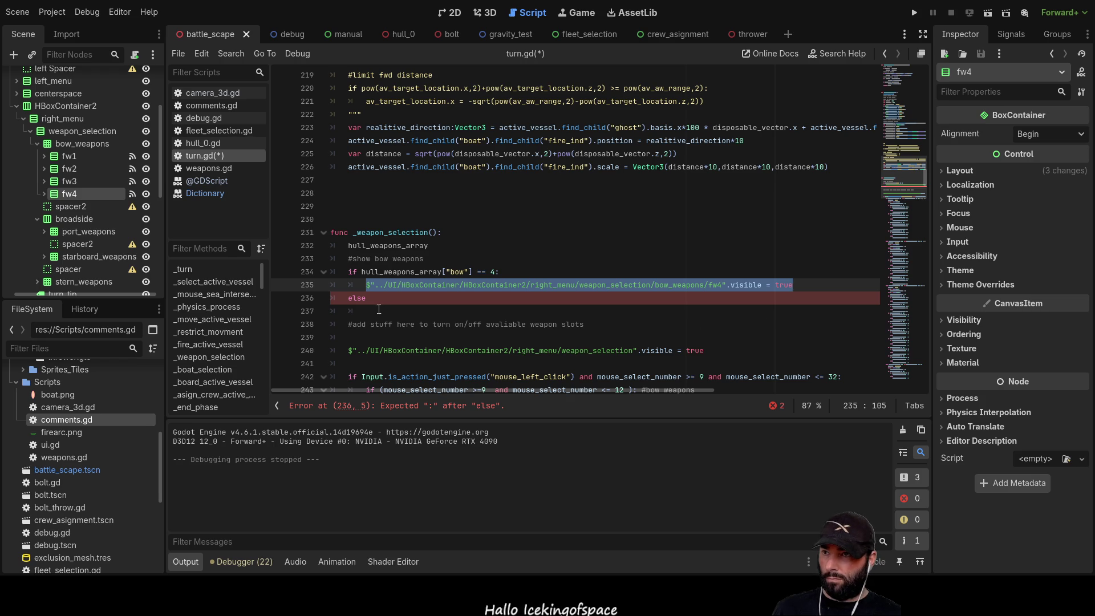
click(379, 310)
key(ctrl+v)
key(BackSpace)
key(BackSpace)
key(BackSpace)
key(BackSpace)
text(false)
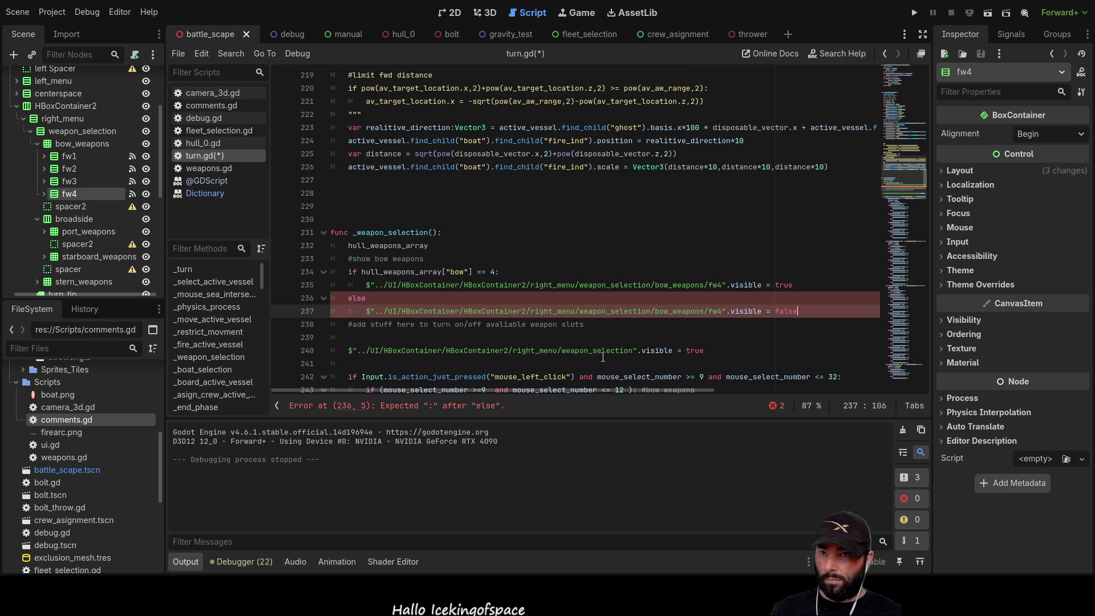
key(Up)
key(Up)
key(Down)
text(:)
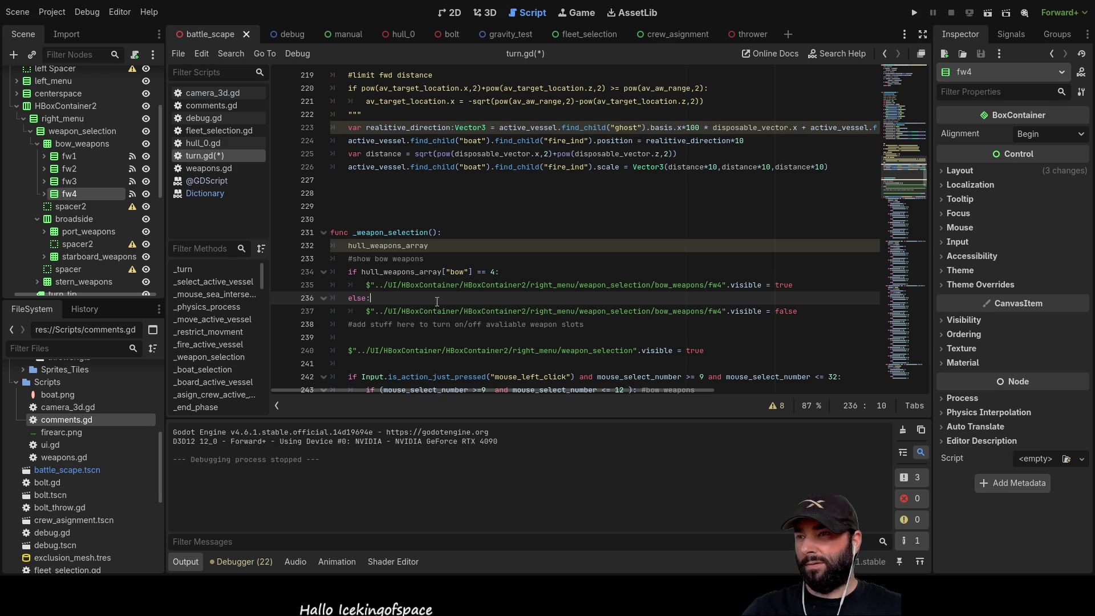
Insert a blank line above the weapon-slot comment and review the bow visibility lines 235–237
click(350, 323)
key(Return)
key(Return)
key(Return)
key(Up)
key(Up)
key(Up)
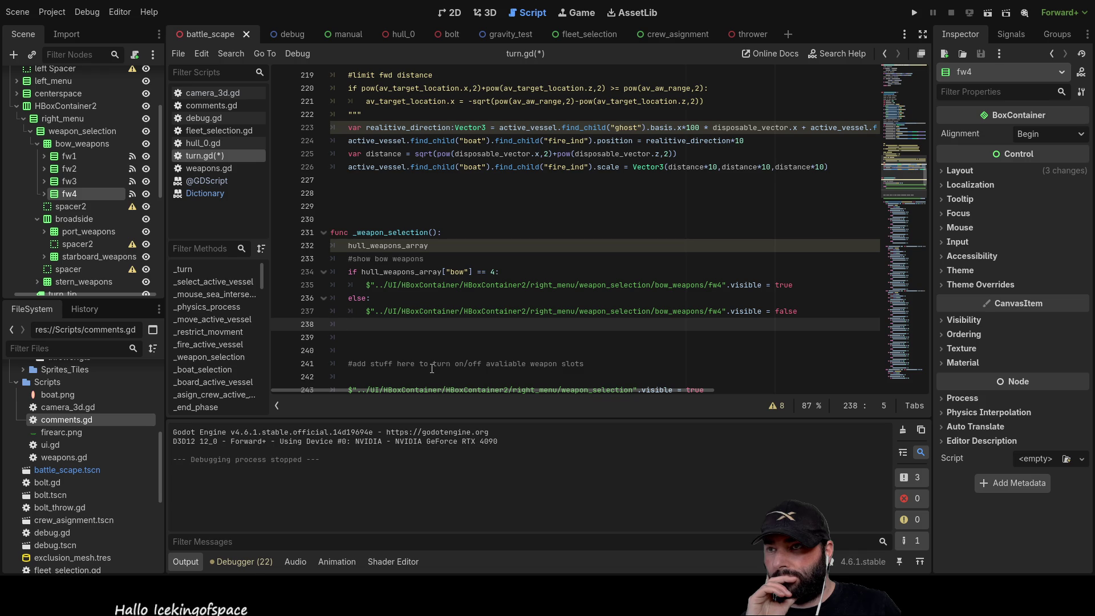
key(Up)
key(Up)
key(Up)
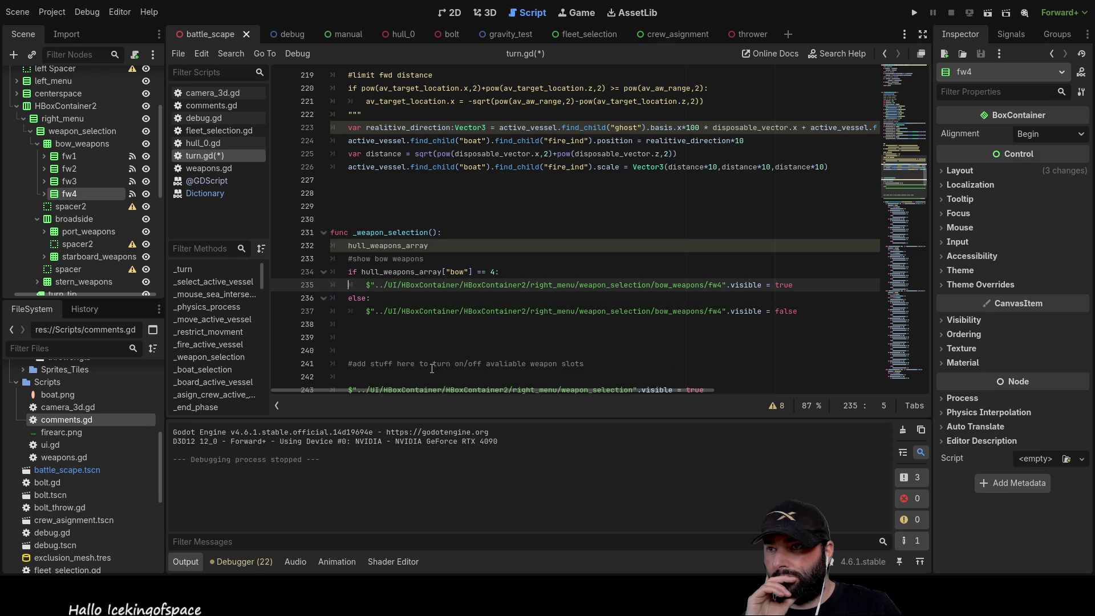
key(Right)
key(Right)
key(Right)
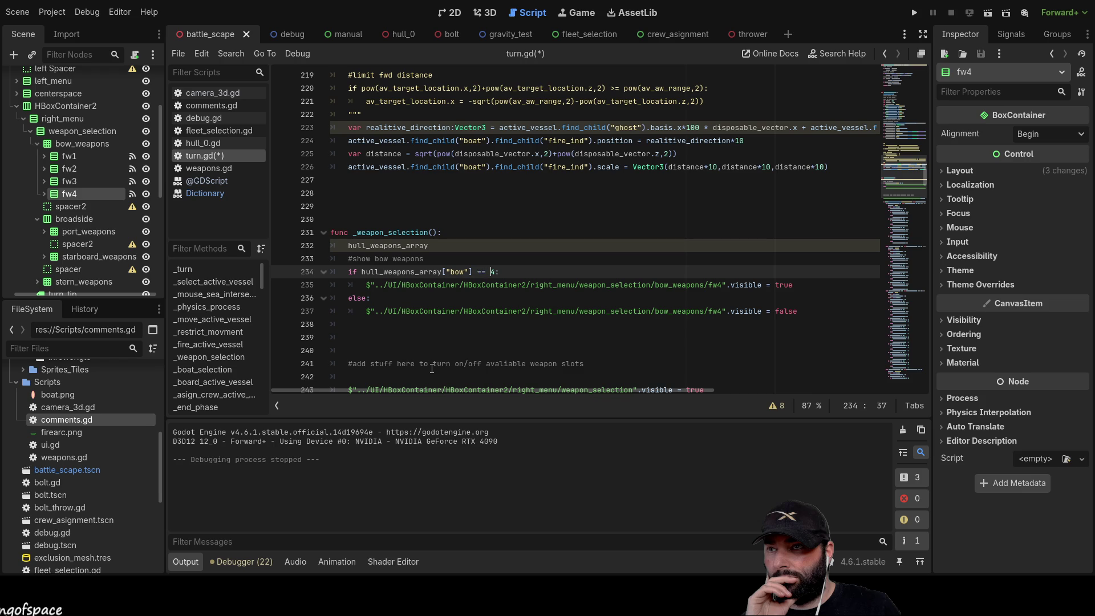
key(Down)
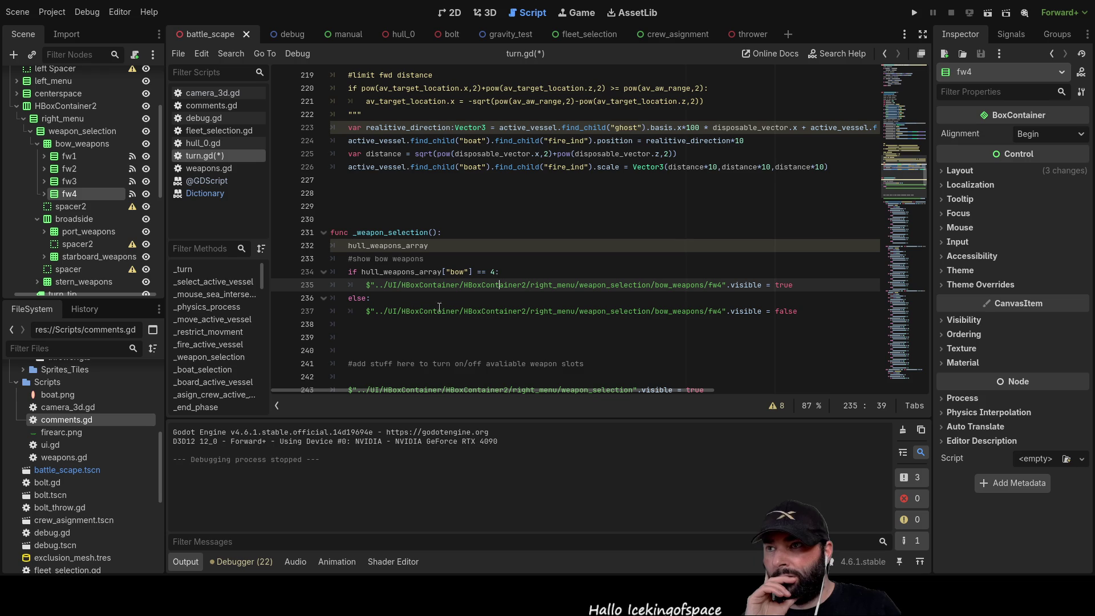
mouse_move(799, 311)
mouse_down()
mouse_move(514, 285)
mouse_move(338, 286)
mouse_up()
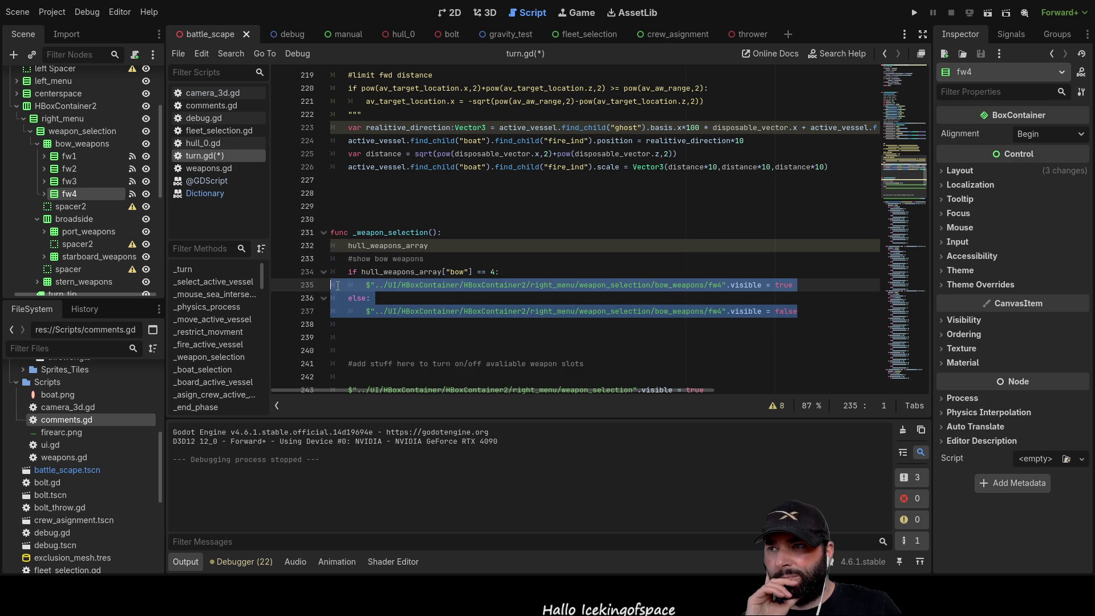
click(384, 285)
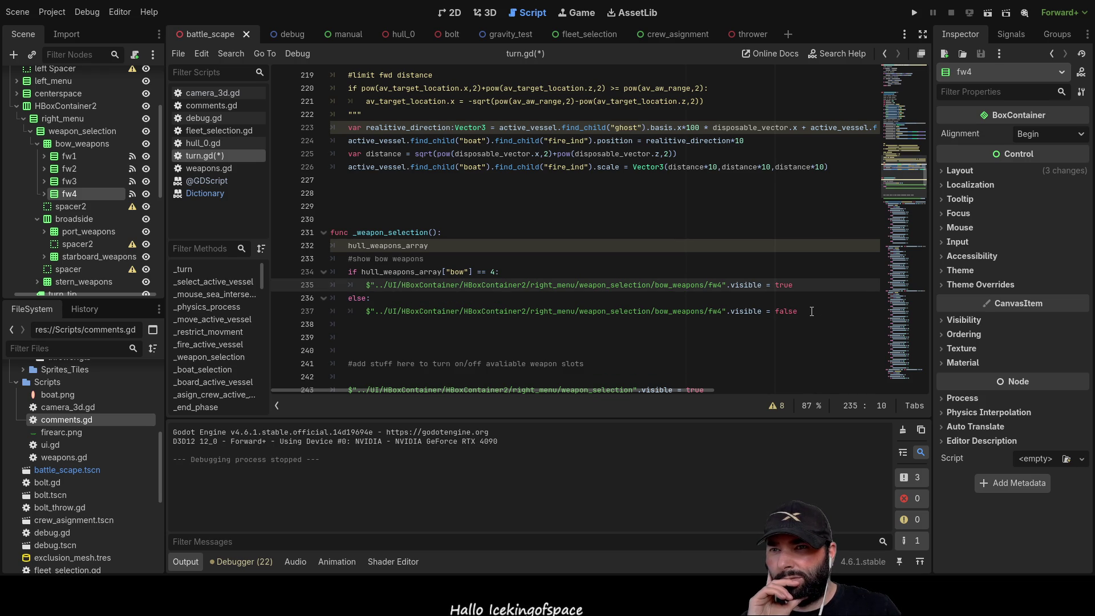
drag(716, 311, 724, 311)
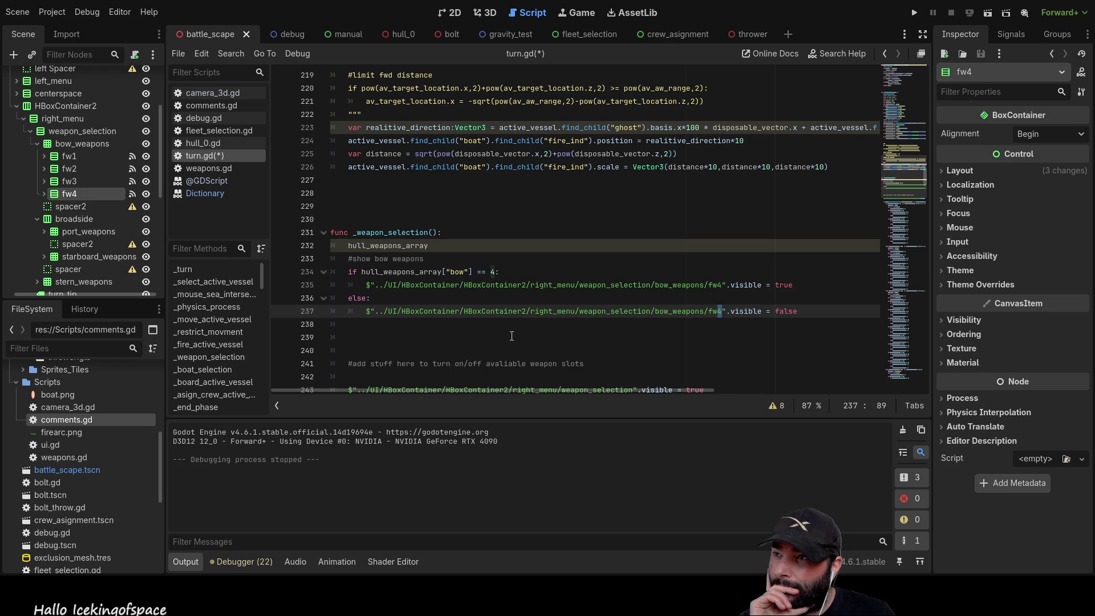
click(77, 181)
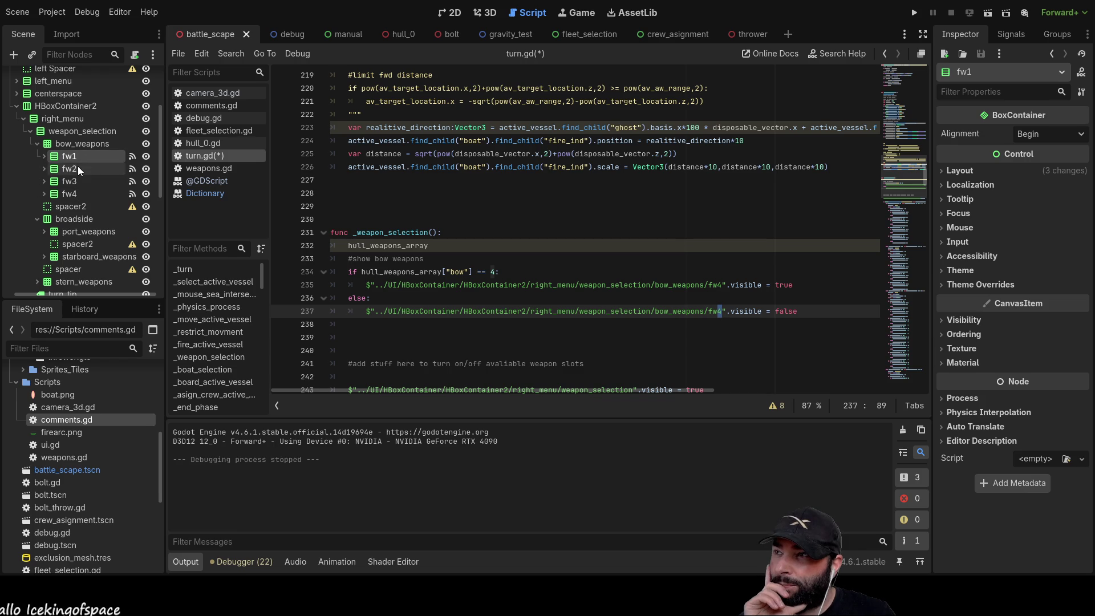
click(72, 194)
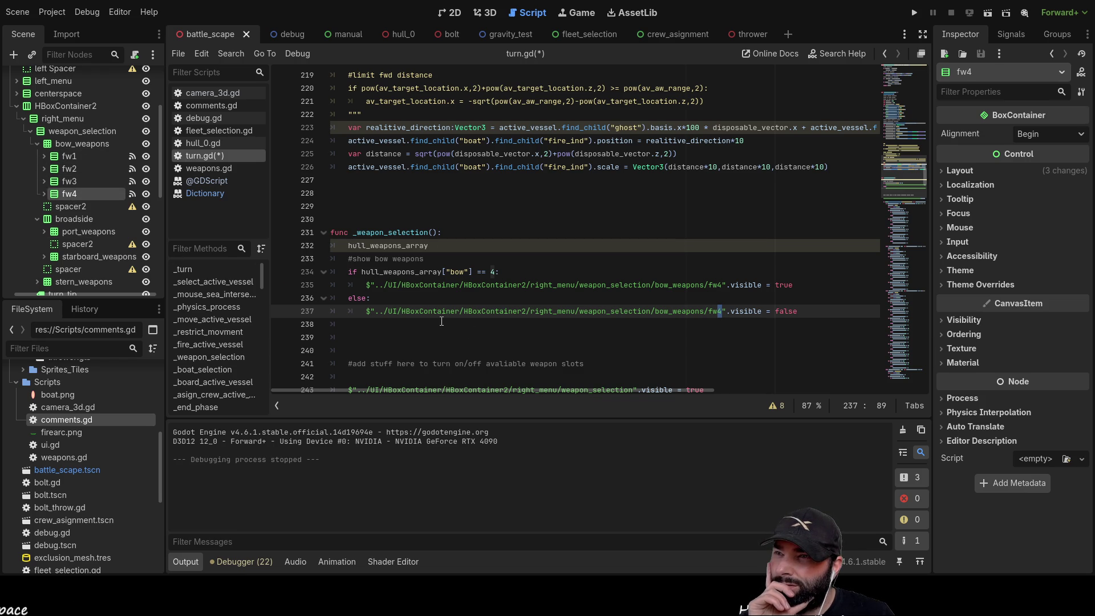
scroll(441, 321, up, 8)
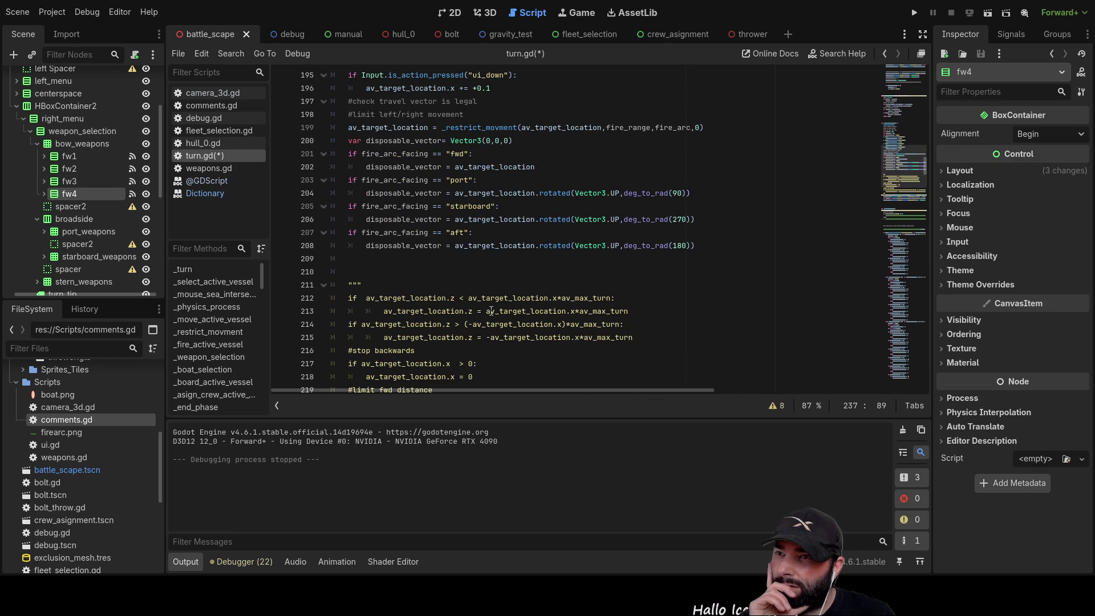
scroll(491, 311, up, 20)
scroll(493, 307, up, 15)
scroll(497, 303, down, 18)
scroll(497, 304, down, 20)
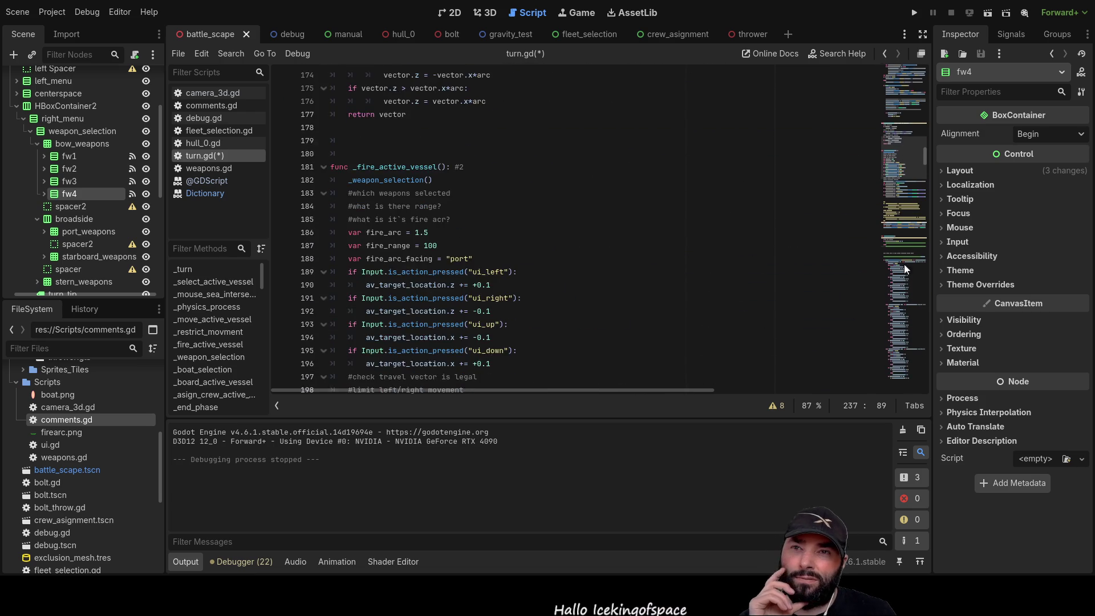
drag(929, 166, 926, 263)
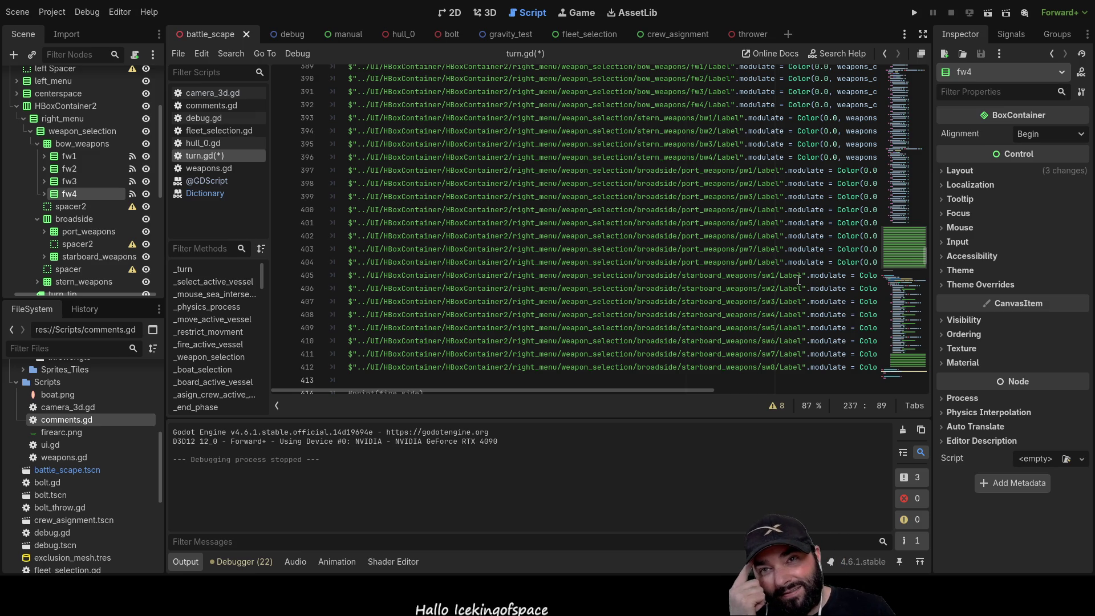
drag(802, 276, 357, 276)
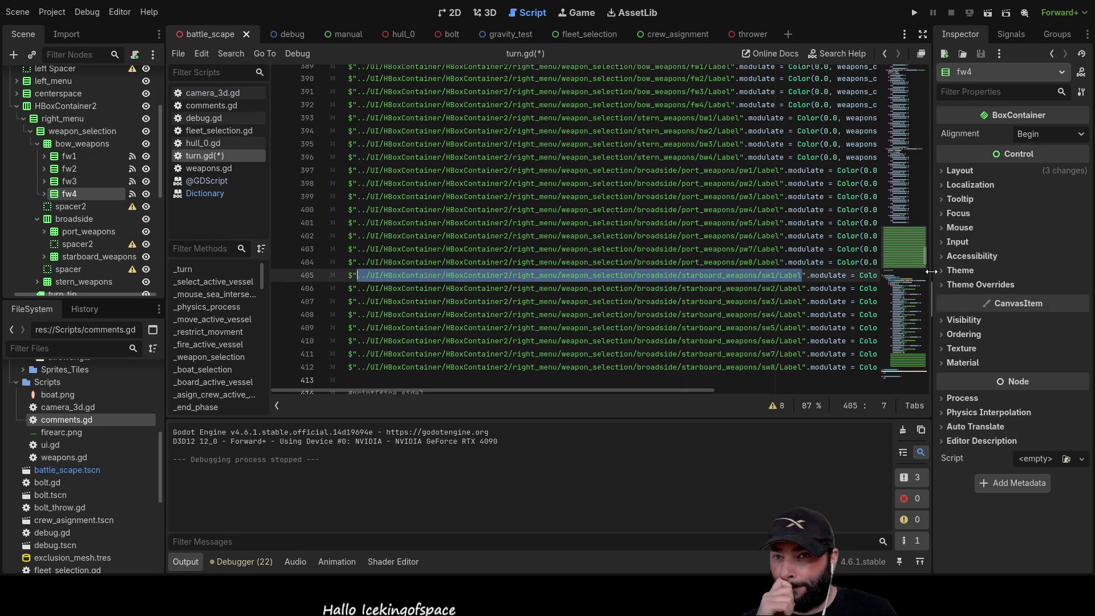
mouse_move(926, 255)
mouse_down()
mouse_move(933, 327)
mouse_move(930, 242)
mouse_move(928, 286)
mouse_up()
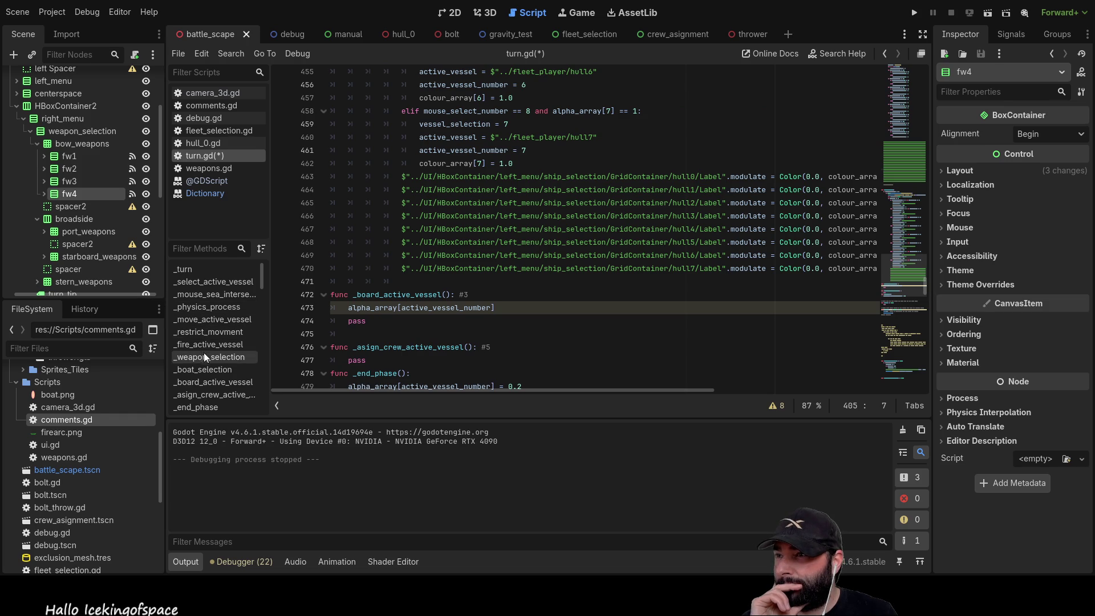
click(222, 358)
Insert blank lines above the if block and begin a 'for x in' loop on line 234
click(403, 325)
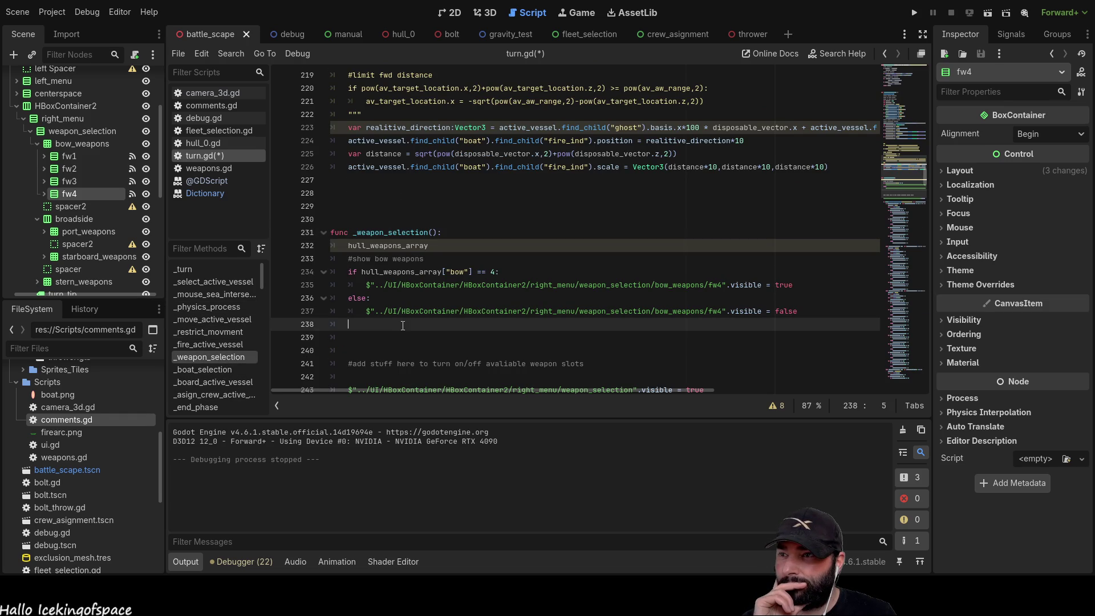
click(350, 274)
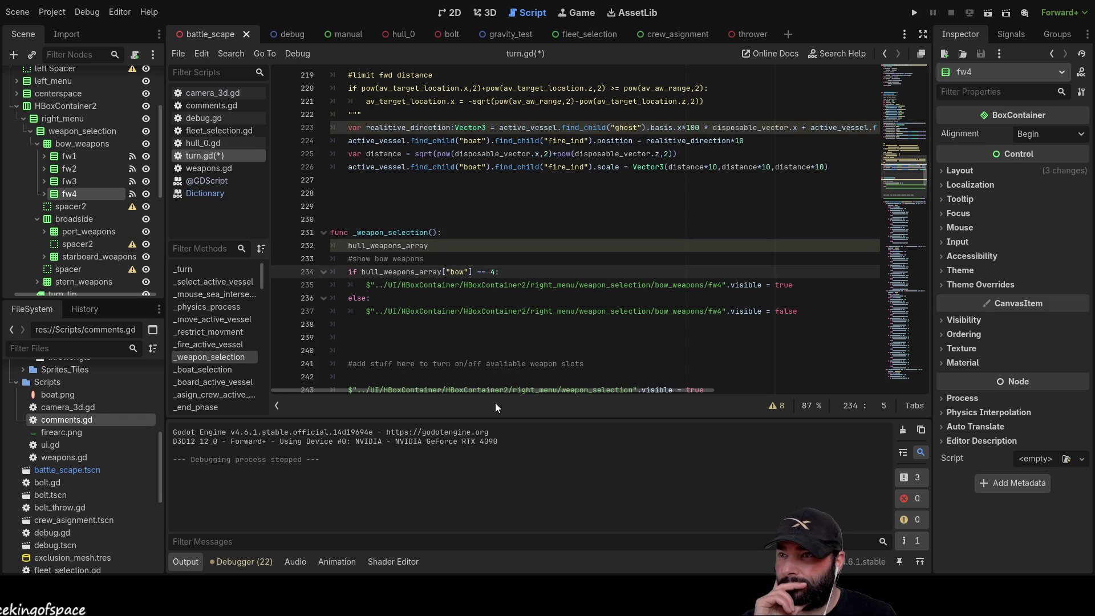
key(Return)
key(Return)
key(Up)
key(Up)
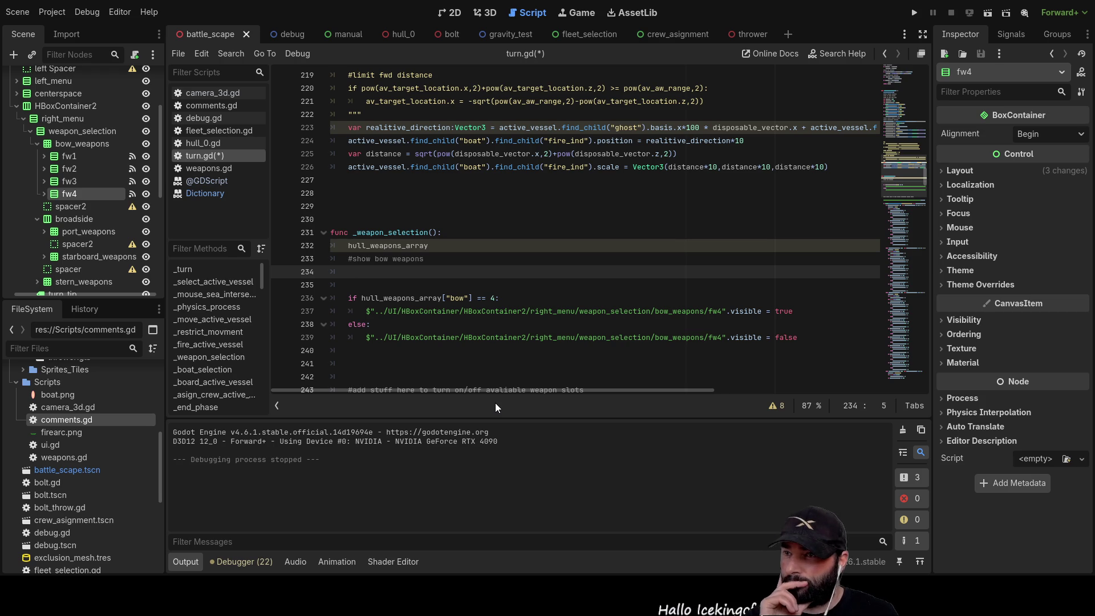
text(for )
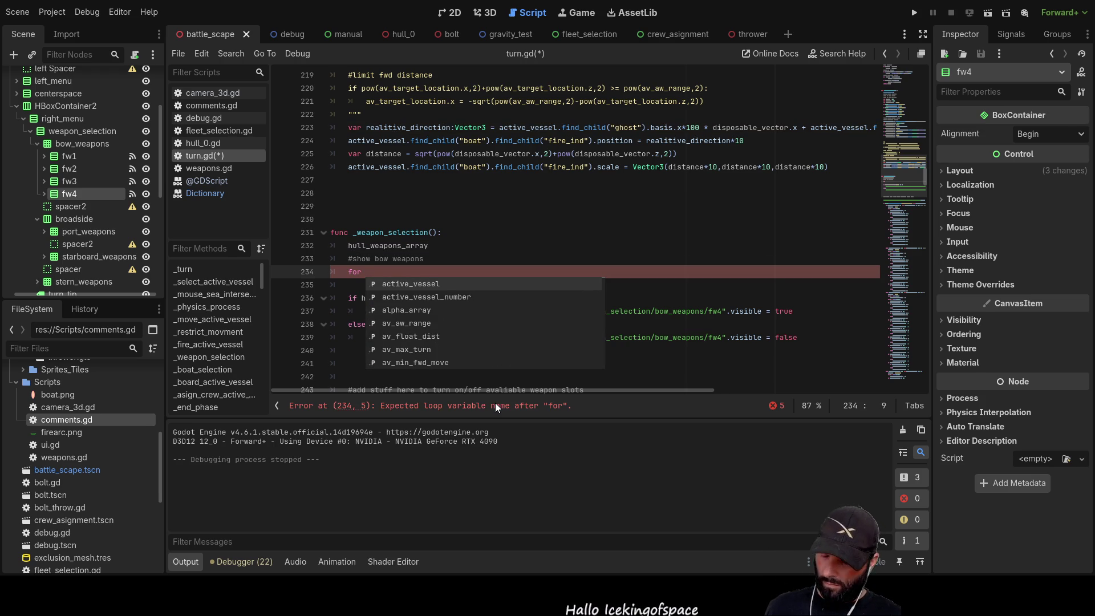
text(x in)
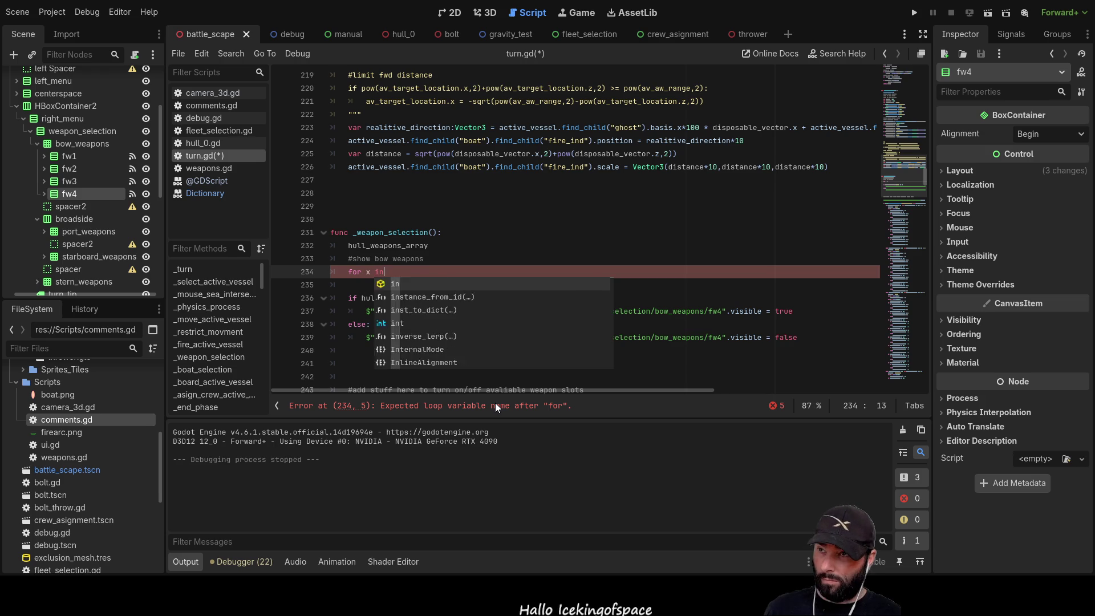
key(Escape)
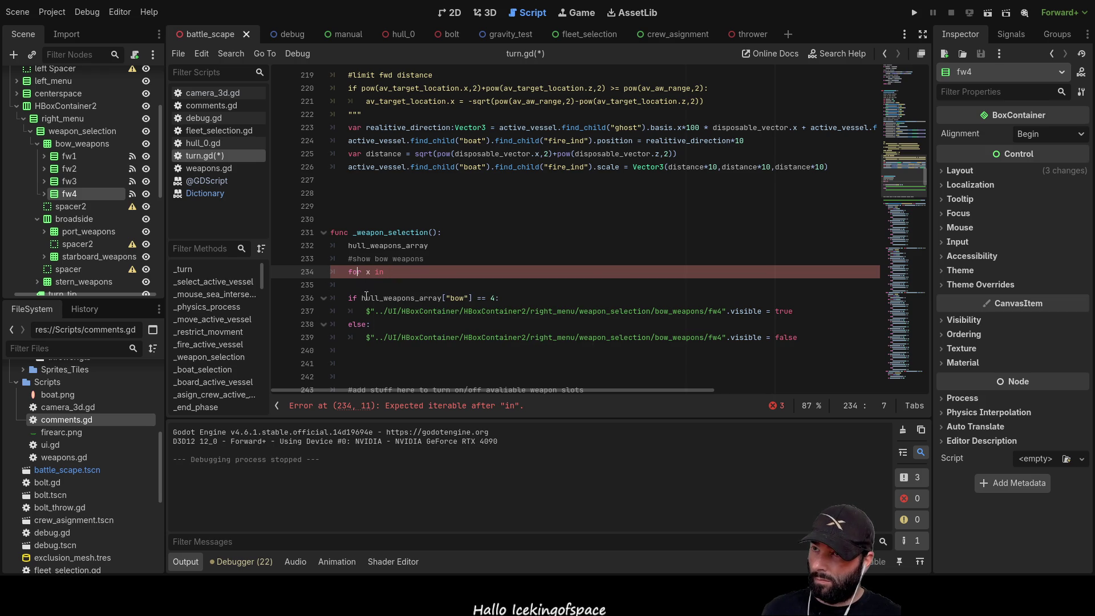
Complete the loop header as for x in hull_weapons_array["bow"]: using the copied expression
drag(362, 298, 474, 303)
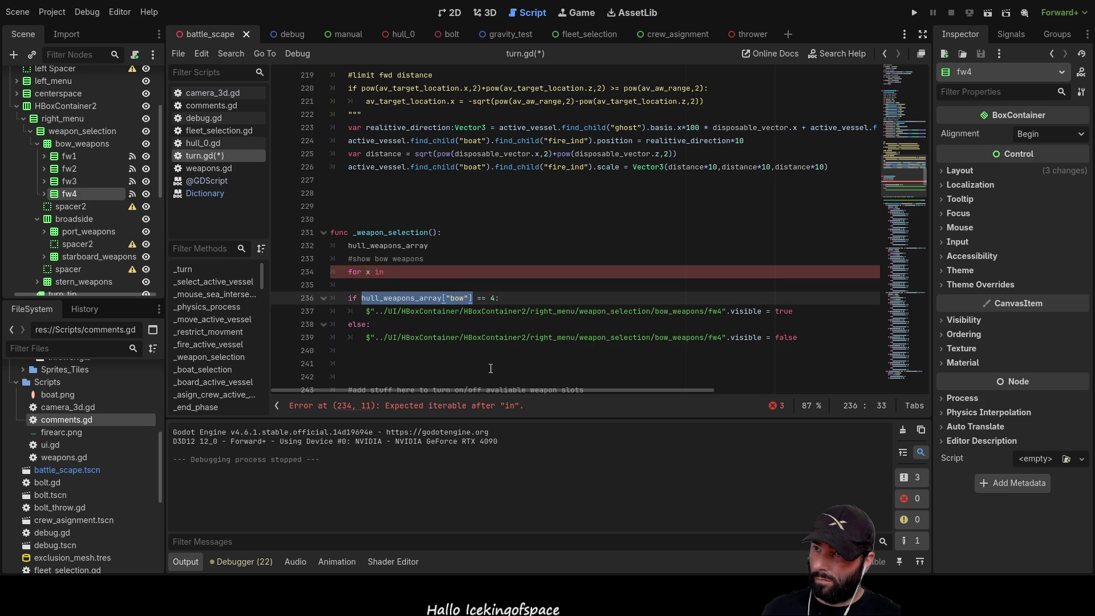
key(ctrl+c)
click(422, 274)
key(ctrl+v)
text(:)
Give the loop a body of print("weapon_found"), adding the missing quotes
key(Down)
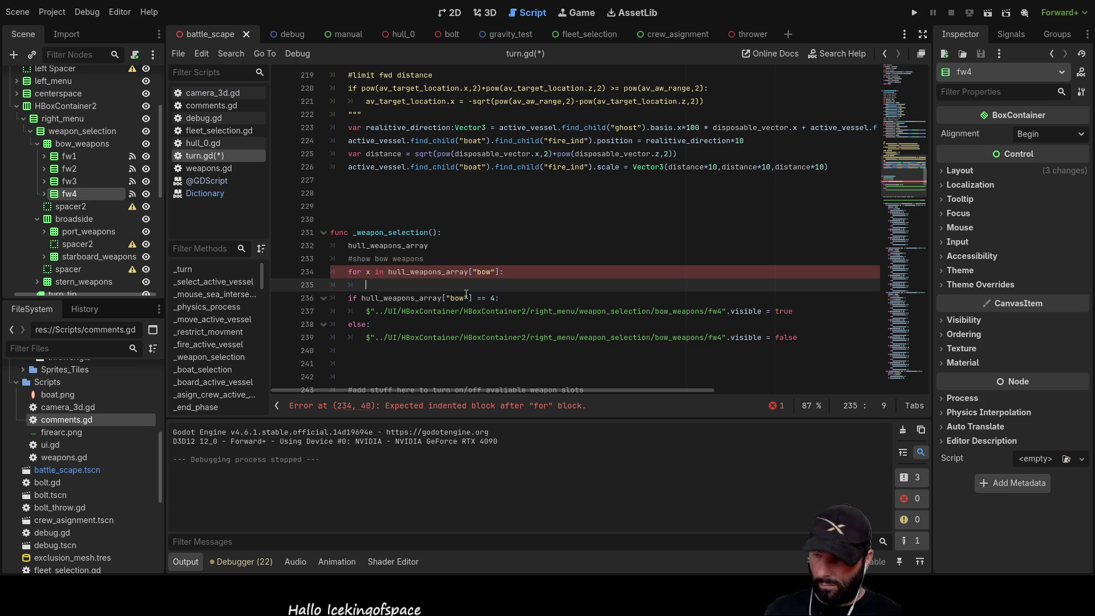
text(print(weapon)
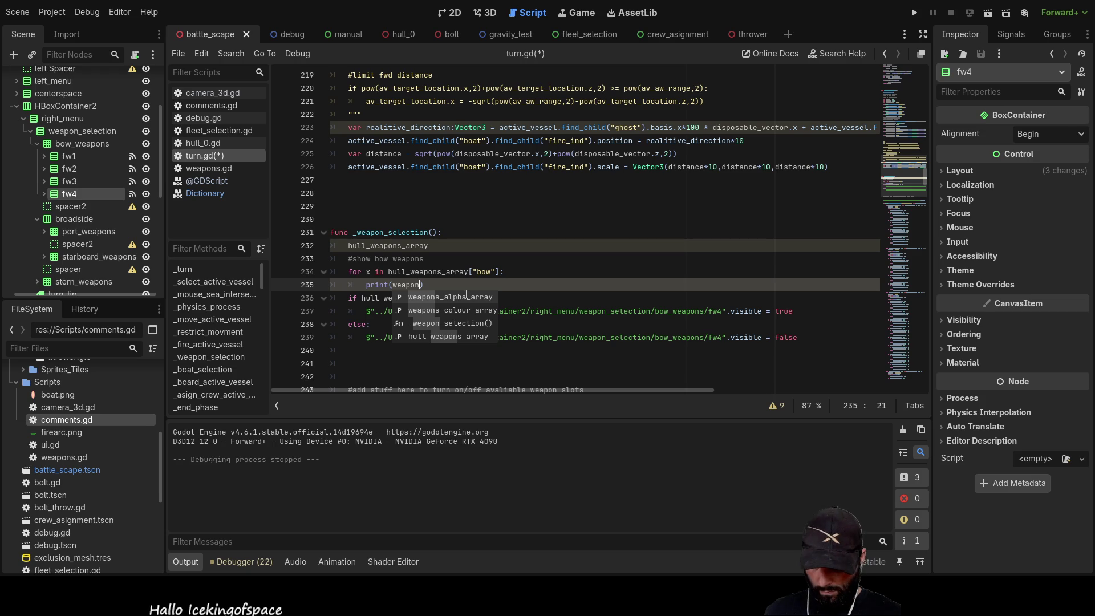
text(_found))
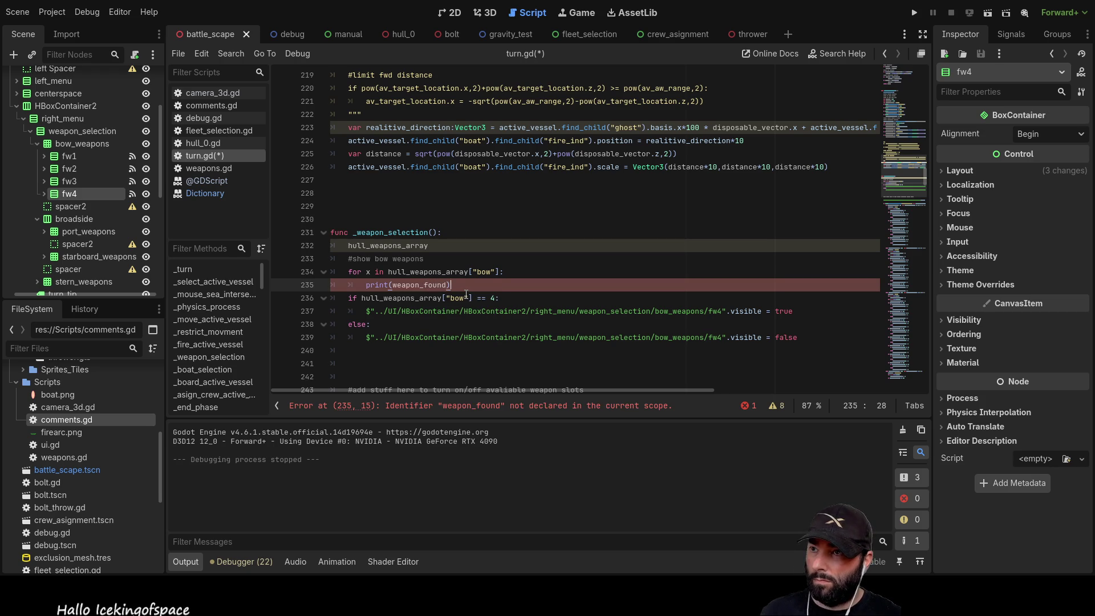
key(Down)
key(Up)
key(Home)
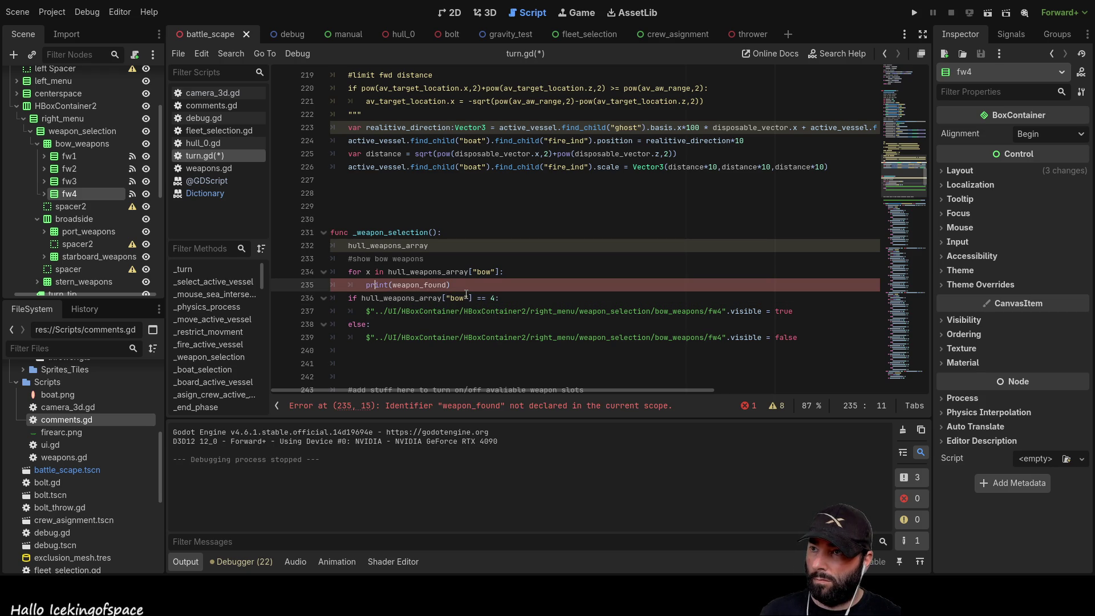
key(Up)
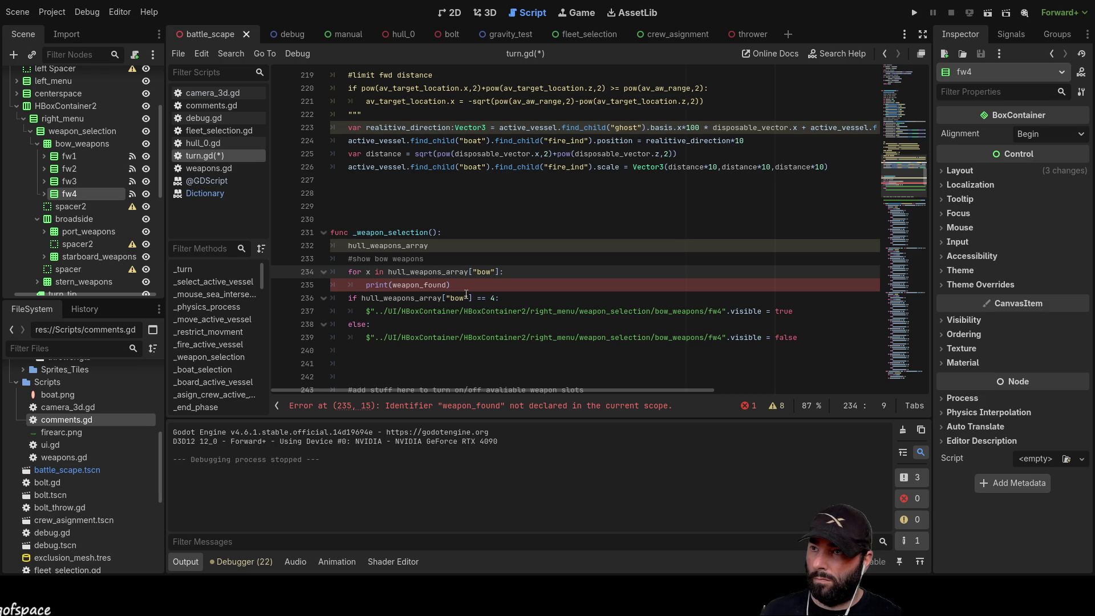
key(Down)
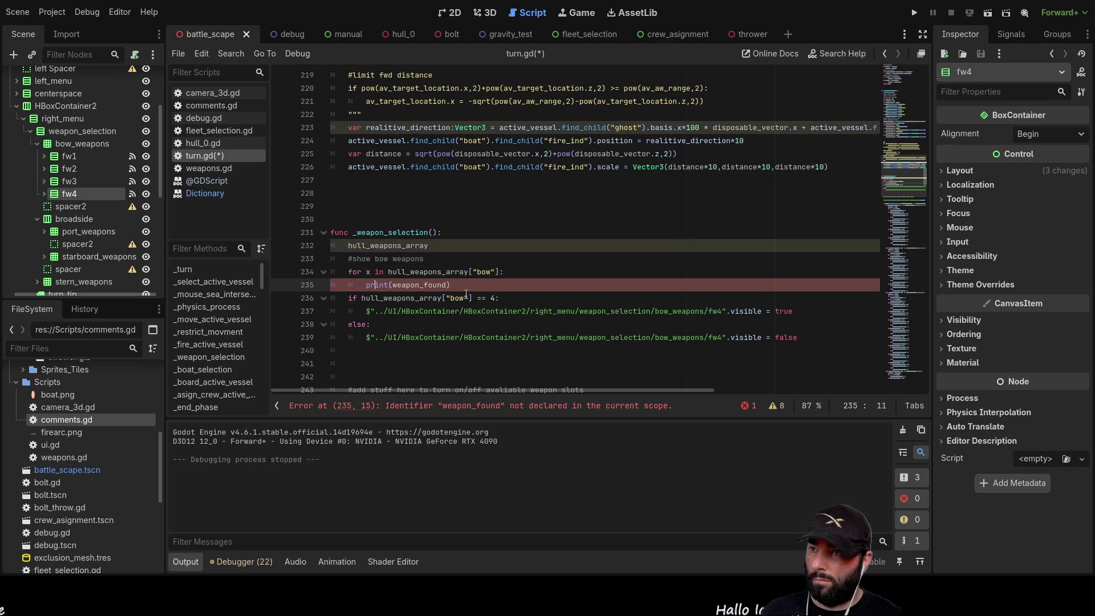
text(")
key(Right)
key(Right)
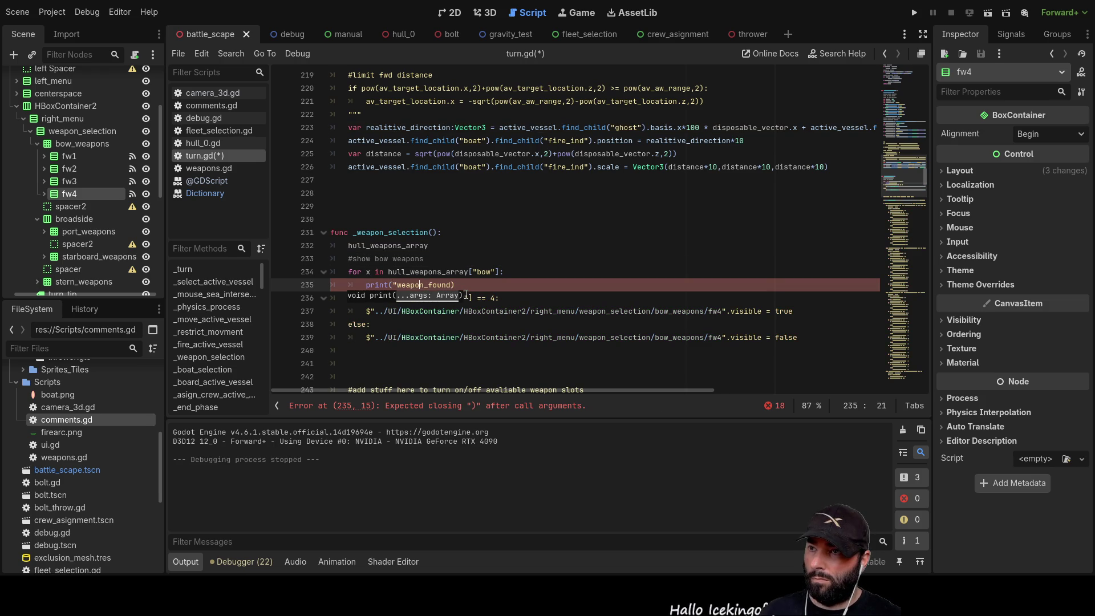
text(")
Add a line after the loop for print("done counting weapons") and run the game
key(Down)
key(Down)
key(Down)
key(Up)
key(Up)
key(Right)
key(Right)
key(Right)
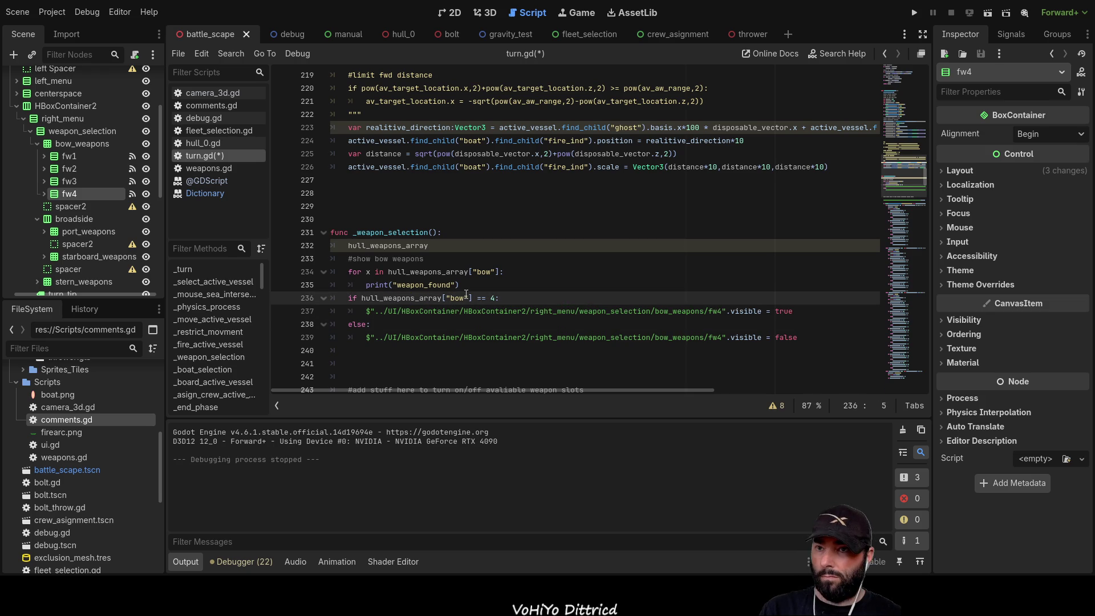
key(Return)
key(Up)
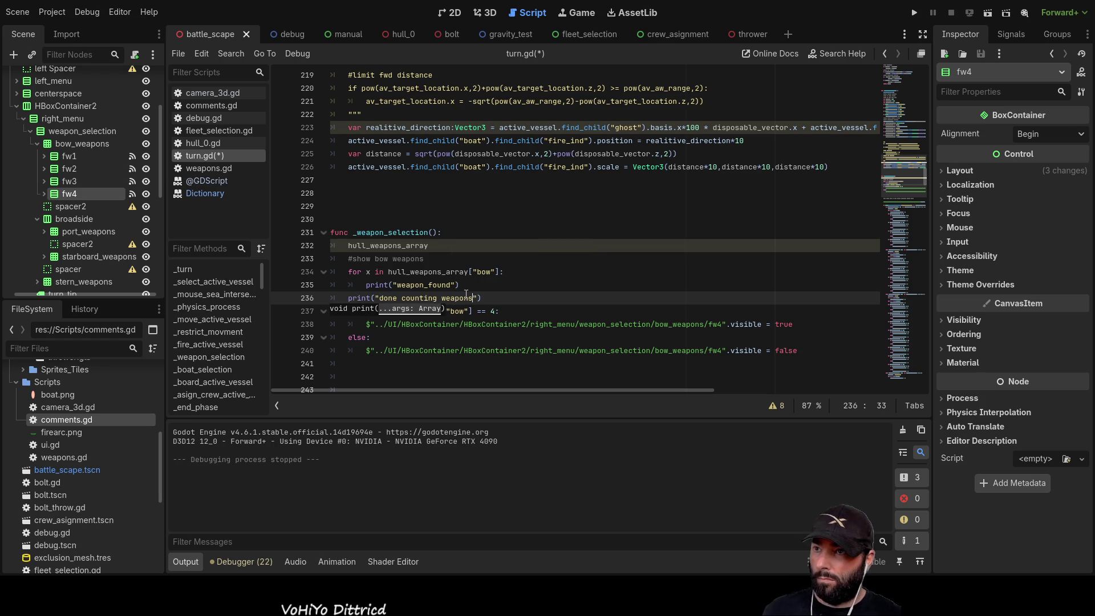
click(916, 14)
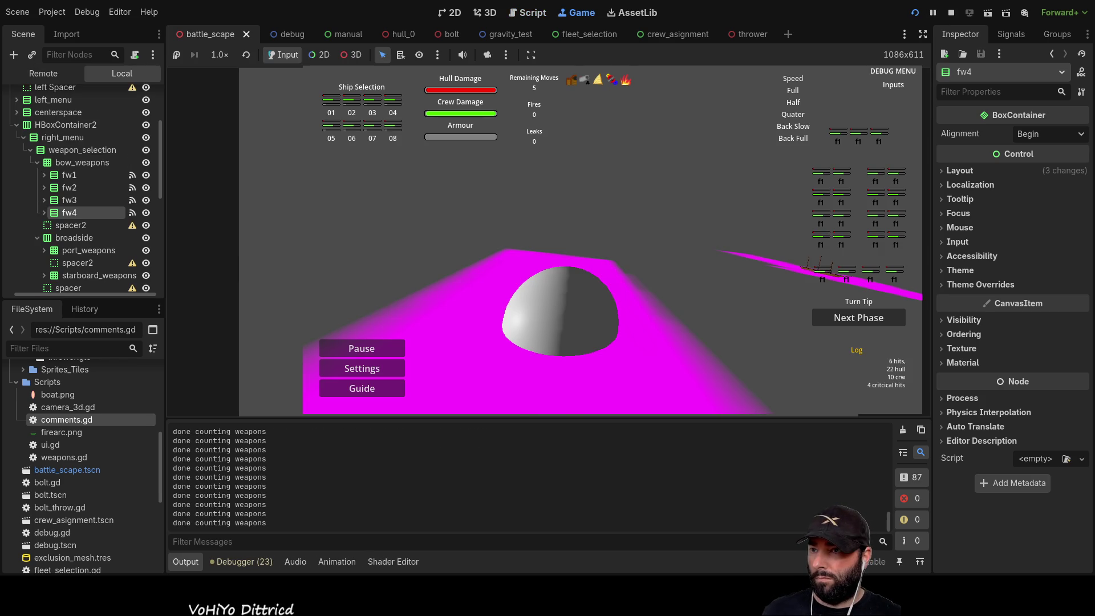
Stop the game, scroll the Output log to the top, and select the loop variable x
click(951, 13)
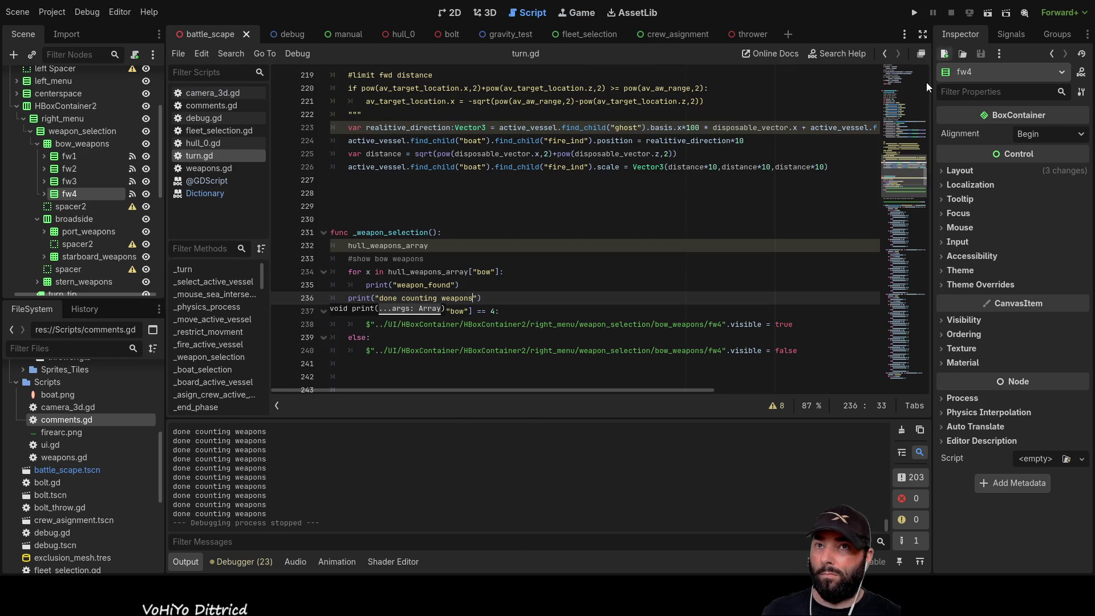
scroll(342, 482, up, 5)
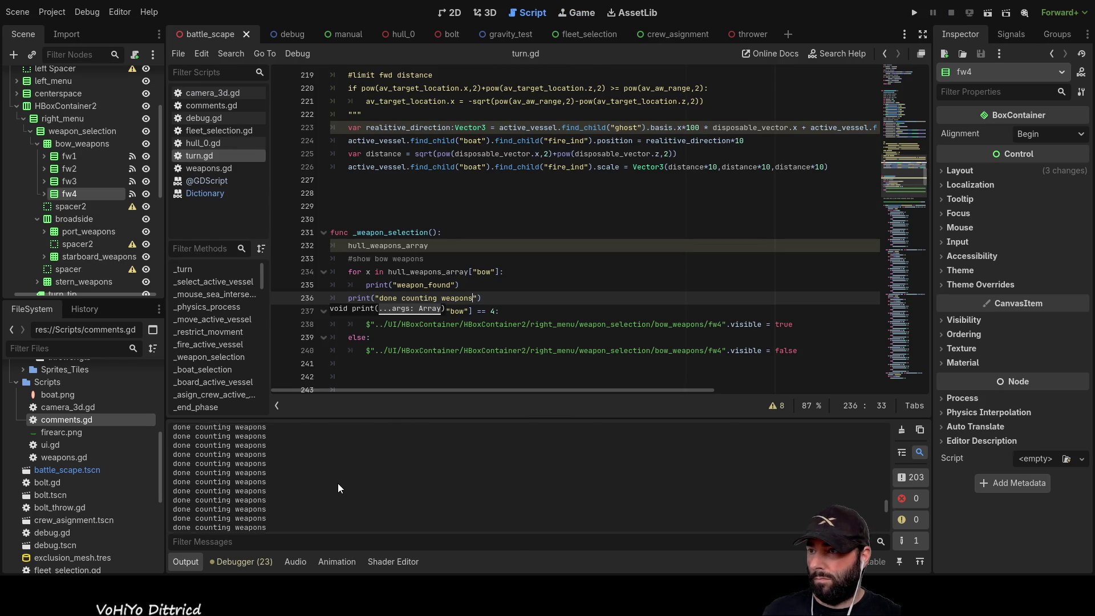
scroll(342, 489, up, 5)
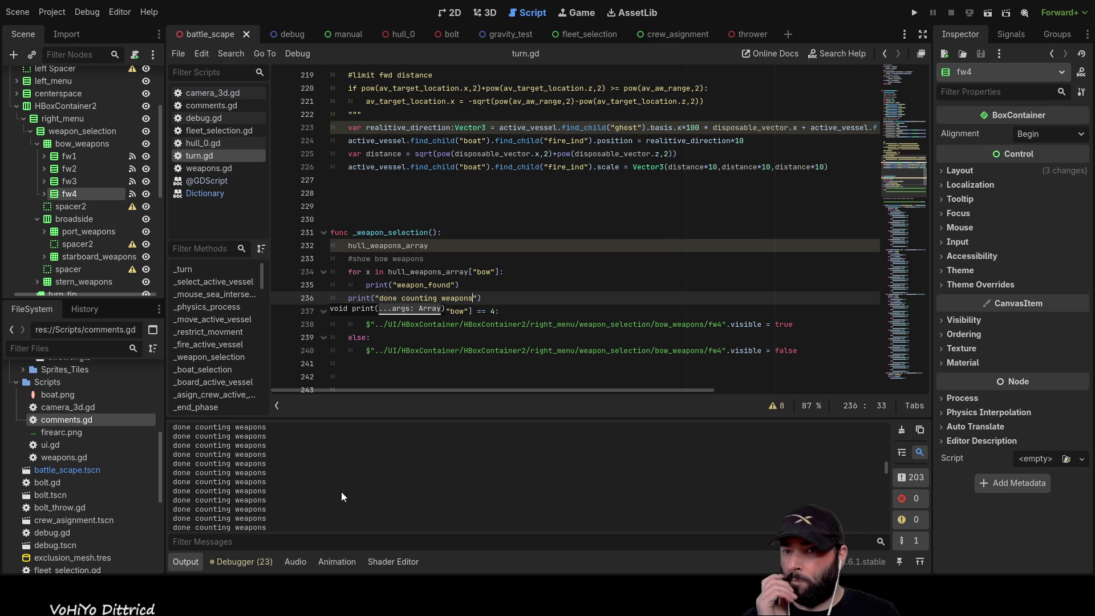
scroll(343, 491, up, 5)
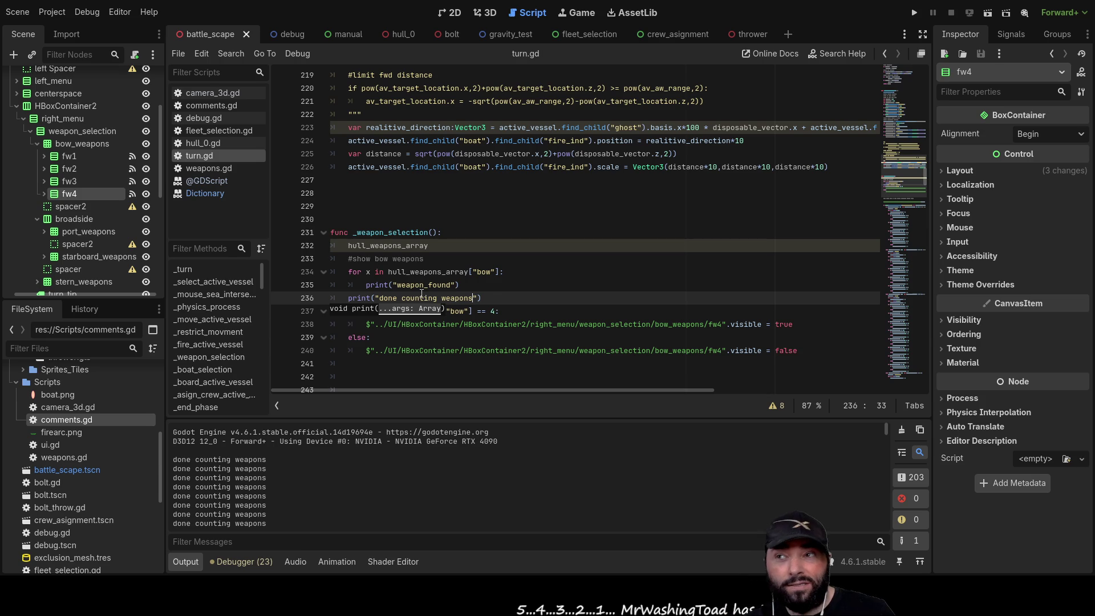
double_click(368, 272)
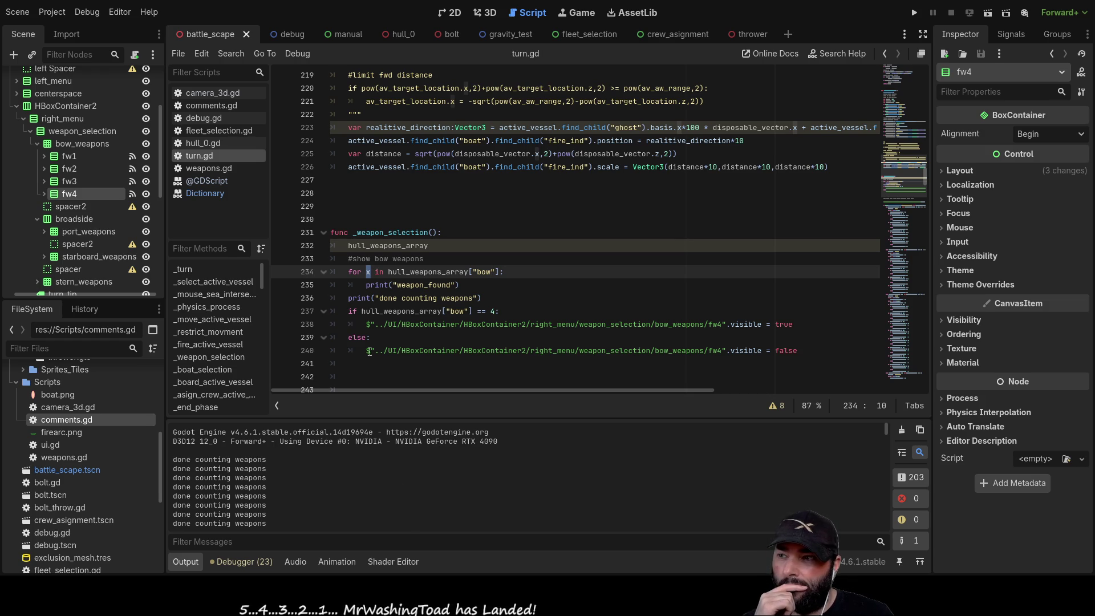
click(354, 302)
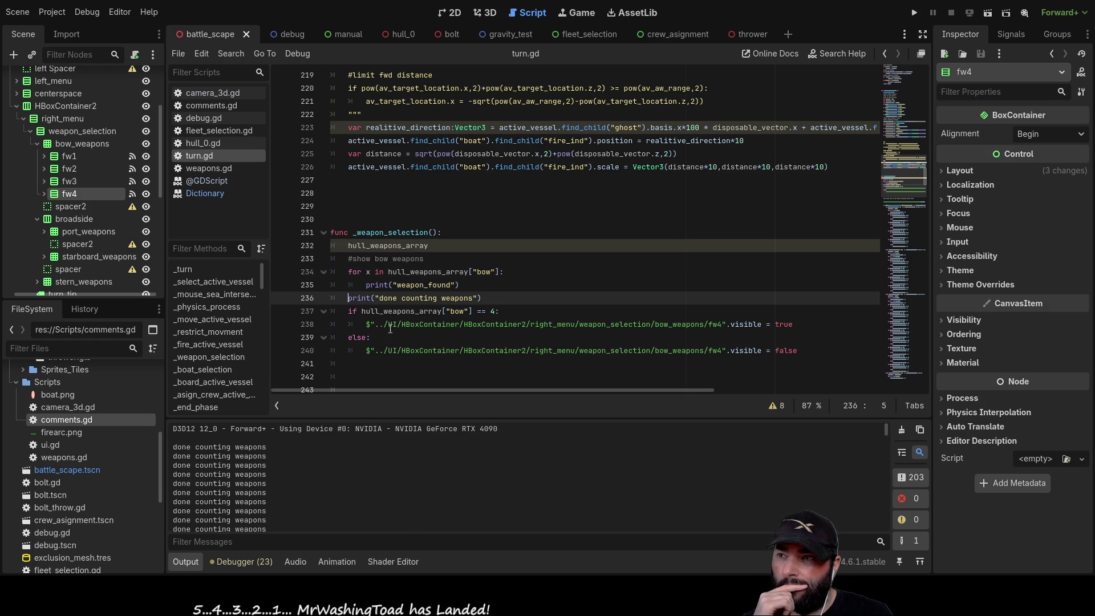
Comment out the done-counting print and change the loop body to print(x)
text(#)
key(Up)
key(Up)
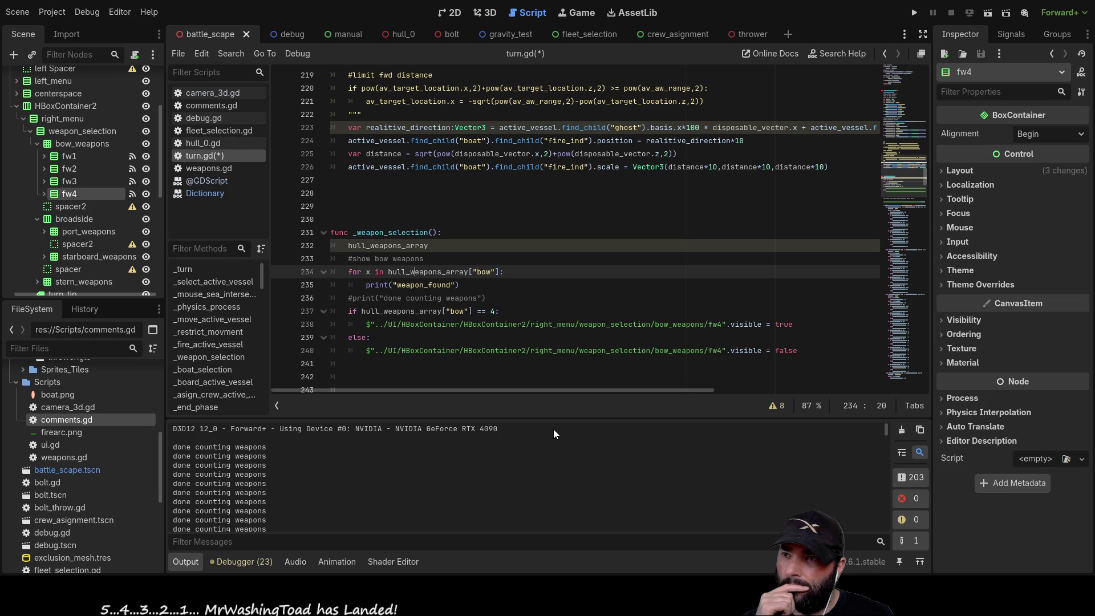
key(Down)
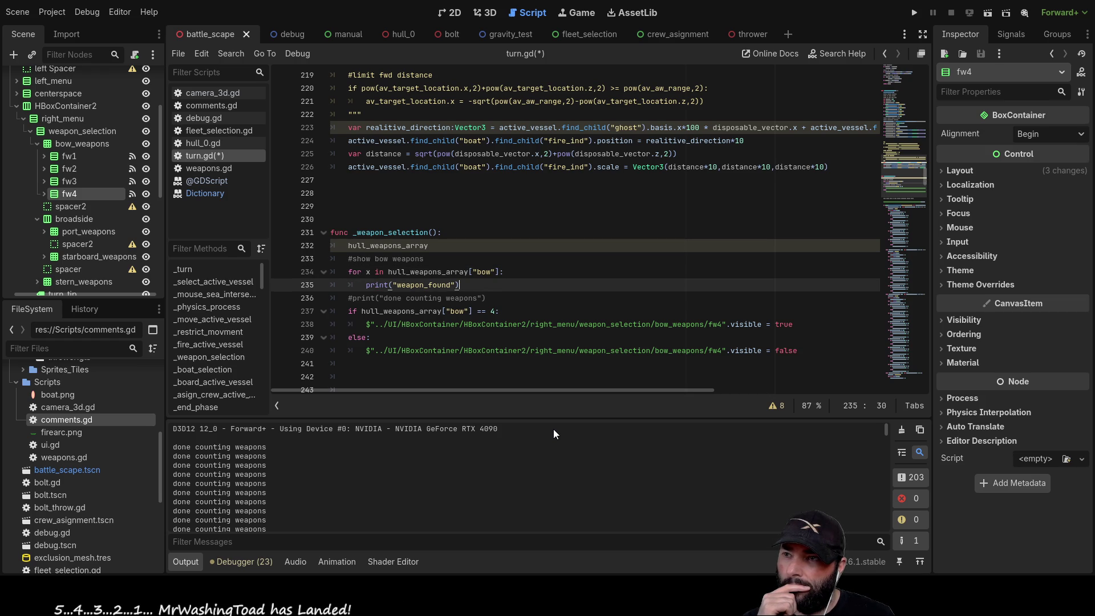
key(BackSpace)
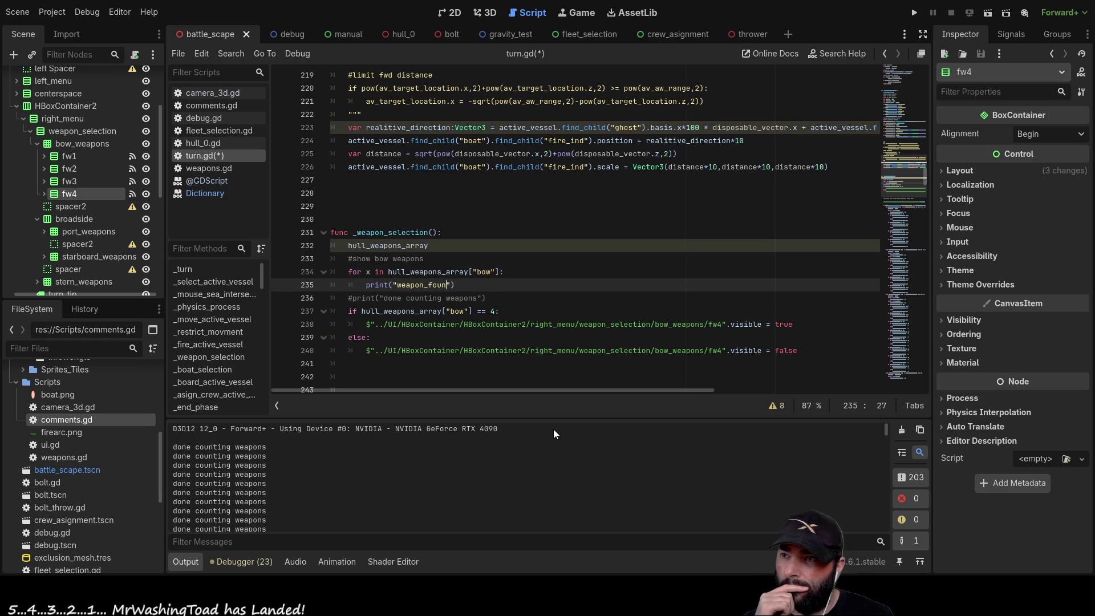
key(BackSpace)
text(x)
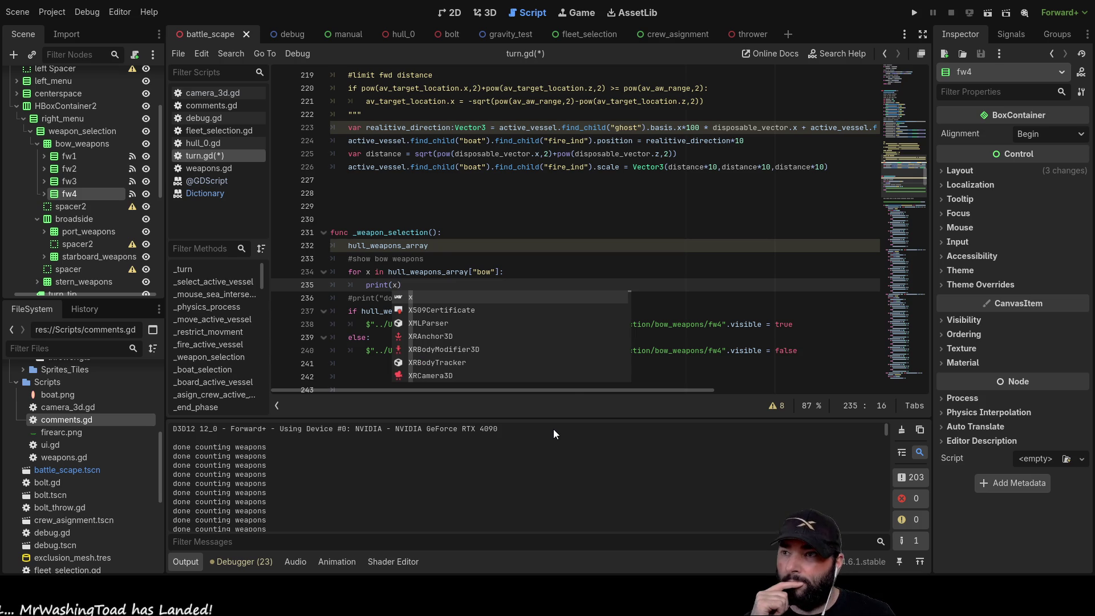
Test-run the game, stop it with F8, and select hull_weapons_array on line 234
click(912, 12)
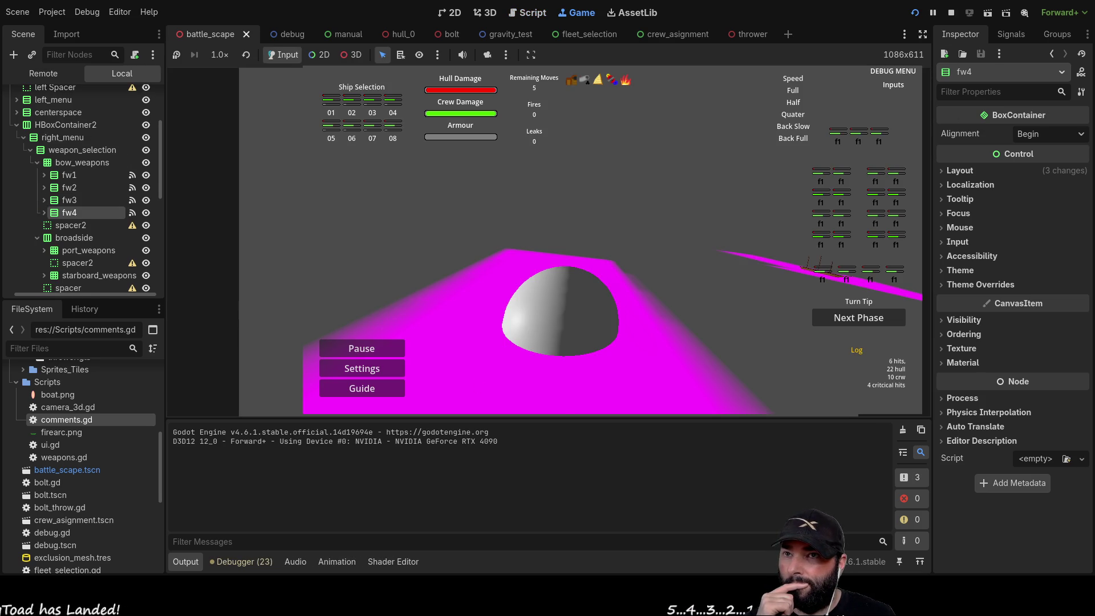
key(F8)
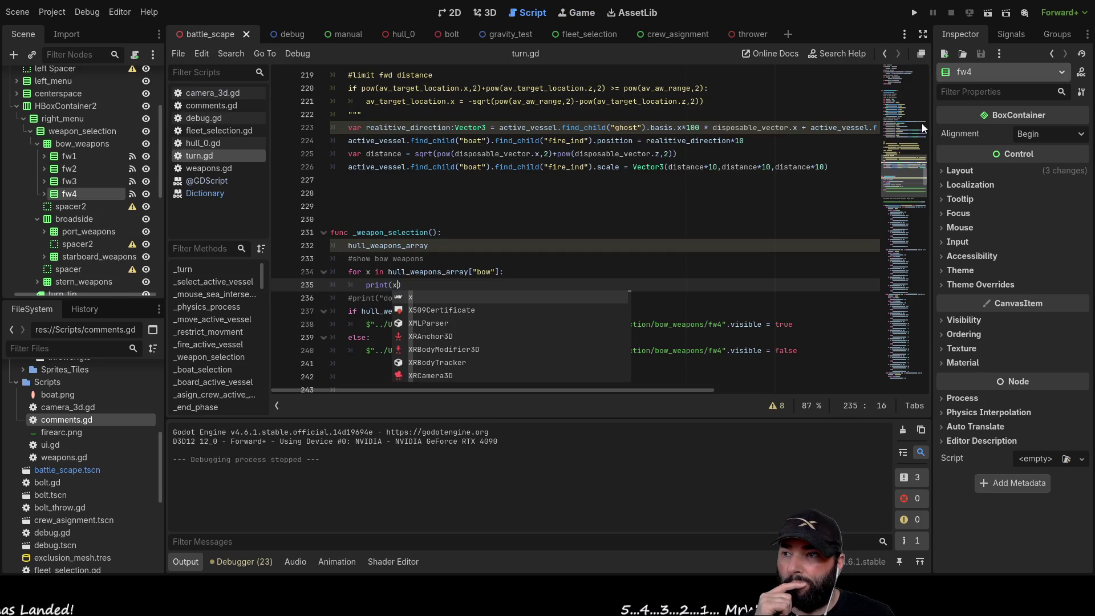
click(481, 272)
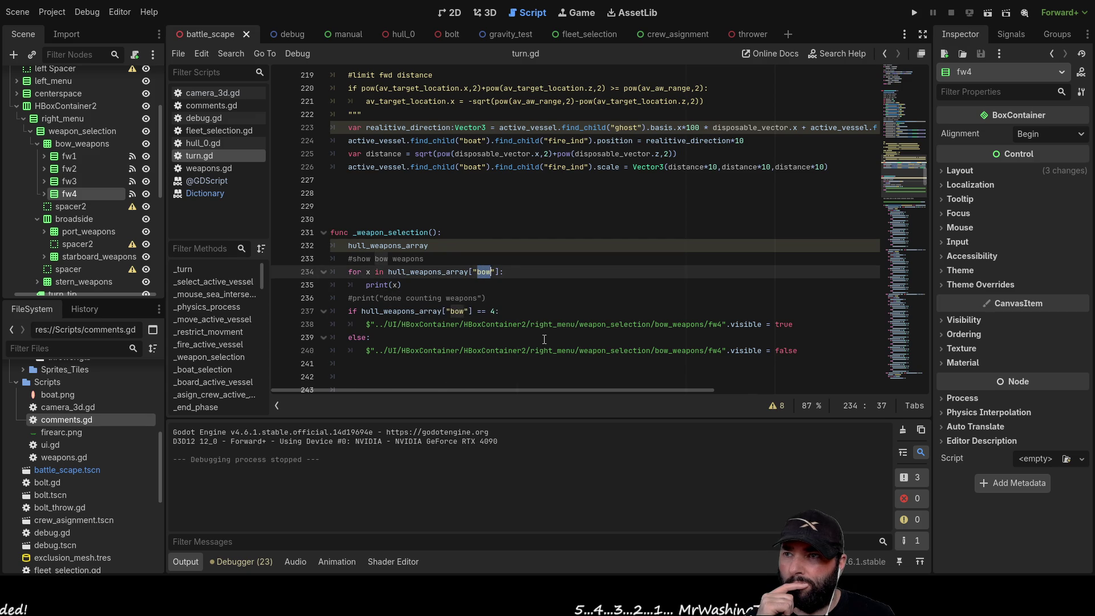
double_click(439, 271)
scroll(573, 342, up, 20)
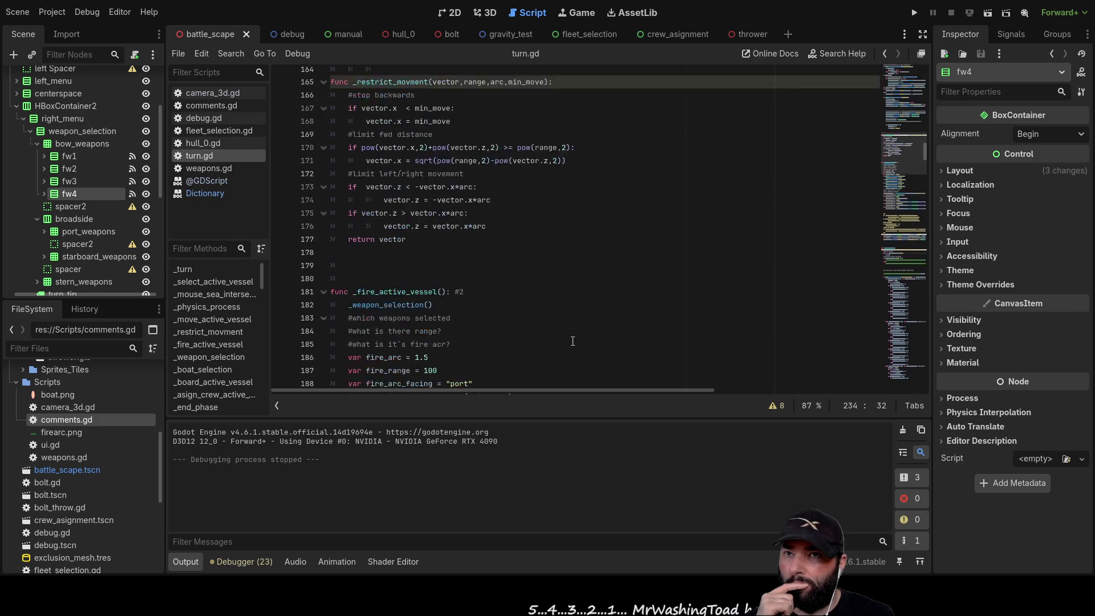
scroll(573, 341, up, 20)
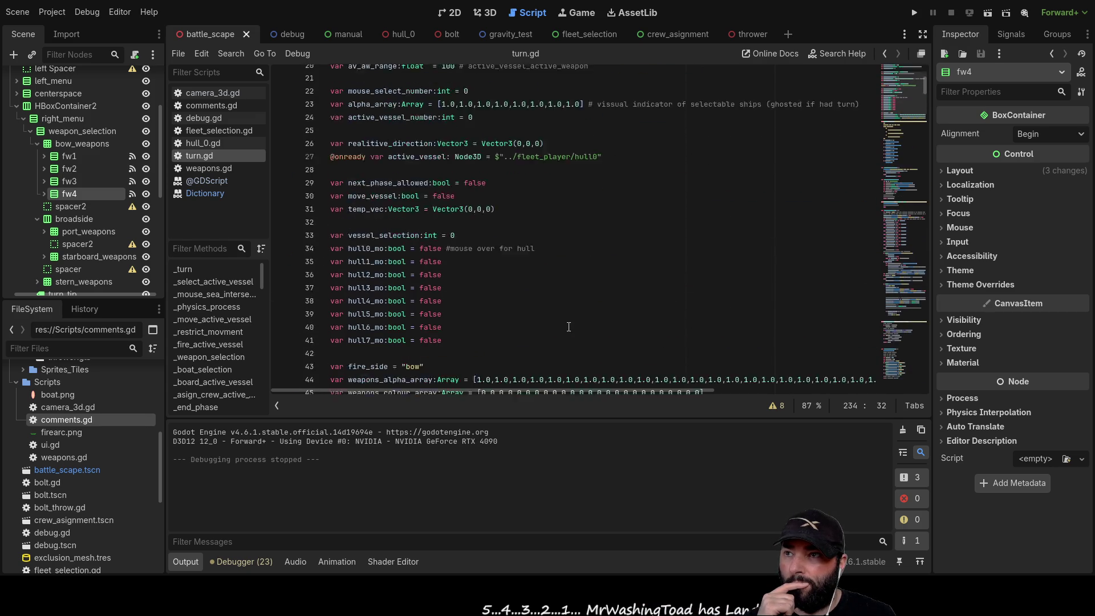
scroll(569, 327, down, 4)
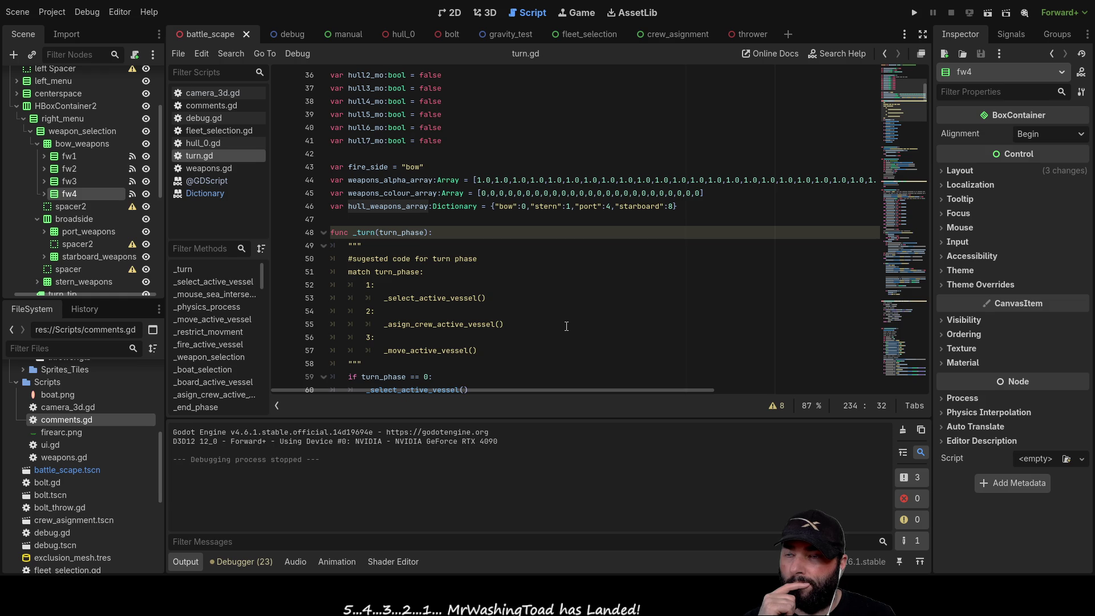
scroll(927, 105, down, 5)
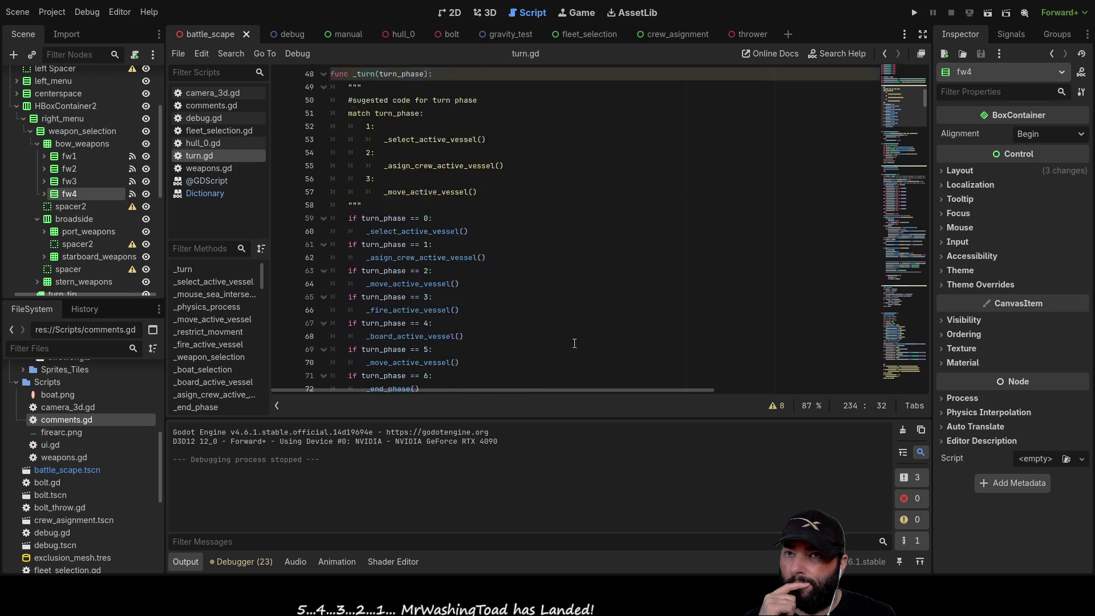
mouse_move(928, 105)
mouse_down()
mouse_move(939, 365)
mouse_move(951, 361)
mouse_move(956, 334)
mouse_move(742, 390)
mouse_up()
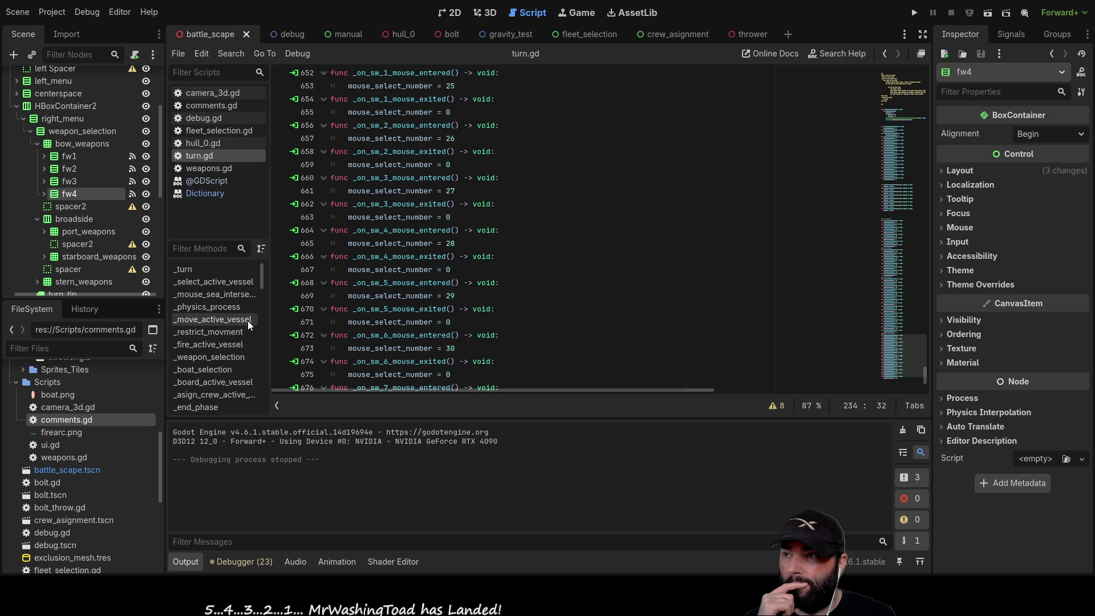
click(217, 356)
double_click(484, 272)
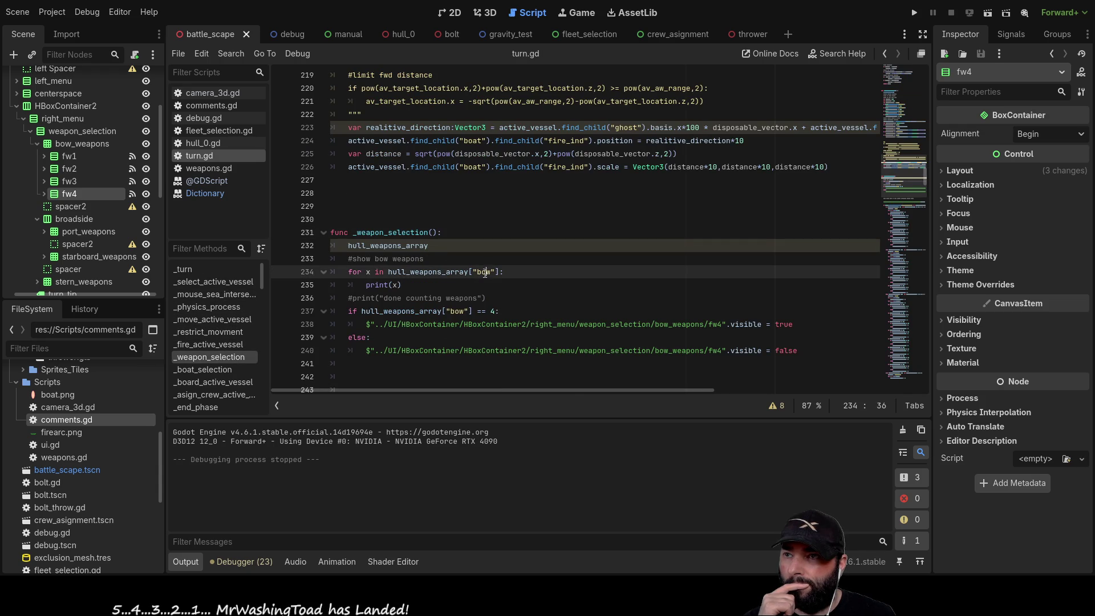
Loop over hull_weapons_array["stern"] instead, run the game printing zeros, then stop it with F8
text(stern)
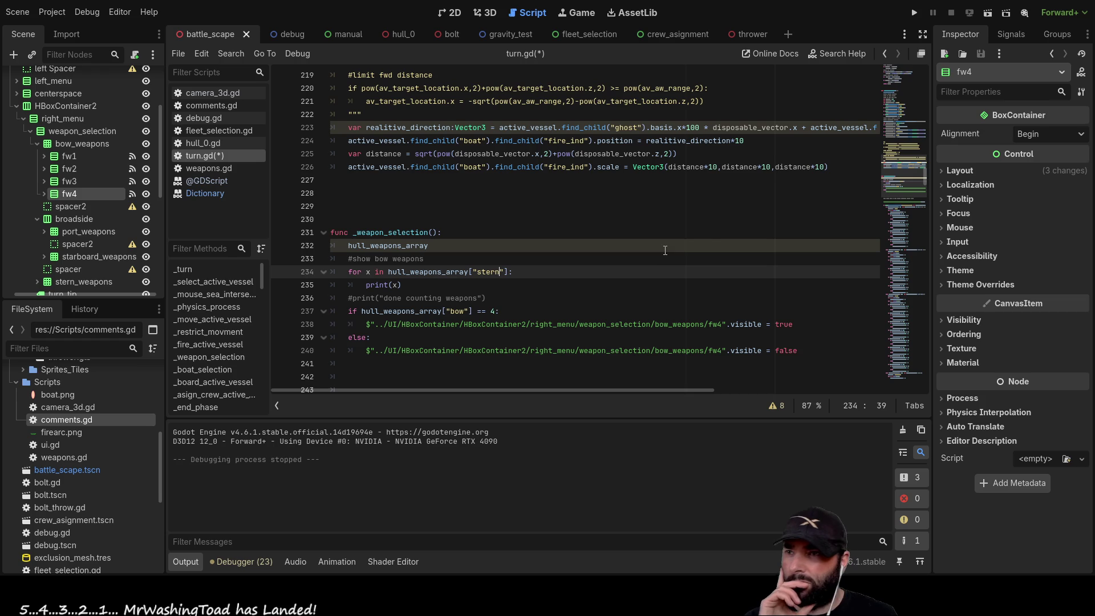
click(916, 13)
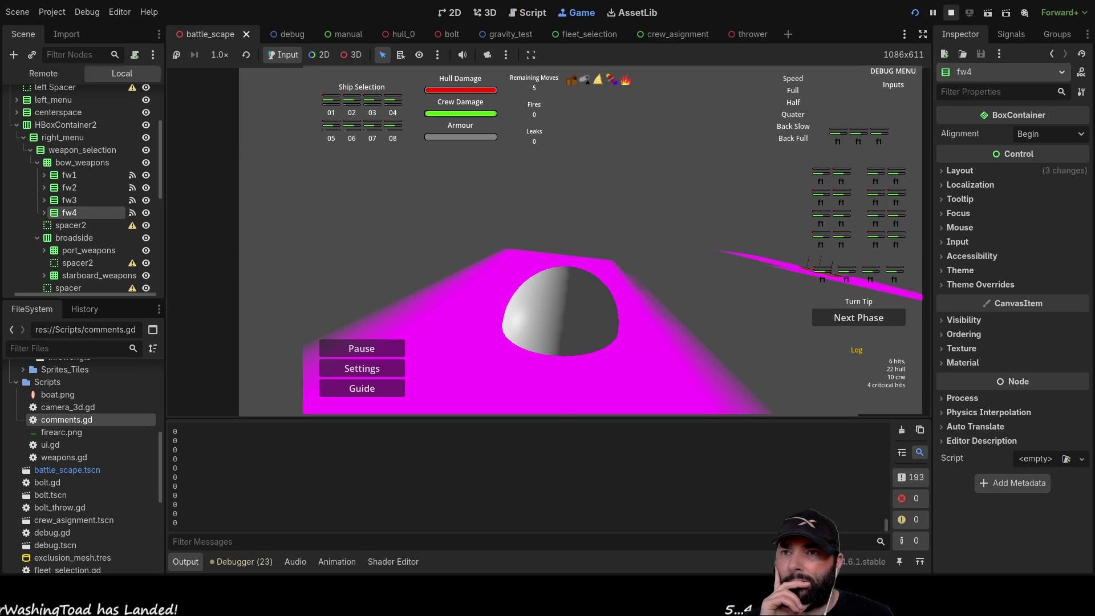
key(F8)
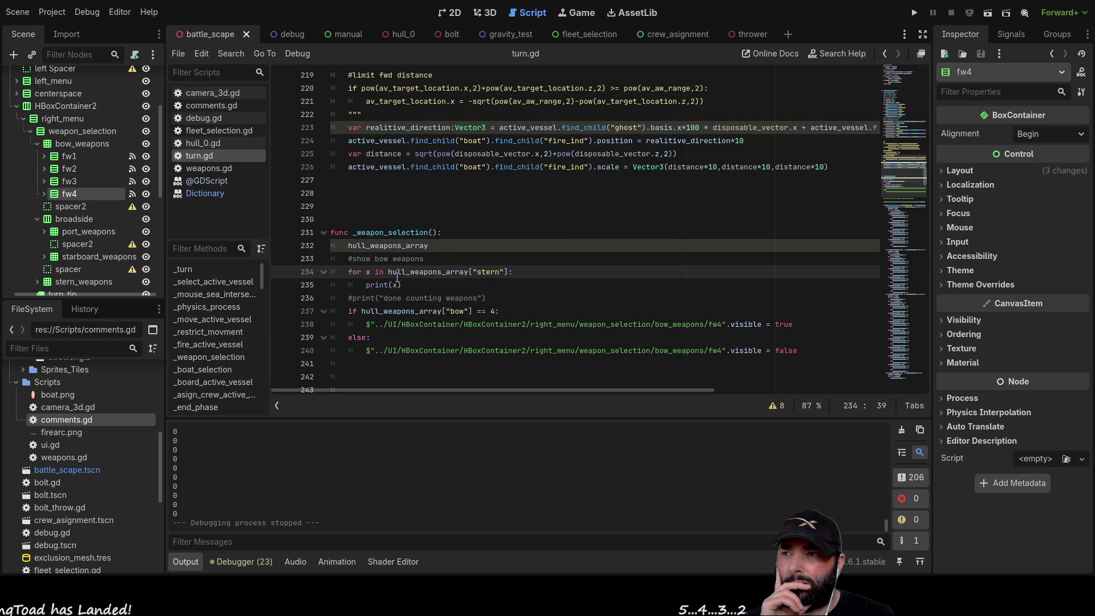
click(395, 285)
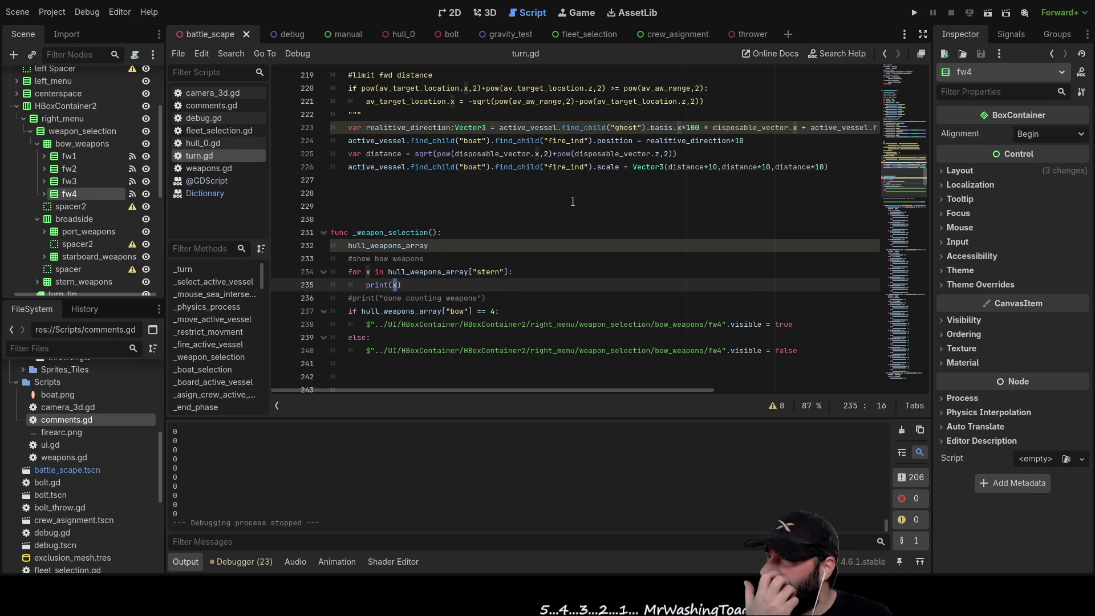
scroll(868, 172, up, 10)
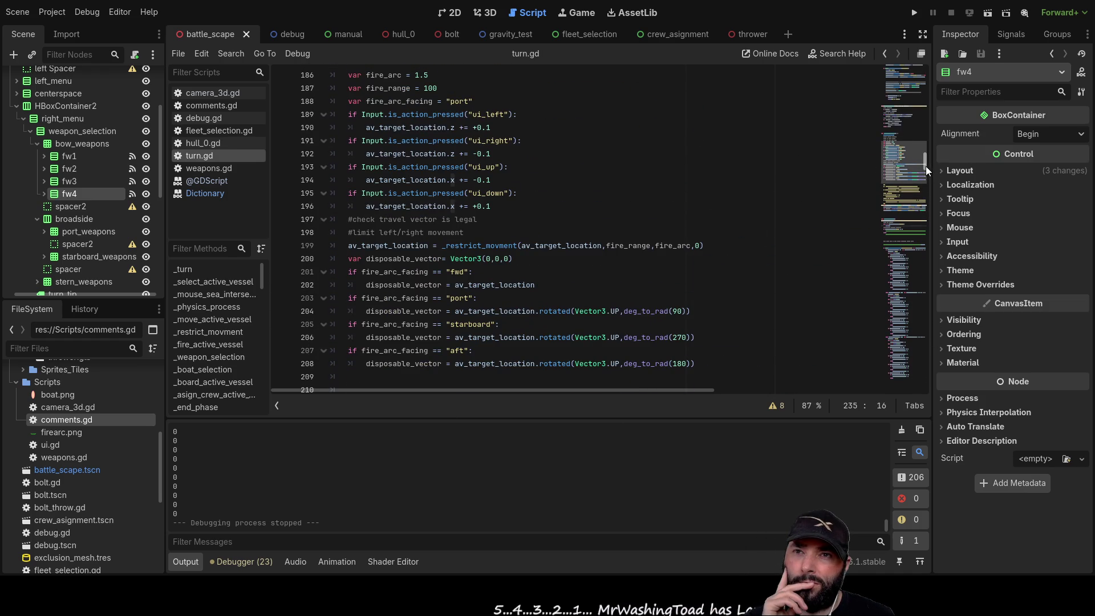